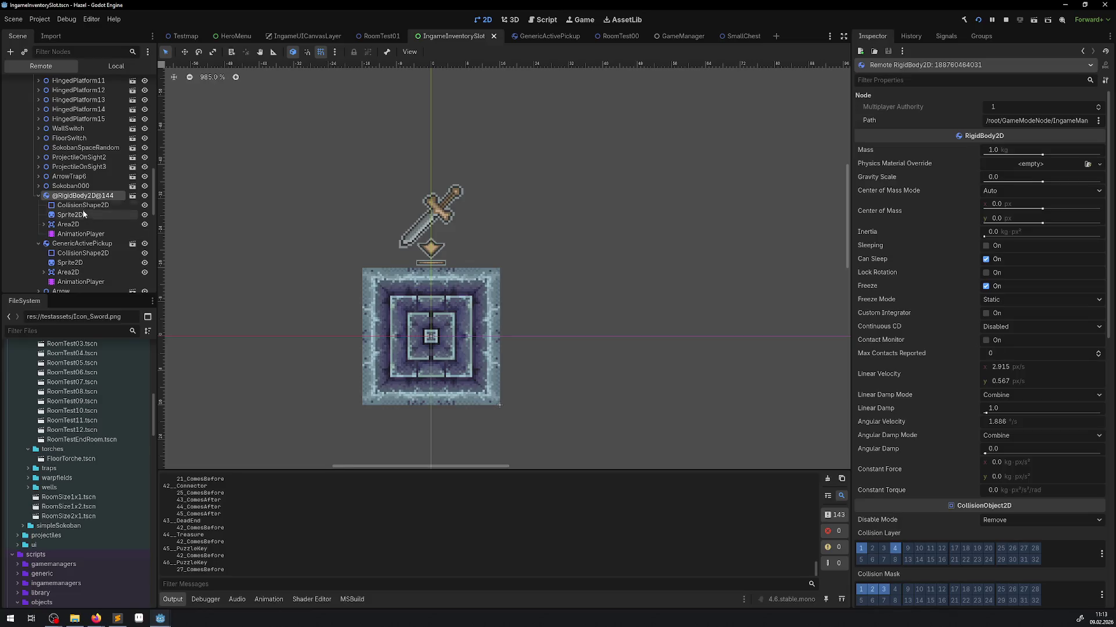
Inspect the running pickup's remote nodes: sprite, collision shape, body and animation player.
click(83, 216)
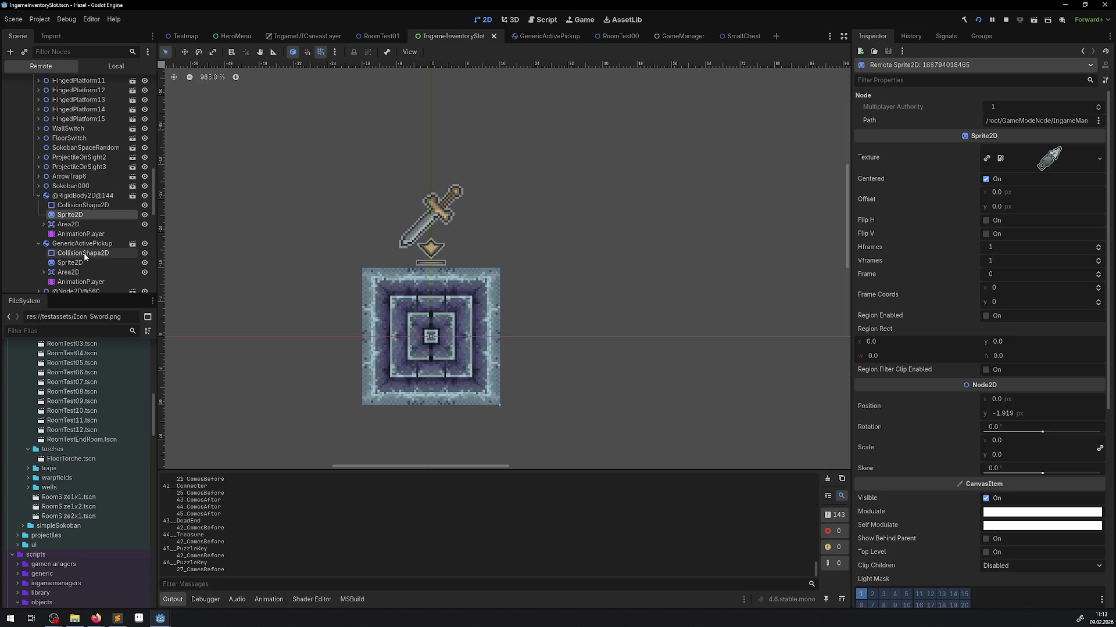
click(85, 253)
scroll(87, 255, down, 3)
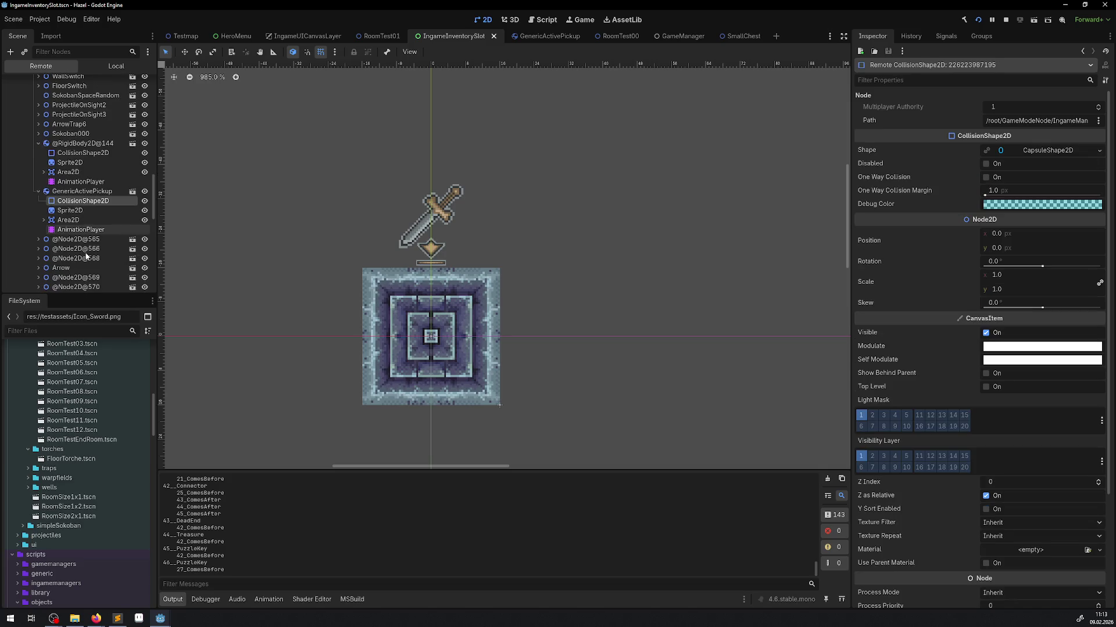
click(90, 197)
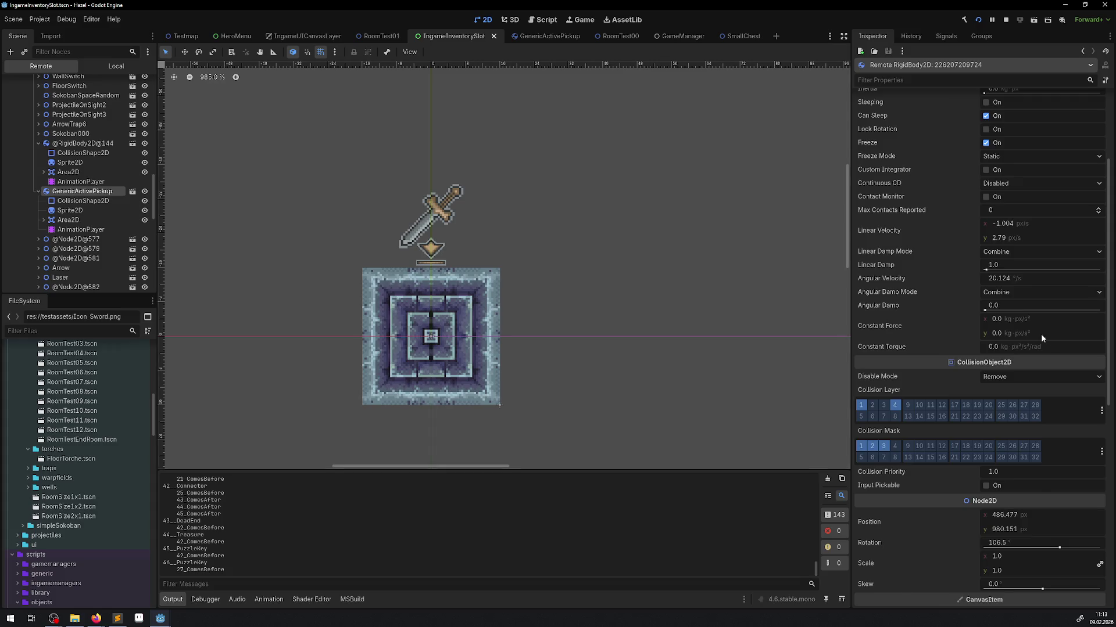
click(69, 212)
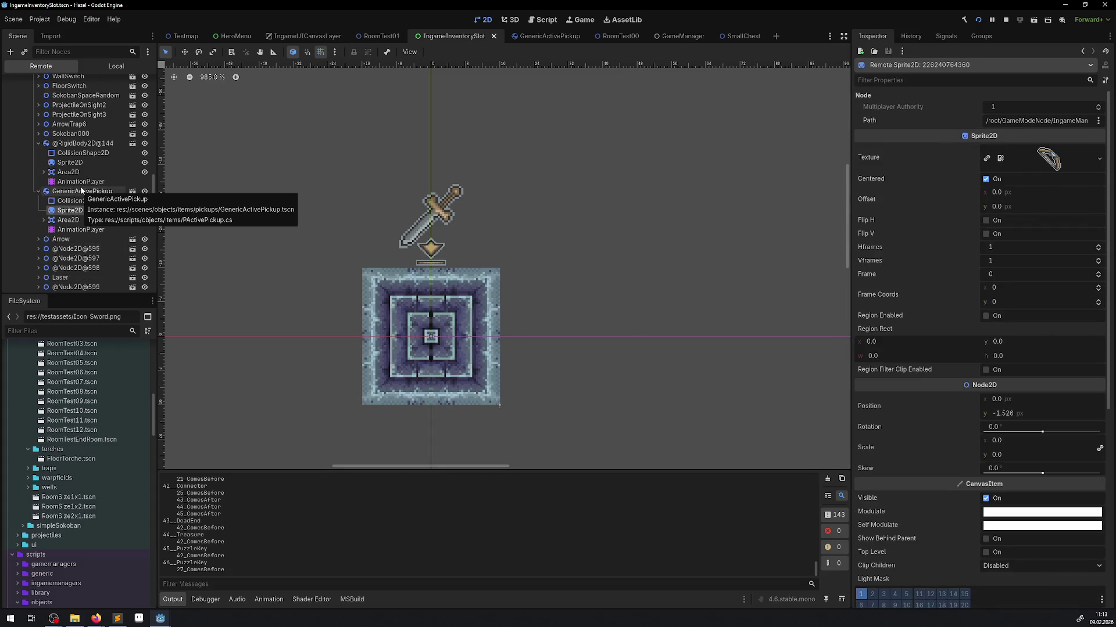
click(82, 231)
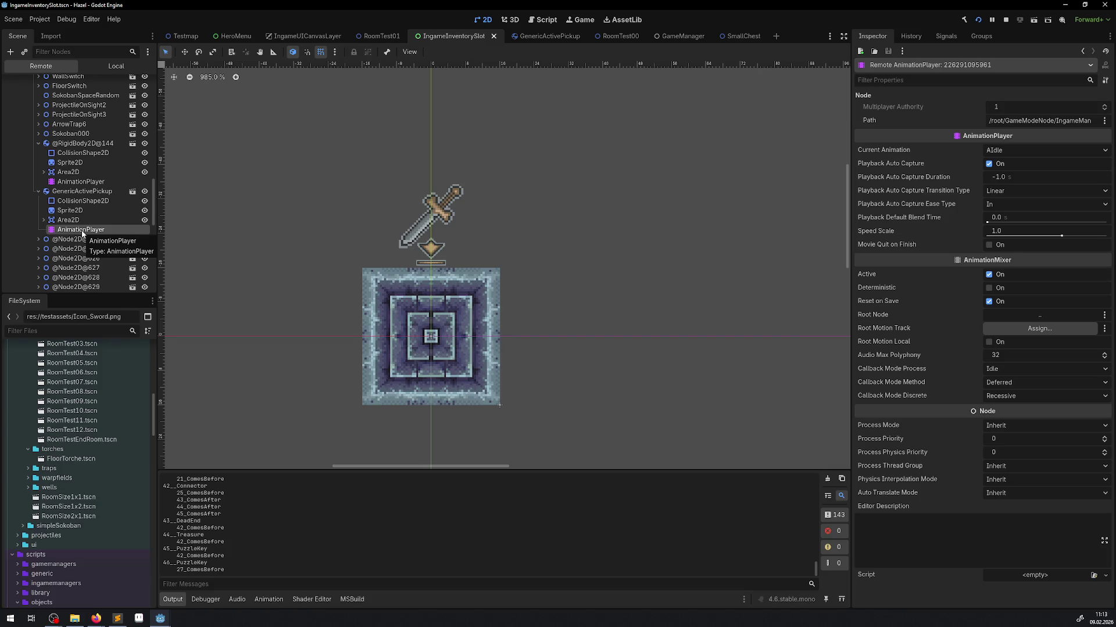
click(70, 211)
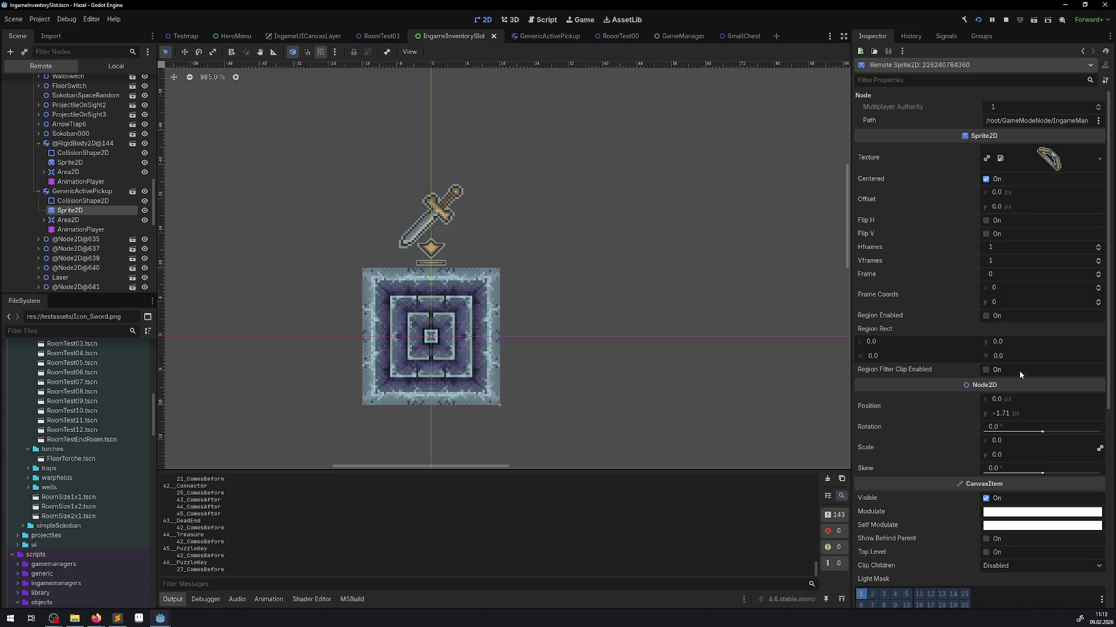
Set the remote GenericActivePickup Sprite2D scale to 1 and bring the game window forward.
click(1006, 444)
text(1)
key(Return)
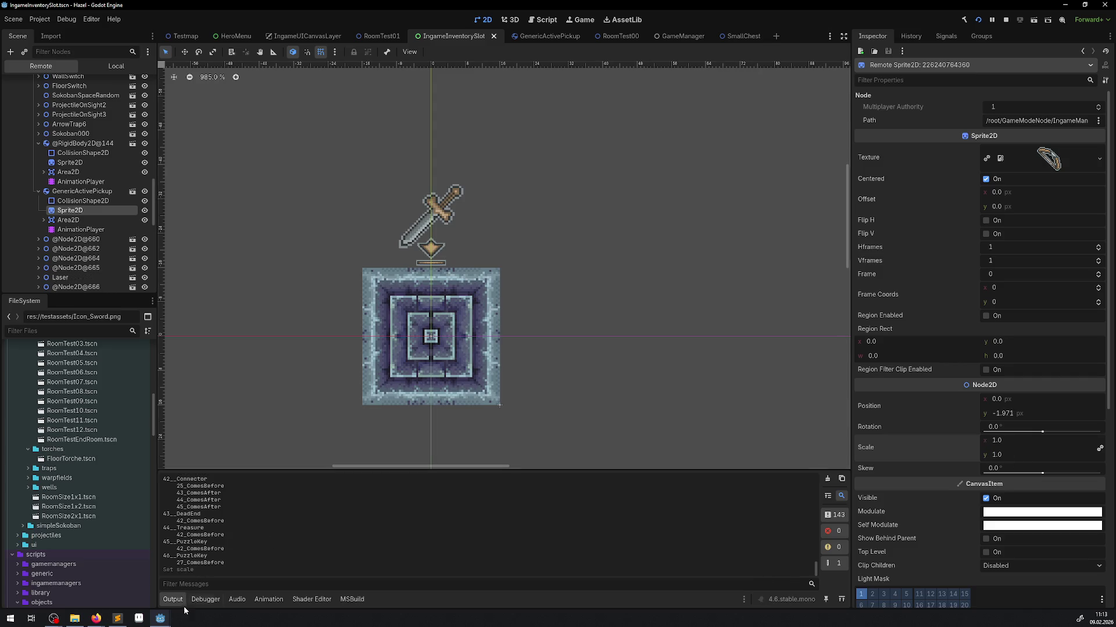
mouse_move(163, 617)
click(211, 572)
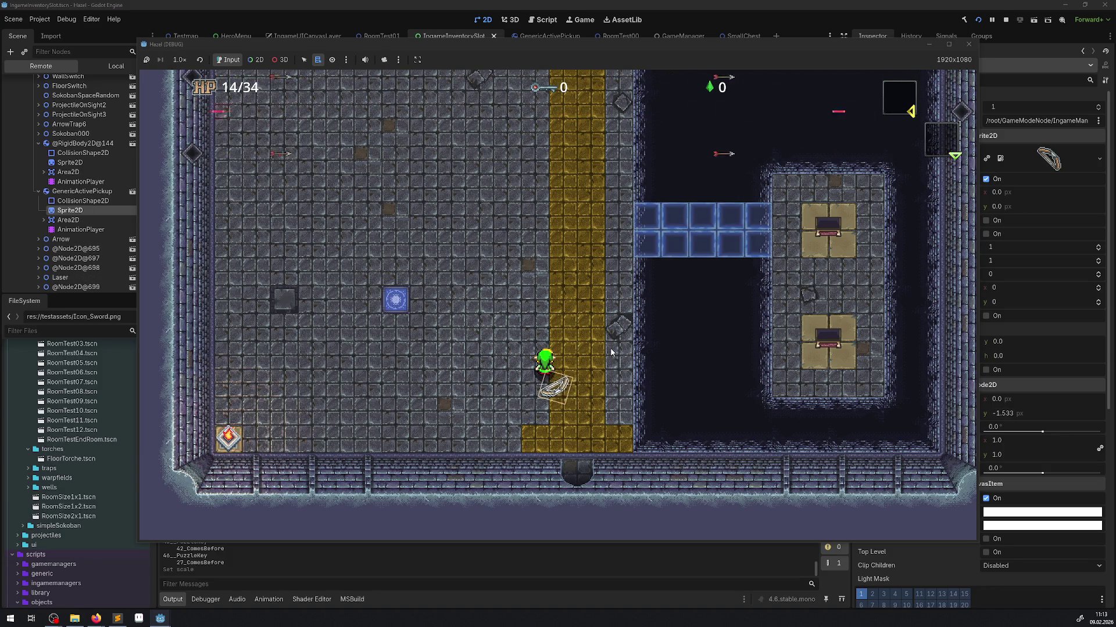
Close the Hazel (DEBUG) game window to stop debugging.
click(969, 45)
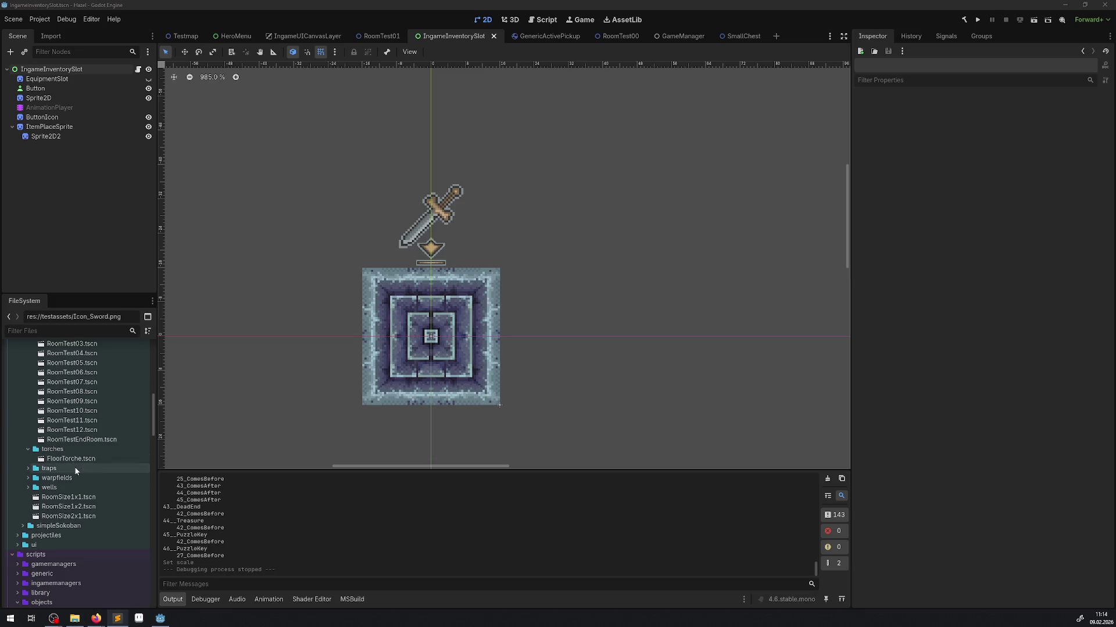
scroll(75, 466, up, 10)
Set GenericActivePickup.tscn's Sprite2D scale to 1 × 1, save the scene, and rerun the game.
double_click(92, 531)
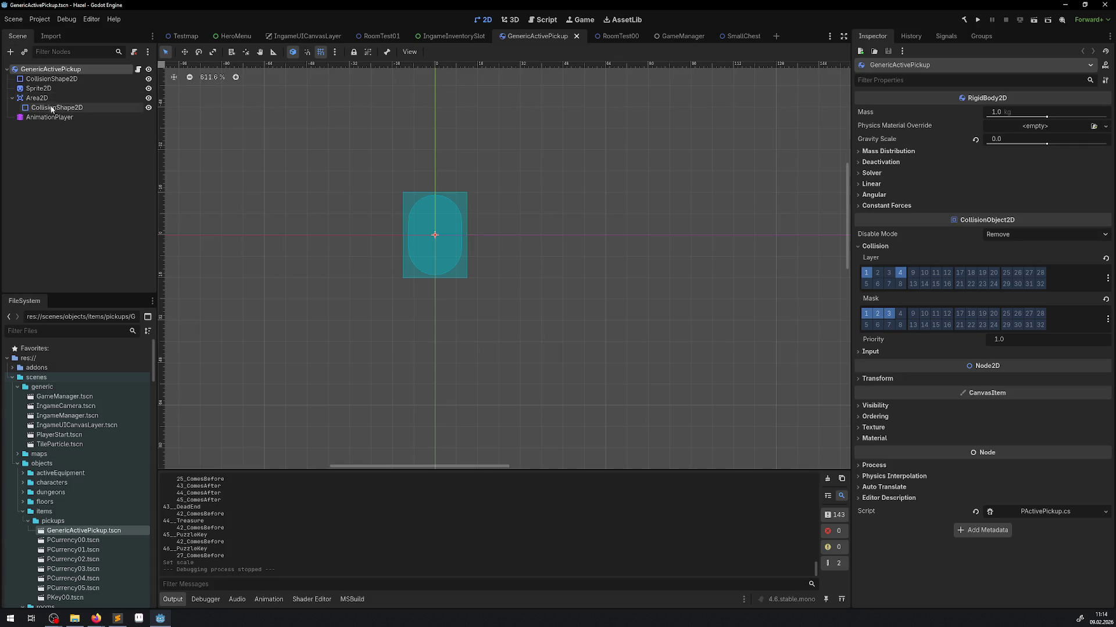
click(39, 89)
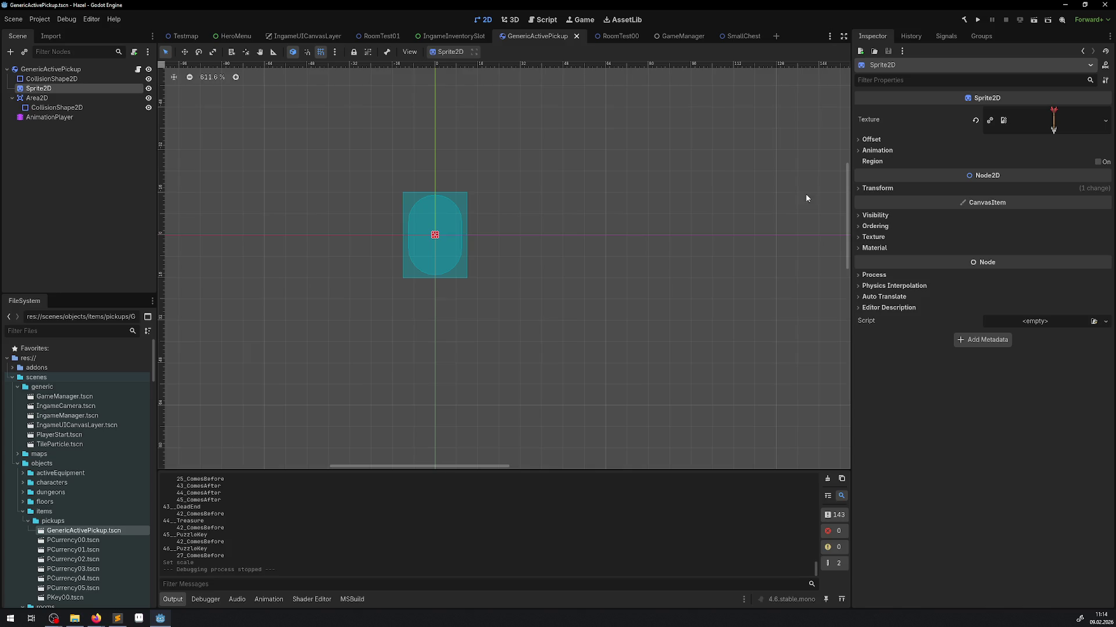
click(866, 188)
click(1034, 242)
text(1)
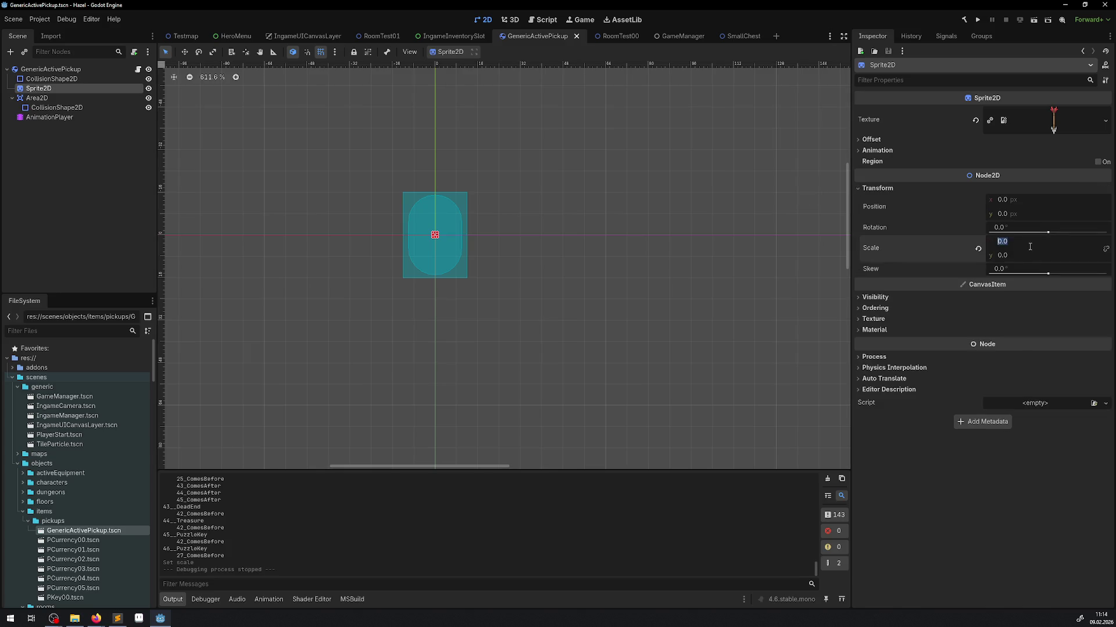
key(Return)
click(1019, 254)
text(1)
key(Return)
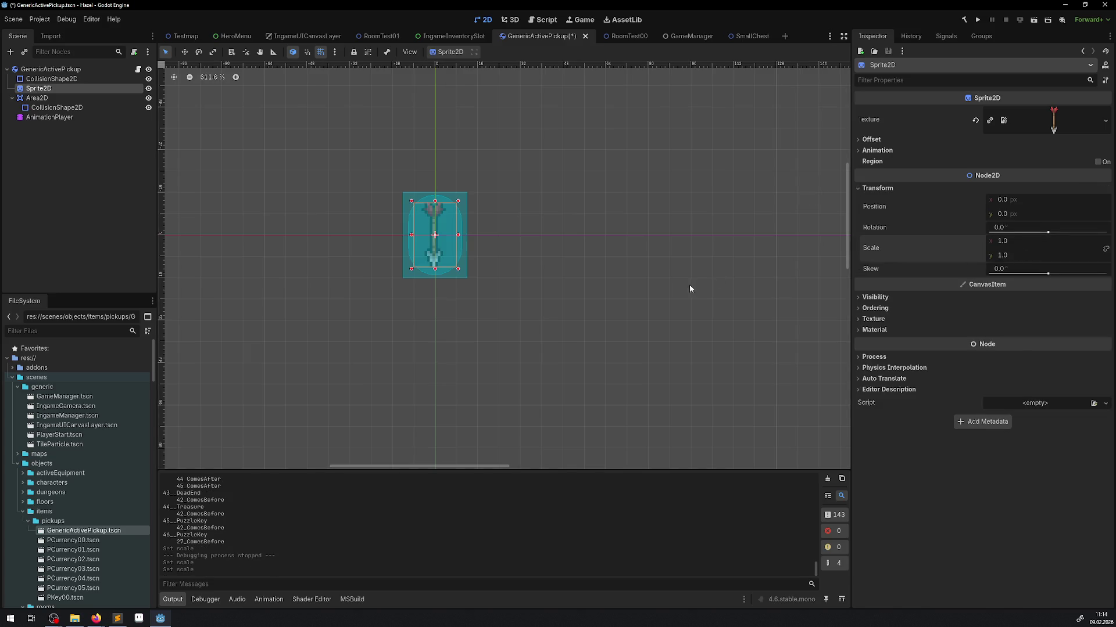
key(ctrl+s)
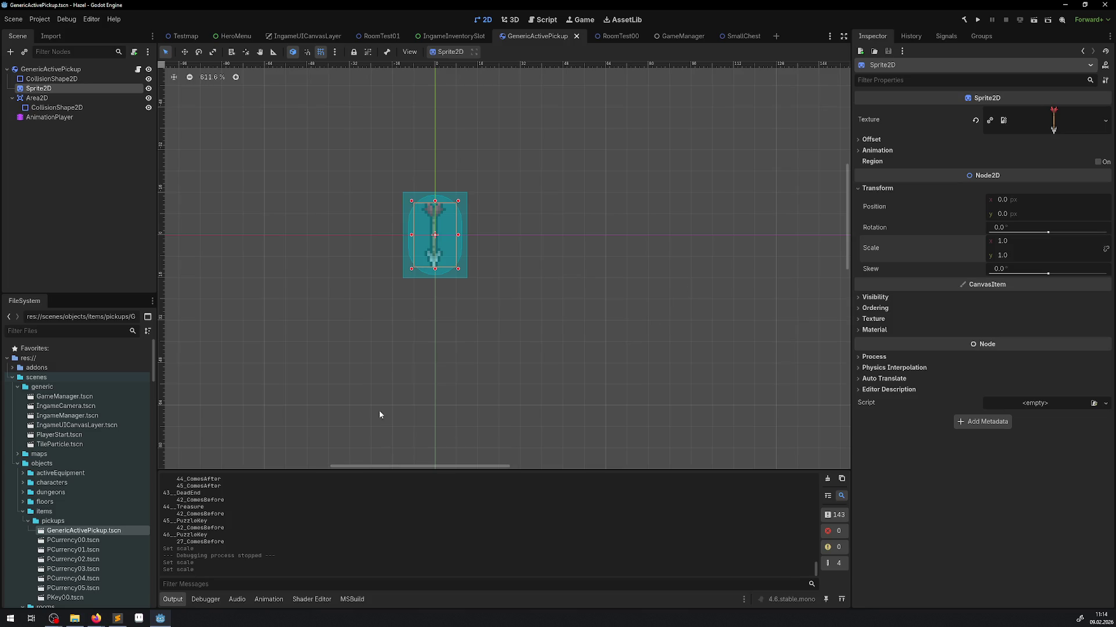
click(979, 26)
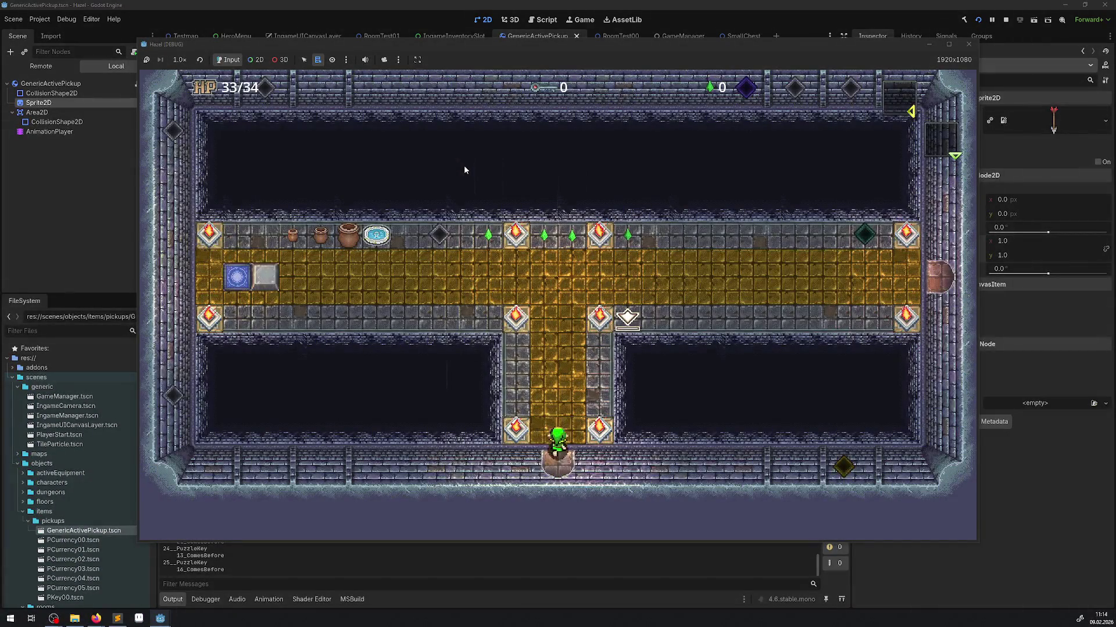
key(Up)
key(Left)
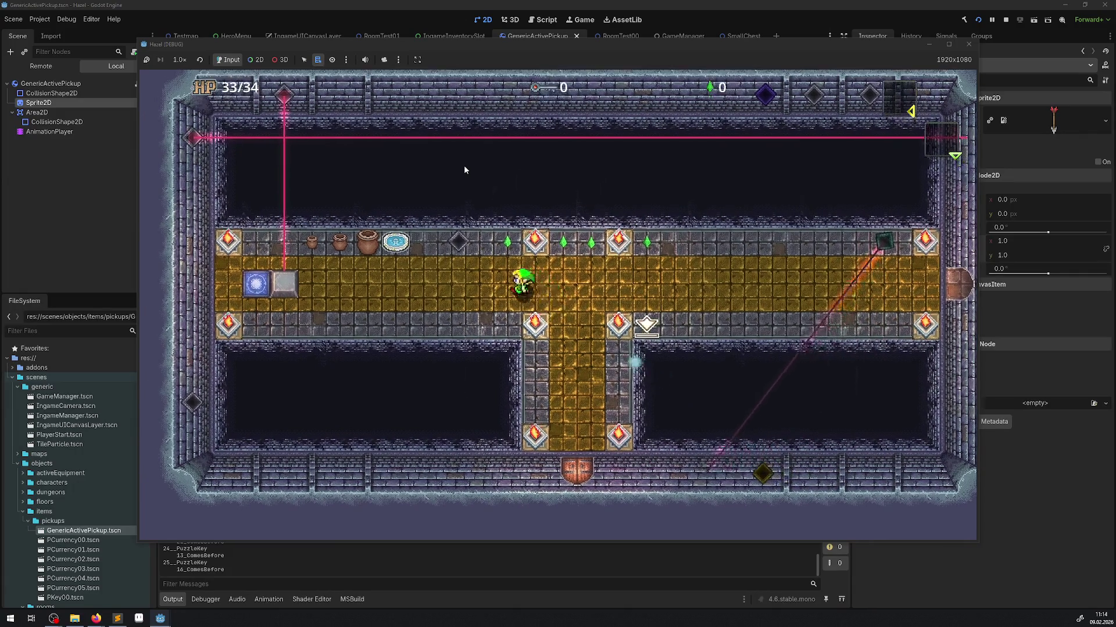
key(Left)
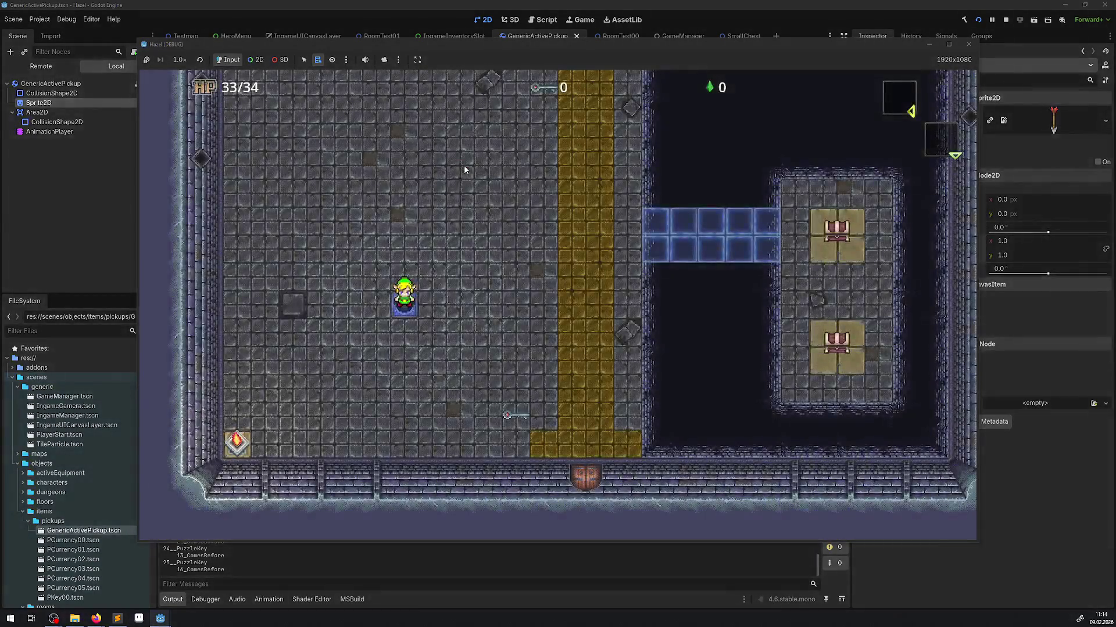
key(Right)
key(Right)
key(Up)
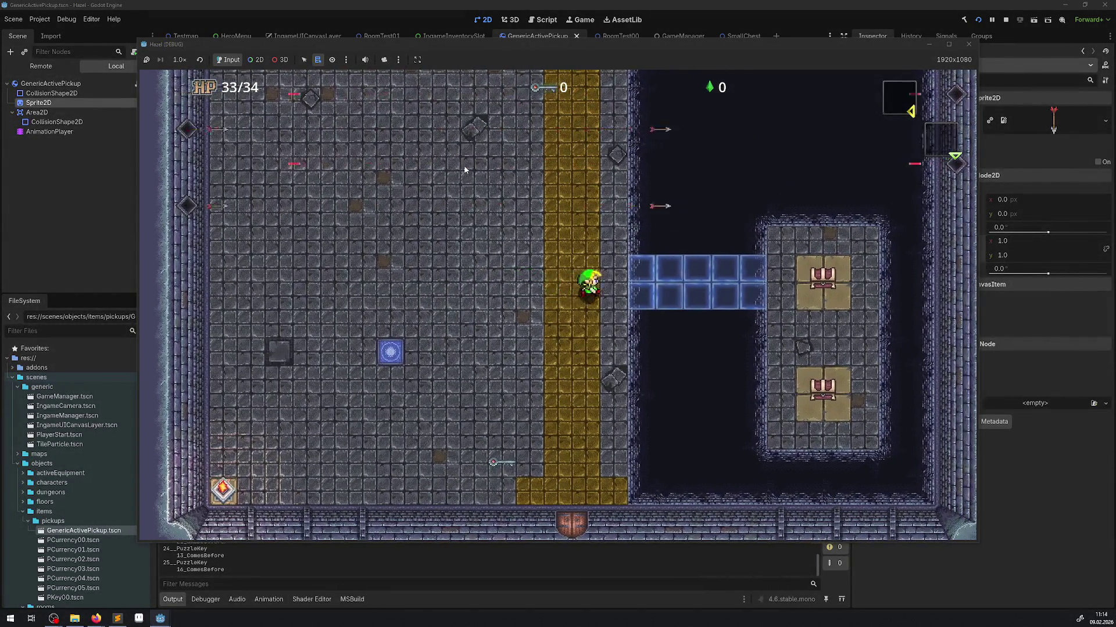
key(Right)
key(Down)
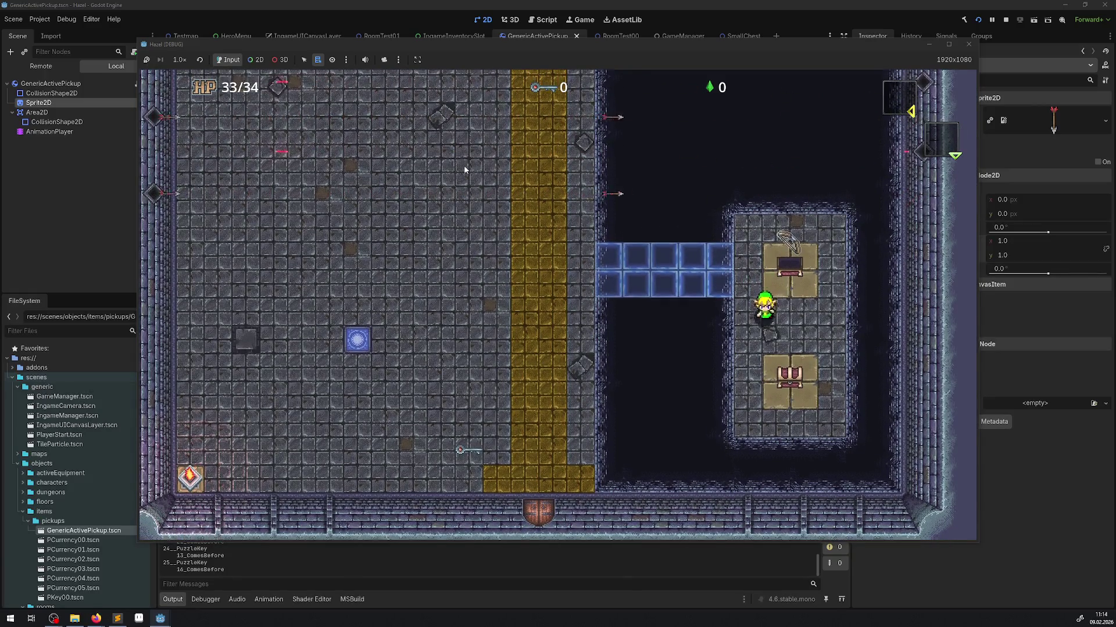
key(Up)
key(Left)
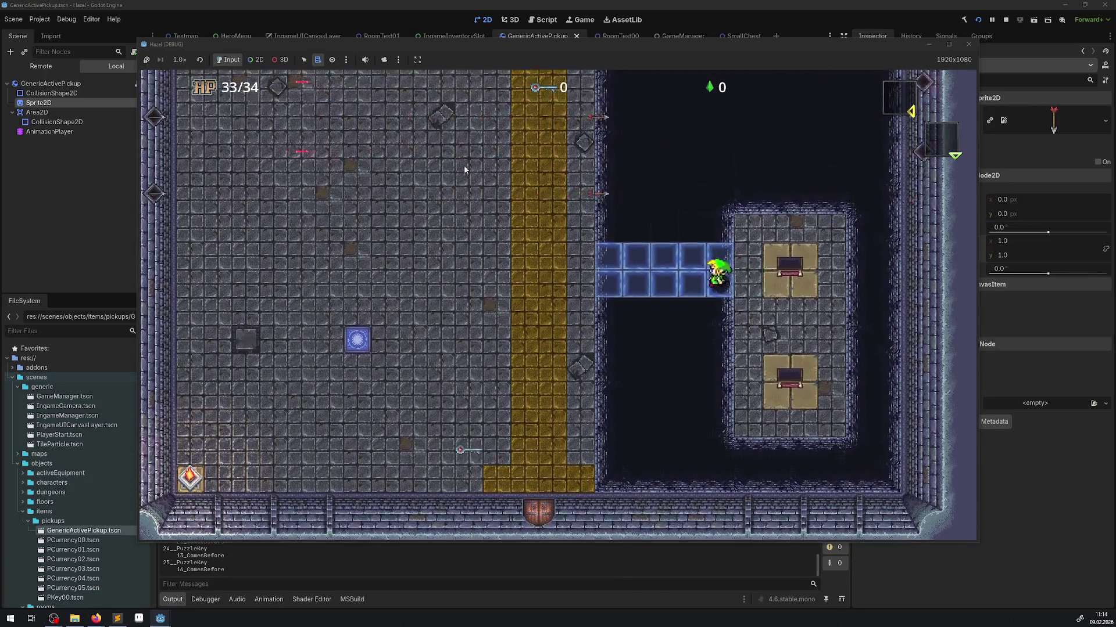
key(Return)
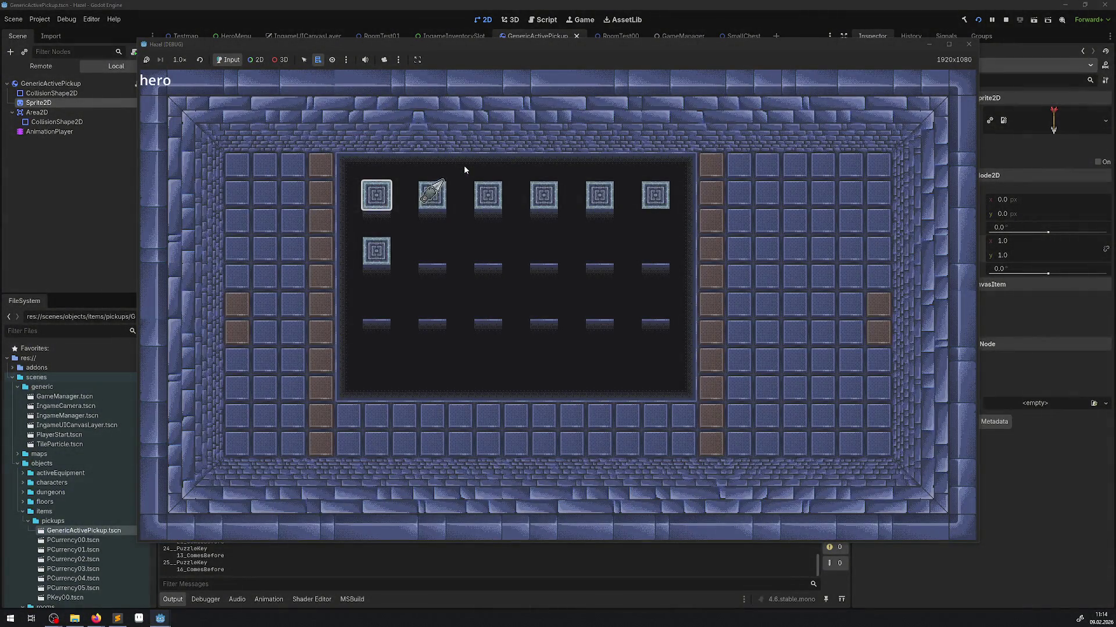
key(Right)
key(Return)
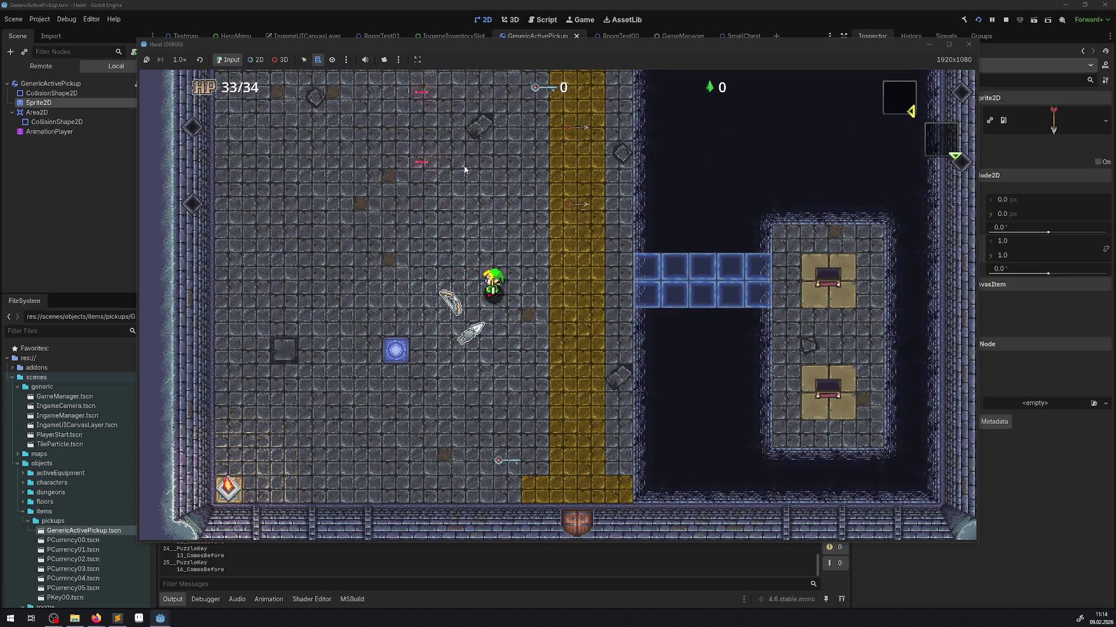
key(Left)
key(Up)
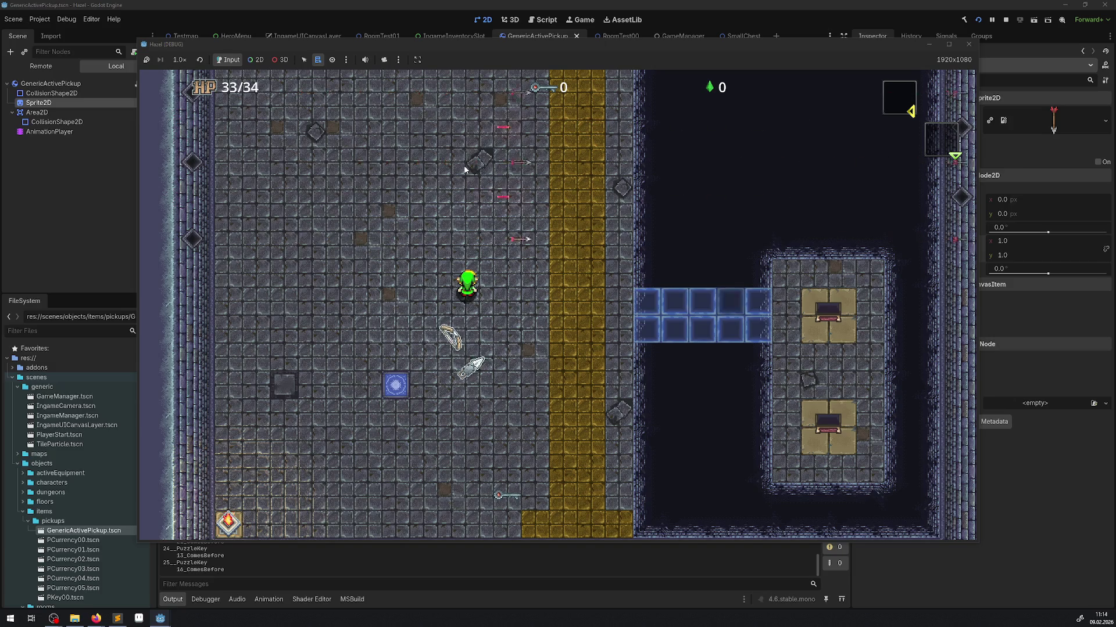
click(968, 44)
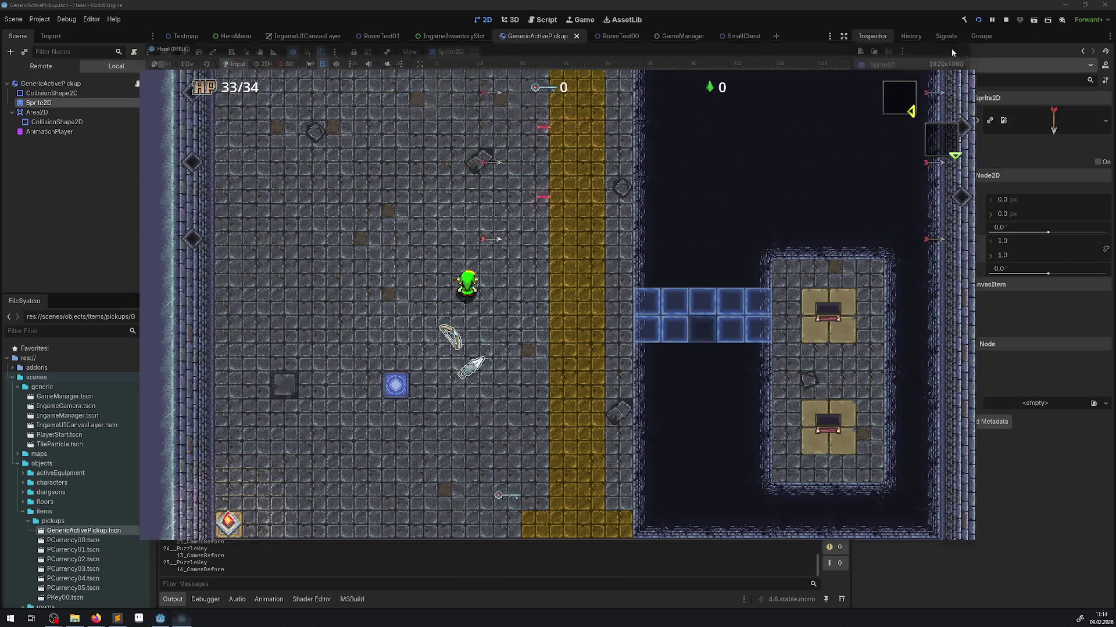
key(alt+Tab)
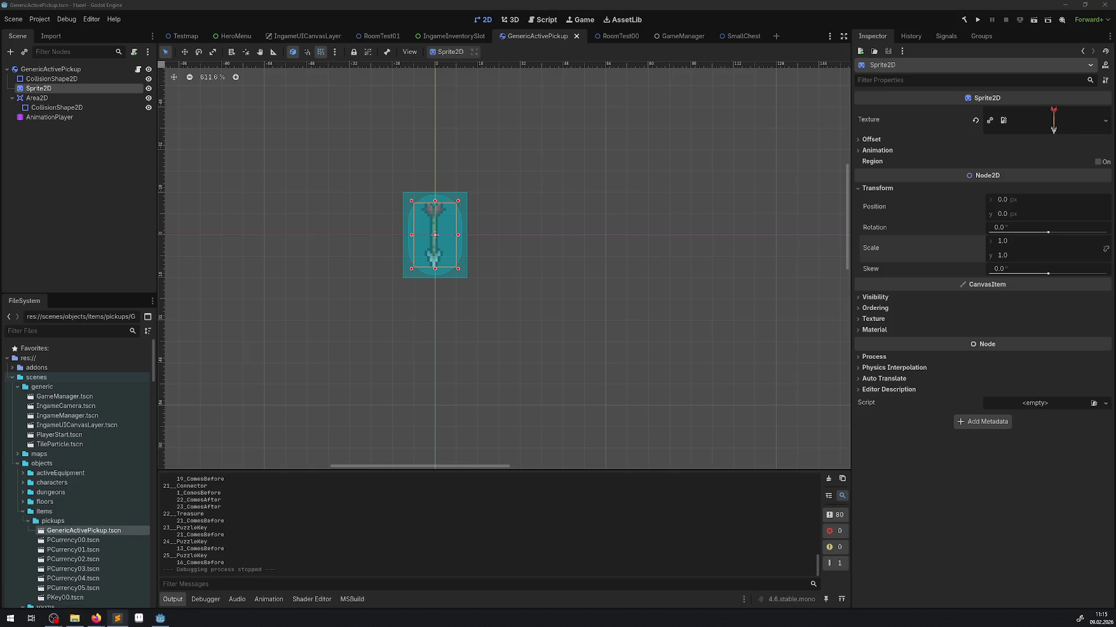
Close the GenericActivePickup, GameManager, SmallChest, IngameUICanvasLayer and one other scene tab.
drag(427, 293, 408, 269)
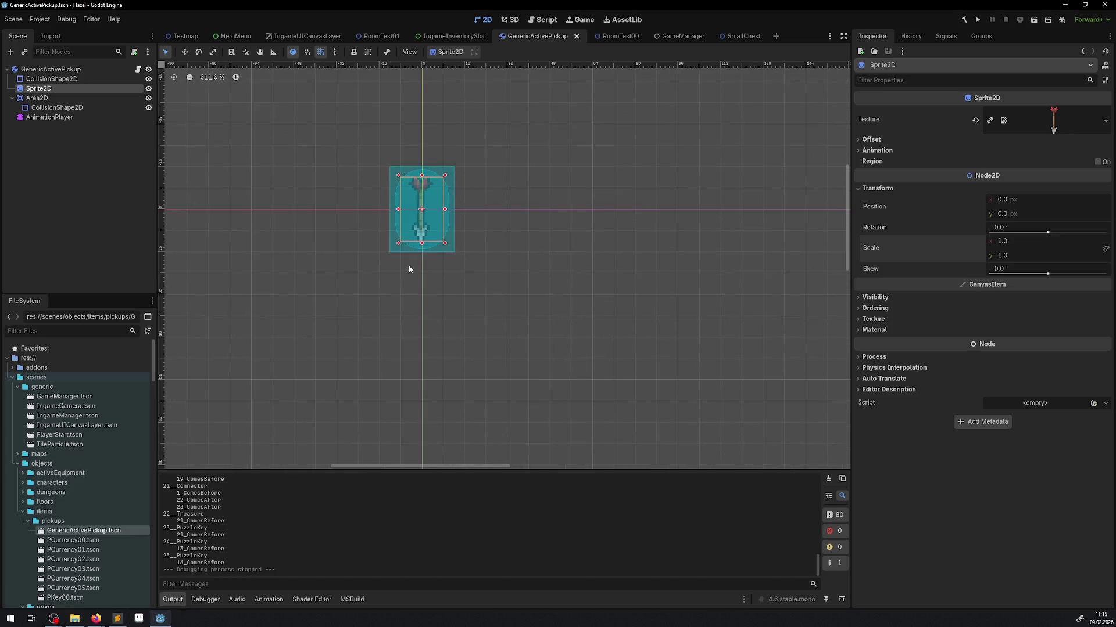
click(576, 37)
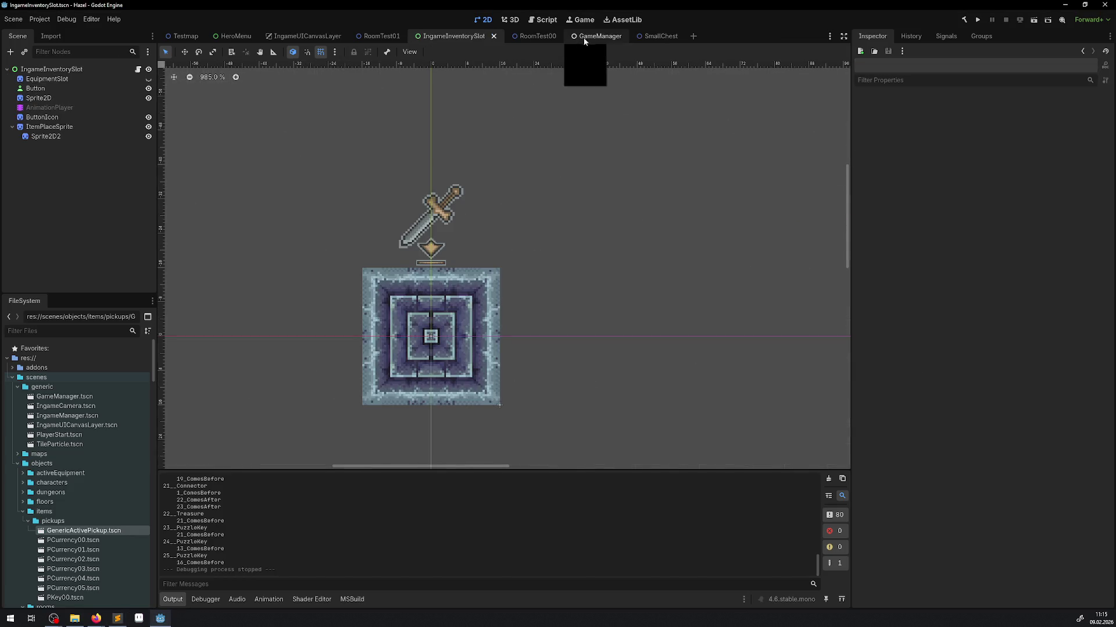
click(622, 36)
click(618, 36)
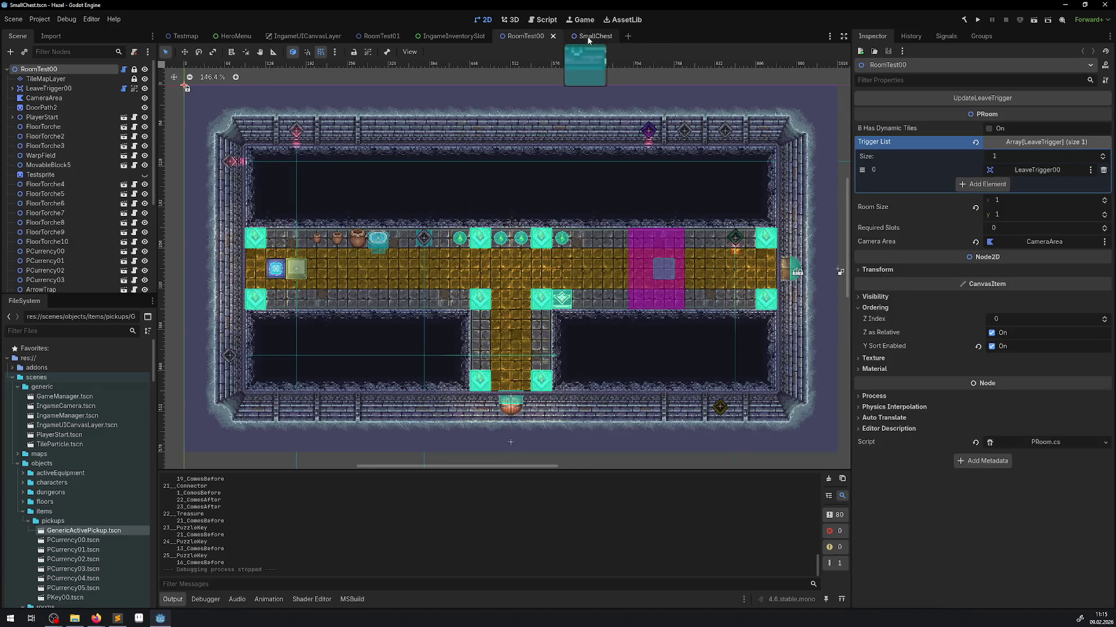
click(617, 36)
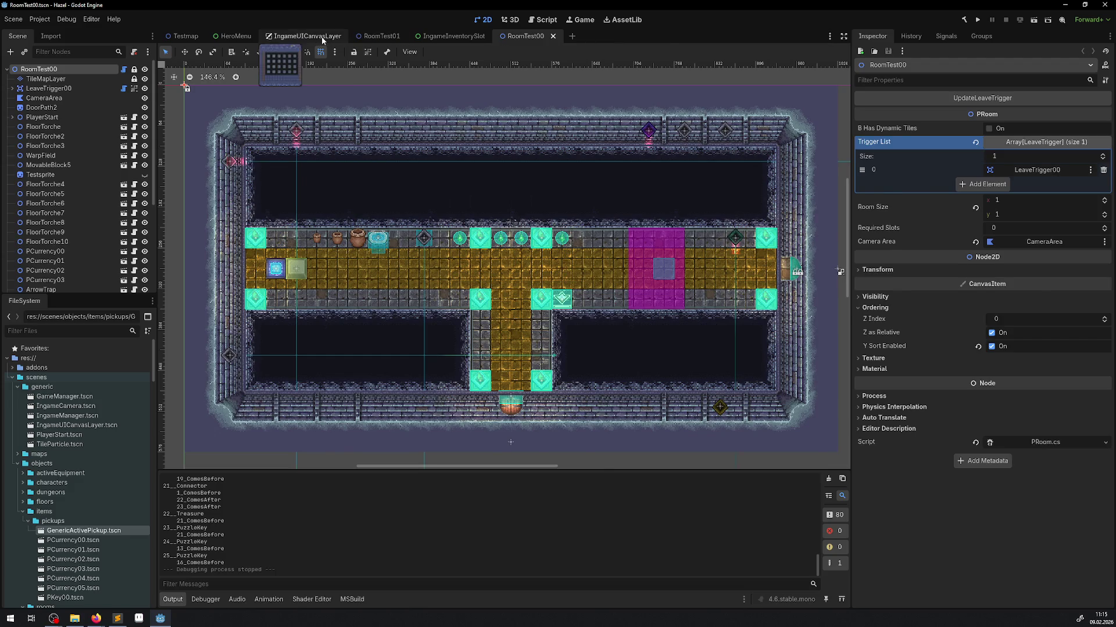
click(348, 37)
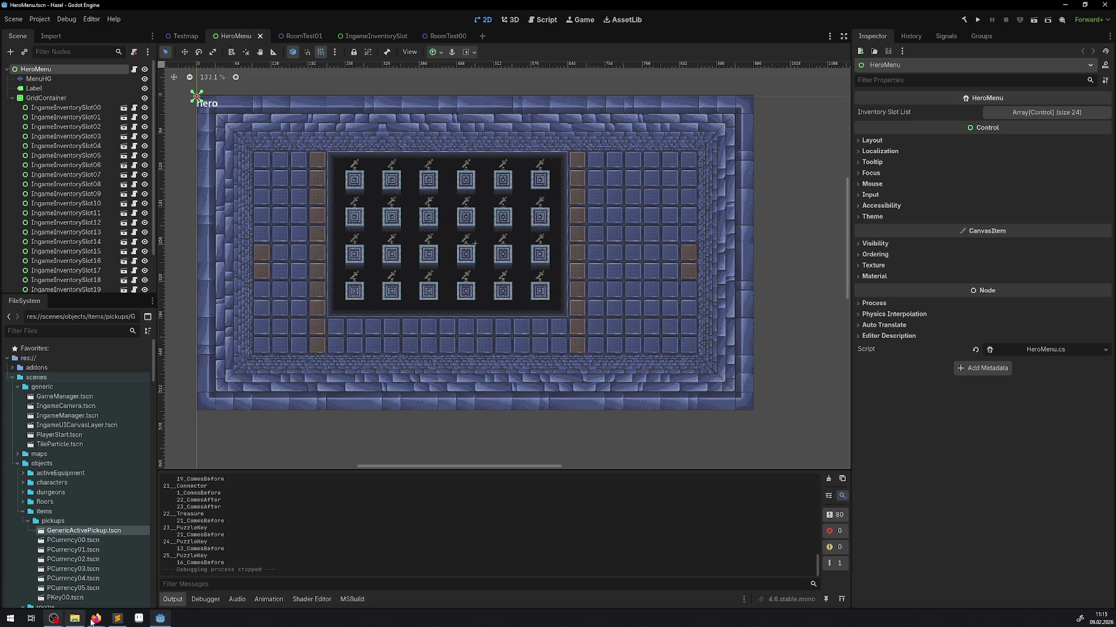
Open PPickup.cs from scripts/objects/items in the external code editor.
scroll(73, 472, down, 10)
scroll(74, 473, up, 5)
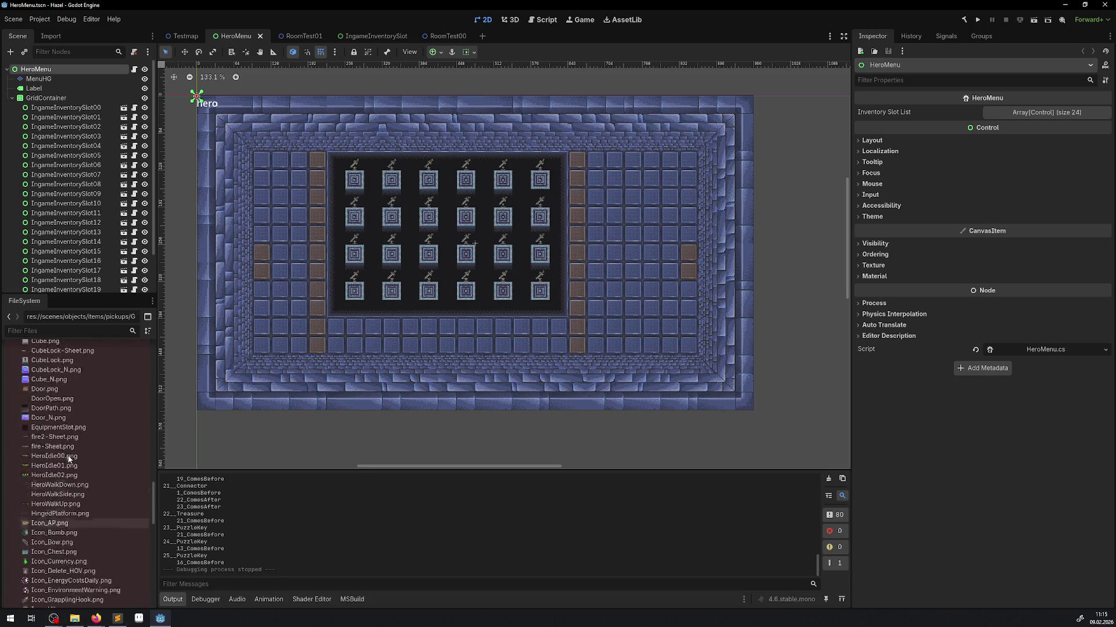
click(64, 542)
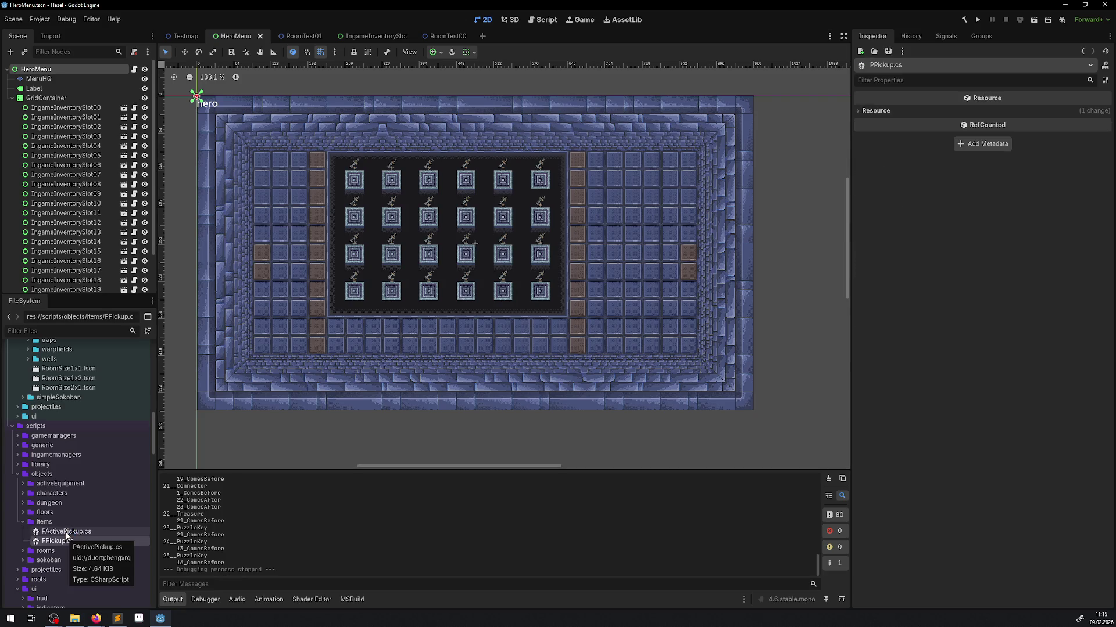
double_click(65, 534)
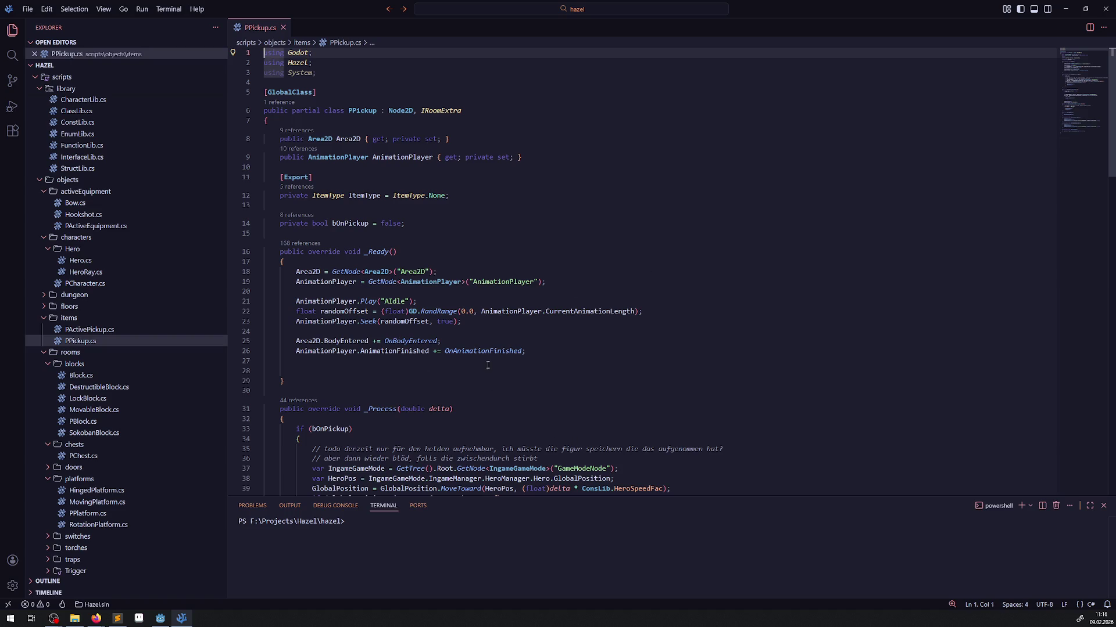
Delete the blank line 28 inside PPickup.cs's _Ready, then save and close the file.
click(296, 372)
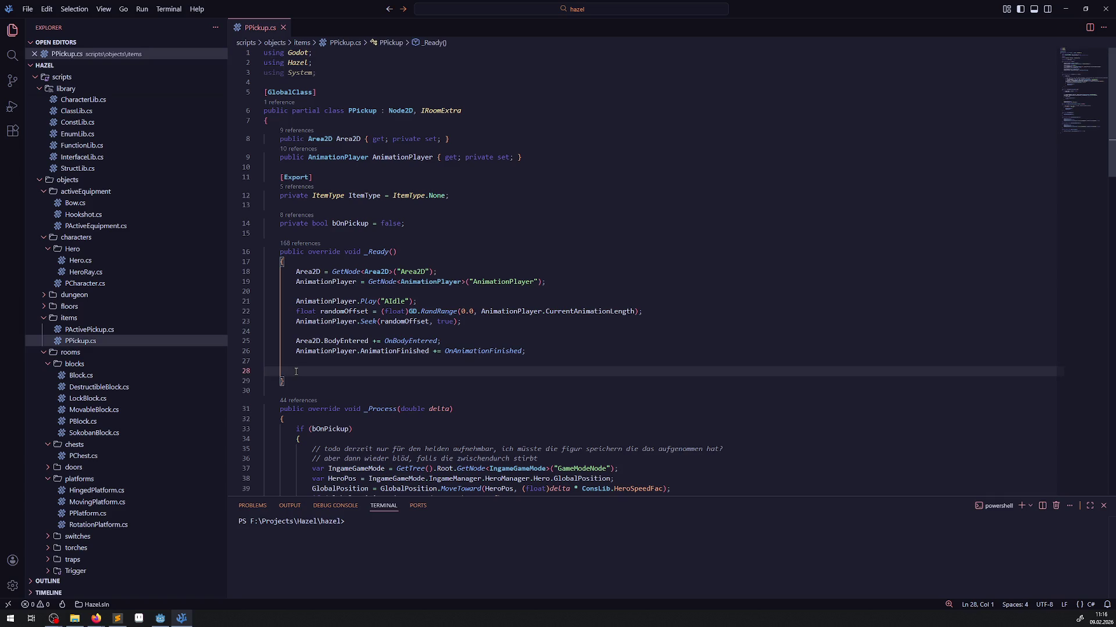
key(BackSpace)
key(BackSpace)
scroll(544, 300, down, 10)
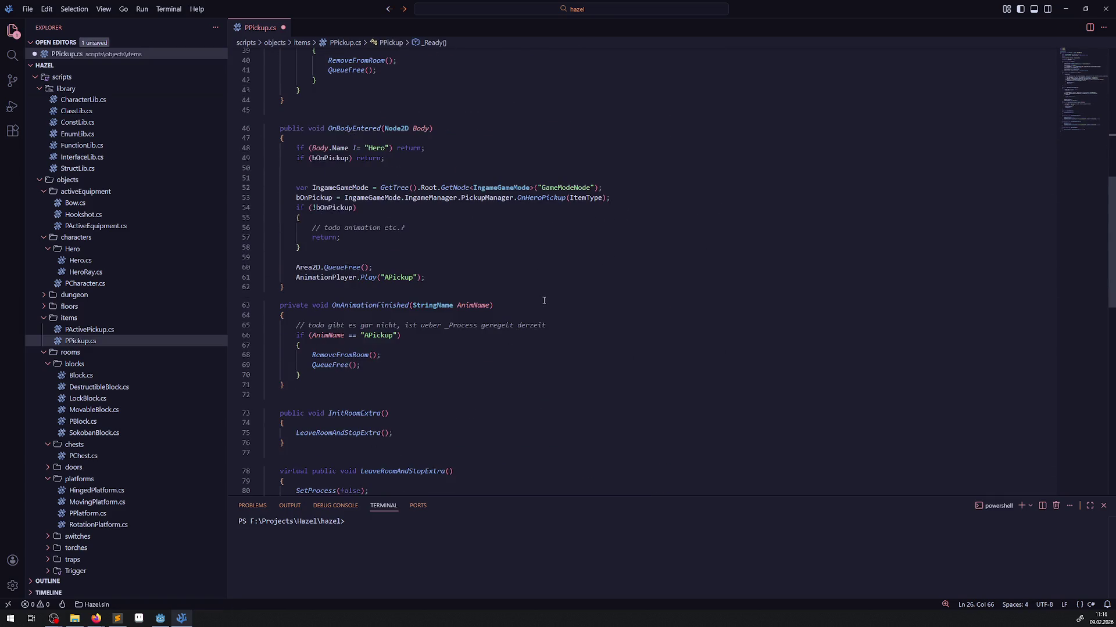
scroll(129, 229, up, 10)
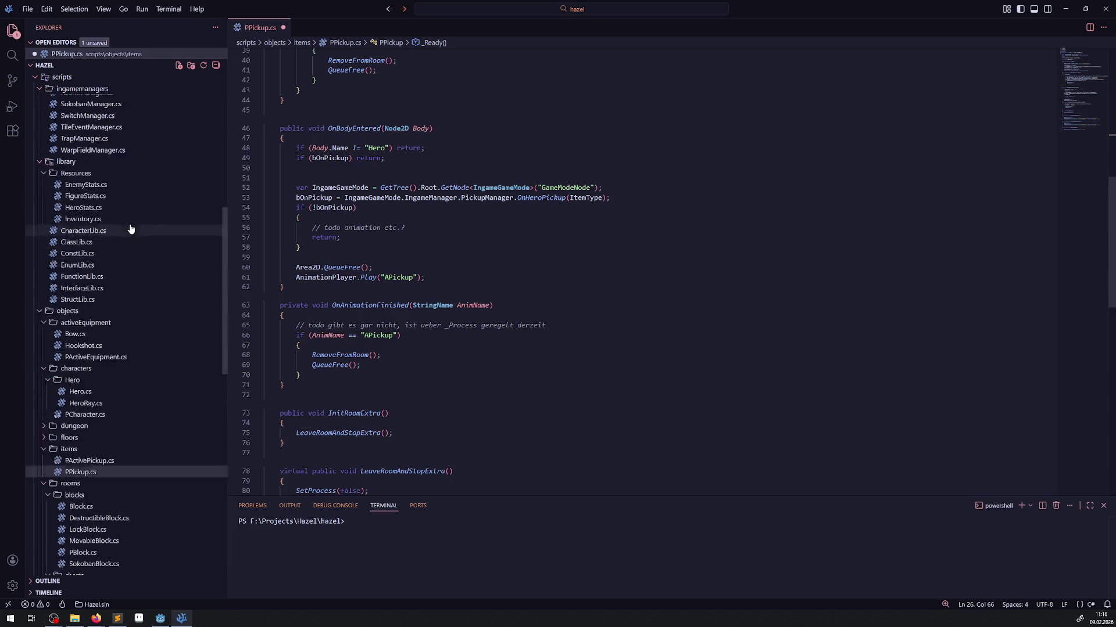
click(585, 288)
key(ctrl+s)
key(ctrl+w)
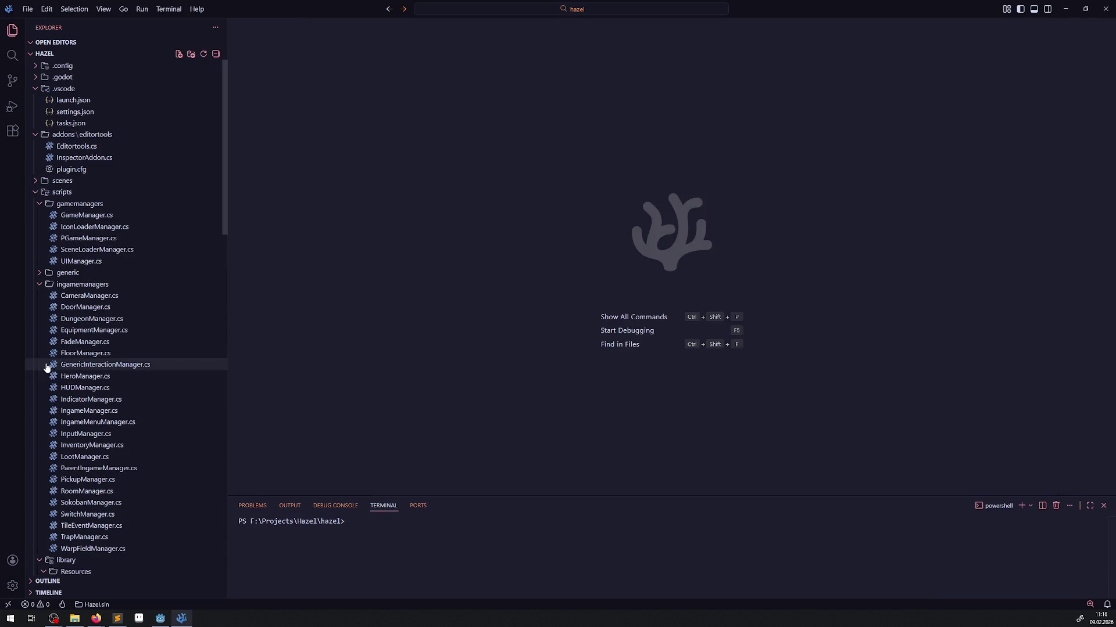
In CameraManager.cs, change line 35's Lerp factor from 0.95f to 0.9f.
click(87, 296)
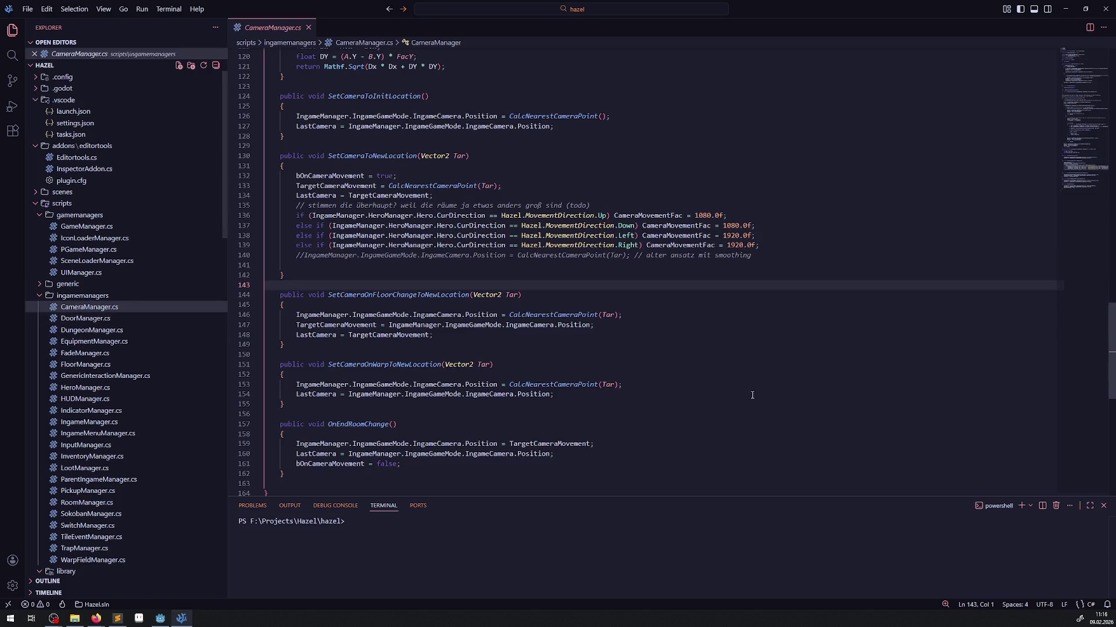
scroll(574, 330, up, 20)
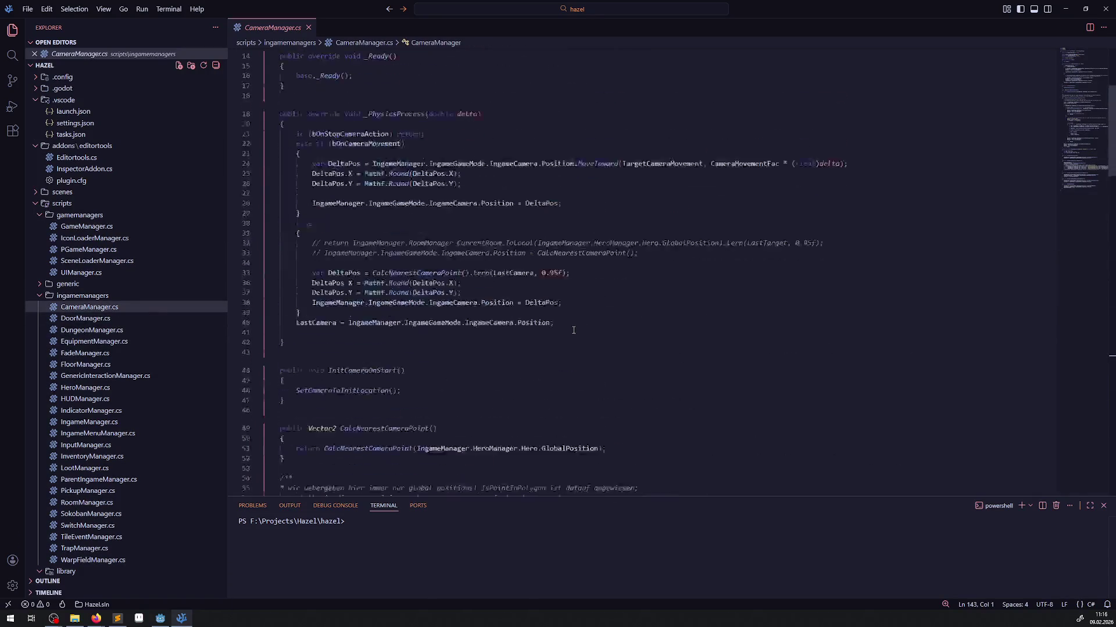
scroll(574, 330, up, 5)
scroll(581, 378, down, 1)
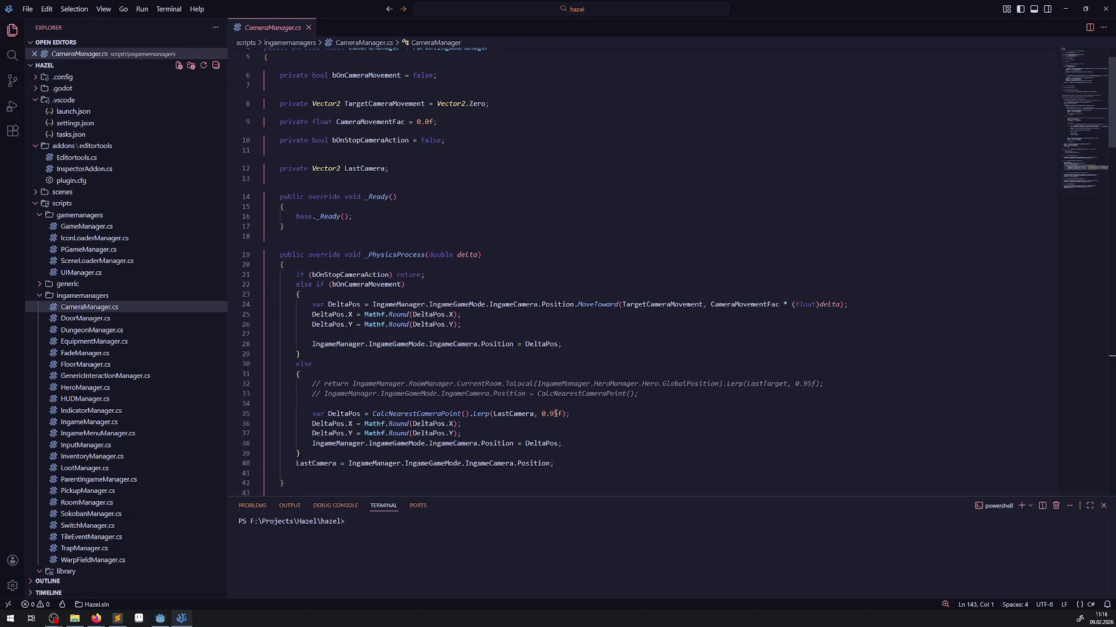
mouse_move(555, 413)
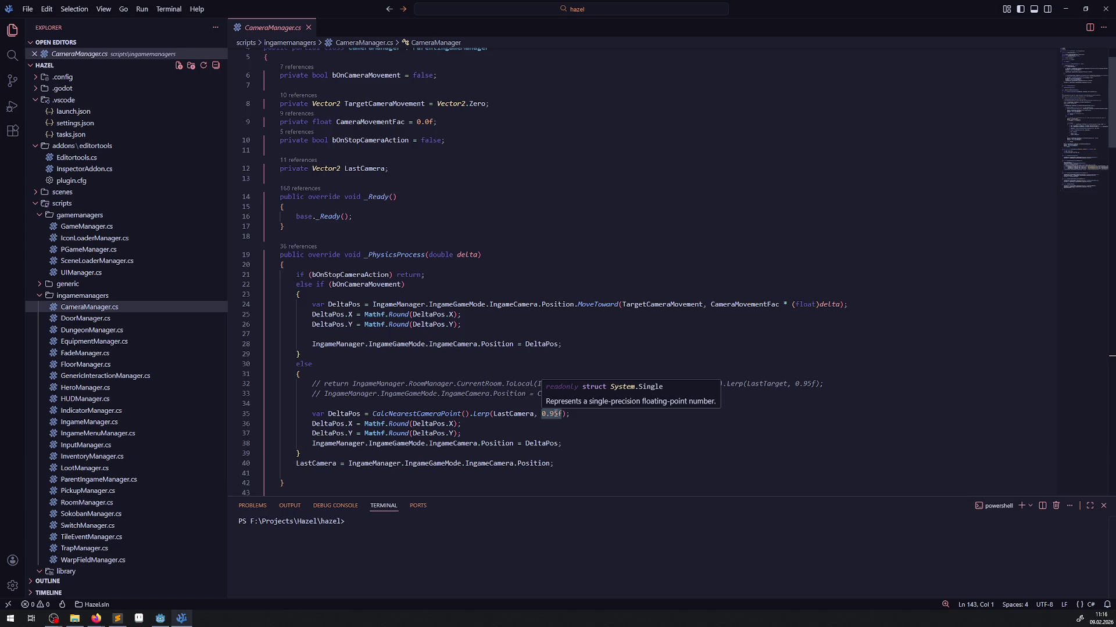
drag(561, 413, 557, 413)
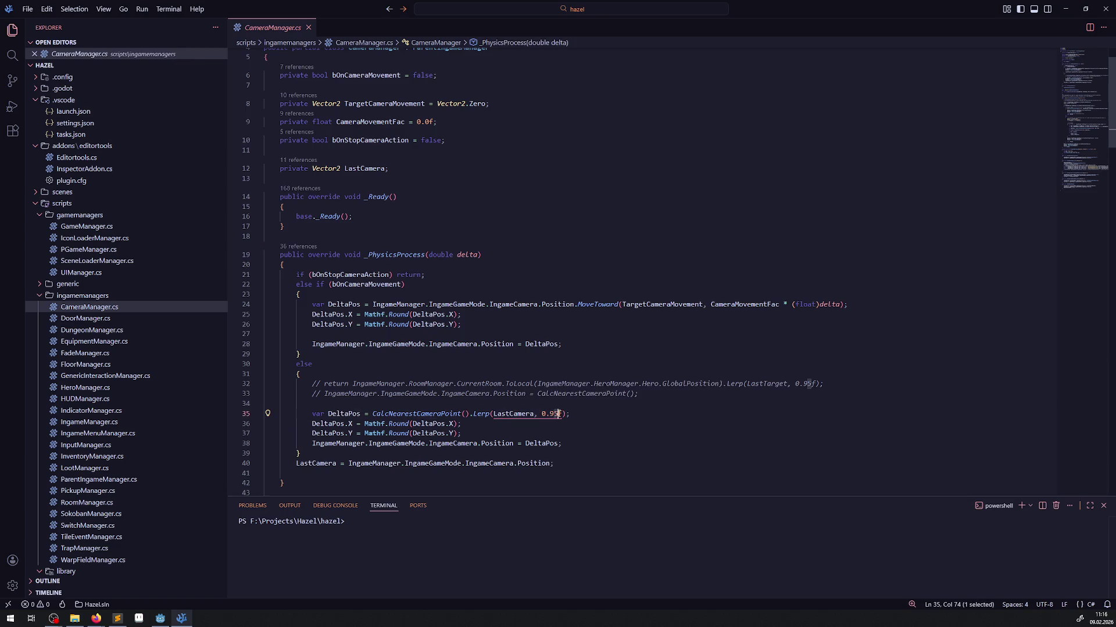
key(BackSpace)
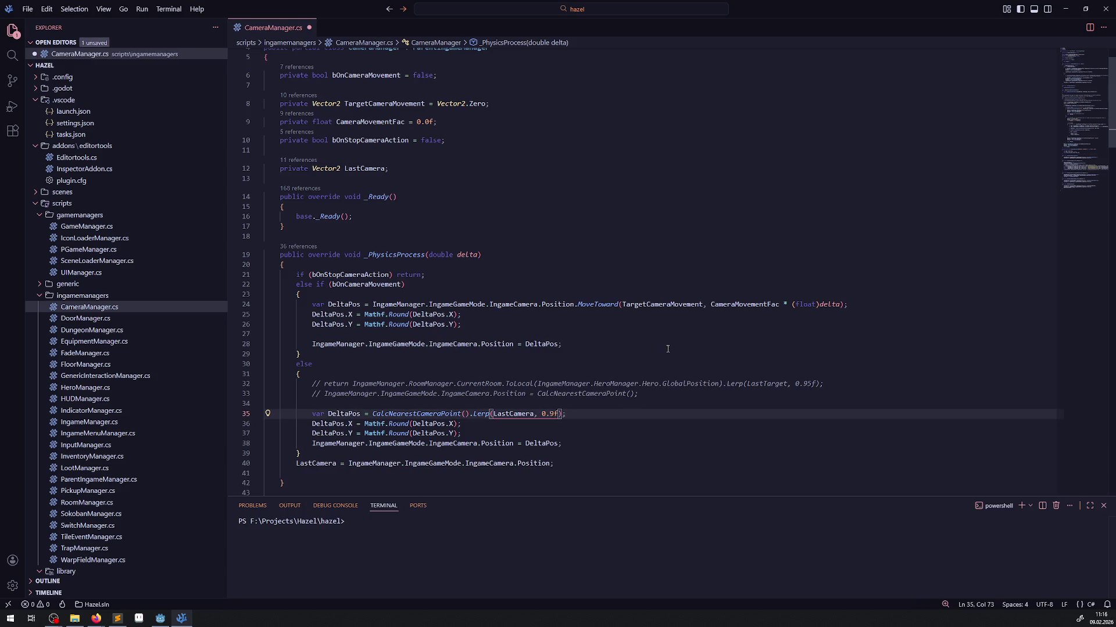
click(667, 348)
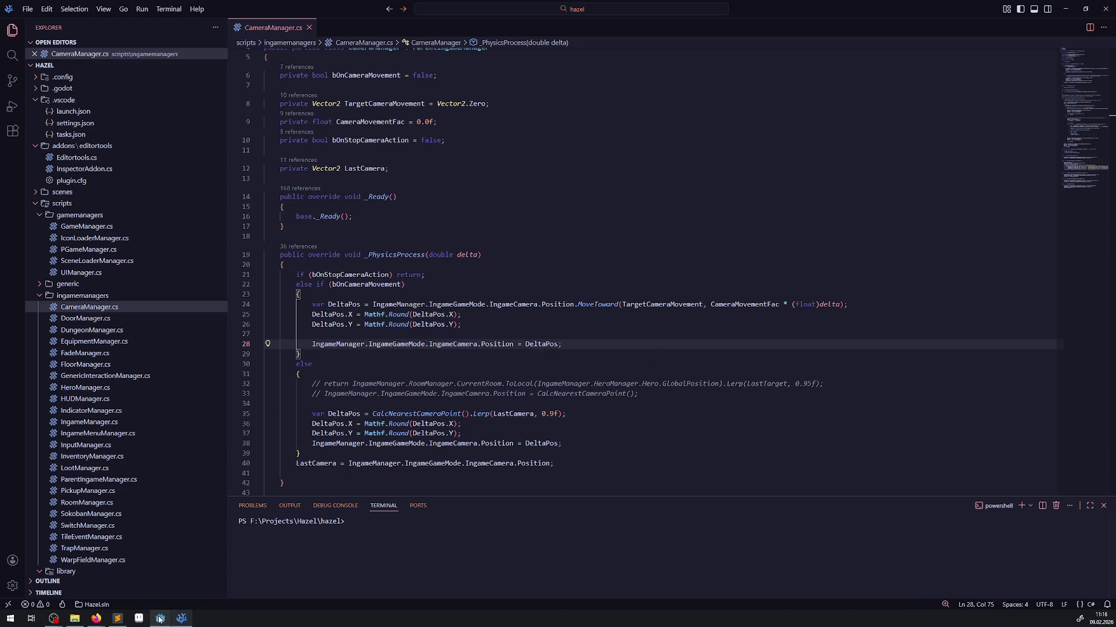
click(160, 619)
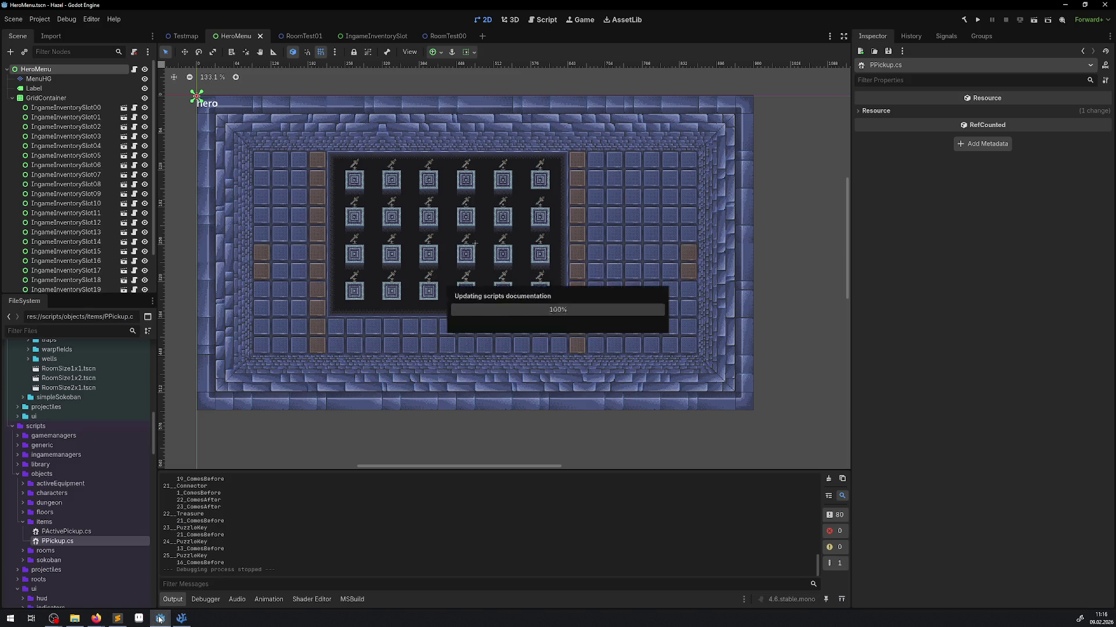
Run the game, walk the hero past the warp tile, then down through the bottom door.
click(976, 23)
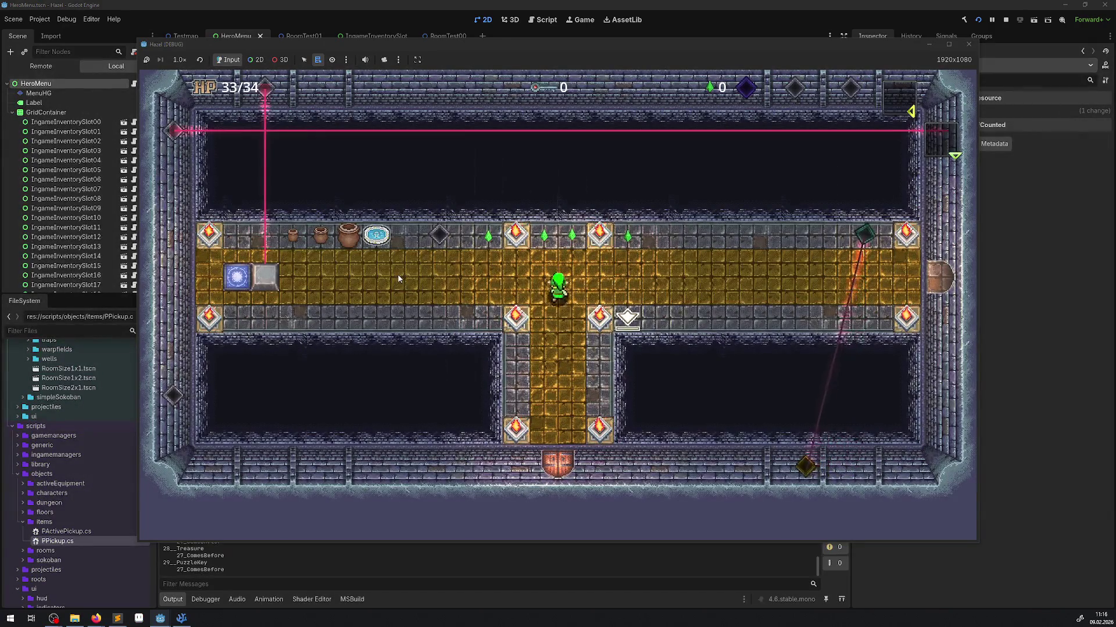
key(Left)
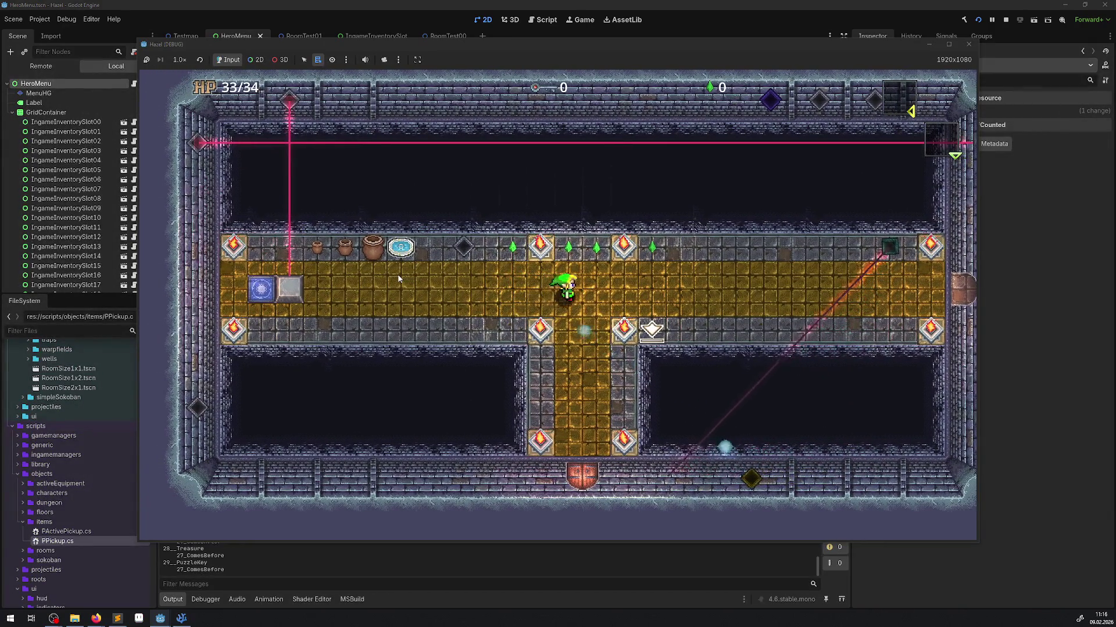
key(Left)
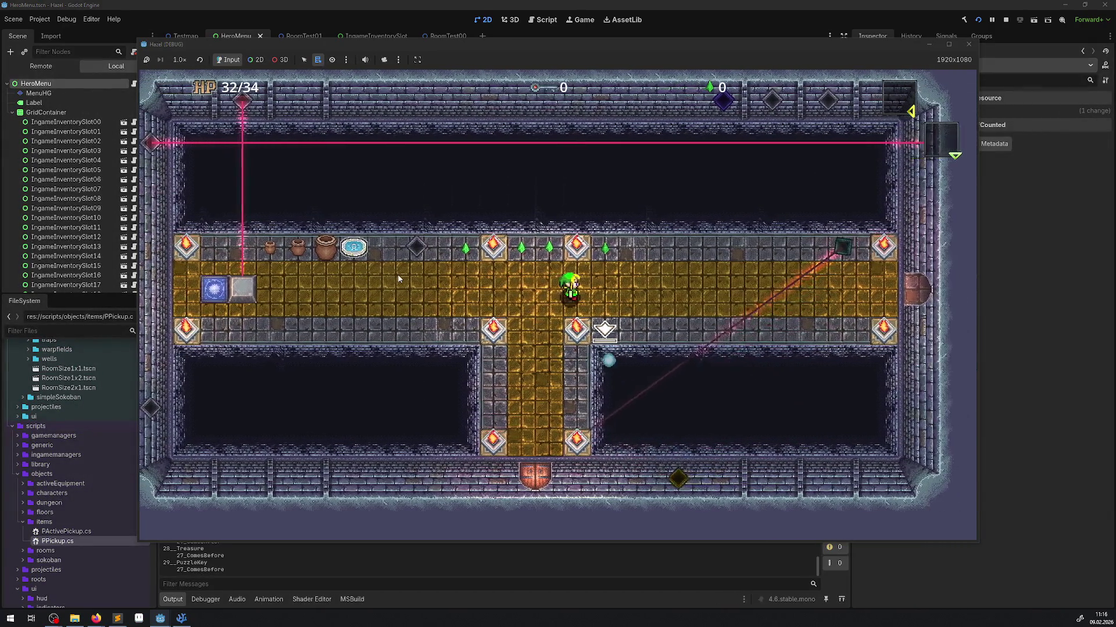
key(Left)
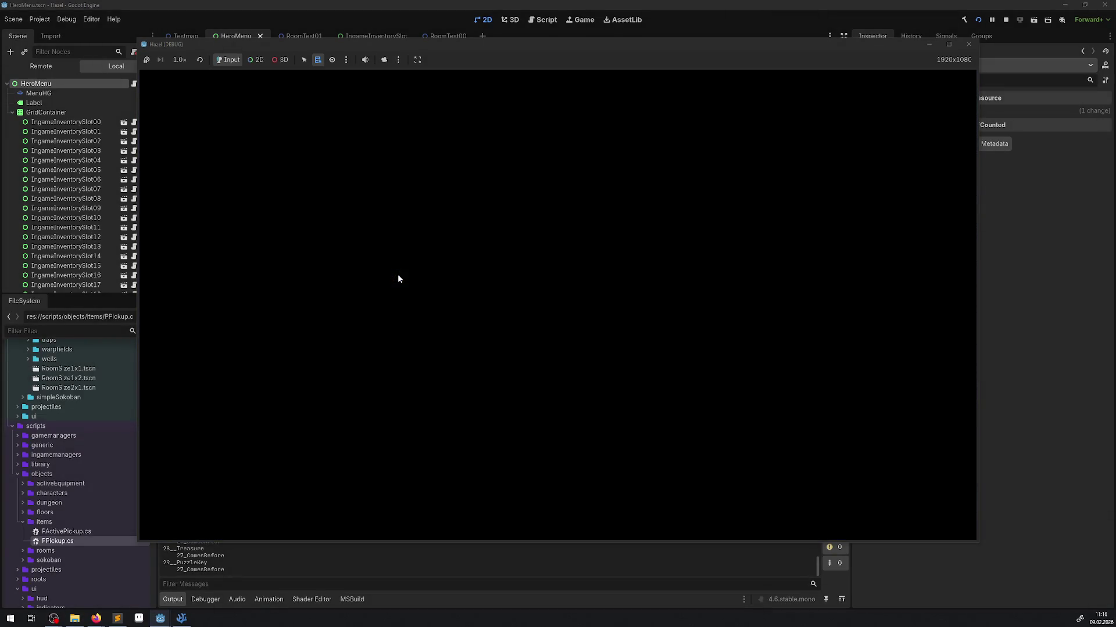
key(Up)
key(Right)
key(Right)
key(Up)
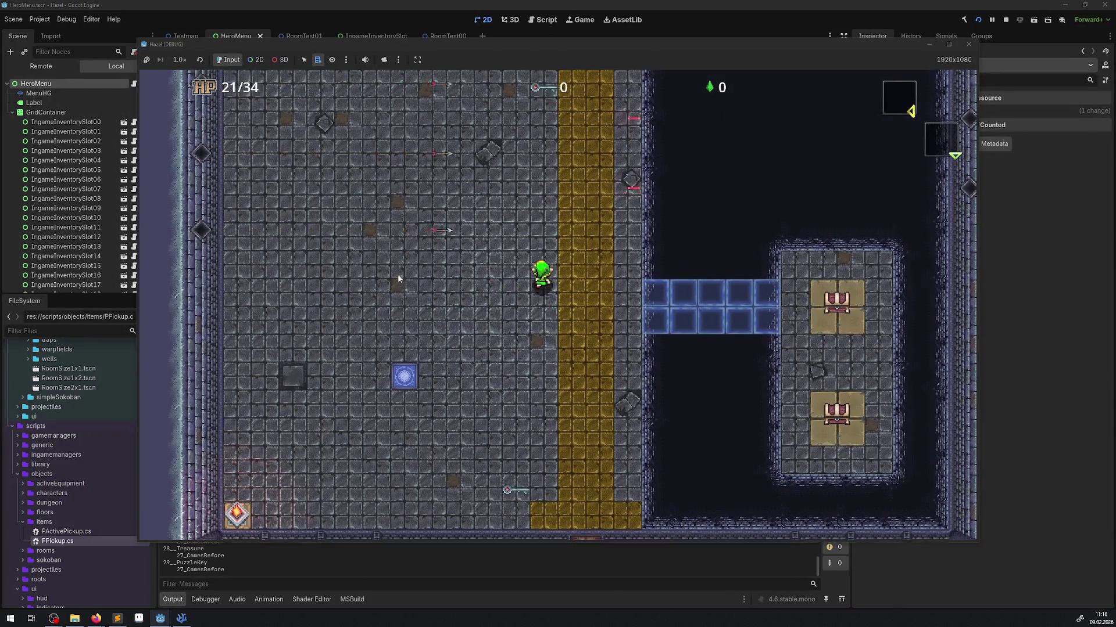
key(Down)
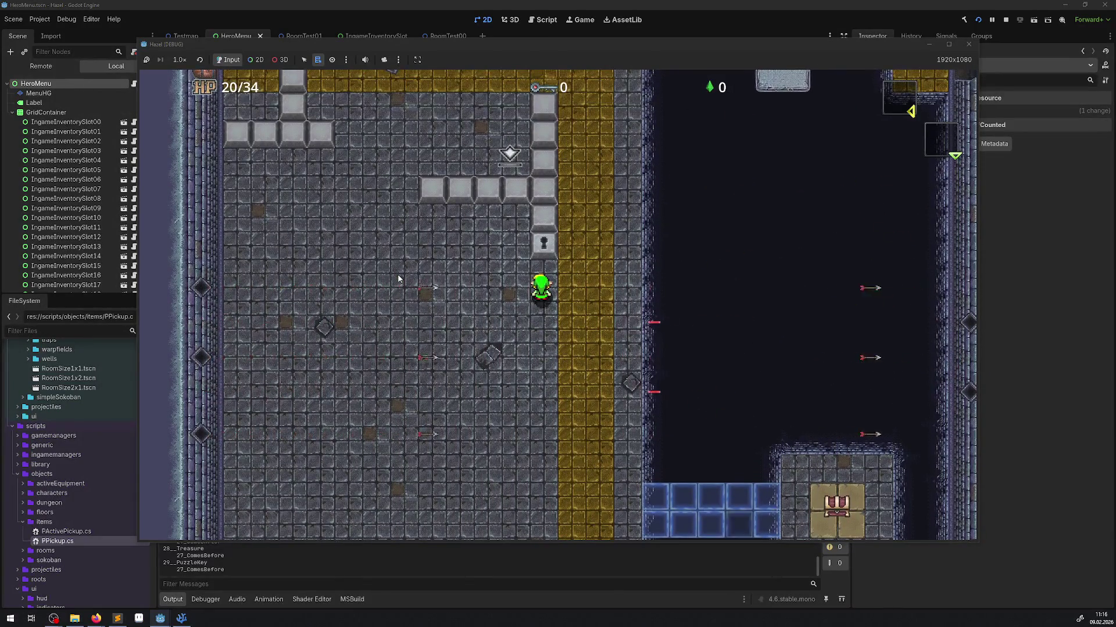
key(Down)
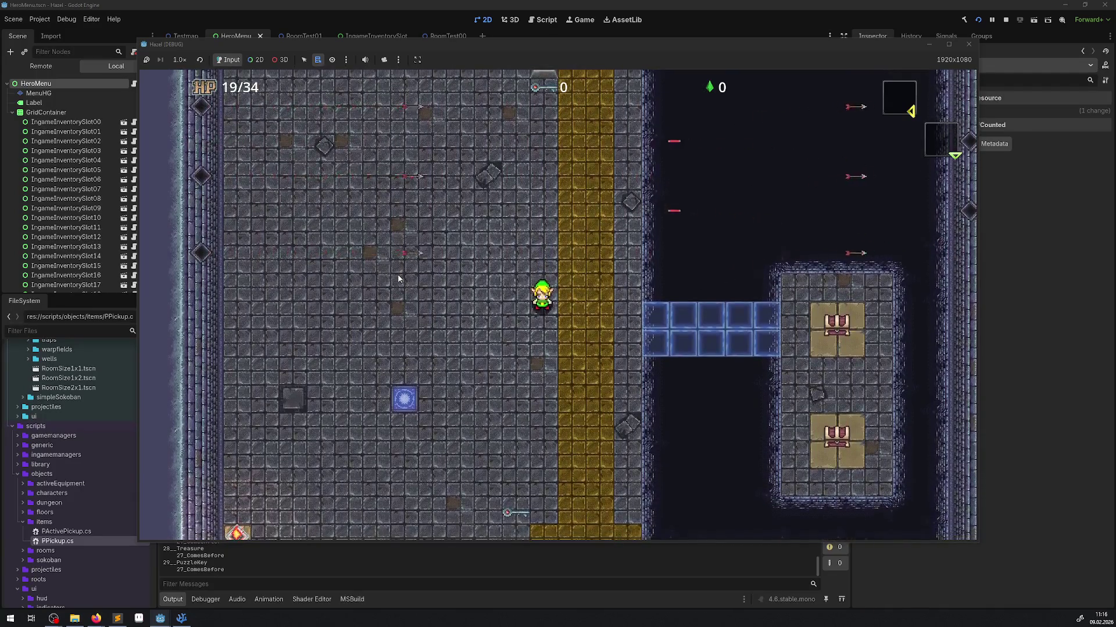
key(Down)
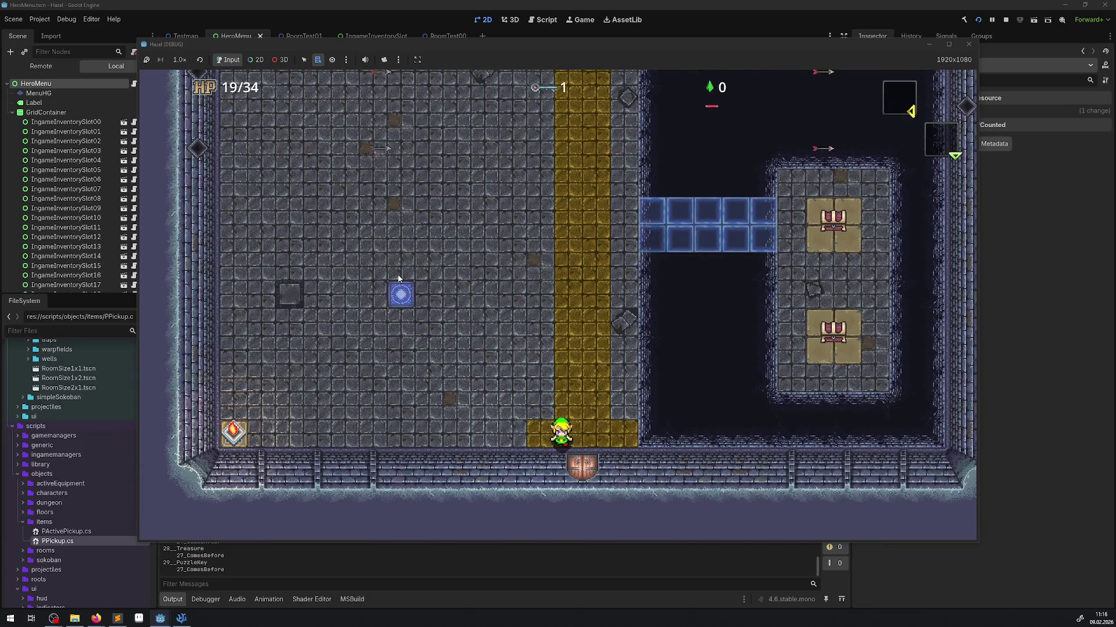
key(Right)
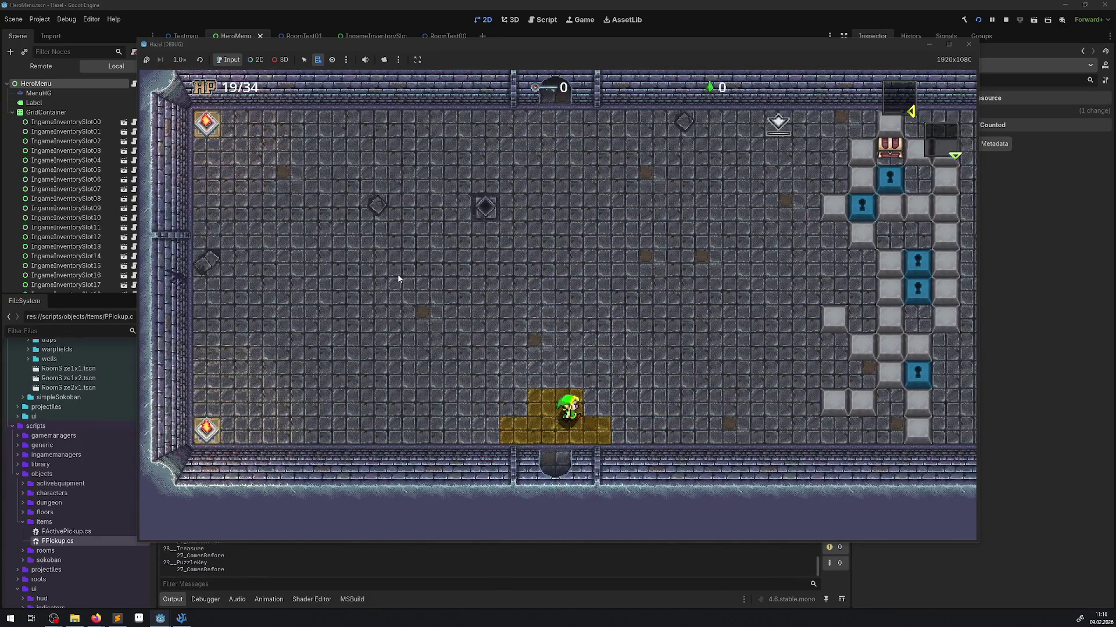
key(Up)
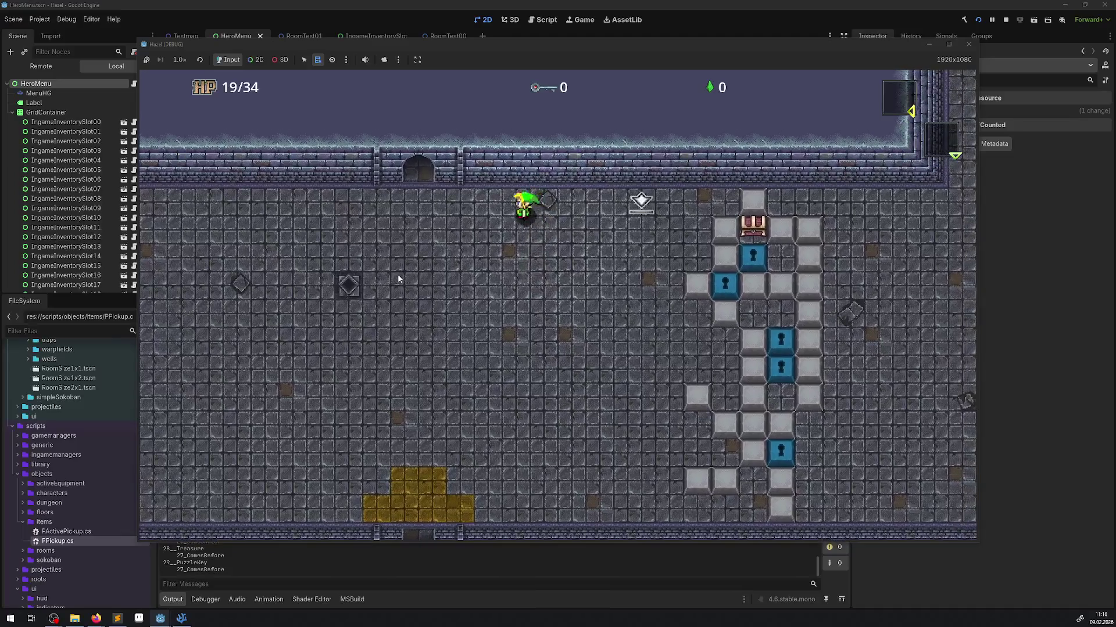
Walk the hero back and forth along the top wall to test camera following.
key(Left)
key(Right)
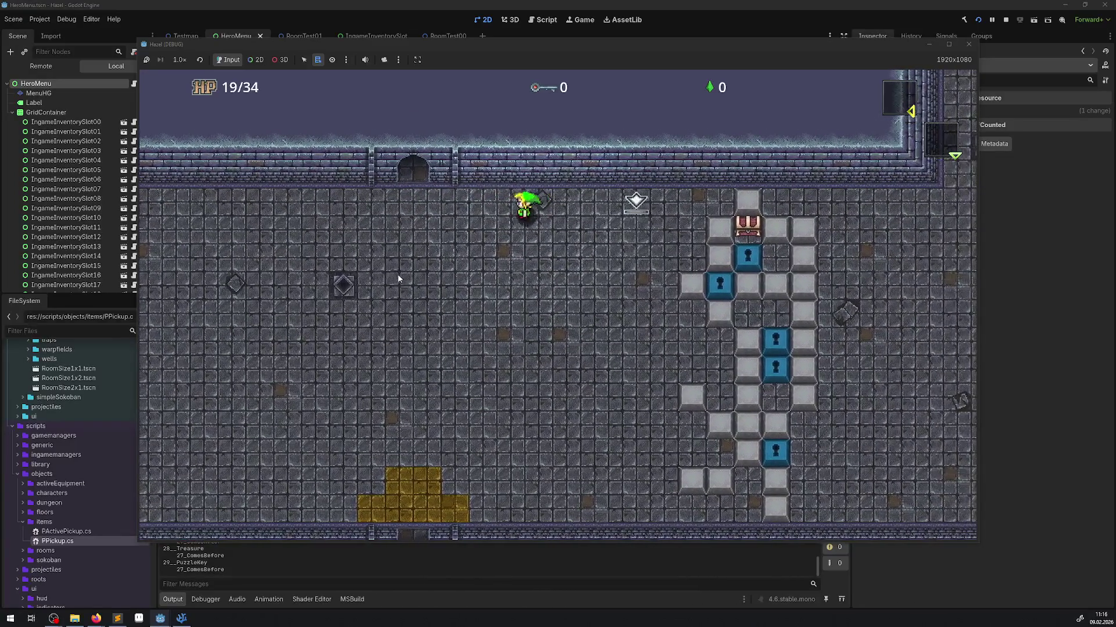
key(Right)
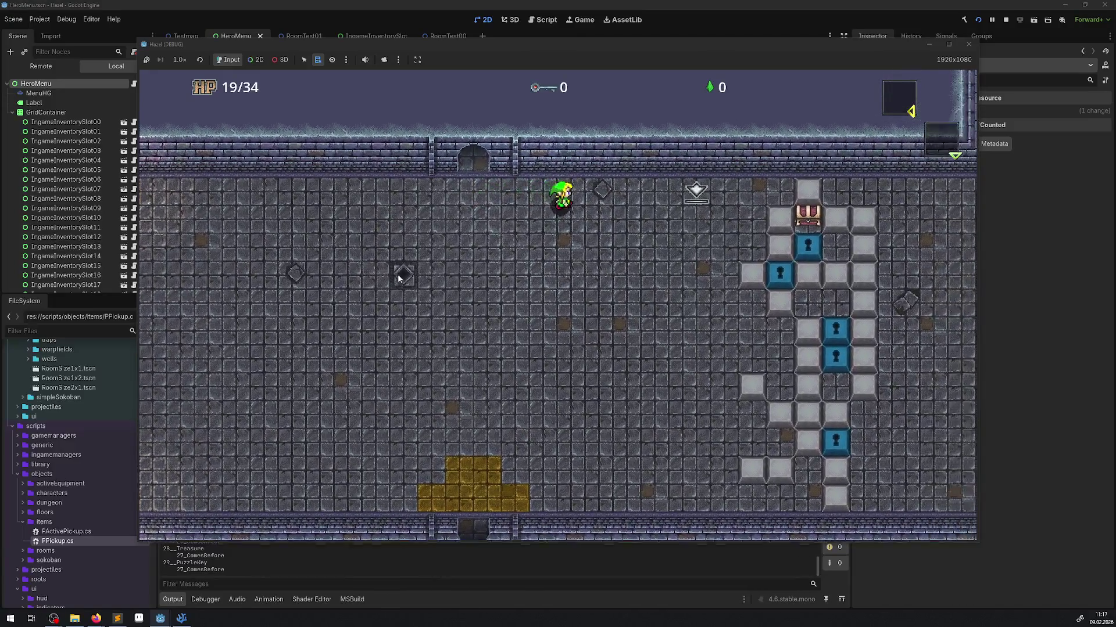
key(Left)
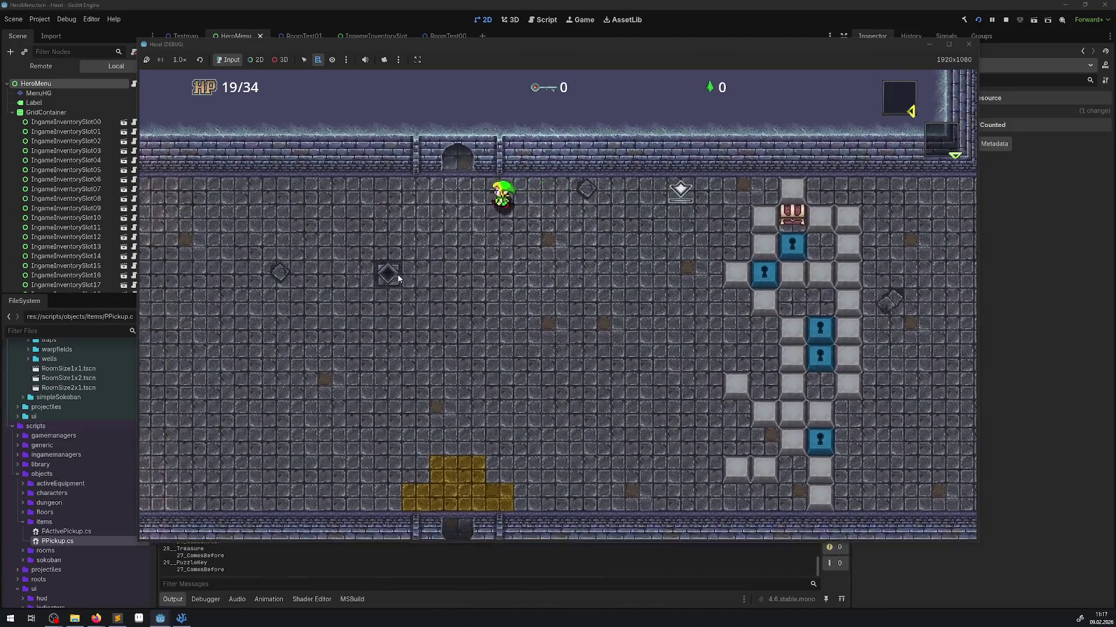
key(Left)
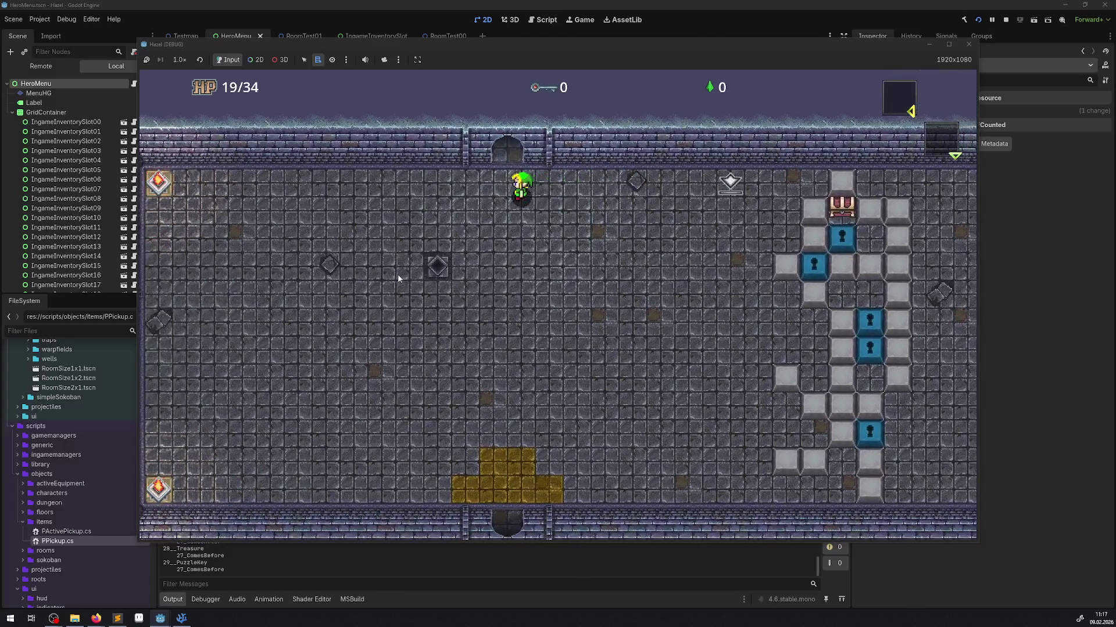
key(Right)
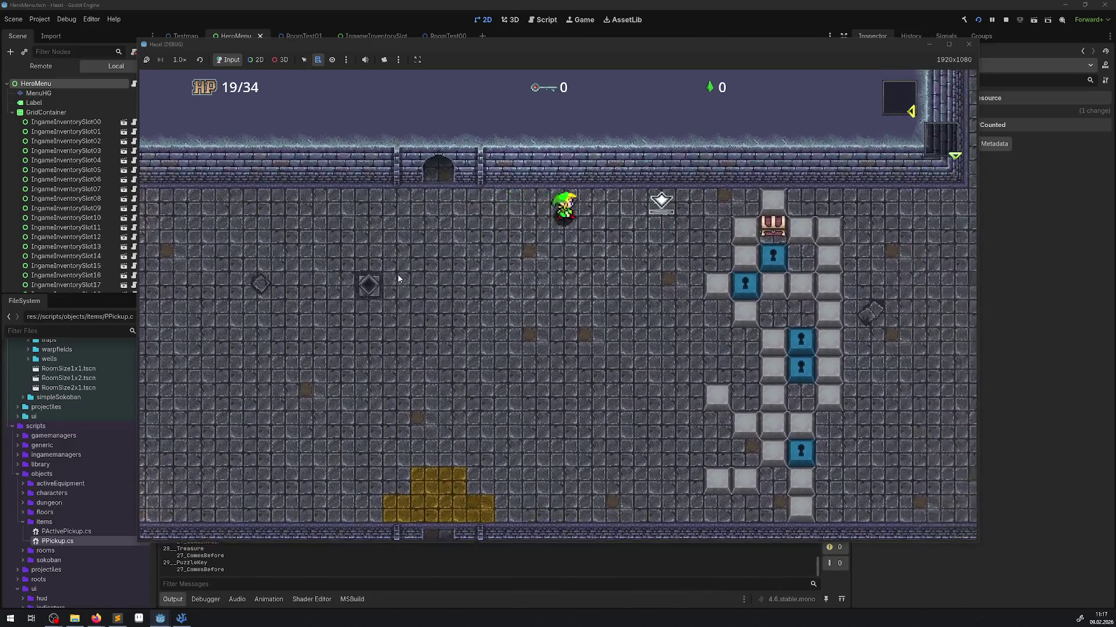
key(Left)
key(Left)
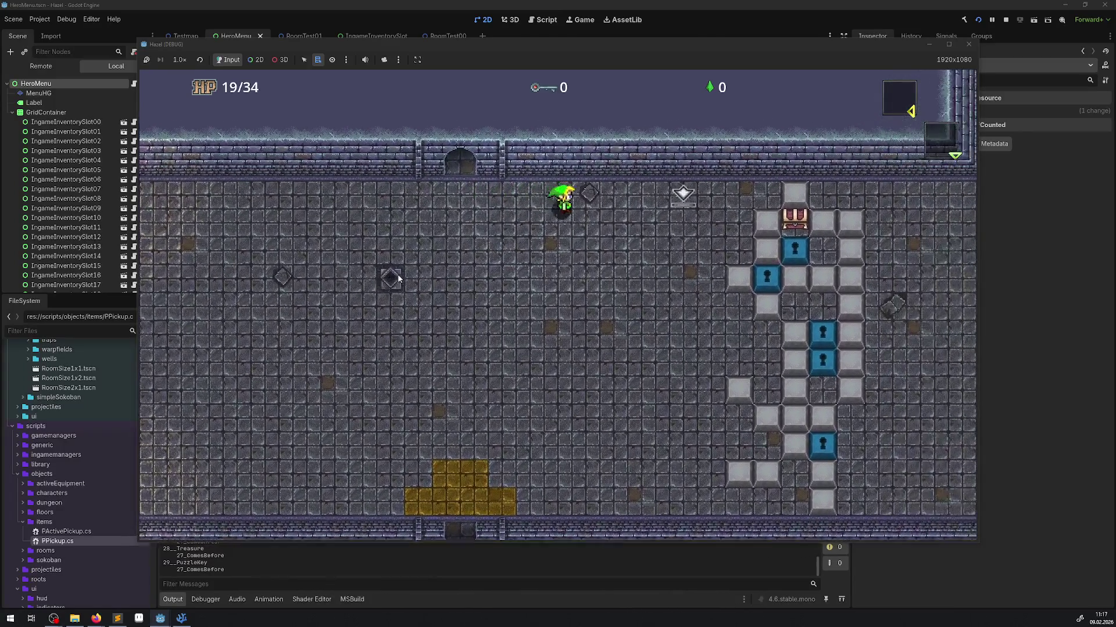
key(Right)
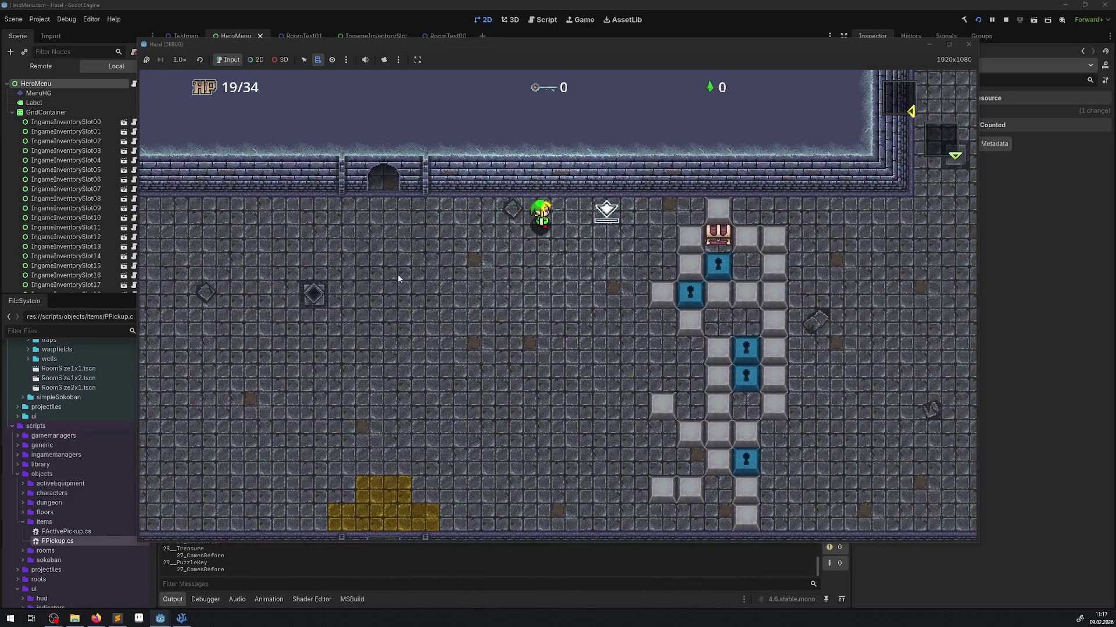
key(Left)
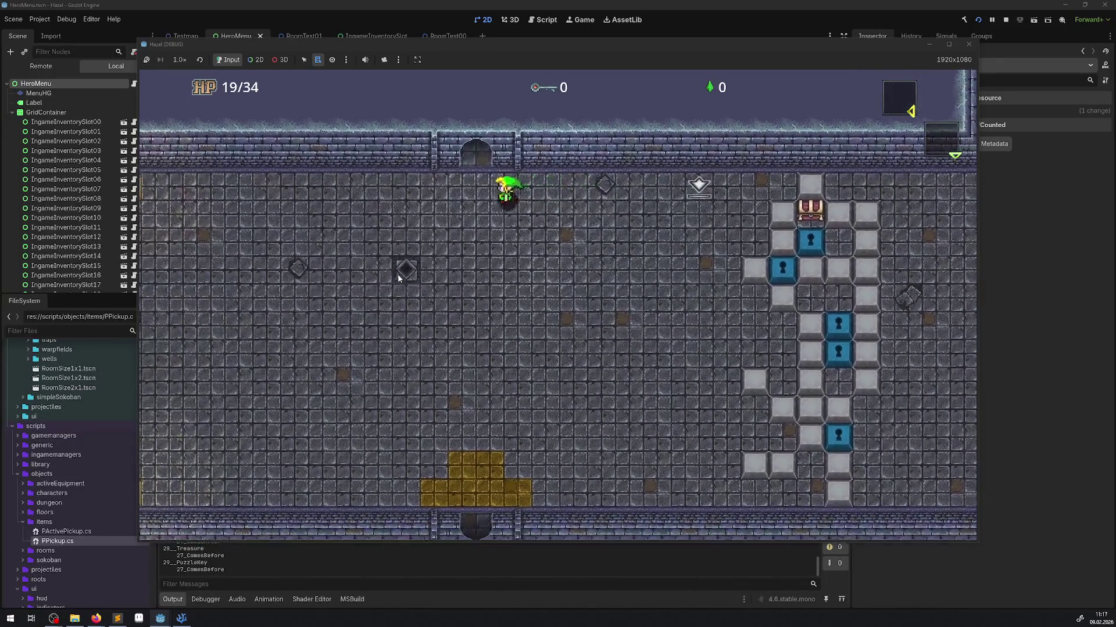
key(Right)
key(Left)
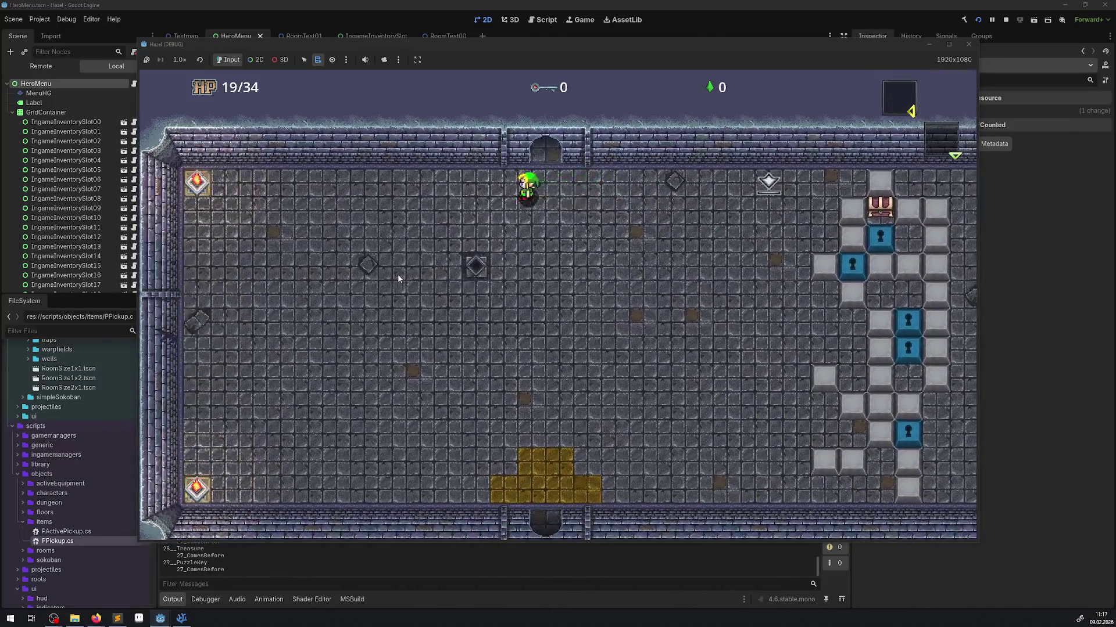
key(Right)
key(Right)
Walk the hero around the block column, into the west room and back.
key(Down)
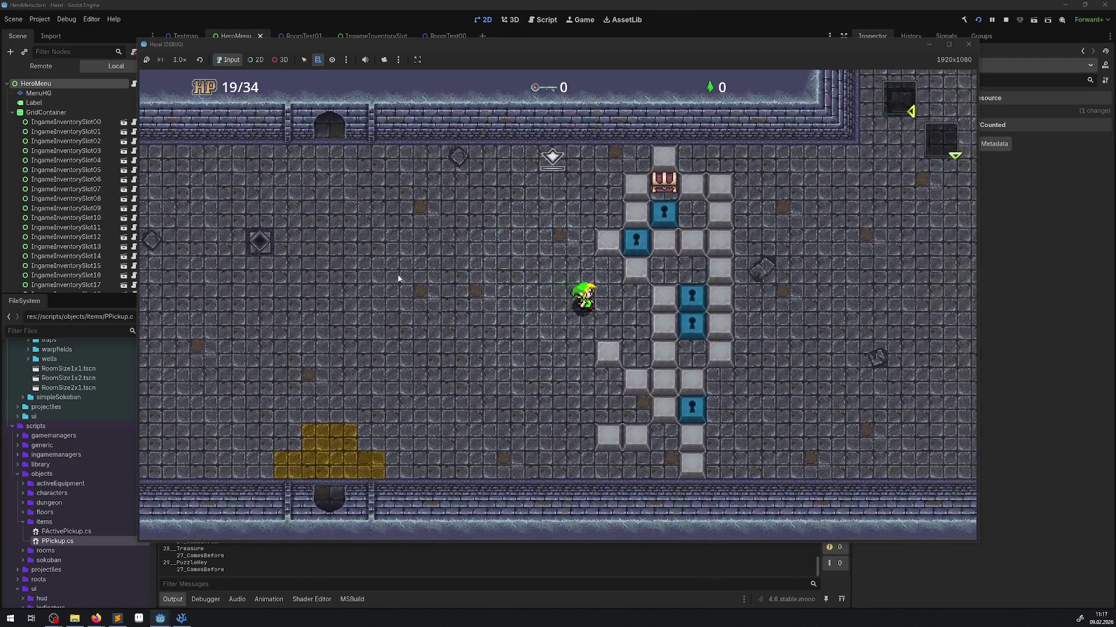
key(Up)
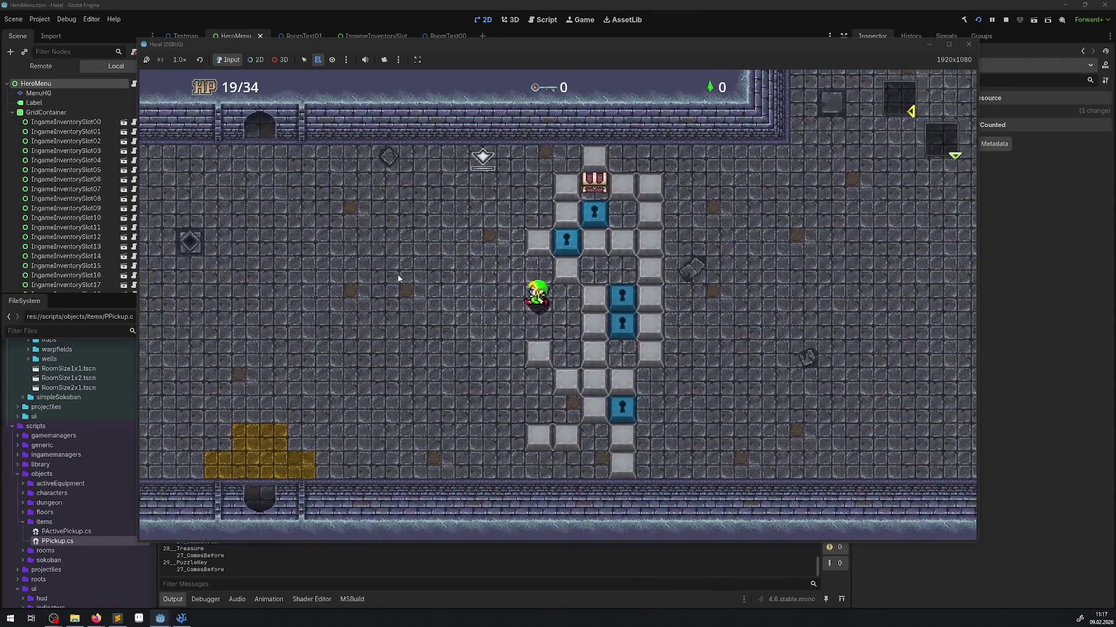
key(Right)
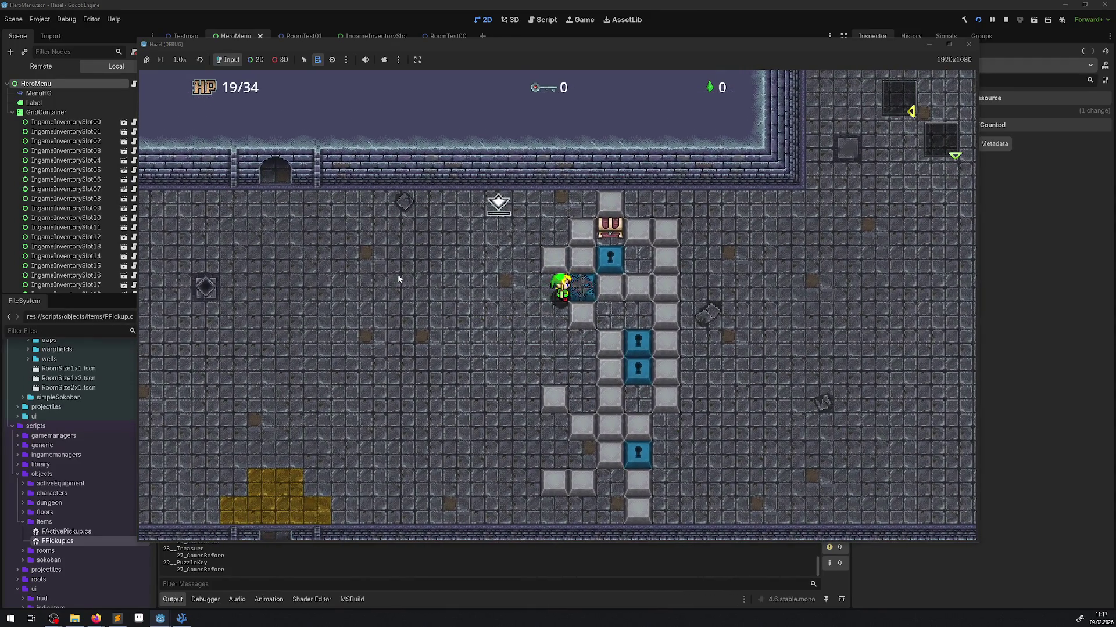
key(Right)
key(Down)
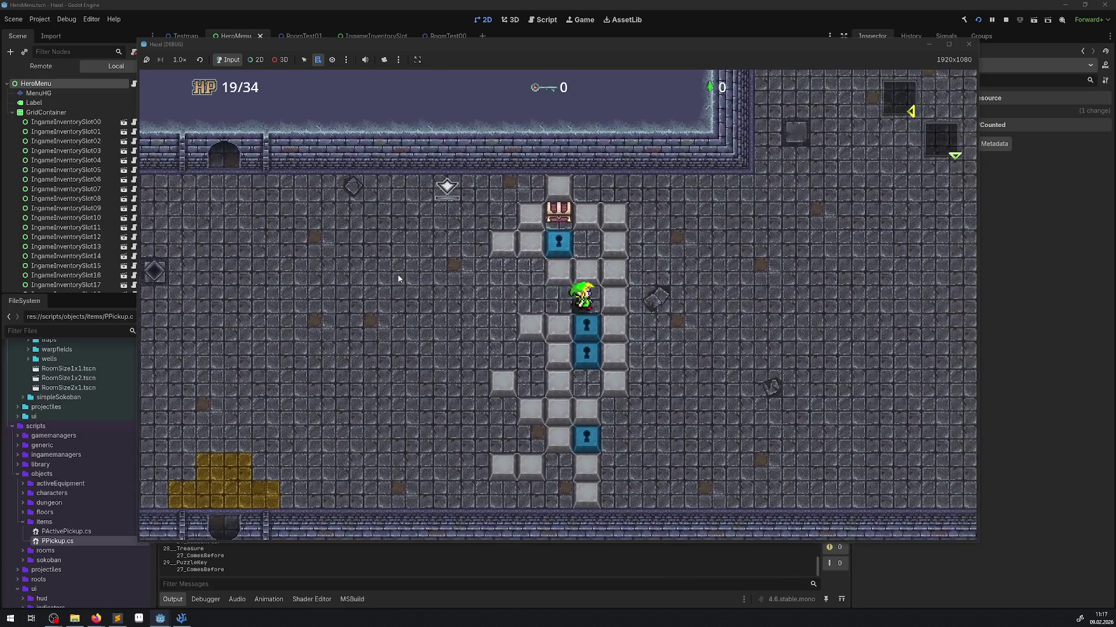
key(Down)
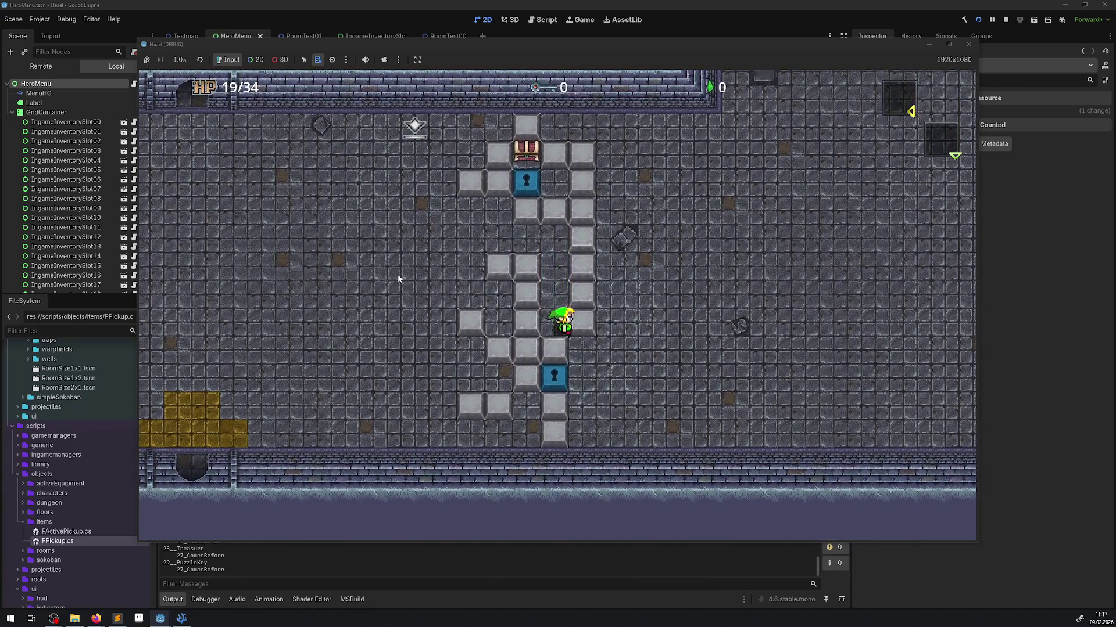
key(Right)
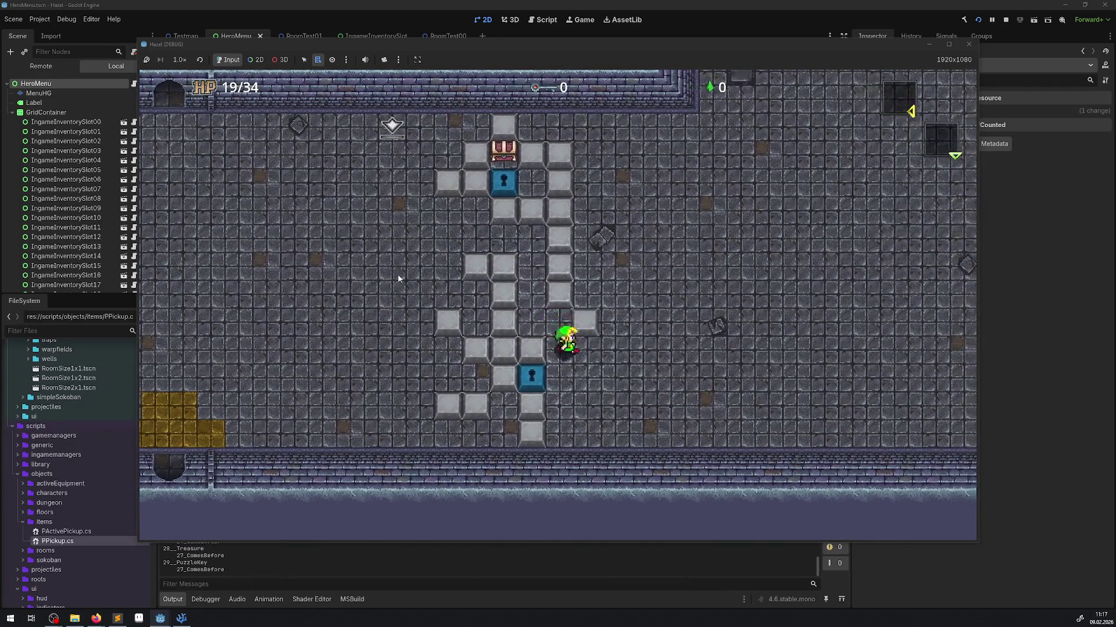
key(Up)
key(Up)
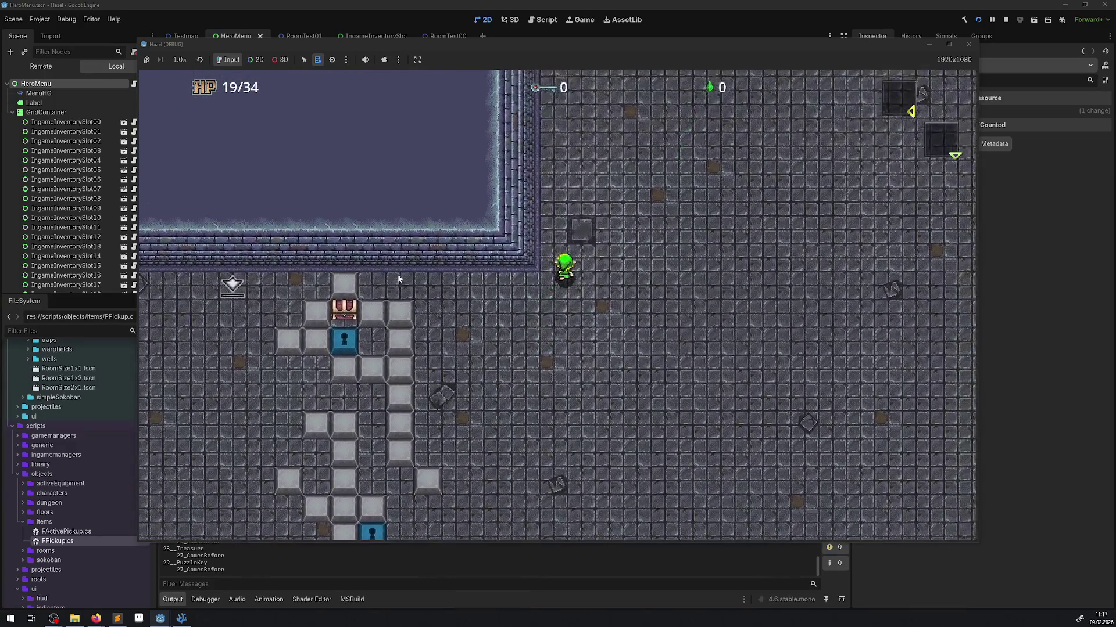
key(Up)
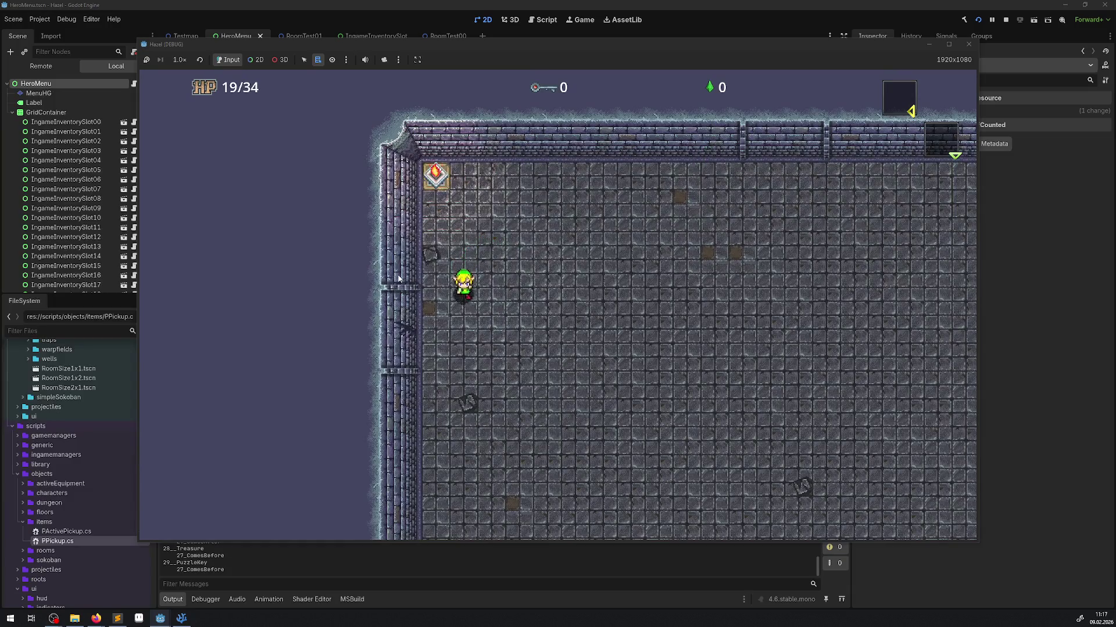
key(Left)
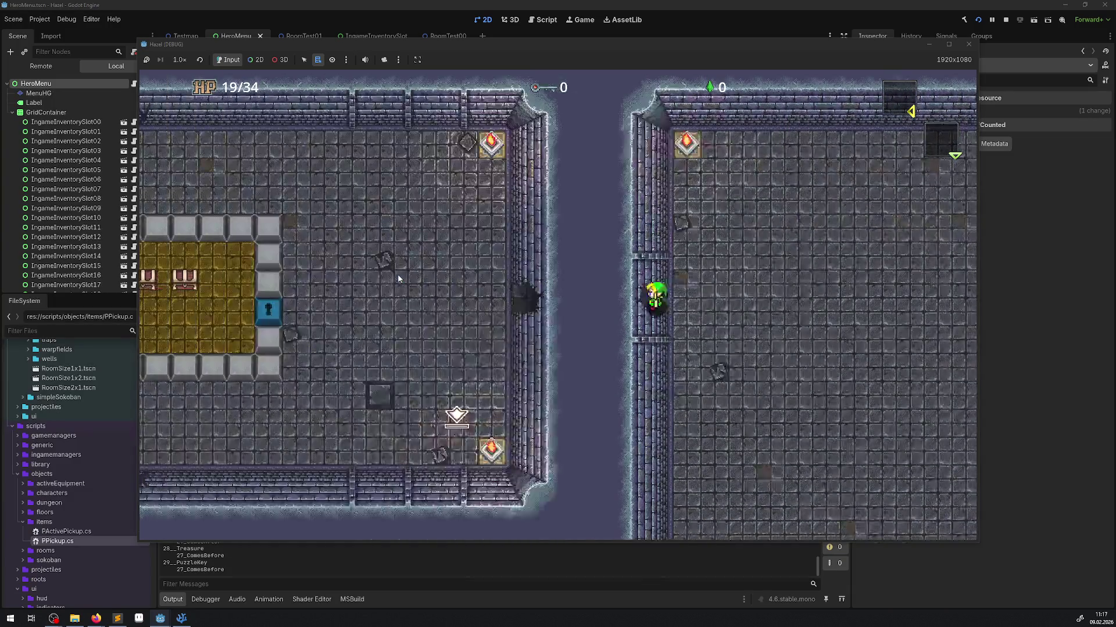
key(Right)
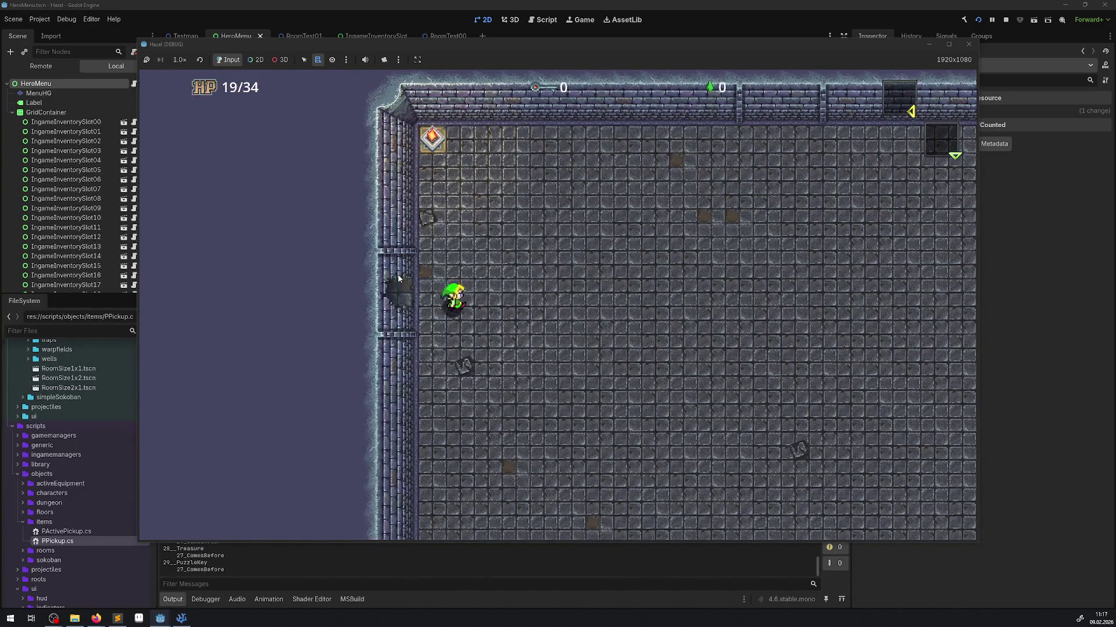
Stop the game, then change the CameraManager.cs Lerp factor to 0.925f and save.
click(968, 45)
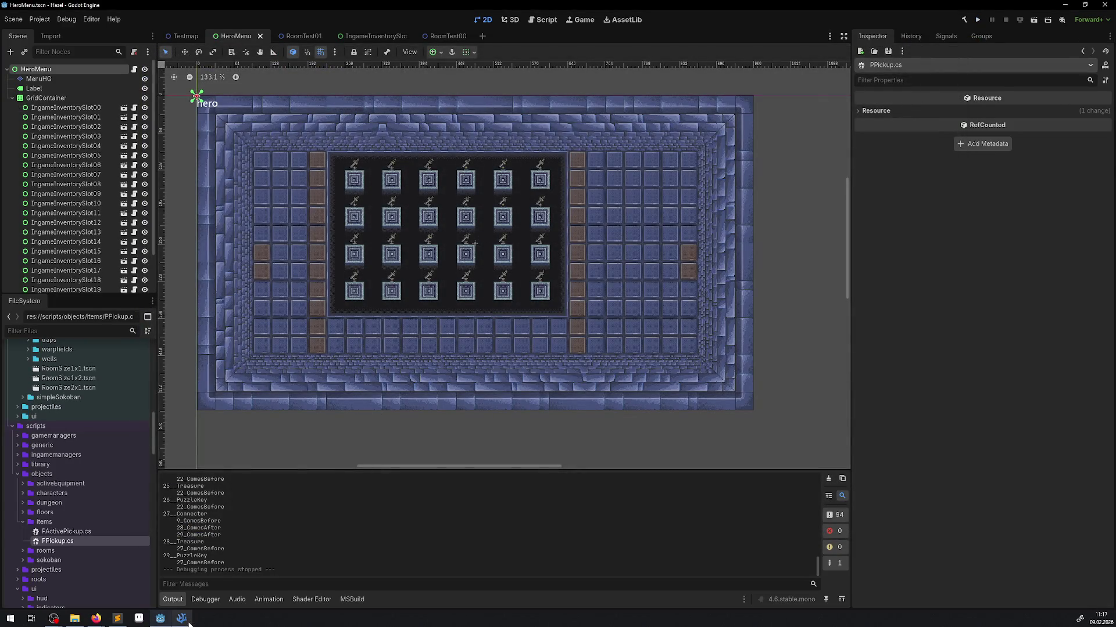
click(188, 622)
click(554, 415)
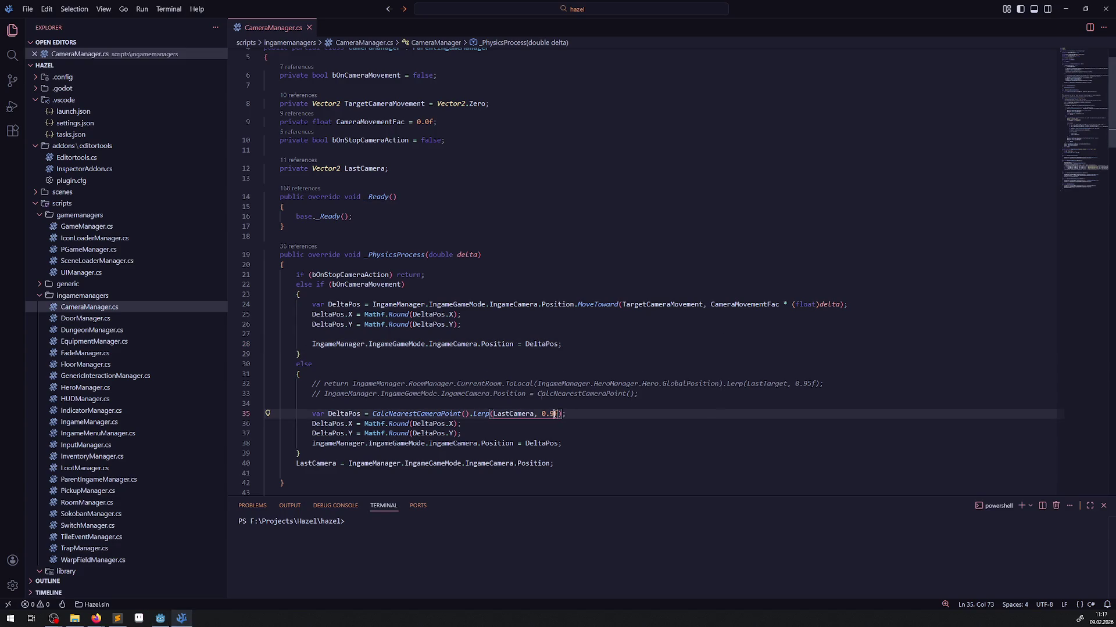
text(25)
click(601, 358)
key(ctrl+s)
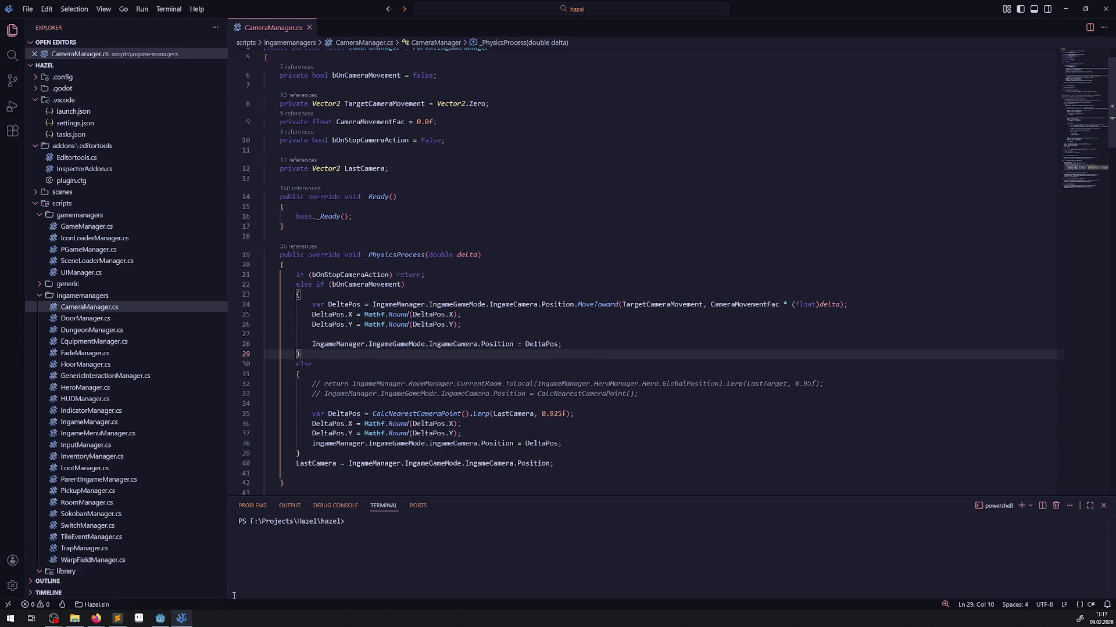
click(161, 619)
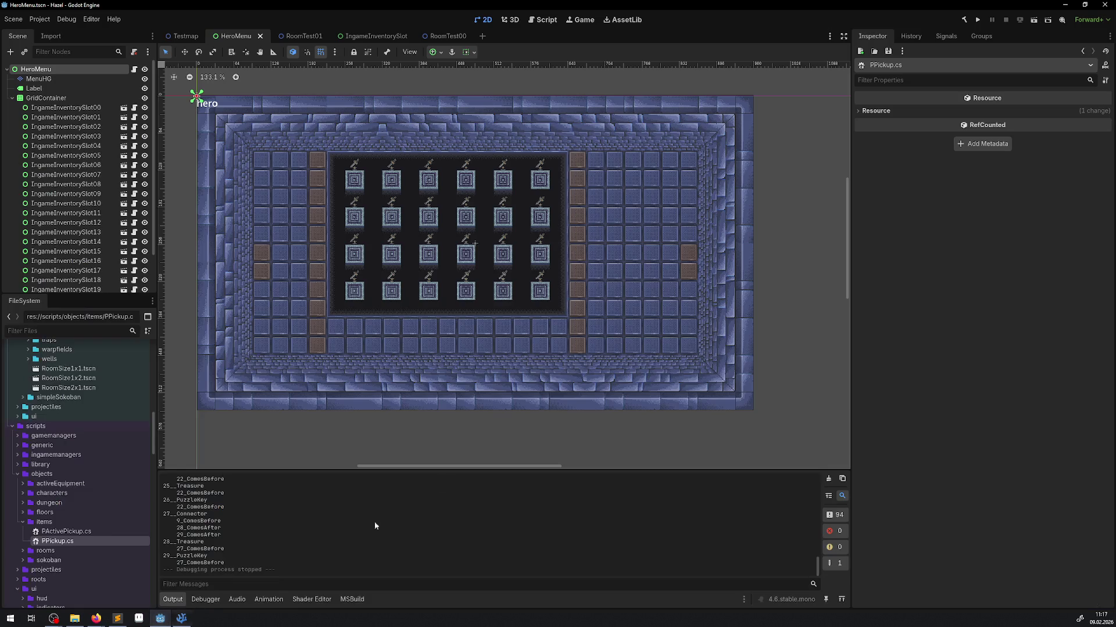
Run the game, warp rooms, fetch the key and unlock the bottom door.
click(978, 25)
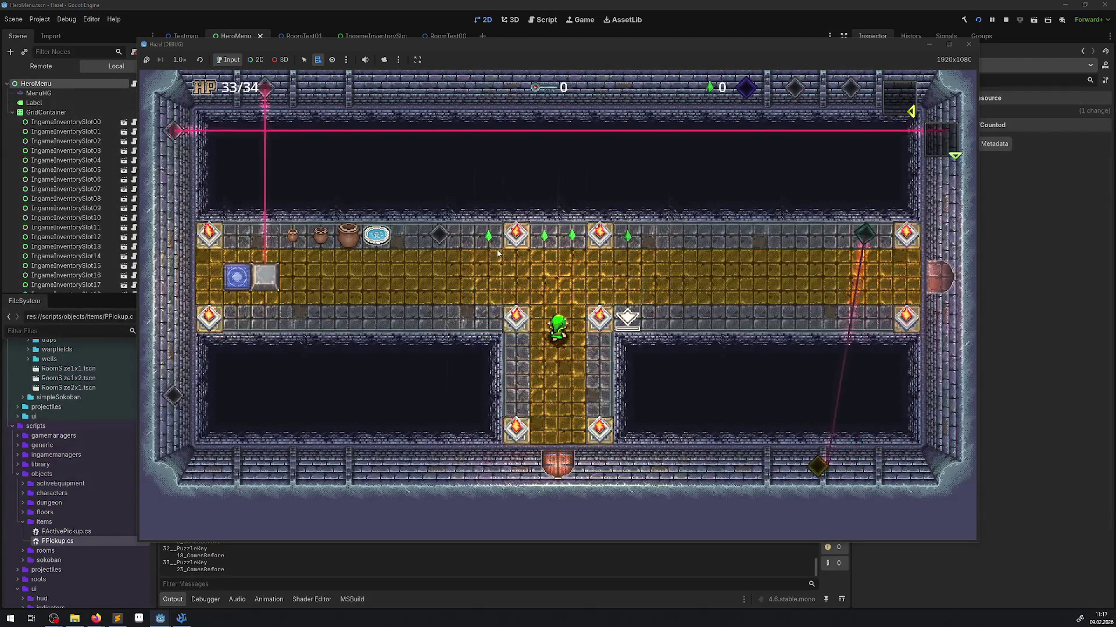
key(Up)
key(Left)
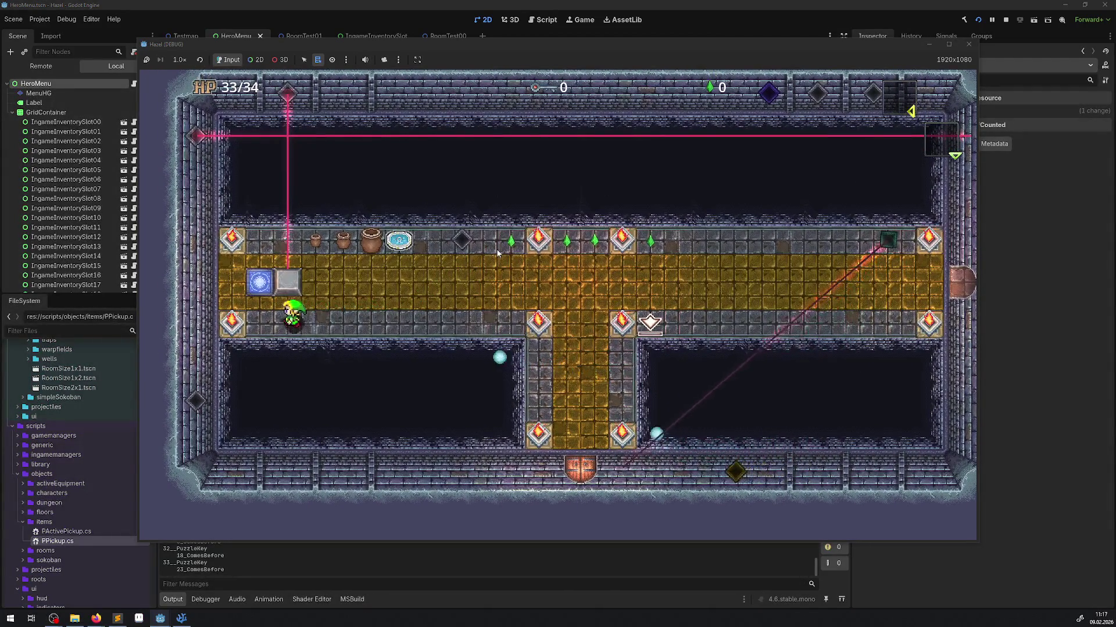
key(Up)
key(Left)
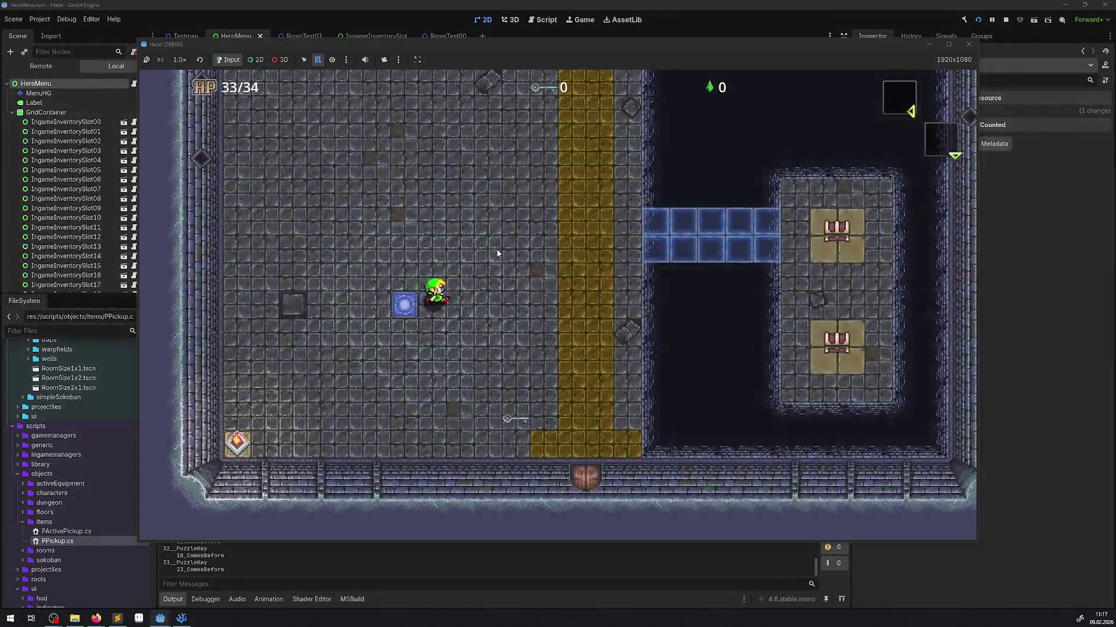
key(Right)
key(Down)
key(Right)
key(Up)
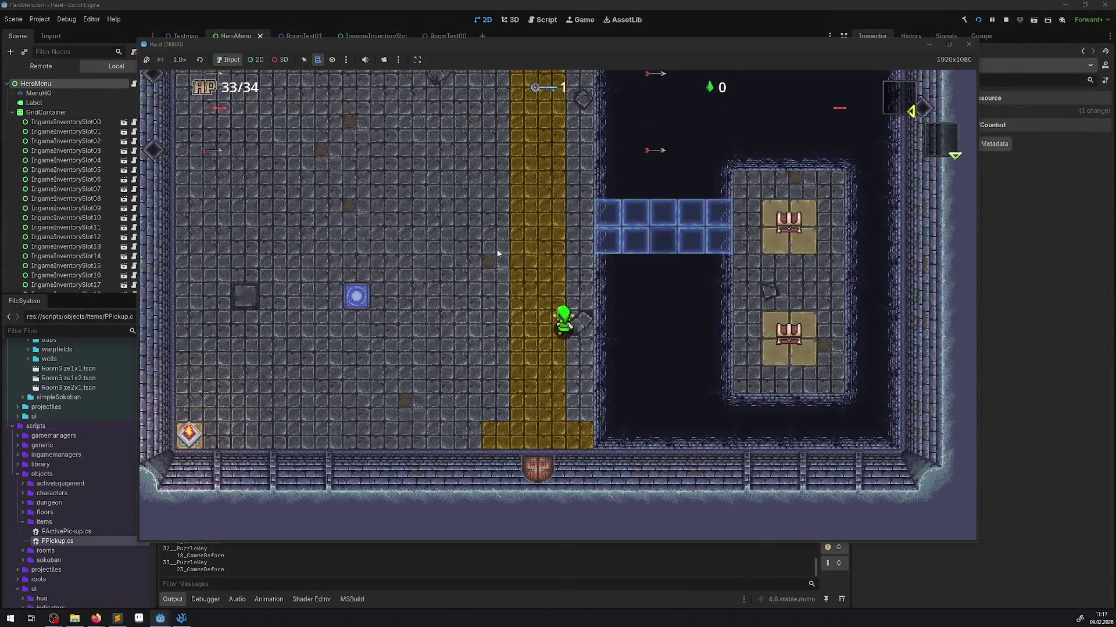
key(Up)
key(Left)
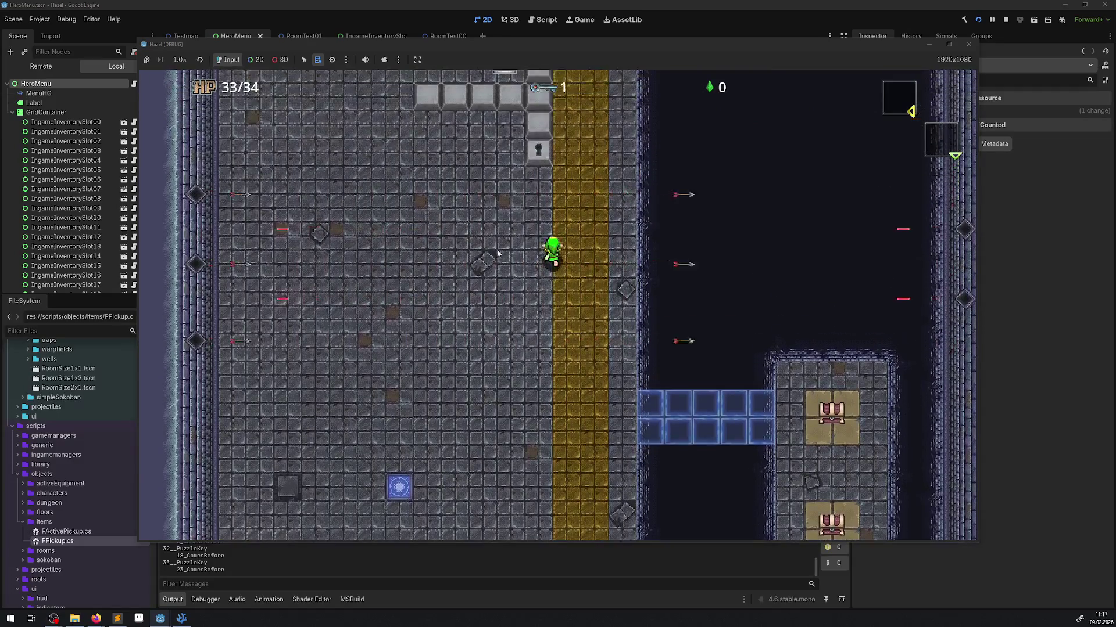
key(Down)
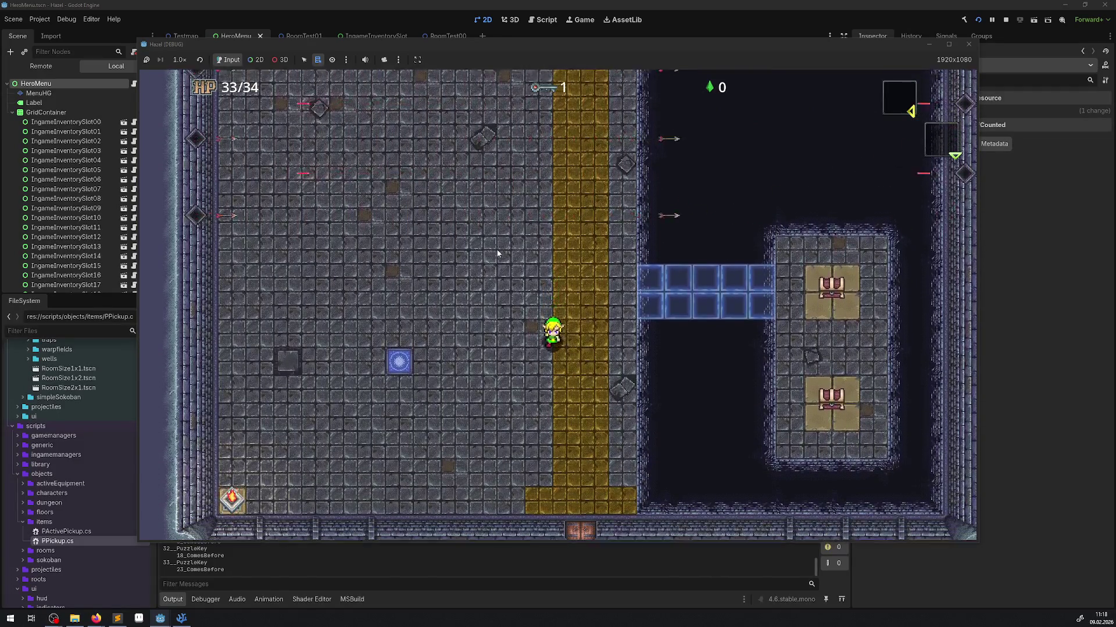
key(Down)
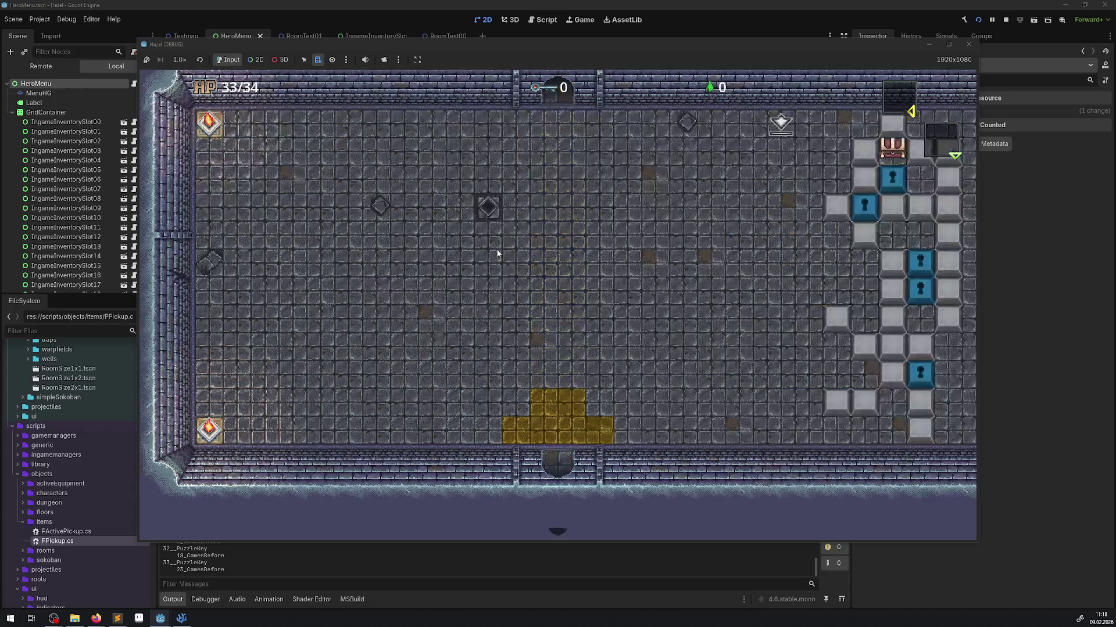
Walk the hero around the puzzle room, toward and away from the block puzzle.
key(Up)
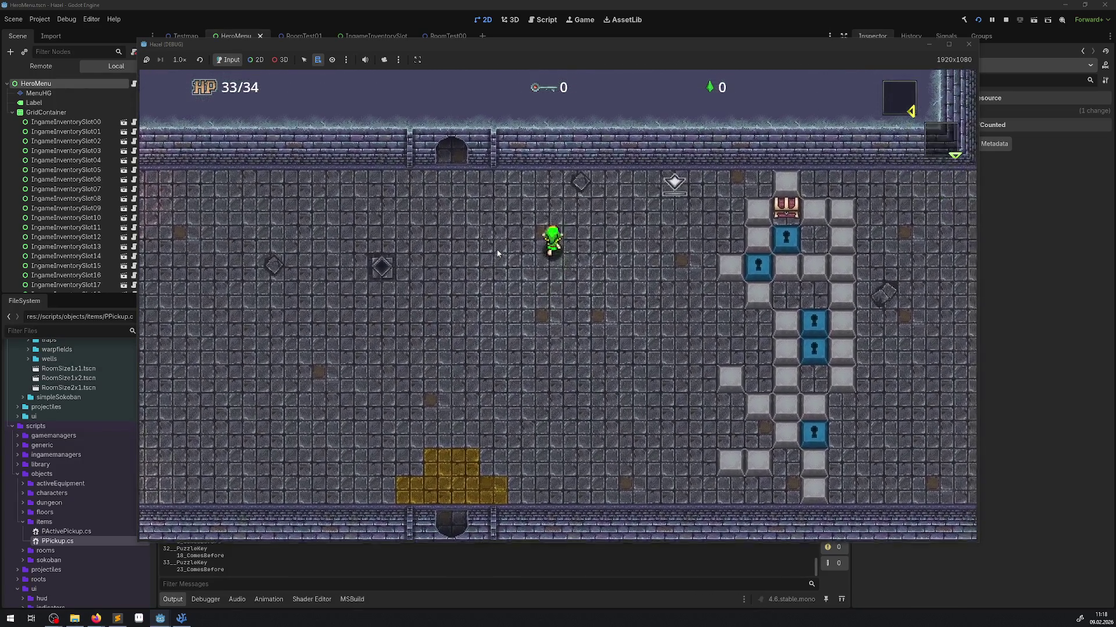
key(Up)
key(Right)
key(Left)
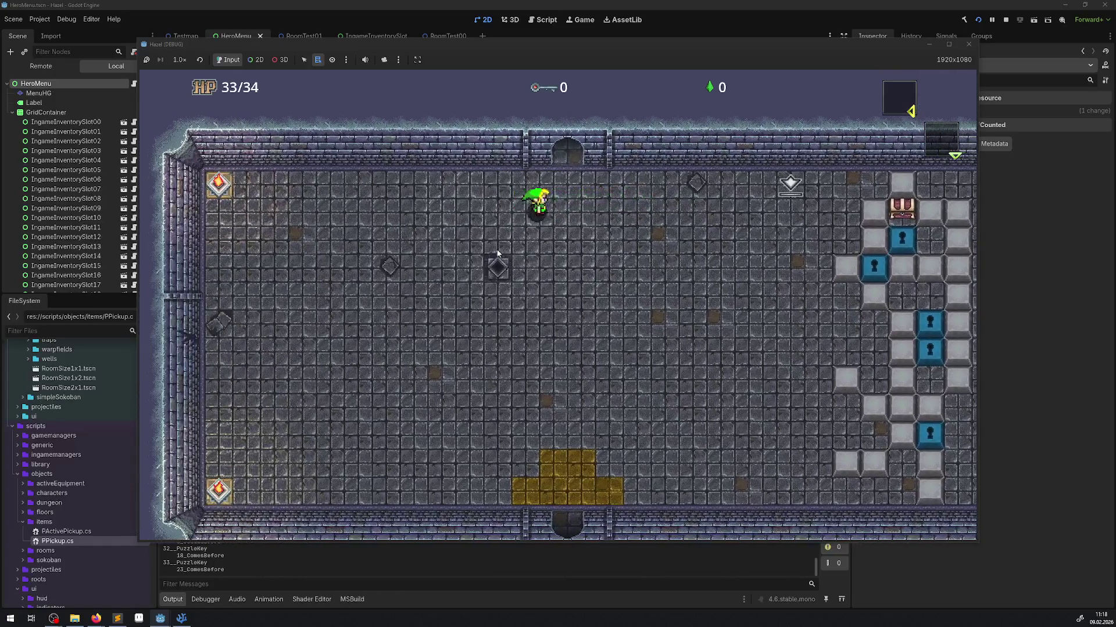
key(Right)
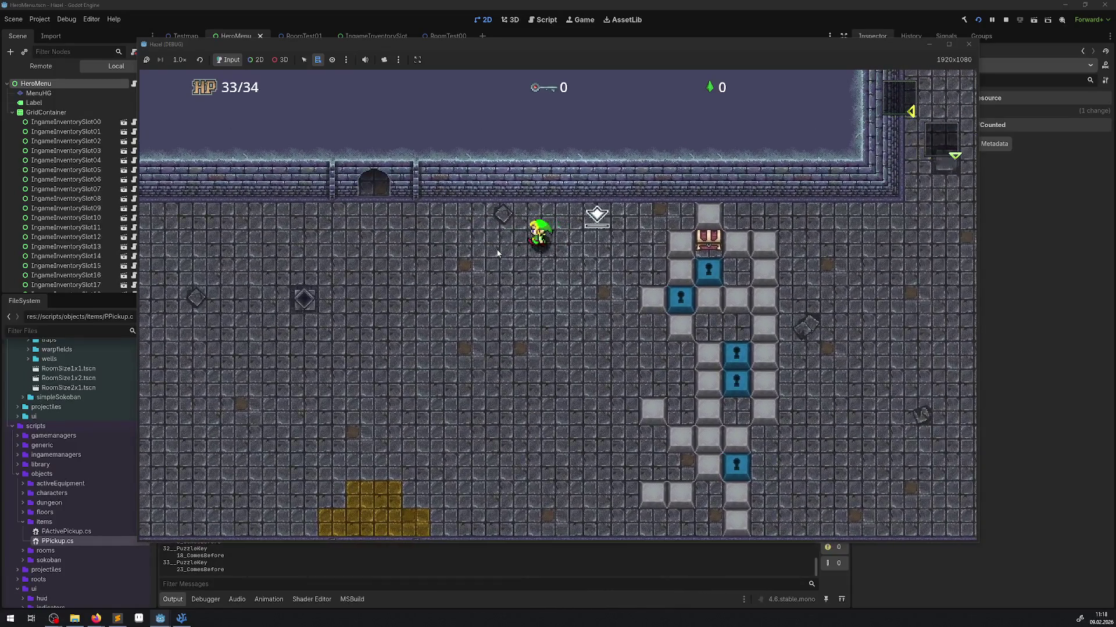
key(Left)
key(Right)
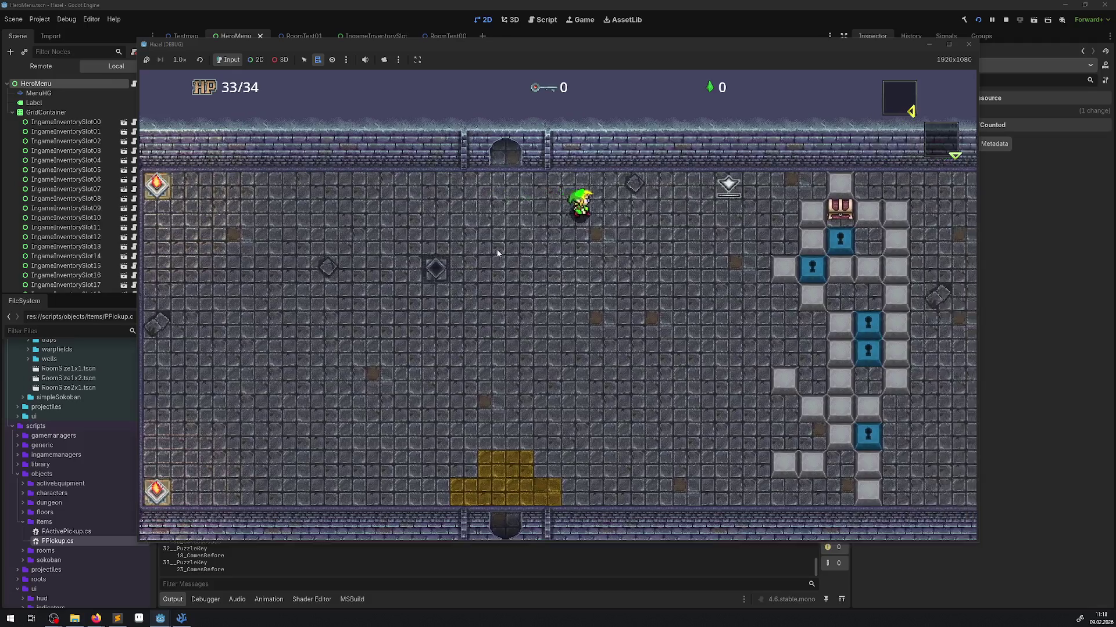
key(Right)
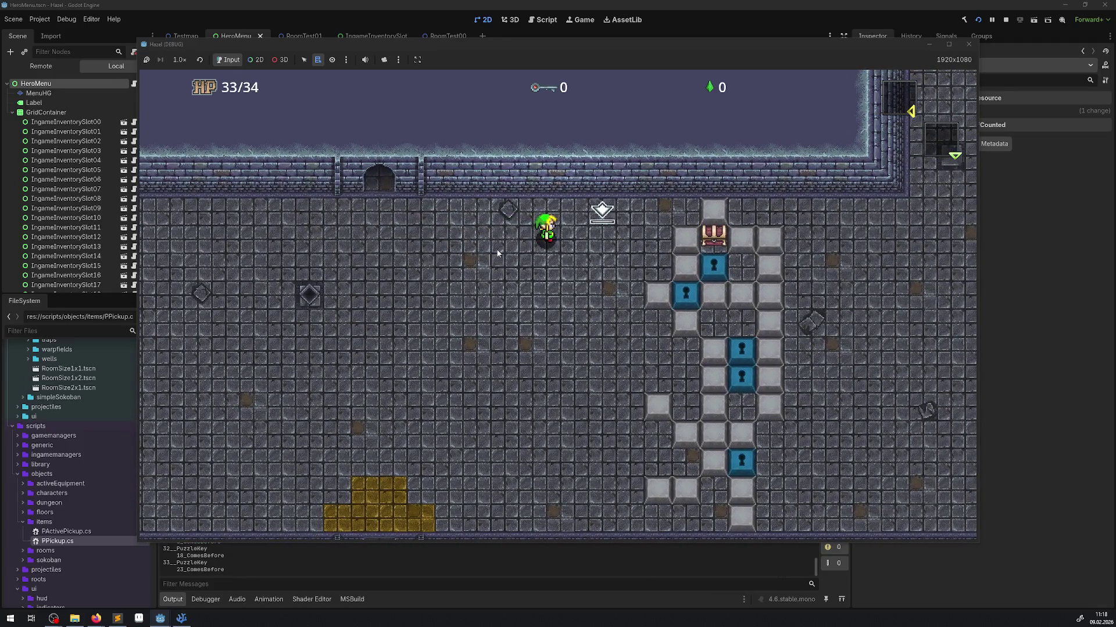
key(Left)
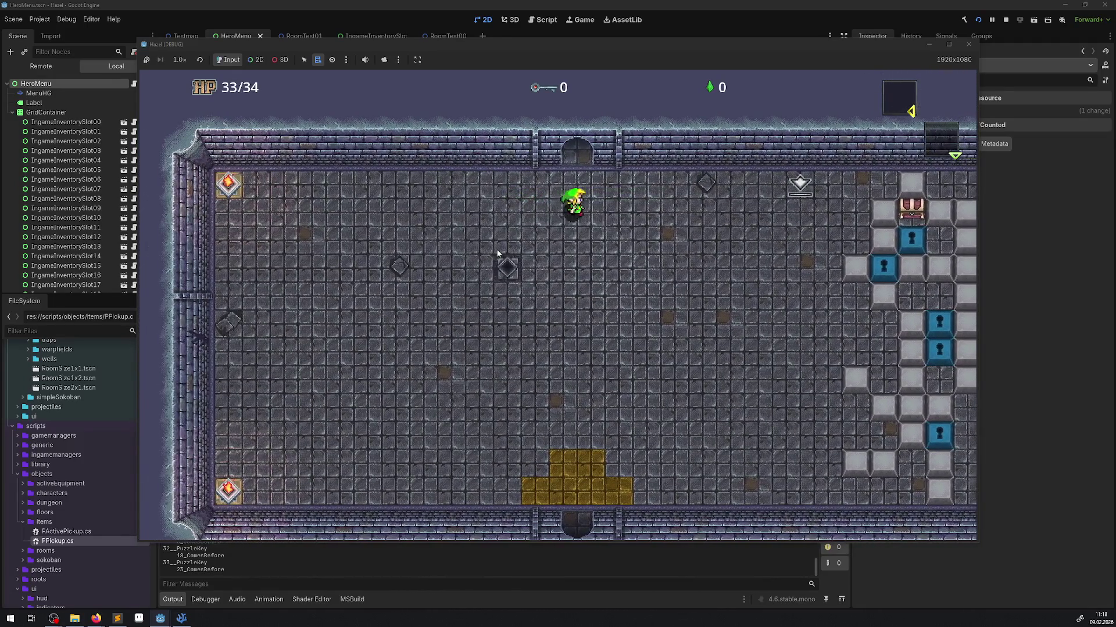
key(Right)
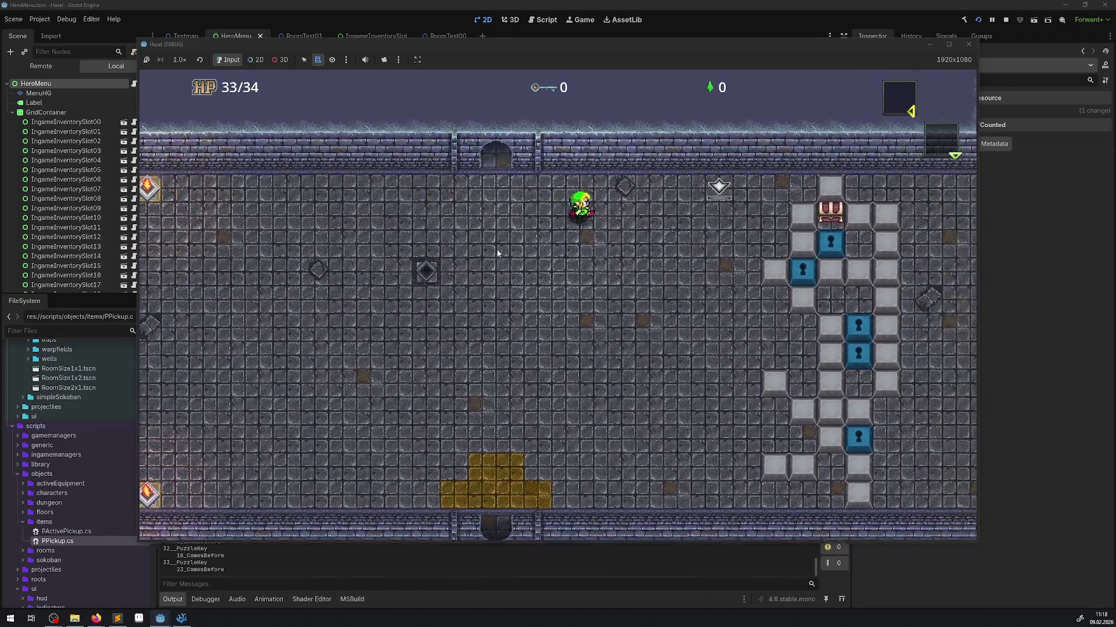
key(Down)
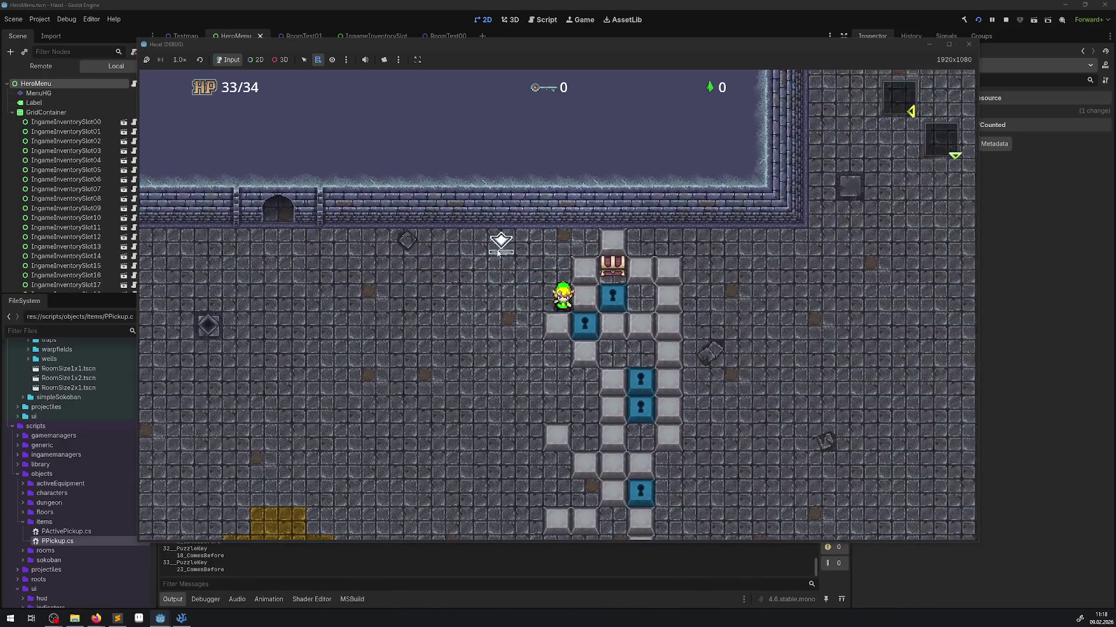
key(Left)
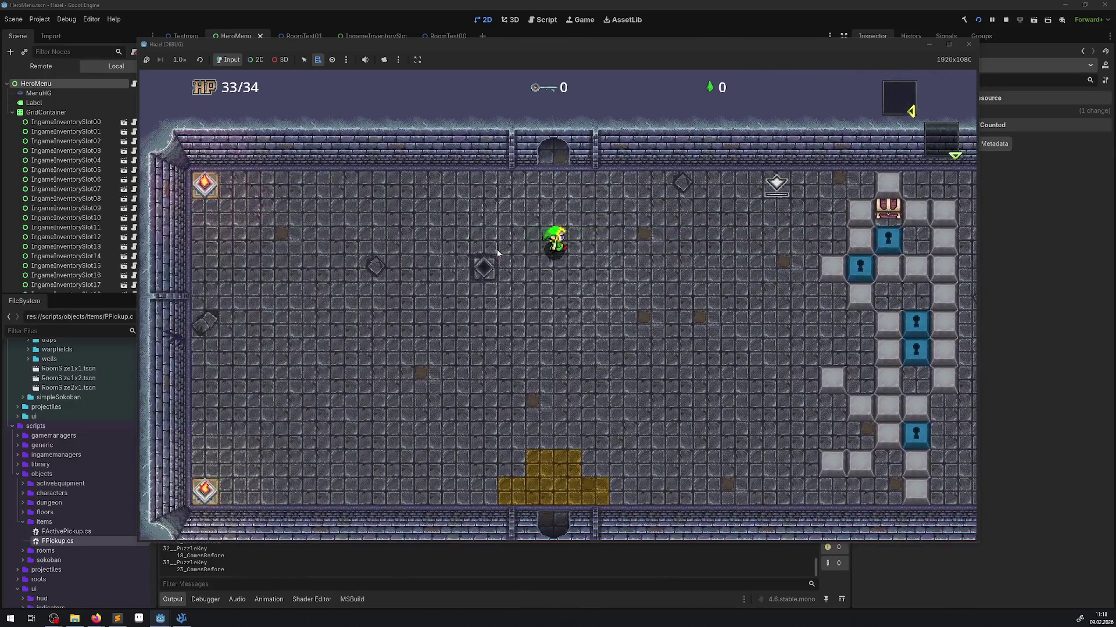
key(Right)
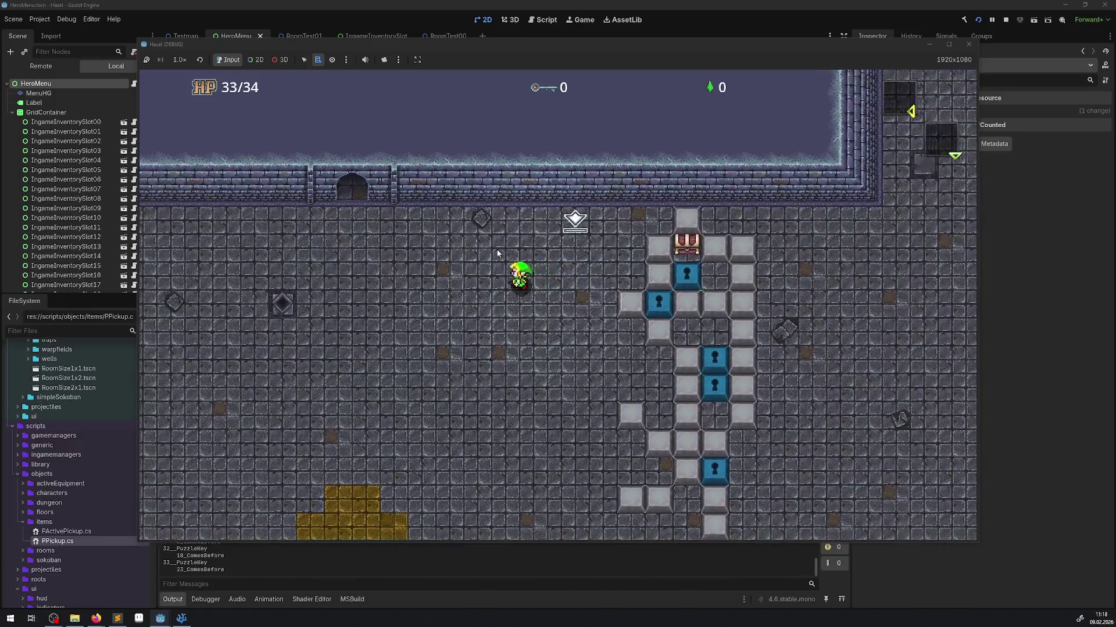
Walk the hero back and forth along the top wall past the diamond pickup.
key(Up)
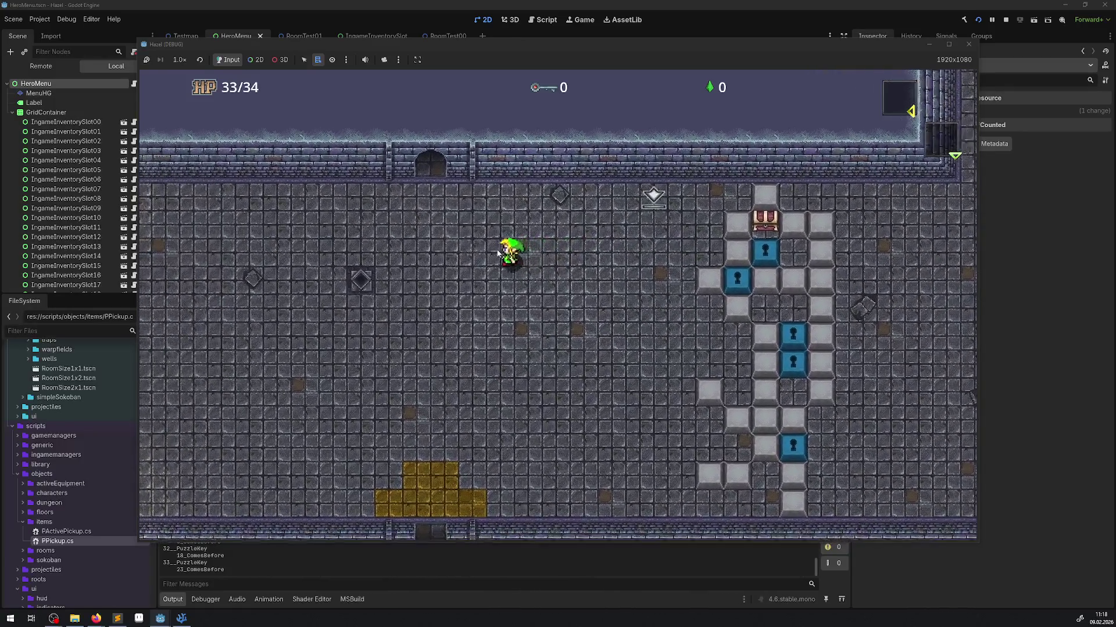
key(Right)
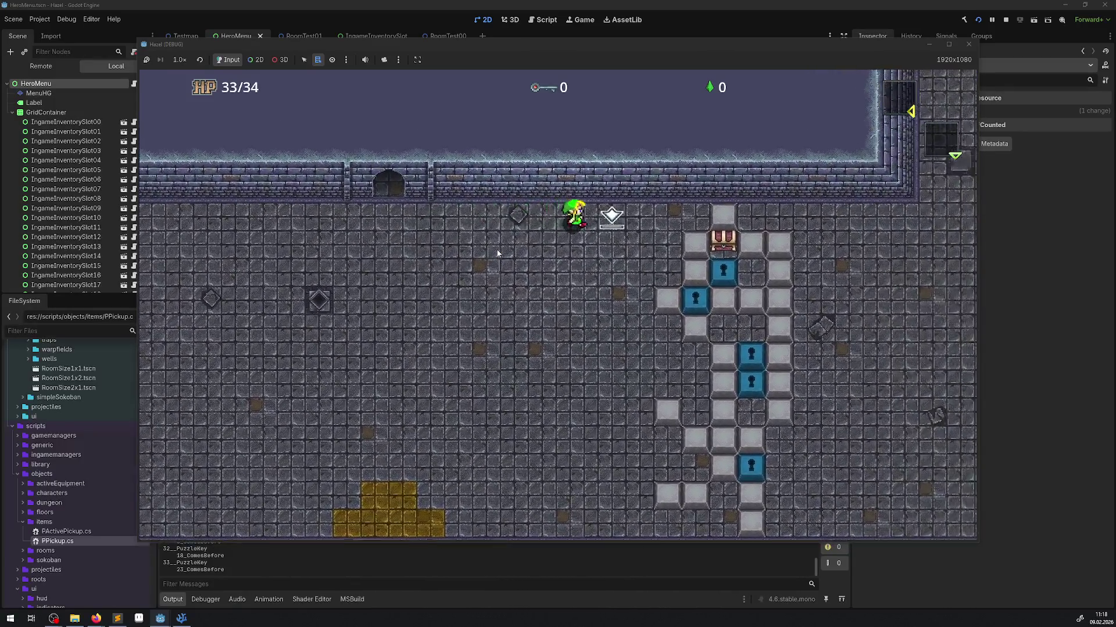
key(Left)
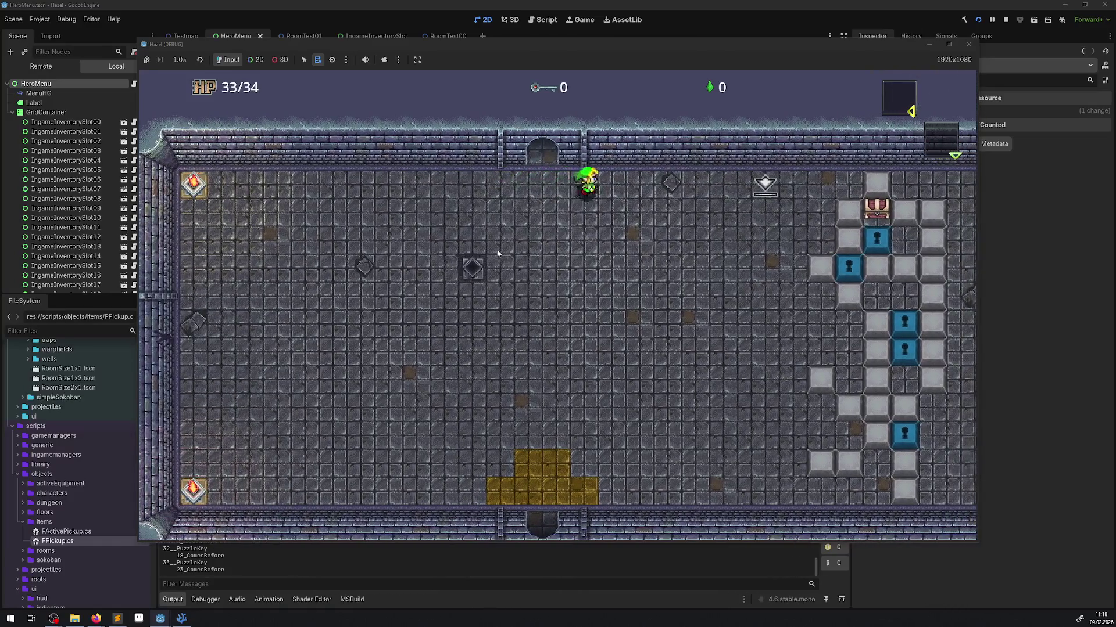
key(Right)
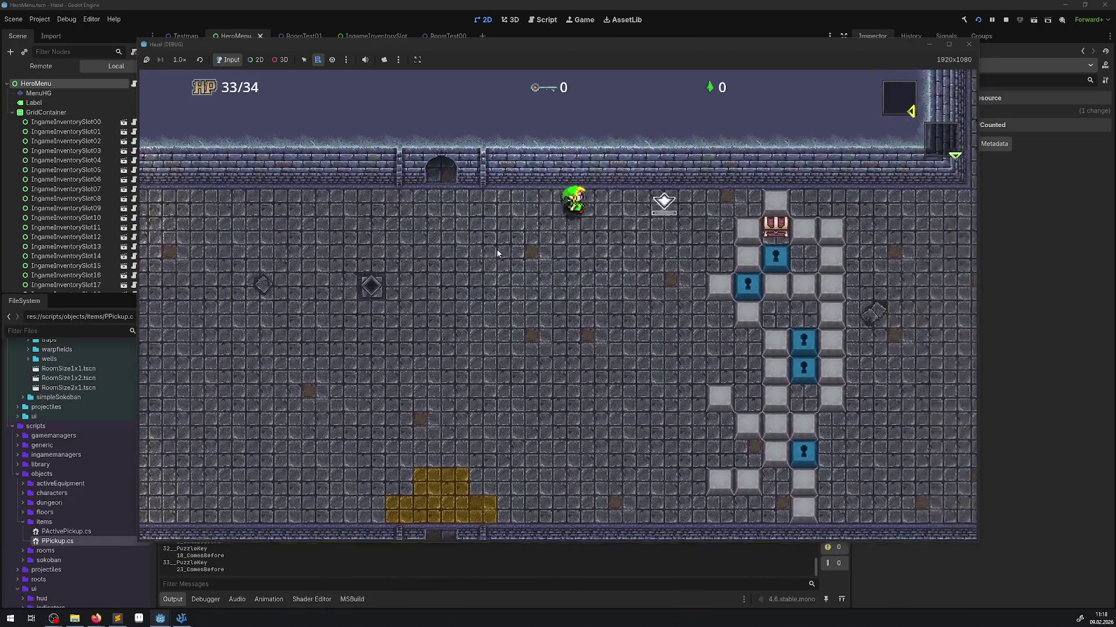
key(Left)
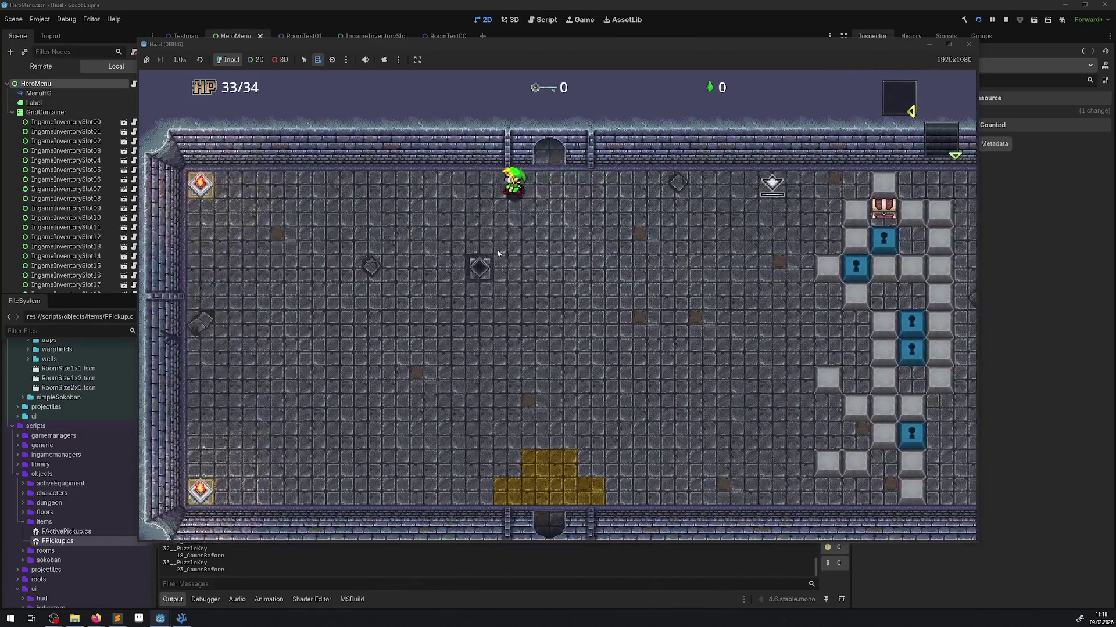
key(Right)
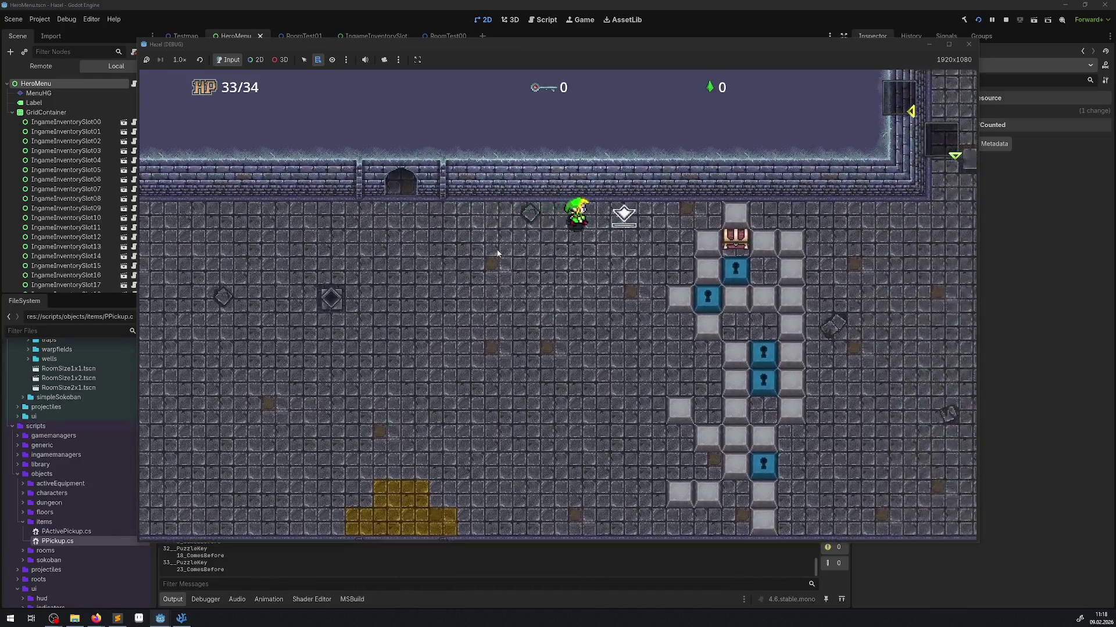
key(Left)
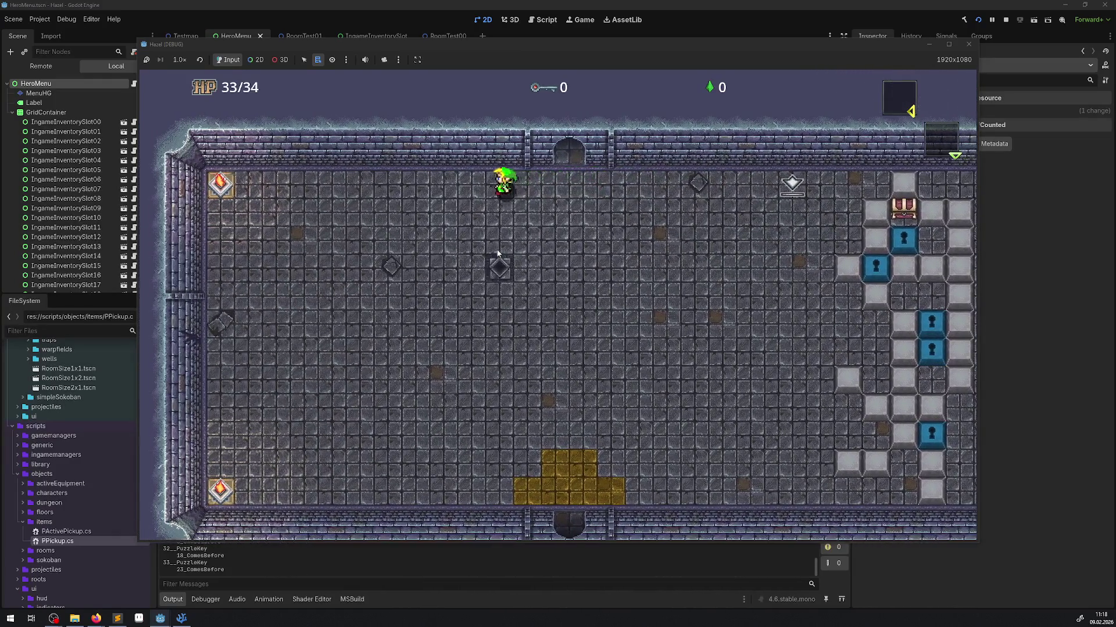
key(Right)
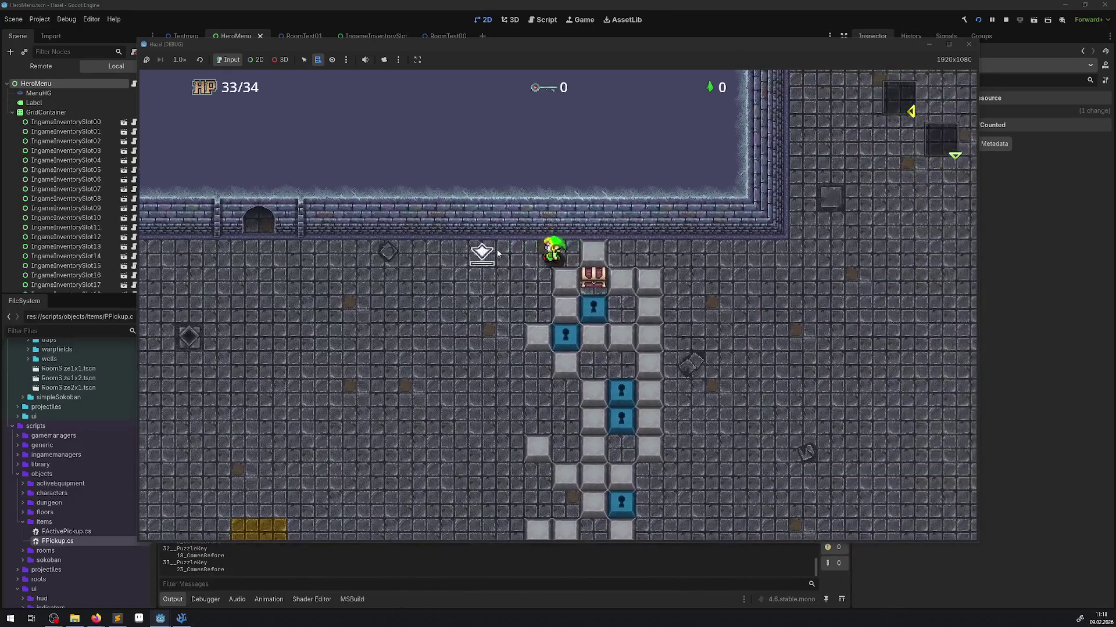
key(Left)
key(Right)
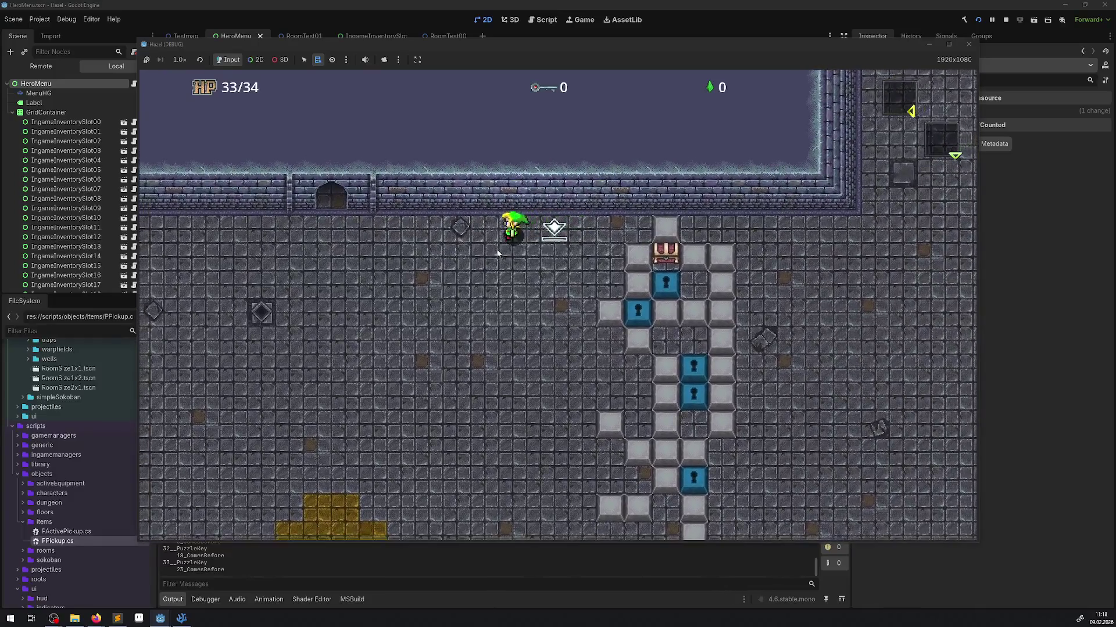
key(Left)
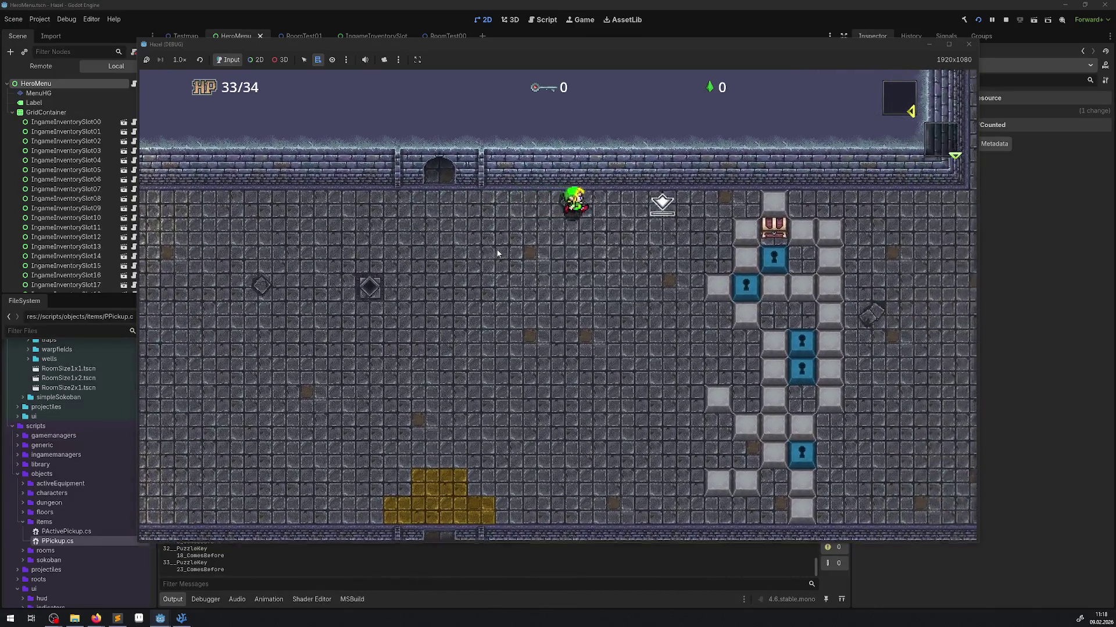
key(Right)
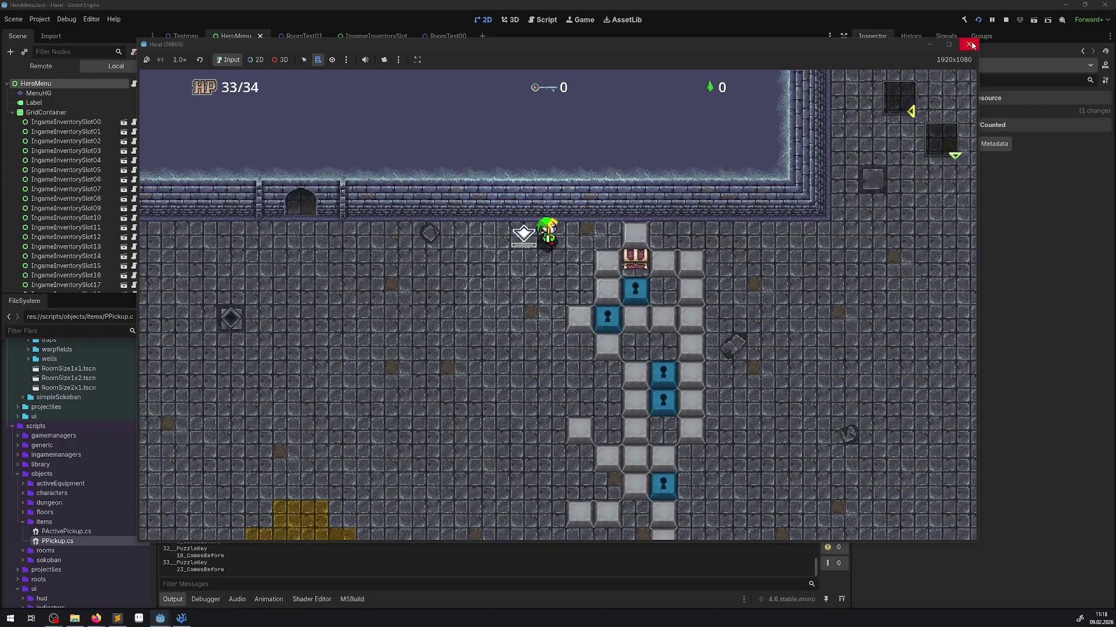
Stop the game and bring CameraManager.cs forward in VSCodium.
click(971, 45)
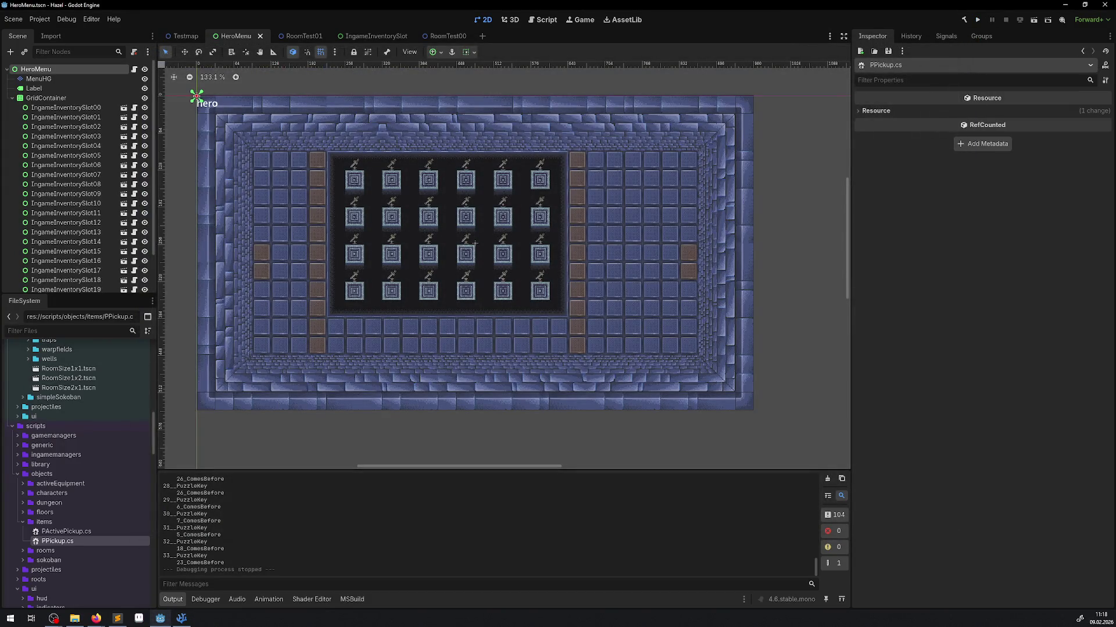
key(alt+Tab)
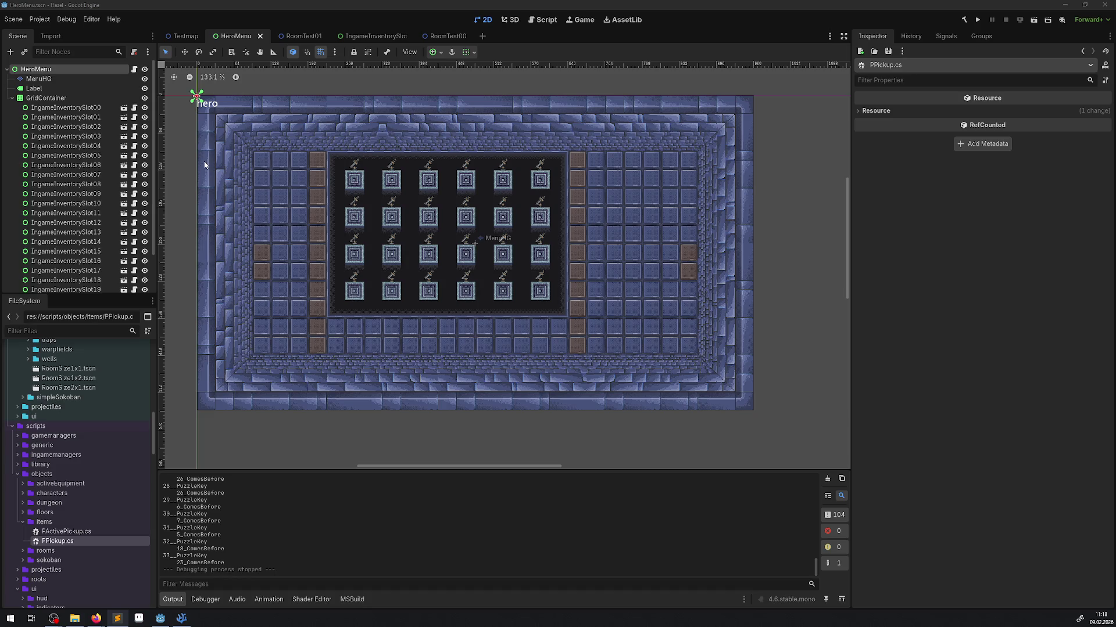
click(190, 619)
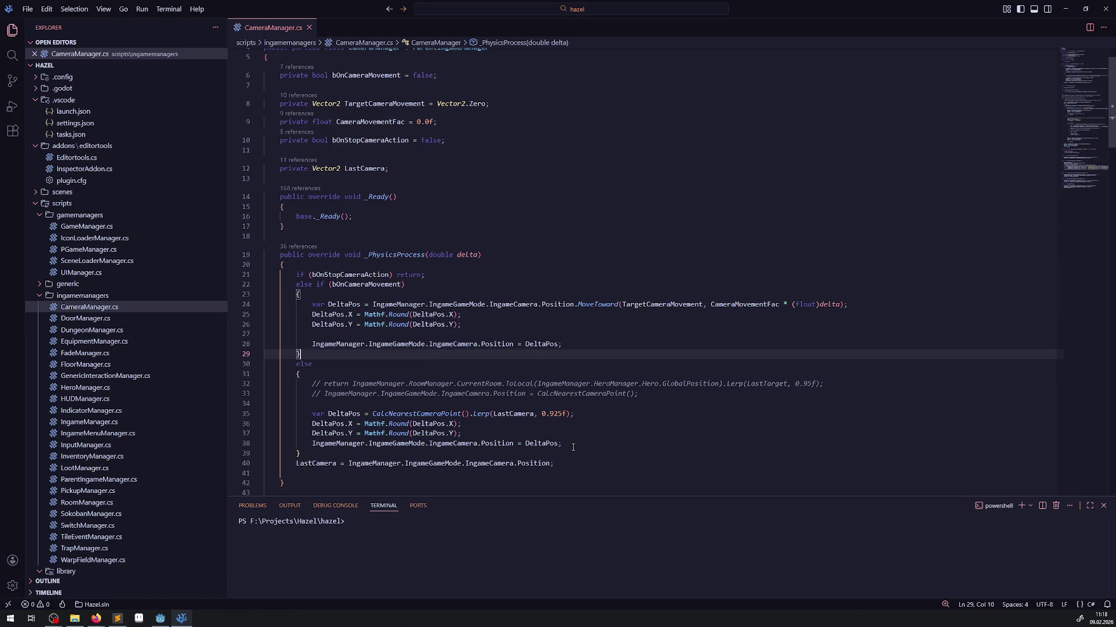
Select the camera lerp block and highlight every use of LastCamera.
mouse_move(574, 444)
mouse_down()
mouse_move(441, 430)
mouse_move(448, 405)
mouse_up()
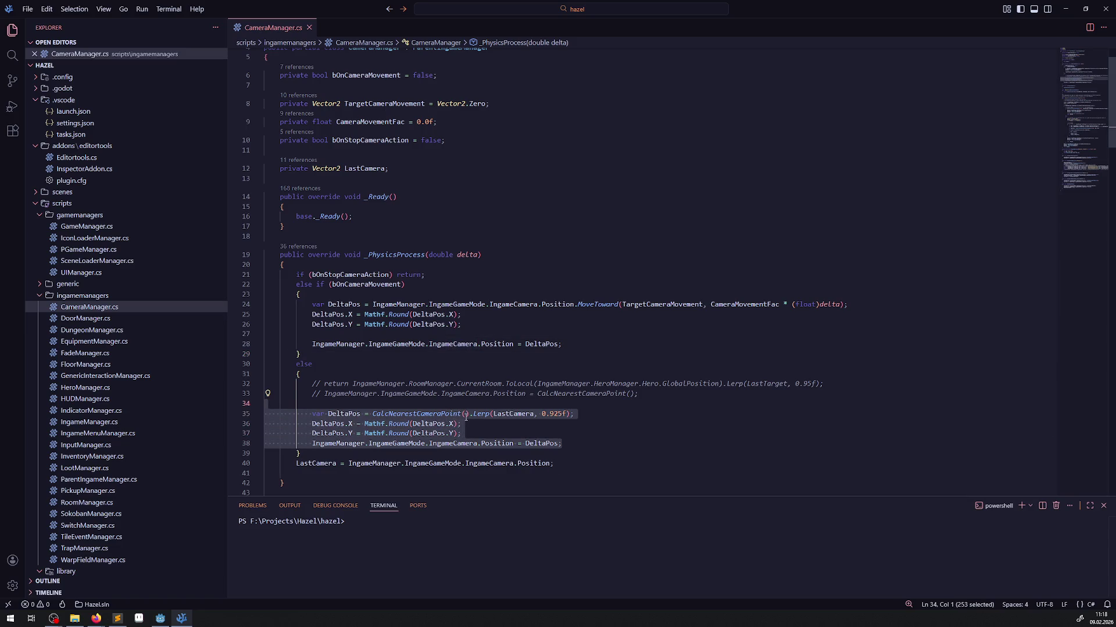
click(544, 430)
double_click(512, 414)
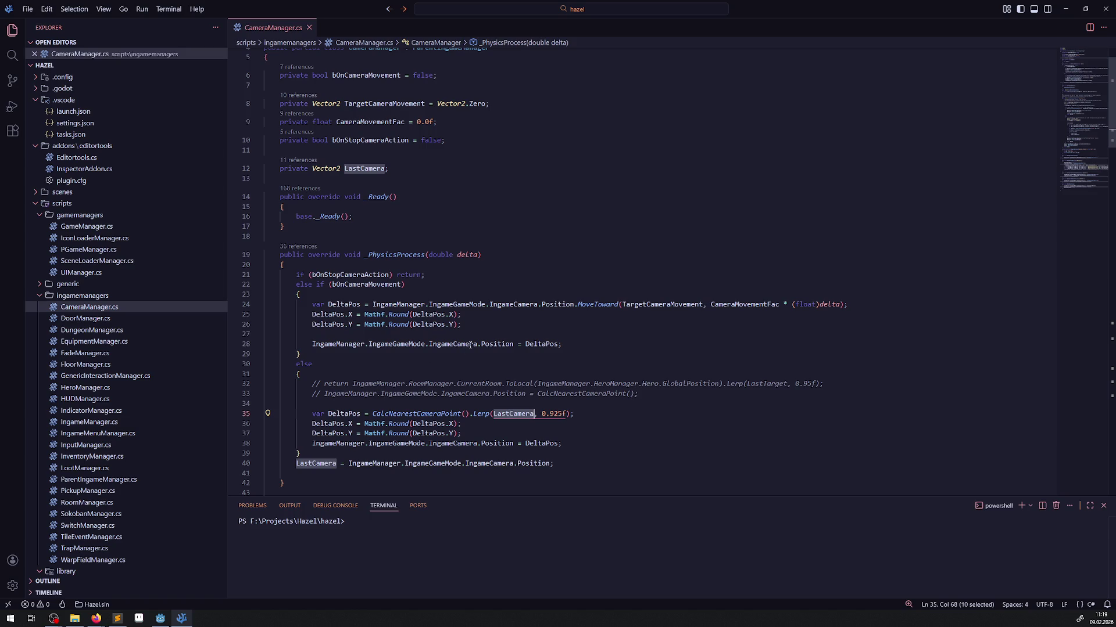
scroll(504, 338, down, 2)
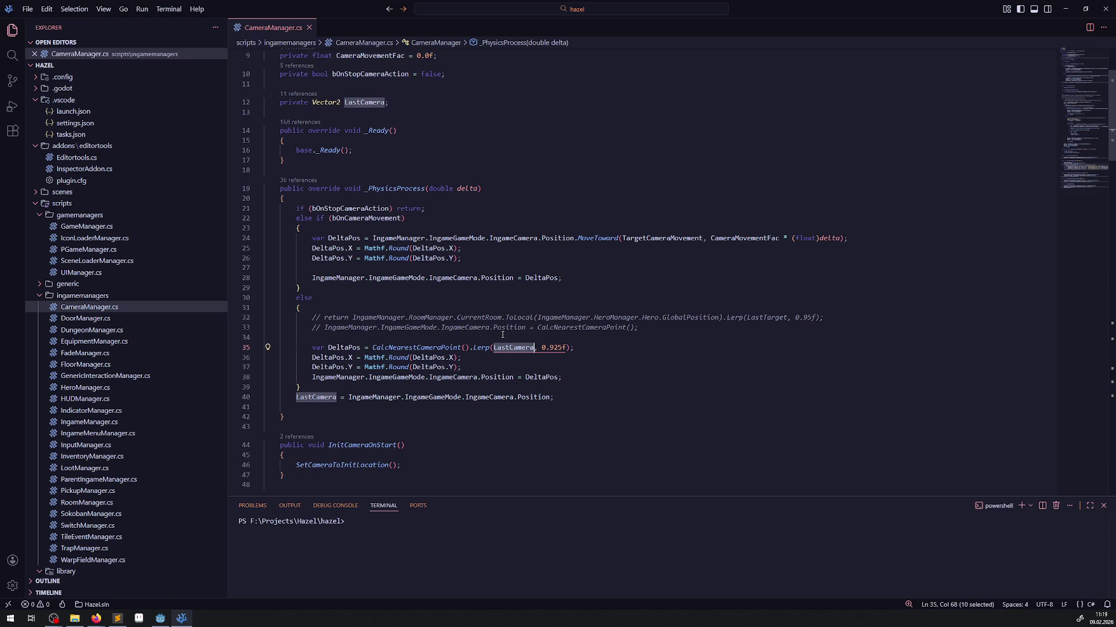
Insert the comment 'todo weitere varianten mal austesten' above the lerp code on line 35.
click(505, 335)
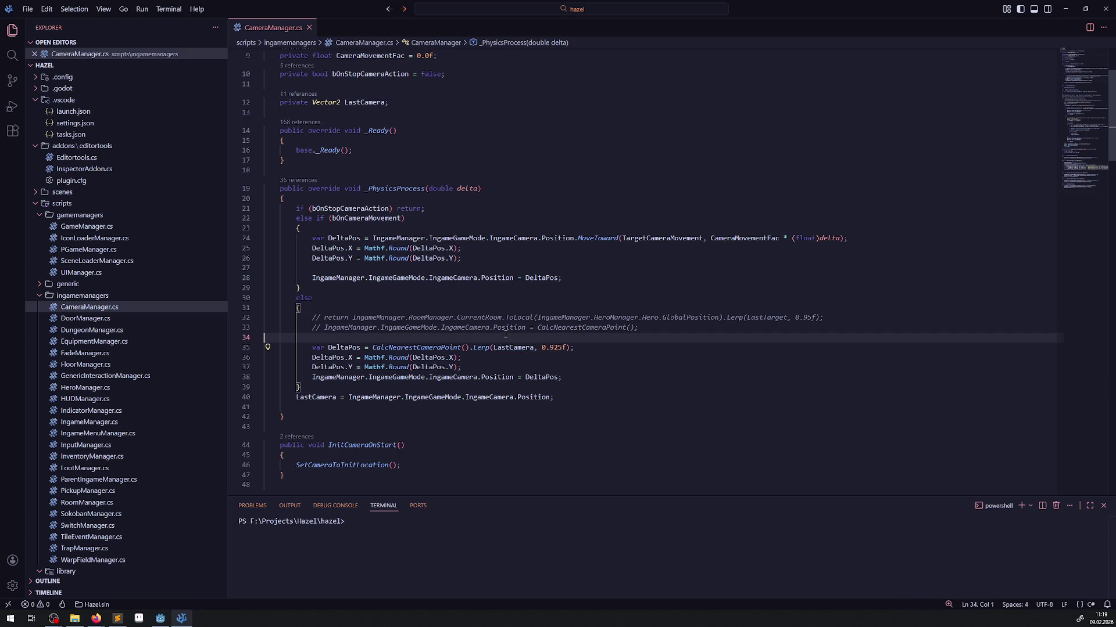
key(Return)
text(// todo weitere varianten mal austesten)
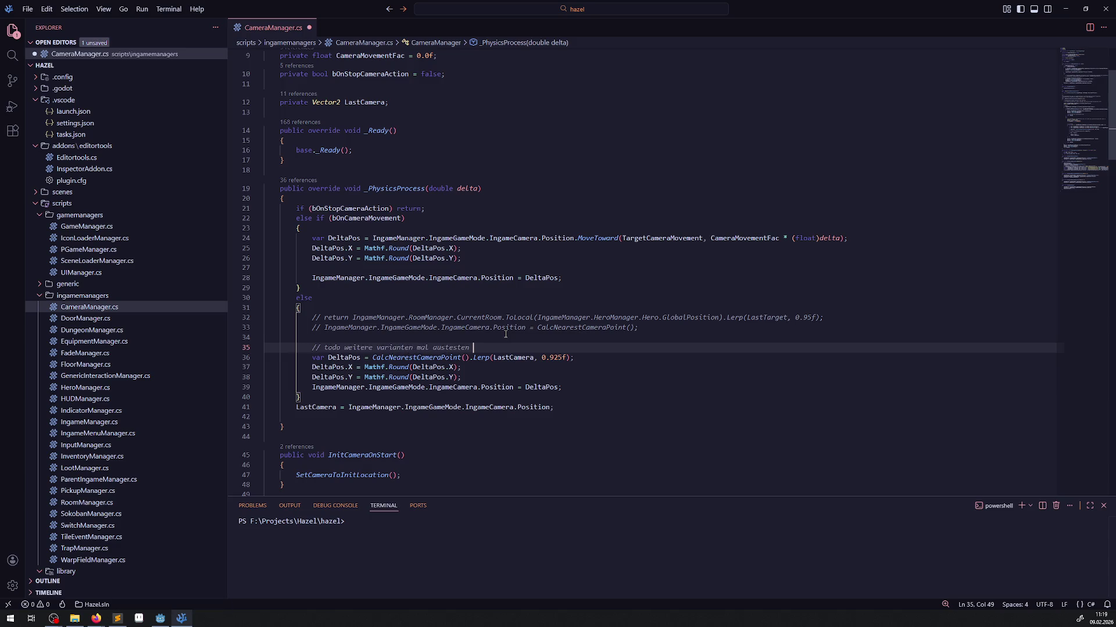
click(540, 253)
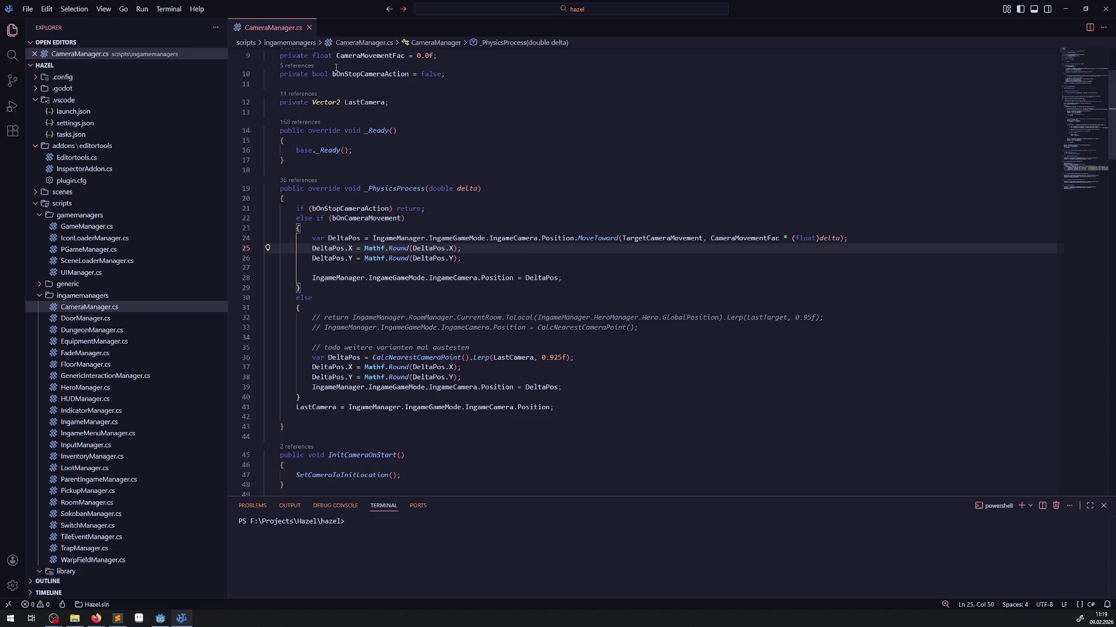
click(158, 621)
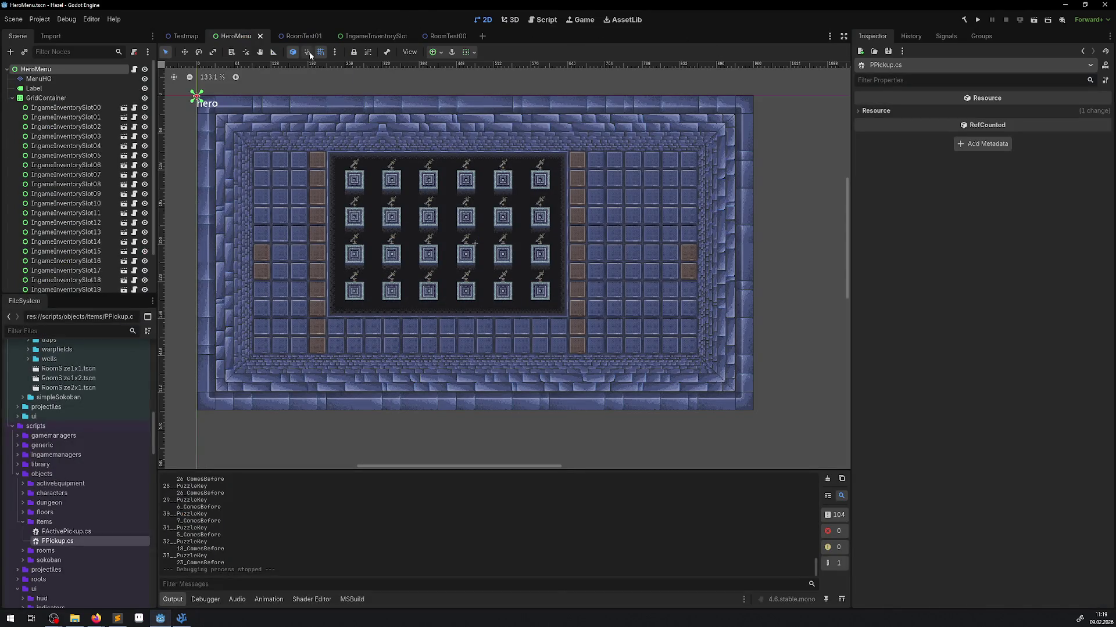
Close the HeroMenu, IngameInventorySlot and RoomTest00 scene tabs, leaving RoomTest01 open.
click(260, 36)
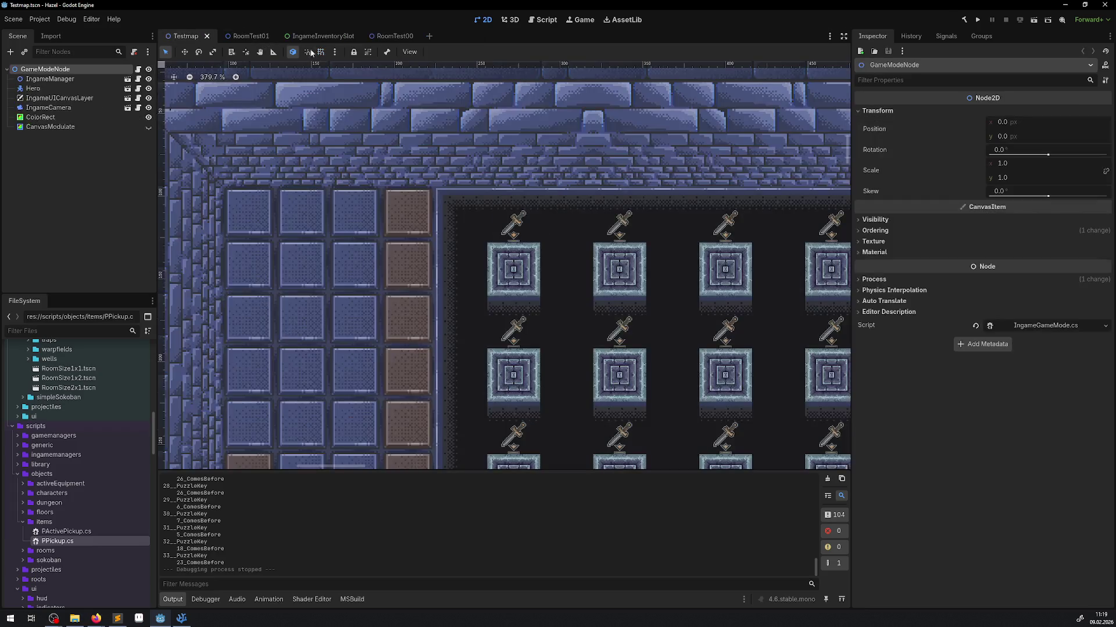
click(329, 36)
click(350, 36)
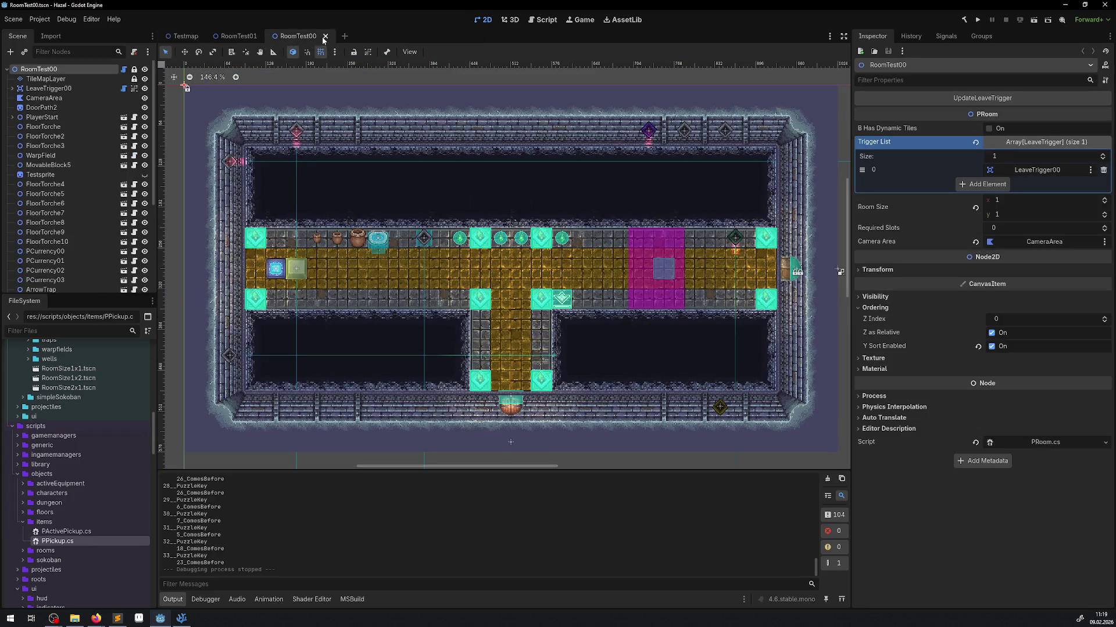
click(325, 36)
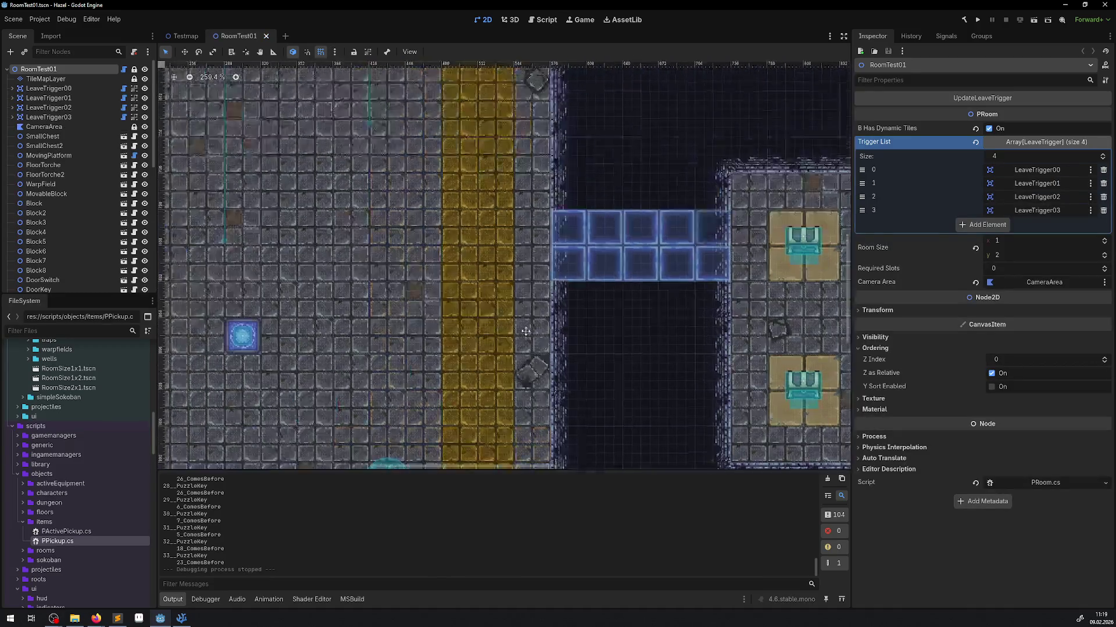
Collapse the TestRooms and rooms folders, expand simpleSokoban and open Sokoban000.tscn.
scroll(478, 345, up, 5)
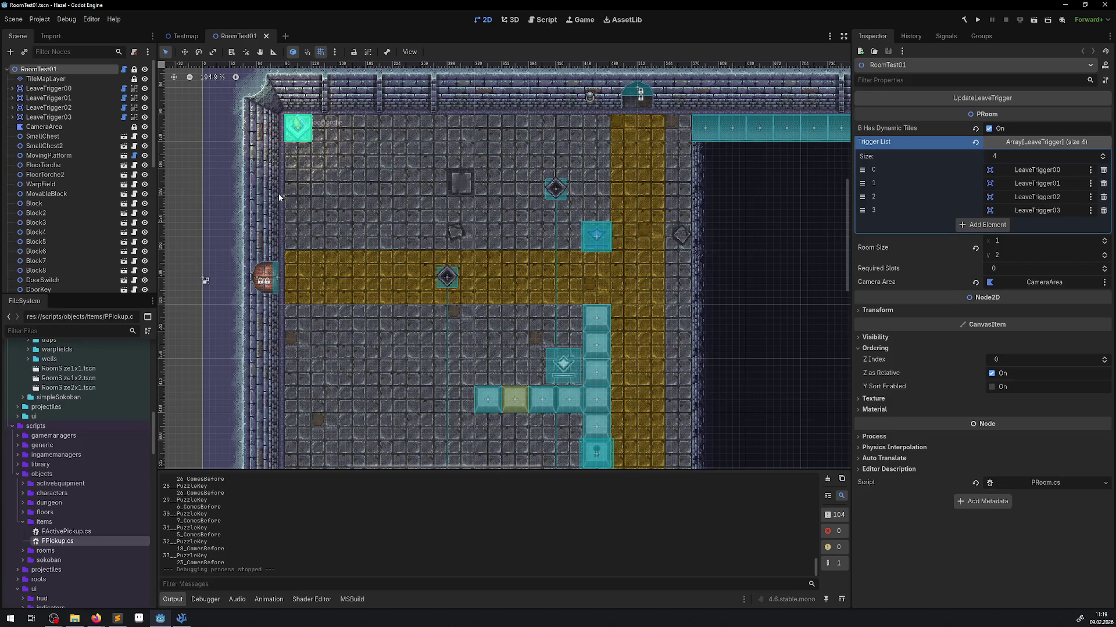
scroll(81, 460, up, 5)
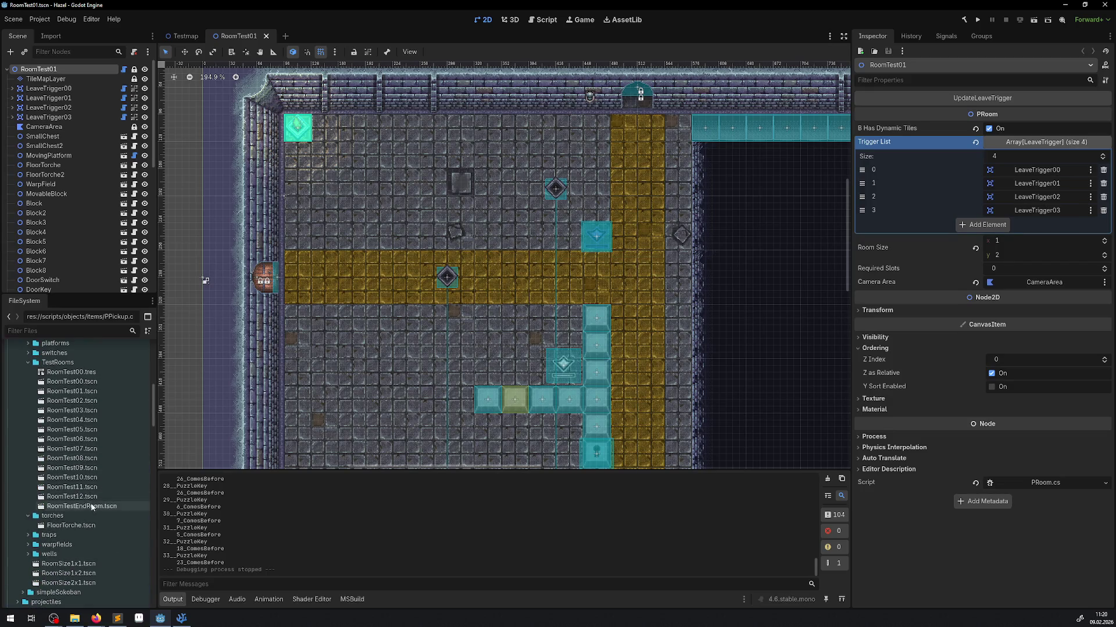
scroll(54, 501, up, 5)
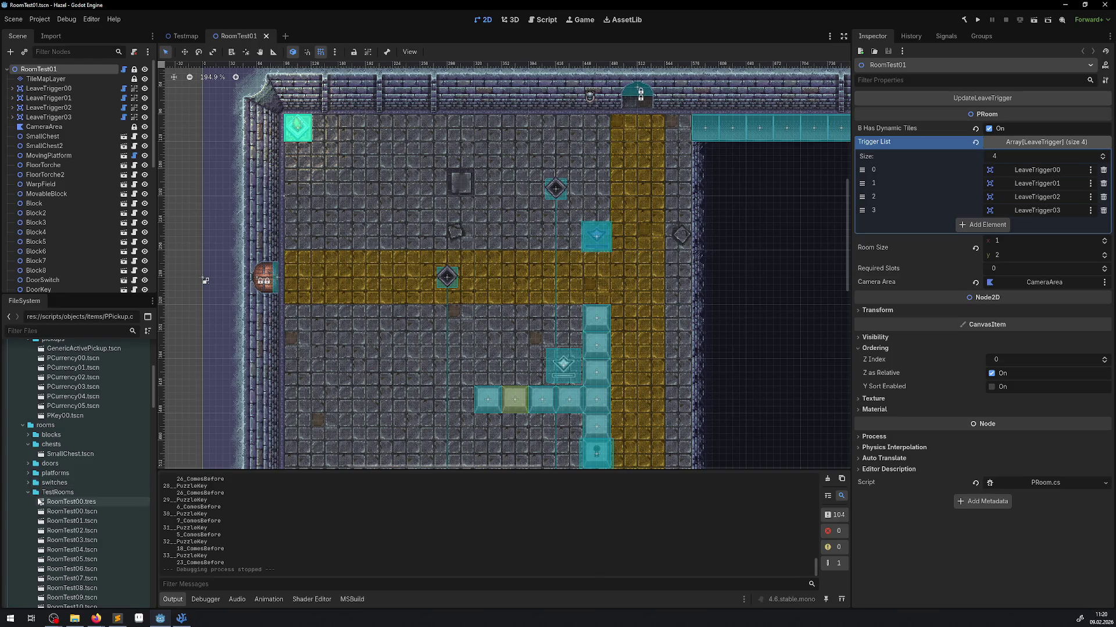
click(28, 492)
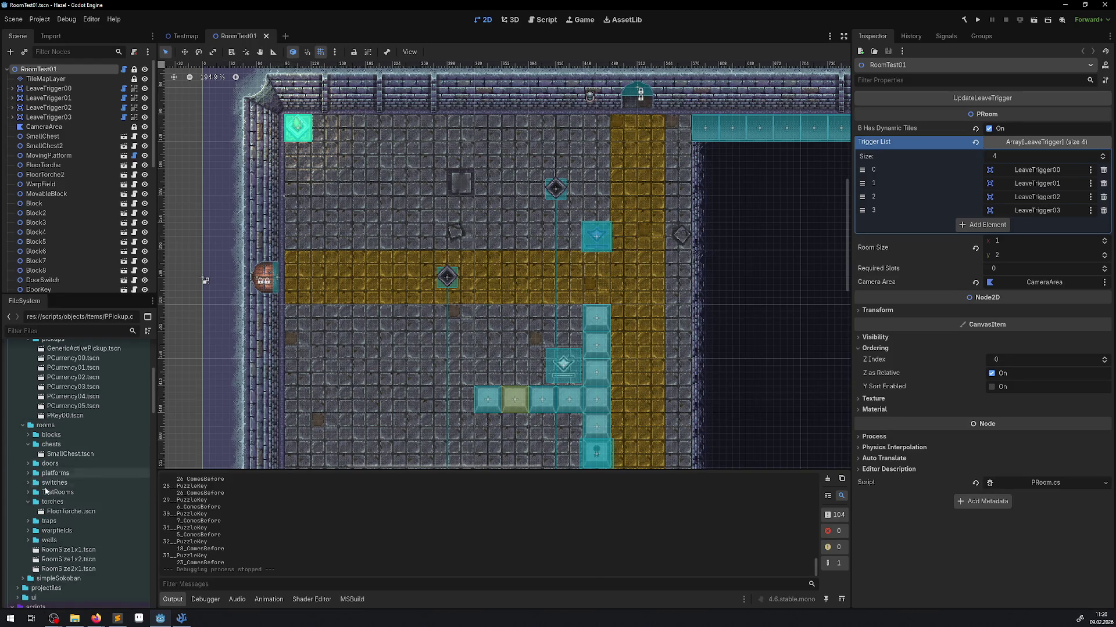
scroll(54, 528, down, 2)
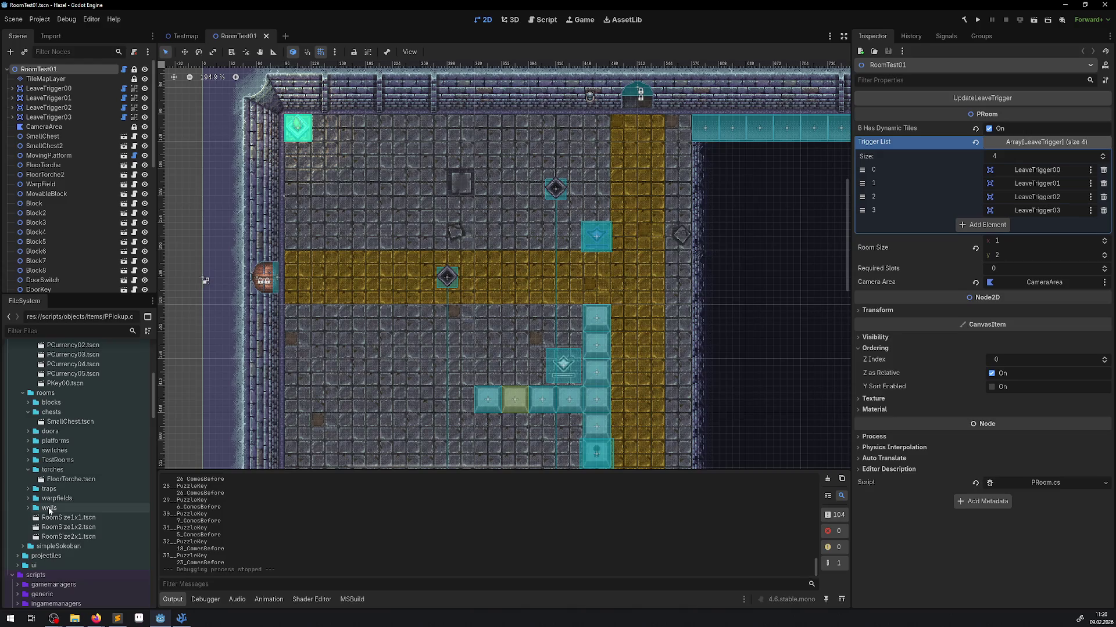
scroll(127, 398, up, 3)
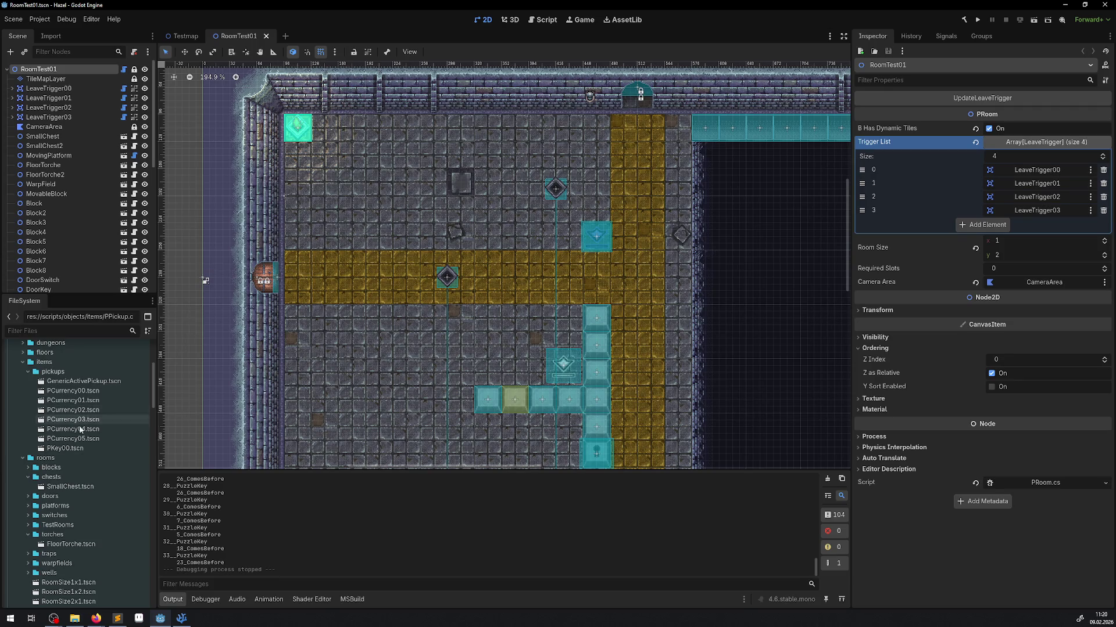
scroll(106, 486, down, 1)
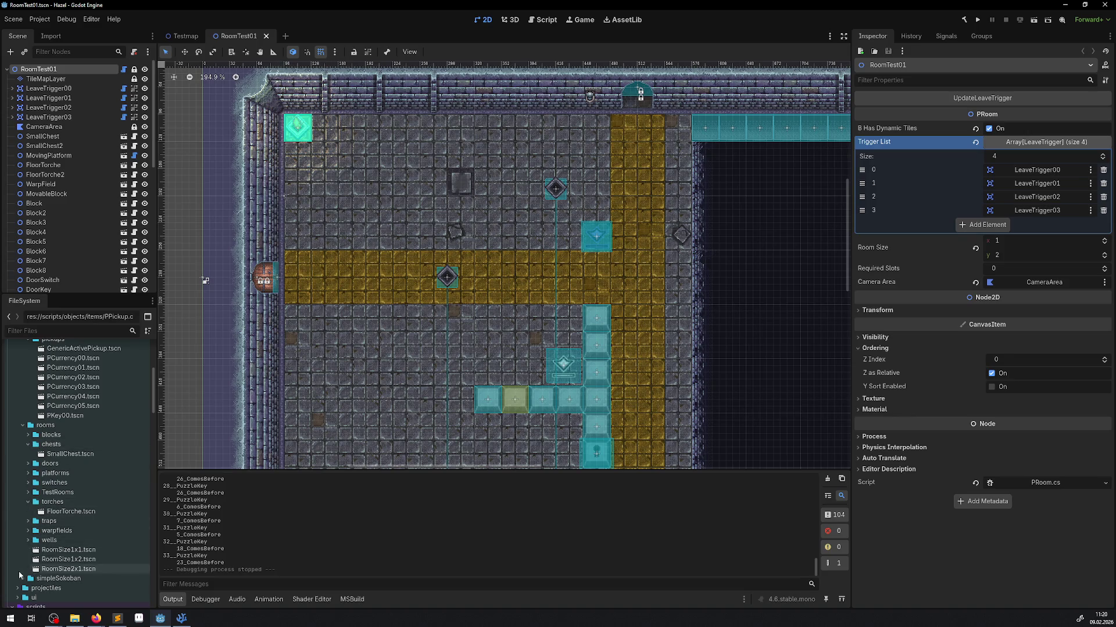
click(23, 424)
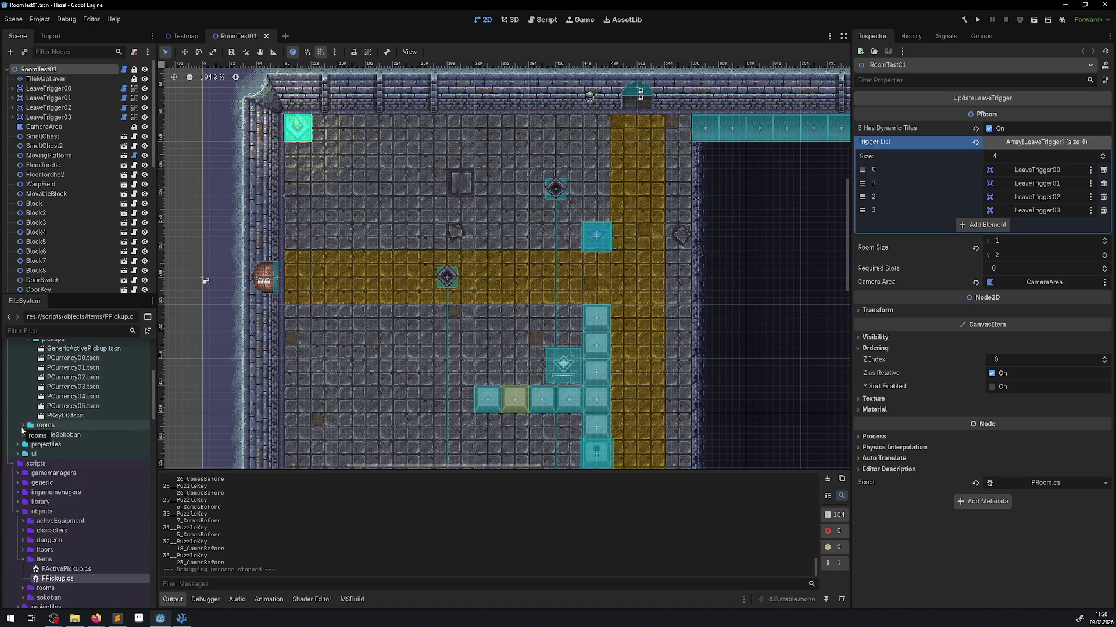
click(23, 435)
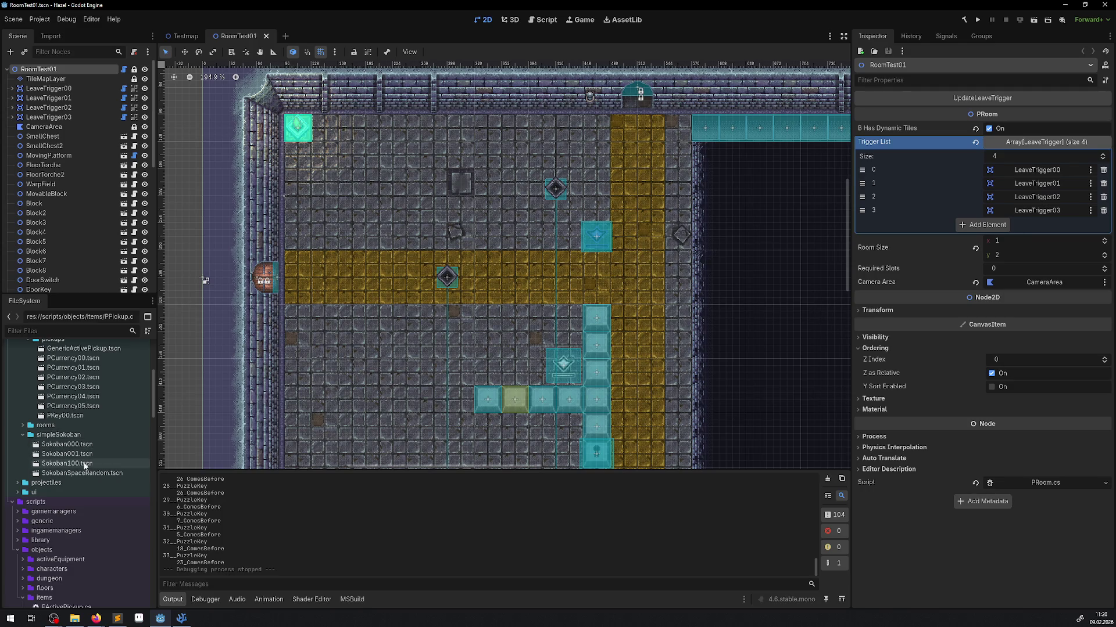
double_click(84, 444)
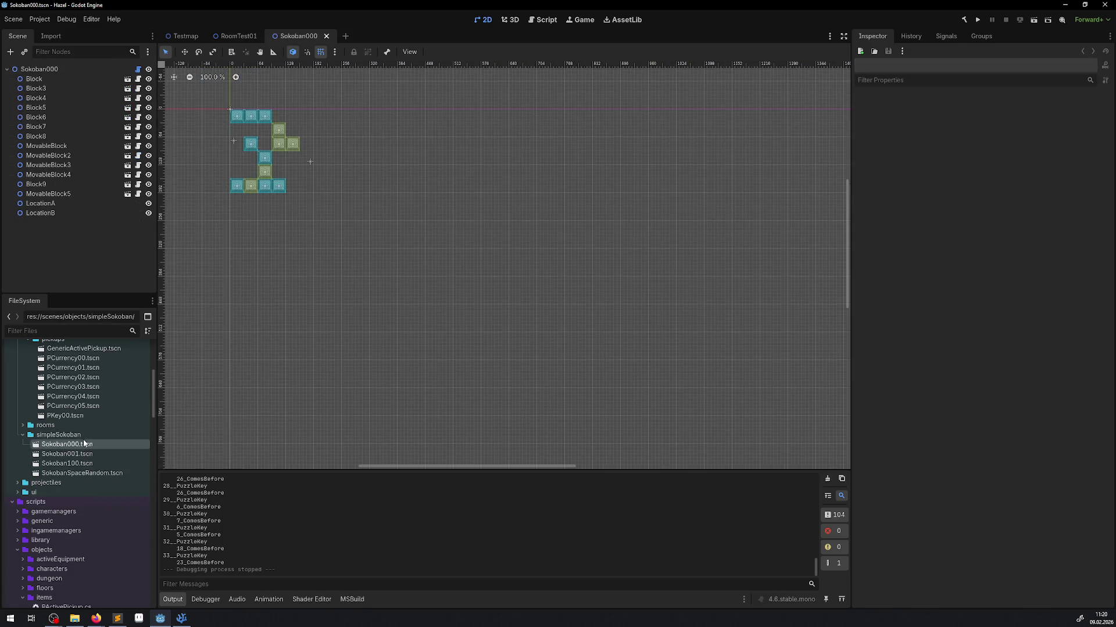
Select the Sokoban000 root node and run GetAllMovaableBlocks from the Inspector.
scroll(493, 291, up, 8)
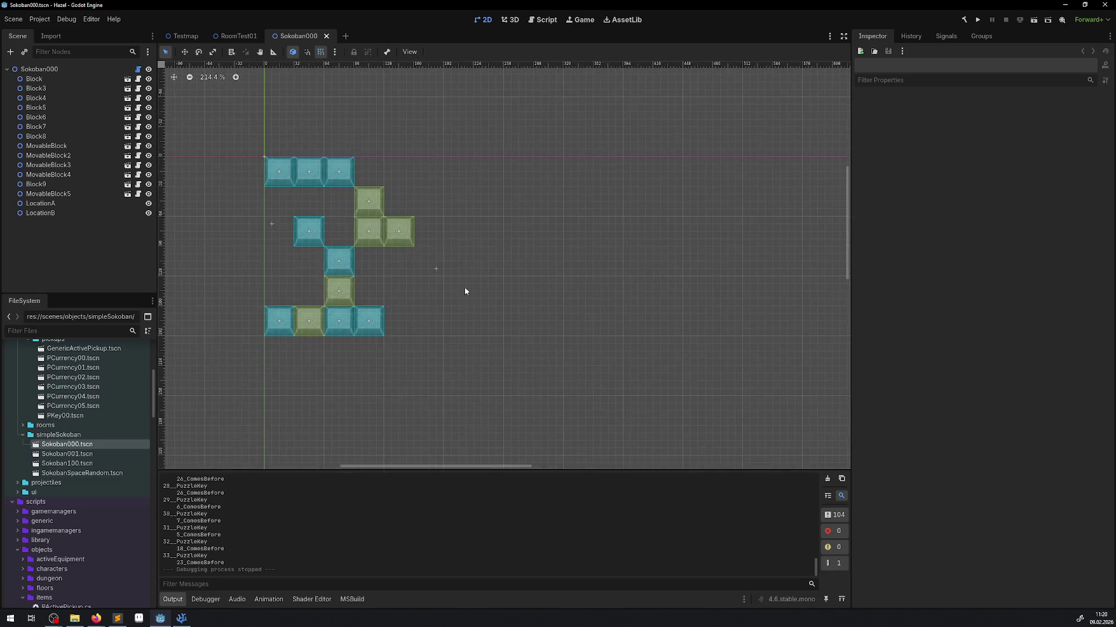
click(88, 70)
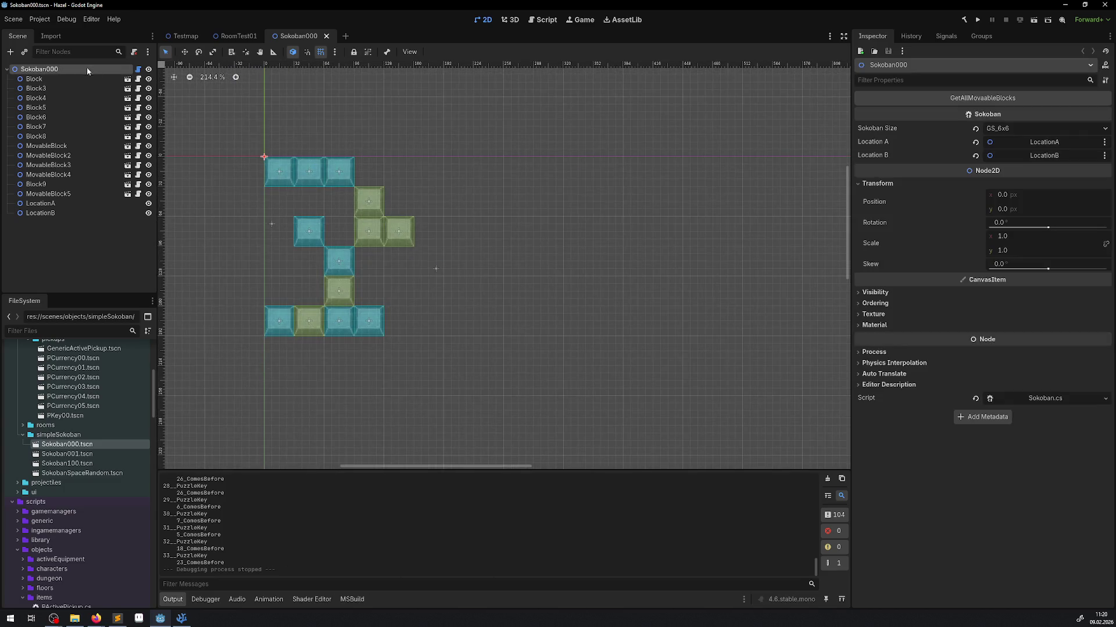
click(973, 101)
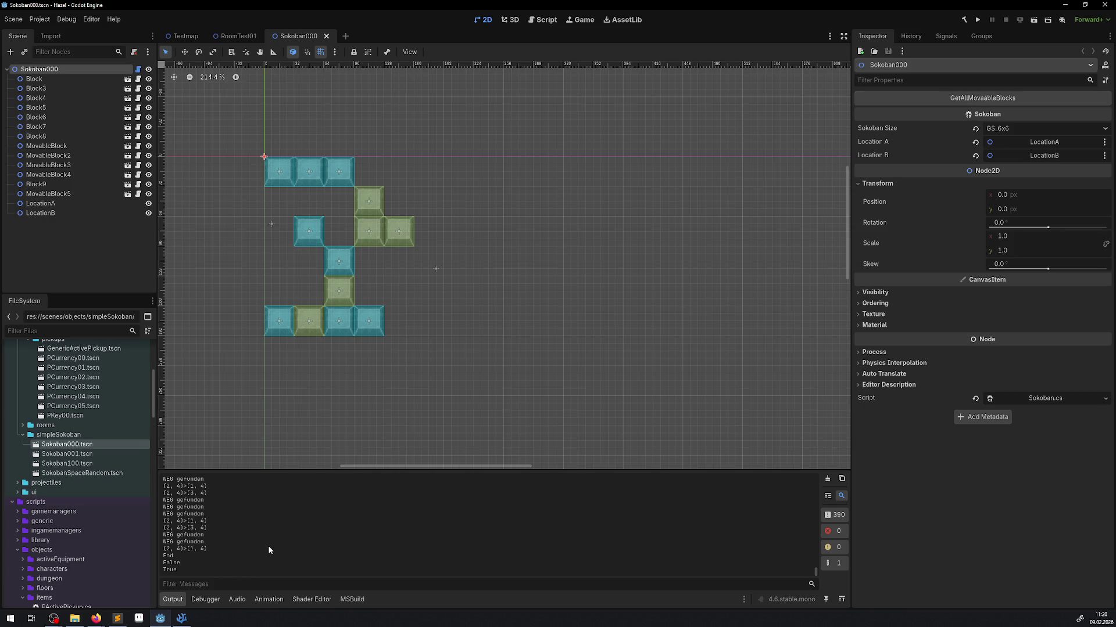
Scroll through the printed paths in the Output panel, then bring VSCodium to the front.
scroll(263, 545, up, 10)
scroll(271, 557, up, 8)
scroll(267, 553, up, 8)
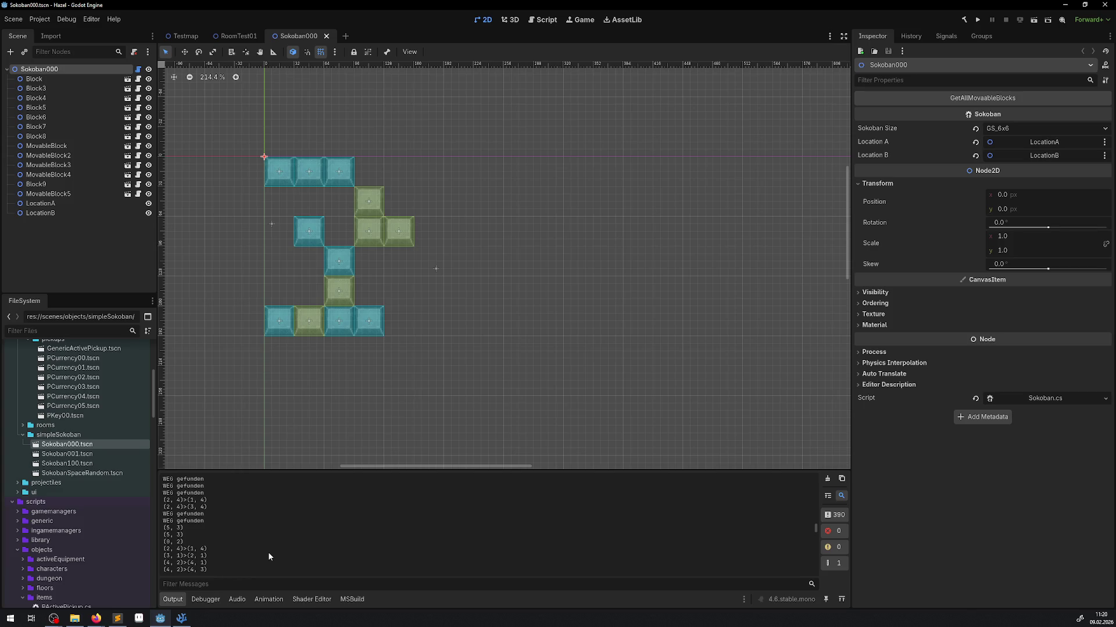
scroll(268, 557, up, 10)
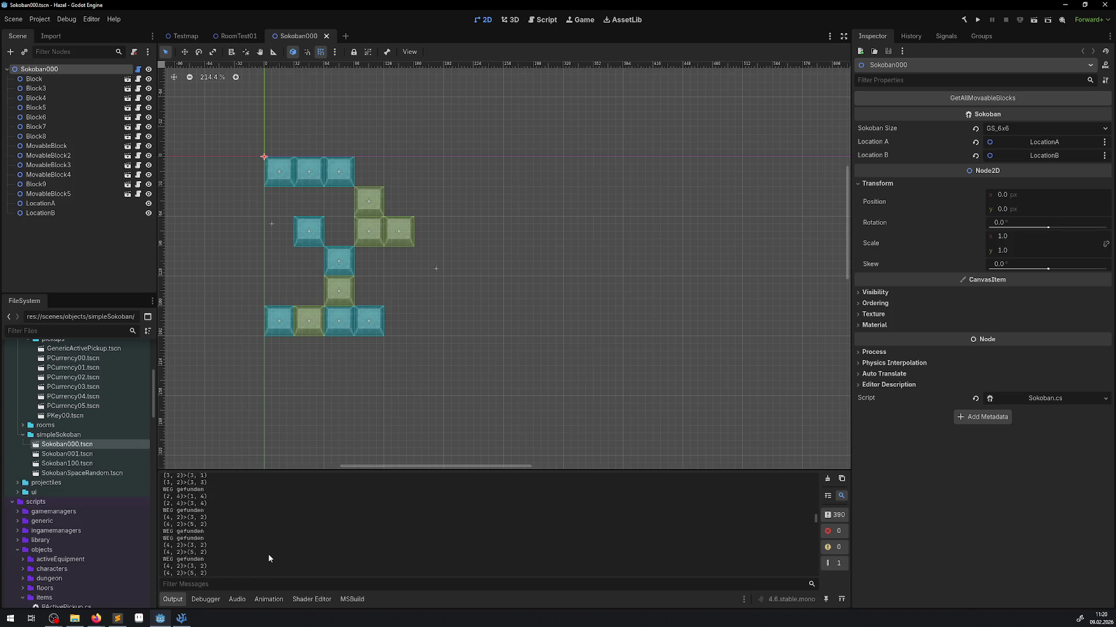
scroll(268, 558, up, 1)
scroll(267, 554, up, 8)
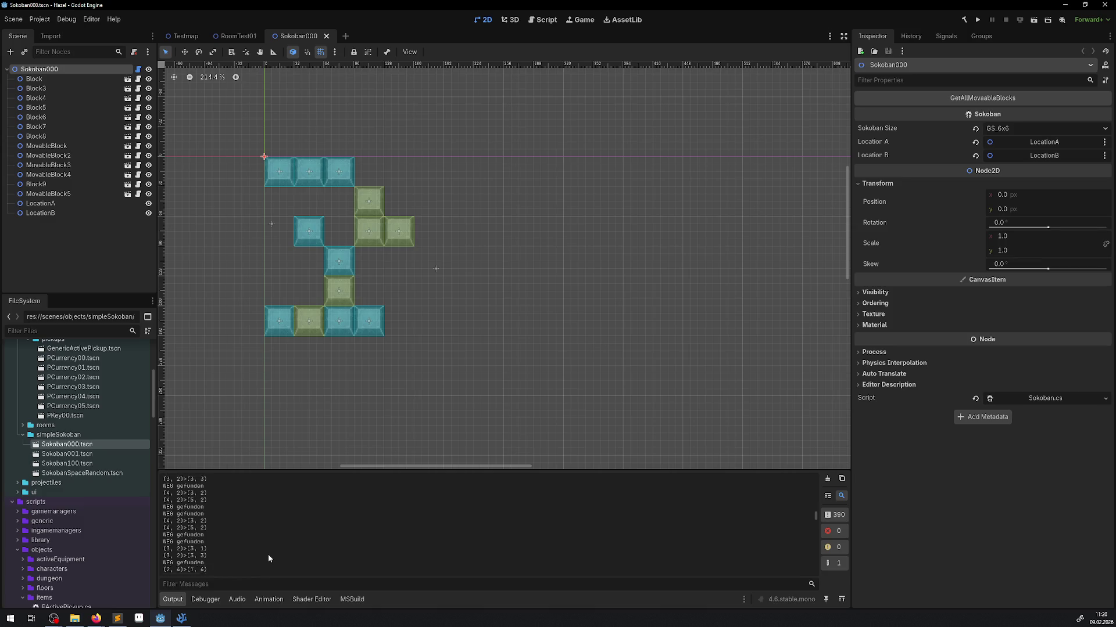
scroll(268, 554, up, 10)
scroll(267, 555, down, 10)
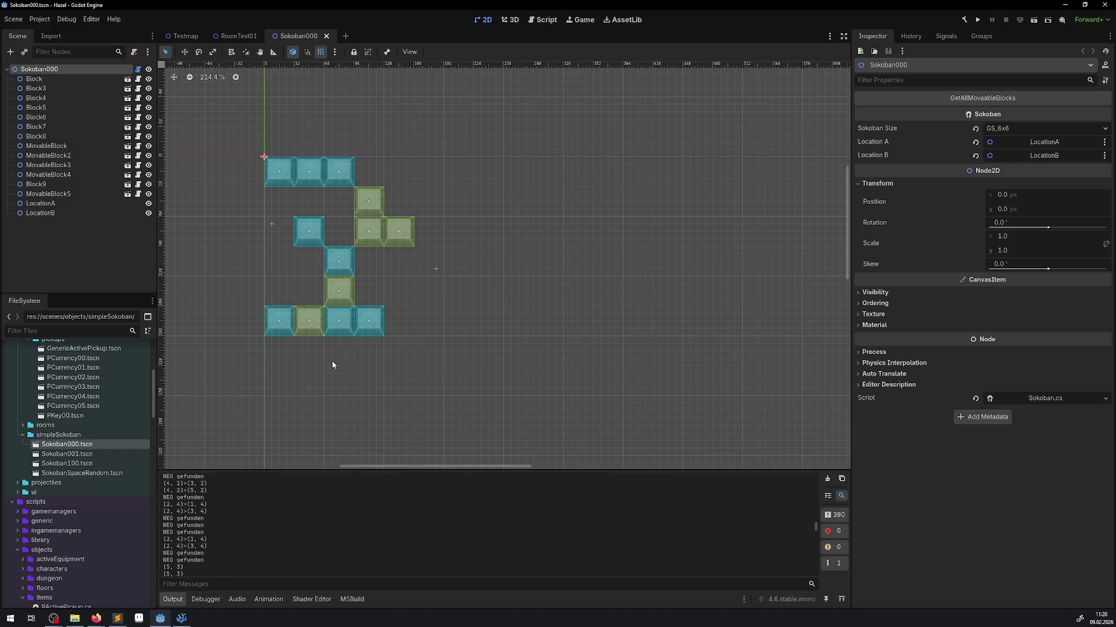
mouse_move(176, 621)
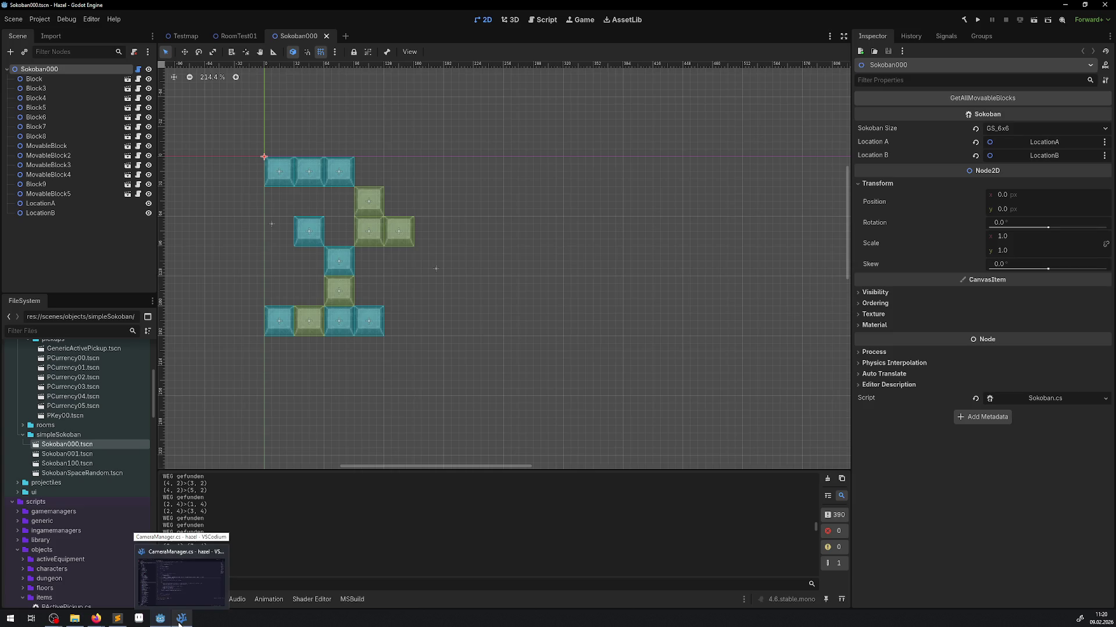
click(179, 622)
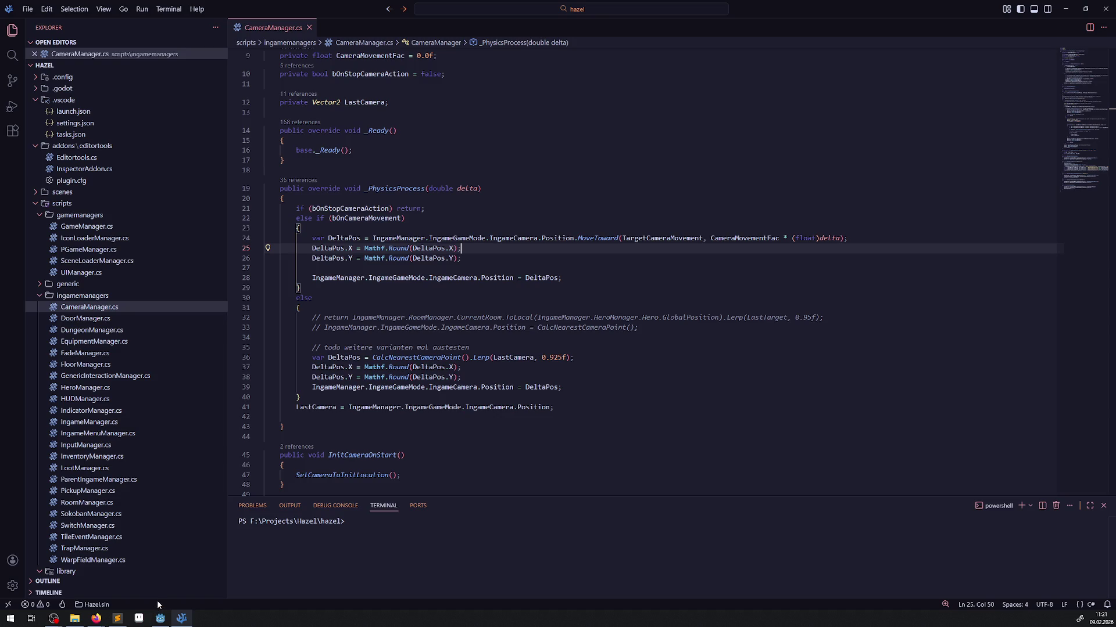
click(160, 615)
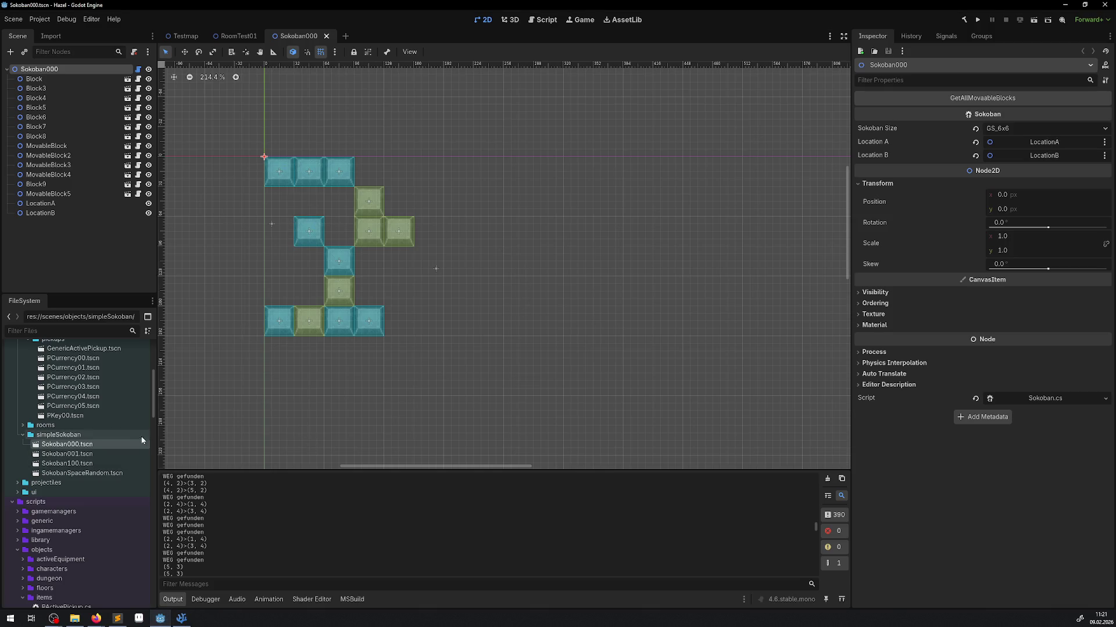
click(81, 454)
Duplicate Sokoban001.tscn as Sokoban002.tscn.
right_click(81, 456)
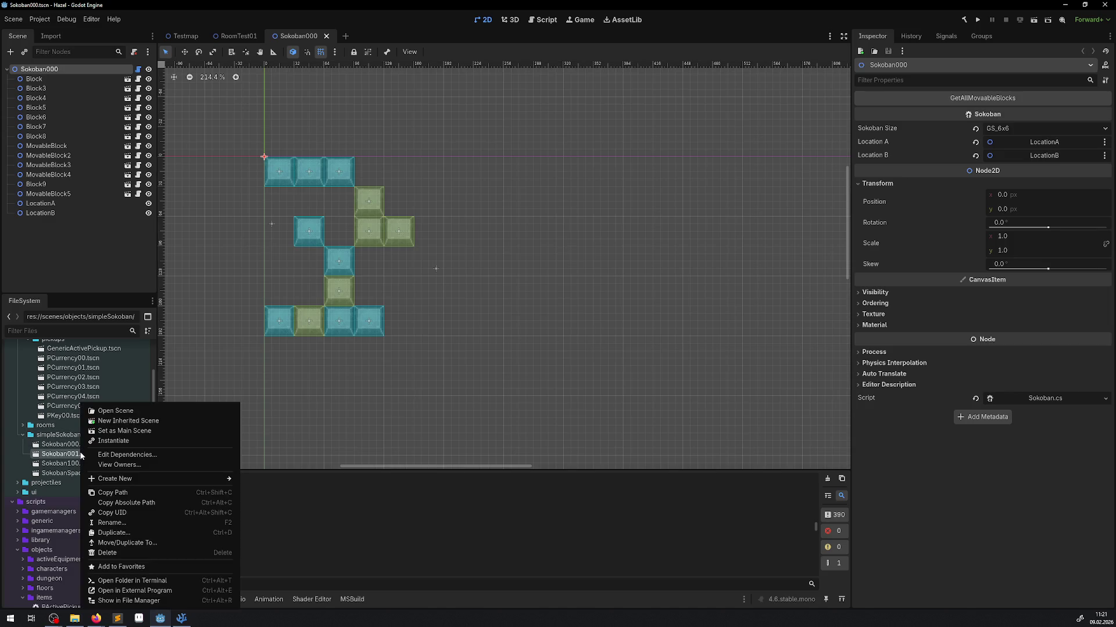
click(122, 531)
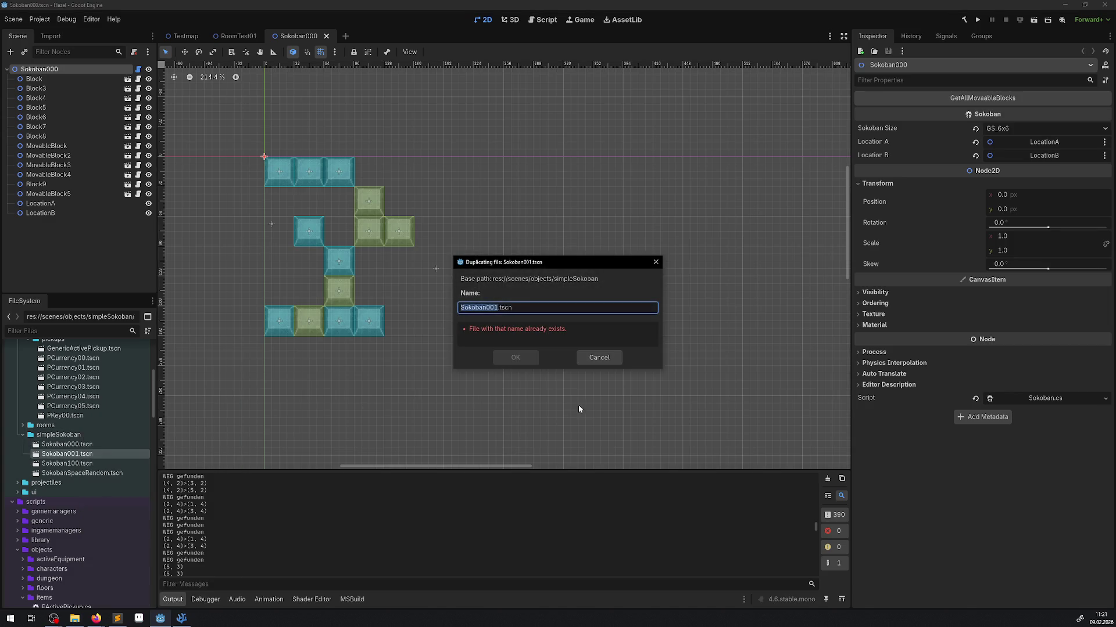
click(498, 307)
key(BackSpace)
text(2)
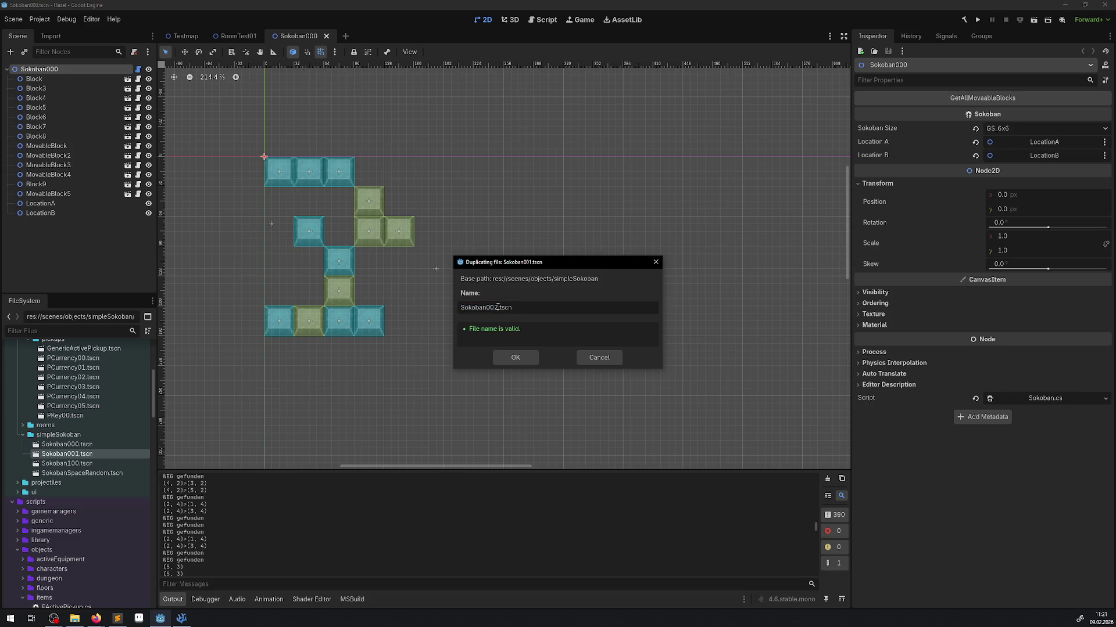
key(Return)
Open Sokoban002 and place two copies of Block8 at the right end of the second and bottom rows.
double_click(67, 463)
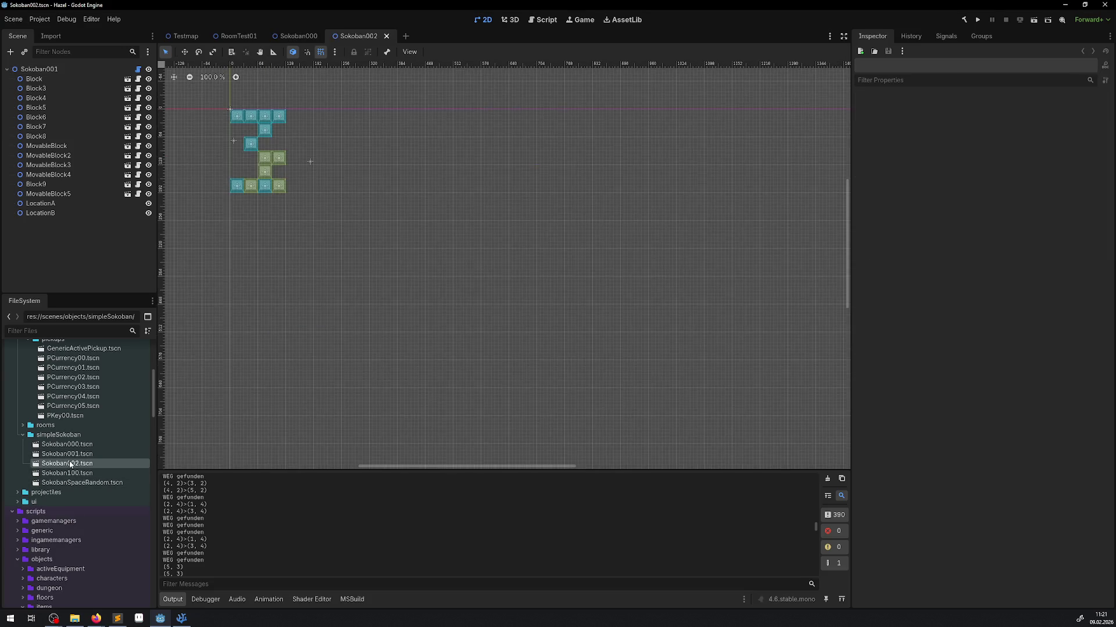
scroll(279, 166, up, 6)
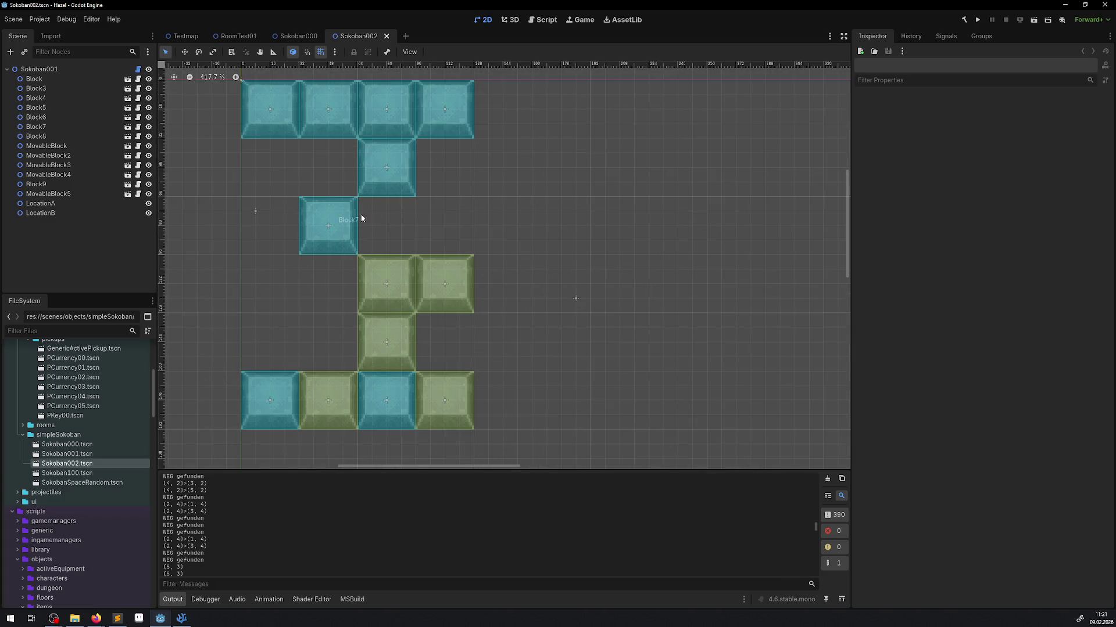
scroll(405, 265, down, 4)
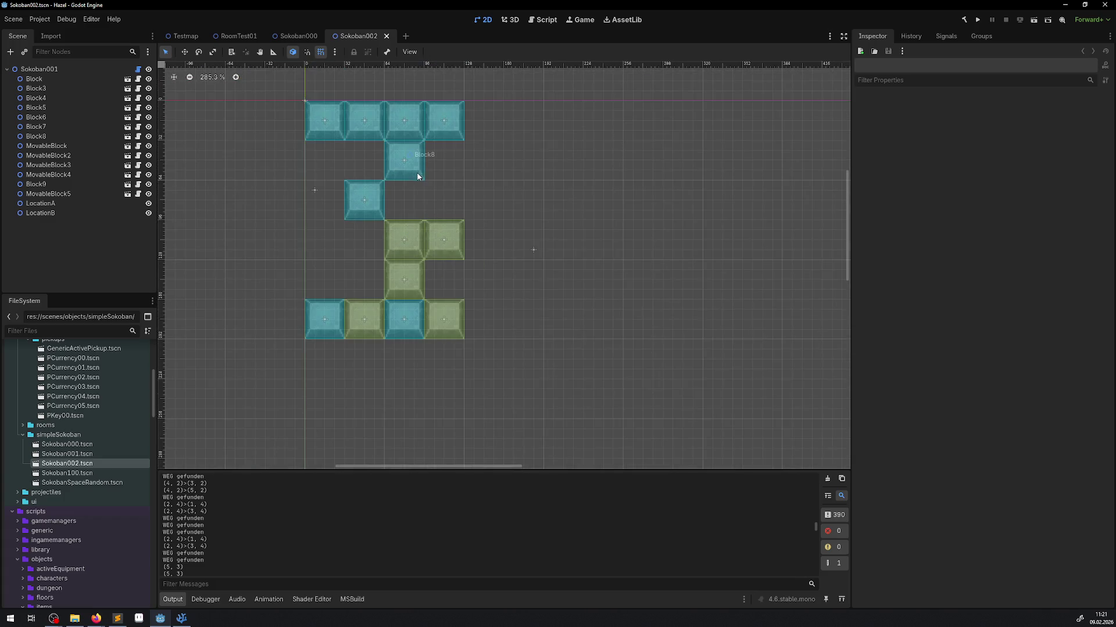
click(416, 163)
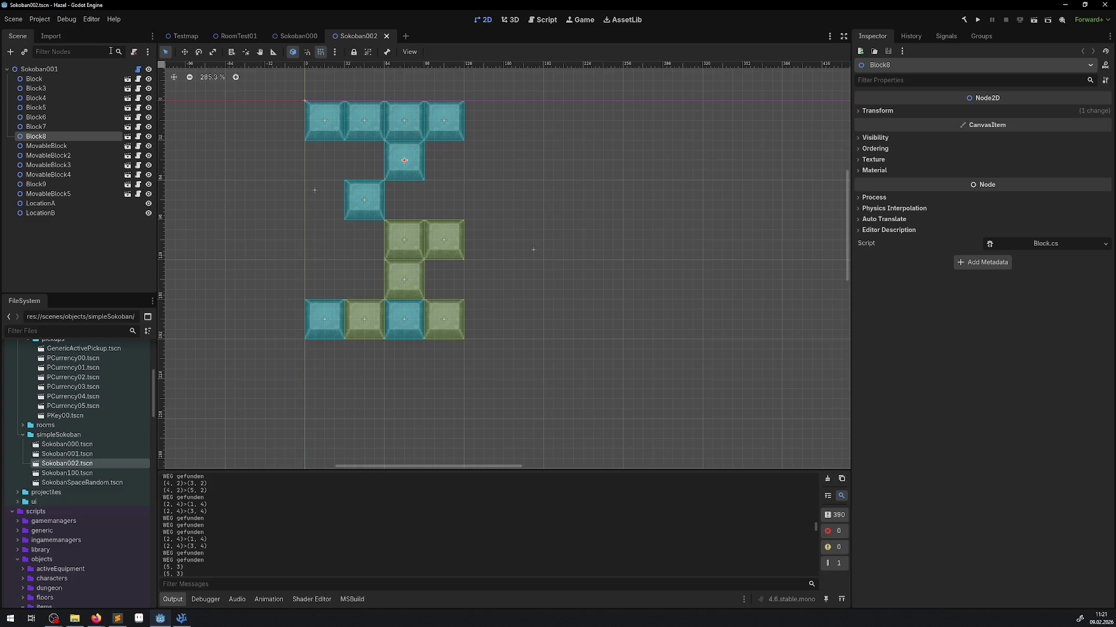
key(ctrl+d)
drag(397, 158, 487, 163)
click(407, 162)
key(ctrl+d)
mouse_move(463, 200)
mouse_down()
mouse_move(483, 209)
mouse_move(502, 308)
mouse_move(491, 323)
mouse_move(495, 312)
mouse_up()
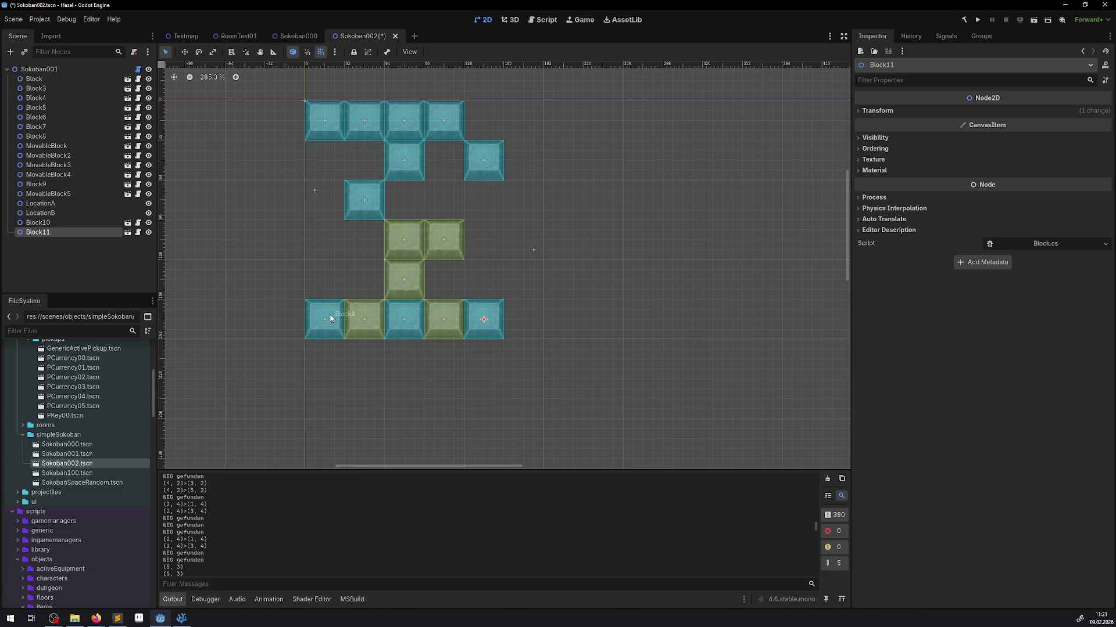
Select Block4, then the Sokoban001 root node, to begin adding a child node.
mouse_move(331, 318)
mouse_down()
mouse_move(320, 289)
mouse_move(329, 277)
mouse_move(334, 316)
mouse_up()
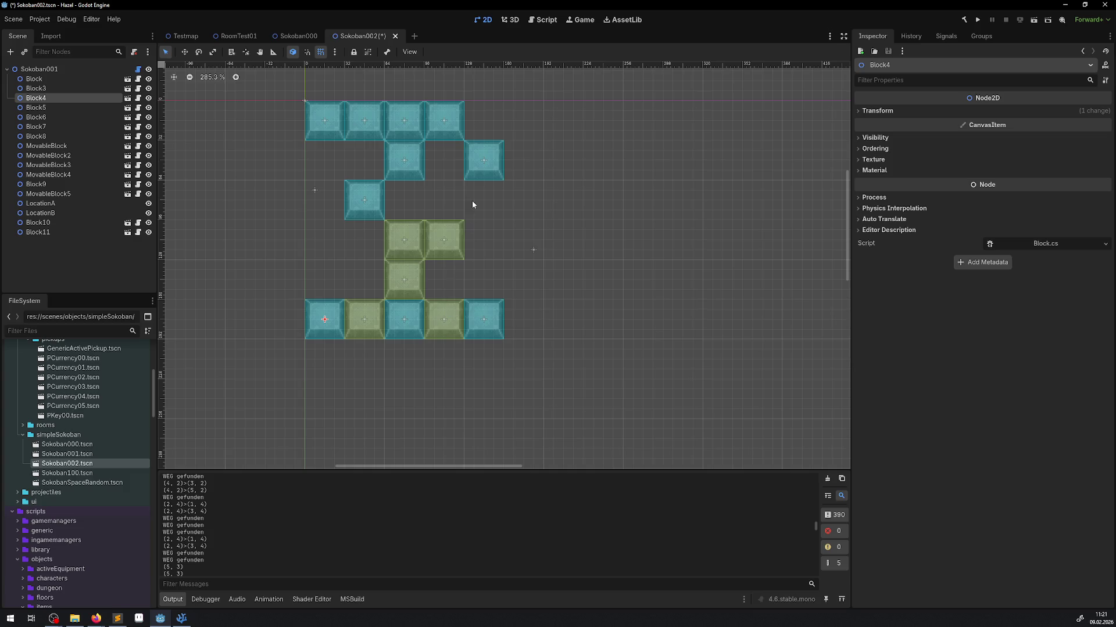
click(37, 69)
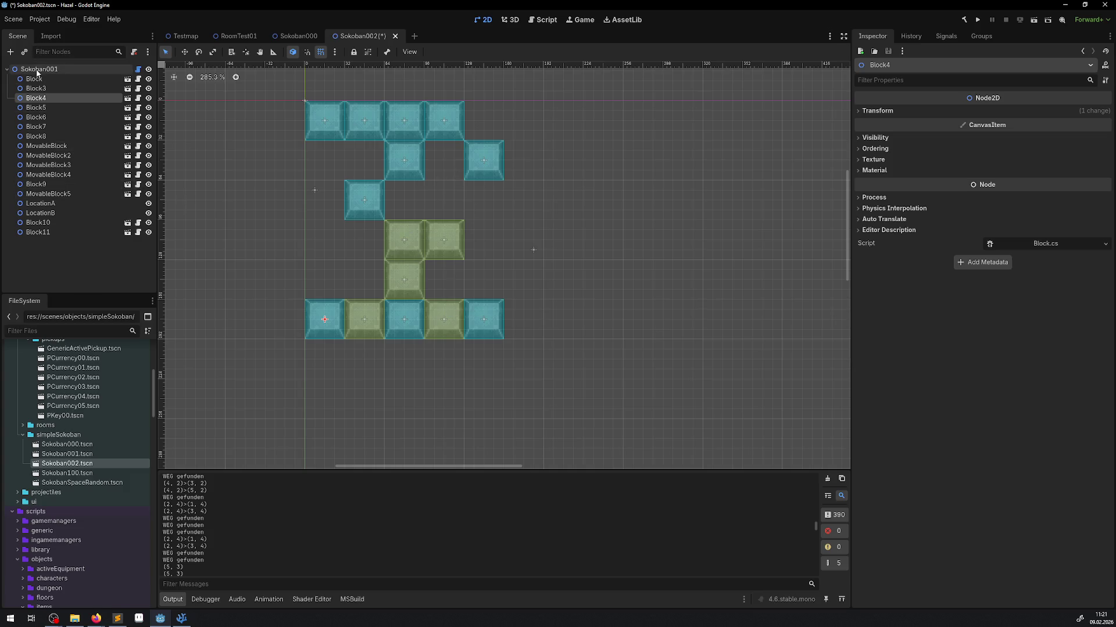
click(10, 52)
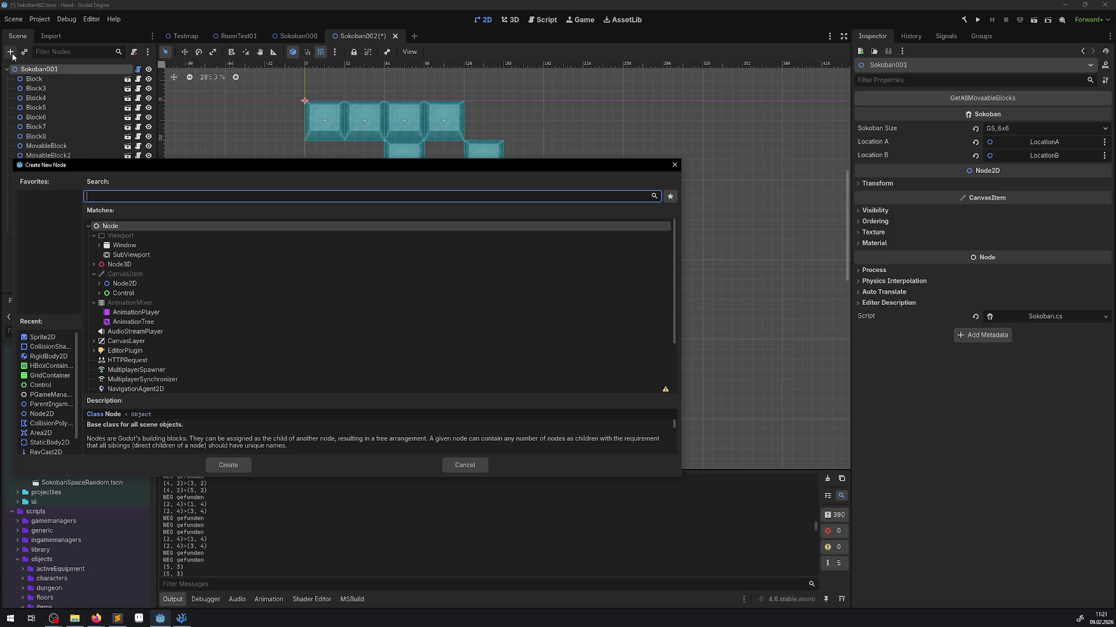
Instance SmallChest.tscn, drag it into the second-row gap and set its content to Currency5.
click(674, 165)
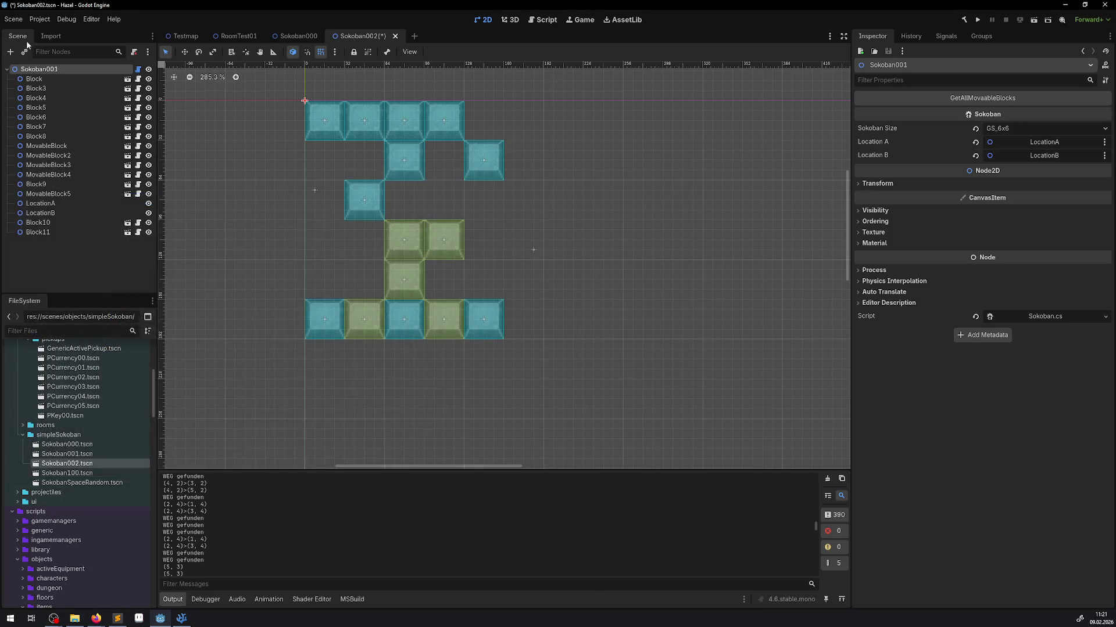
click(25, 52)
text(ches)
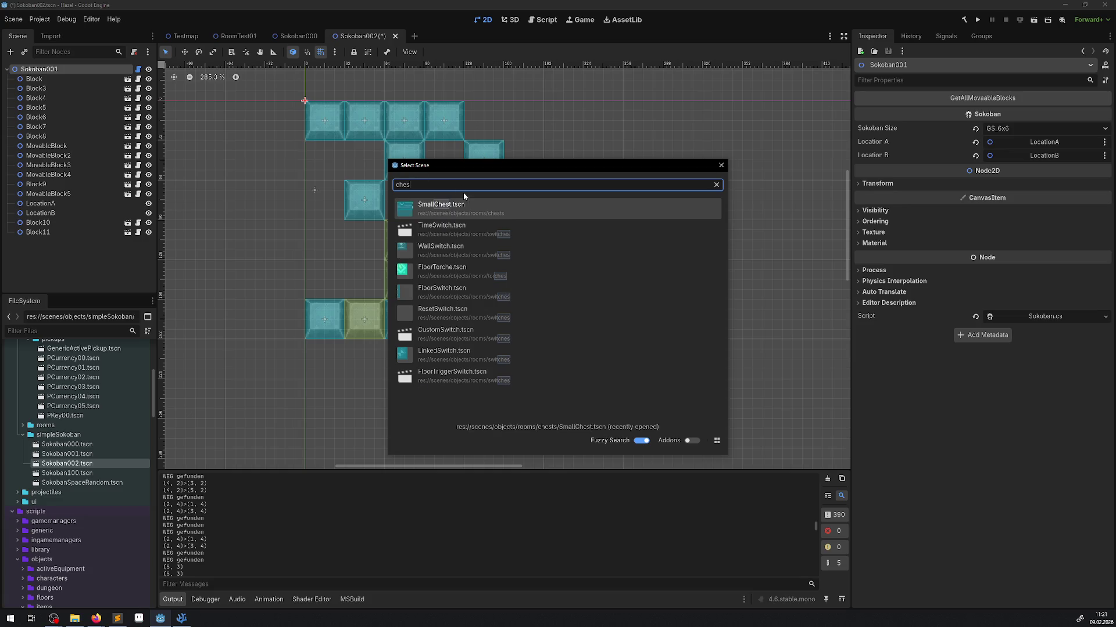
double_click(473, 212)
mouse_move(299, 106)
mouse_down()
mouse_move(427, 152)
mouse_move(439, 167)
mouse_move(436, 158)
mouse_up()
click(1019, 126)
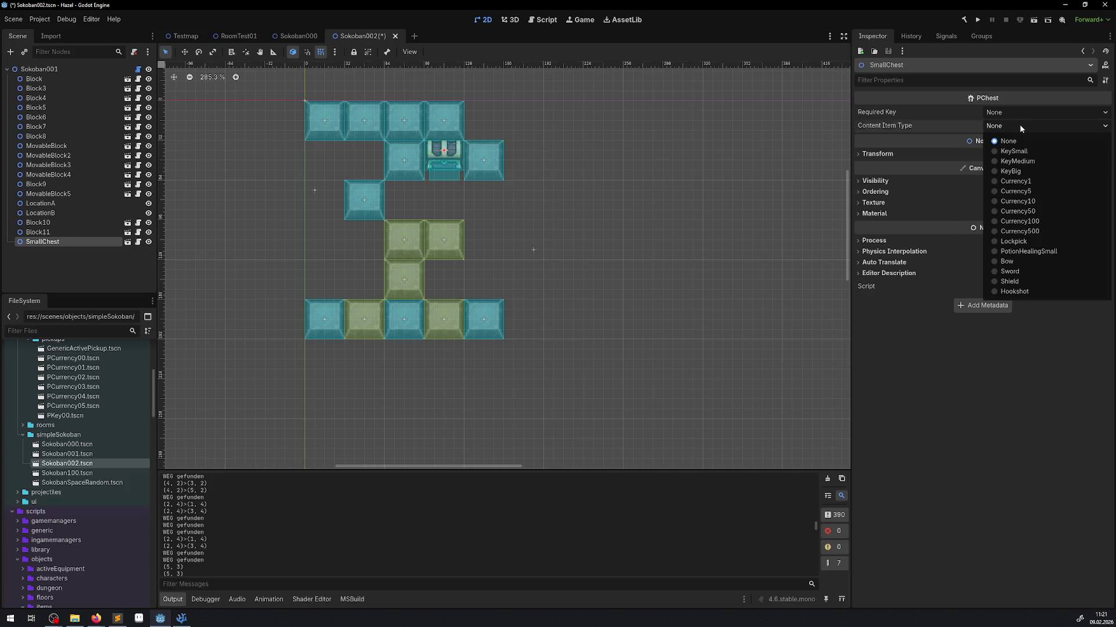
click(1028, 196)
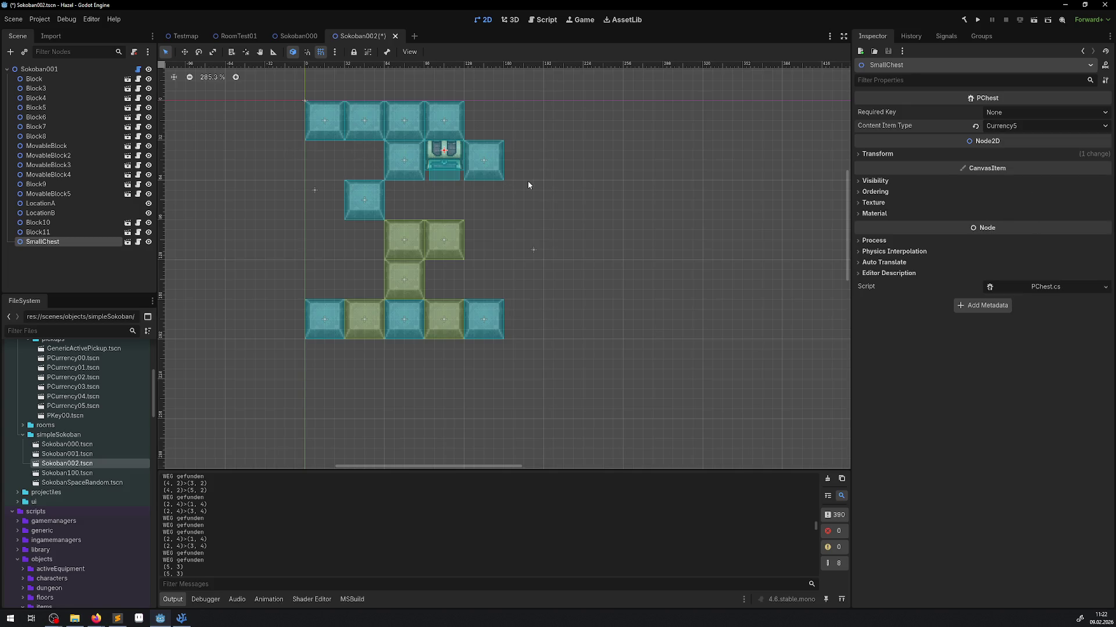
click(458, 193)
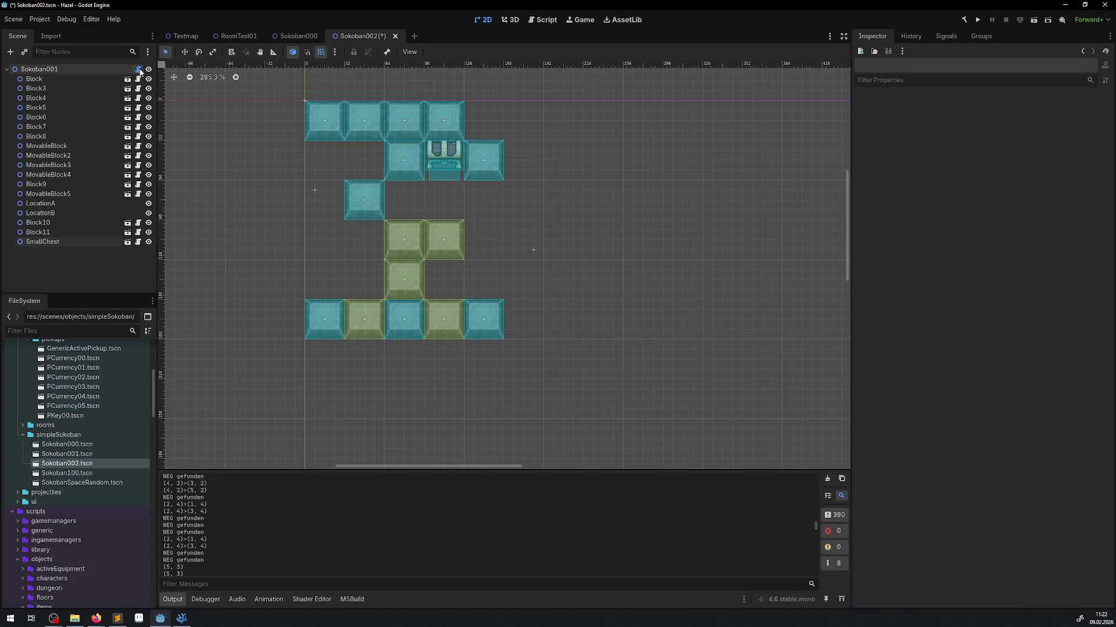
click(138, 69)
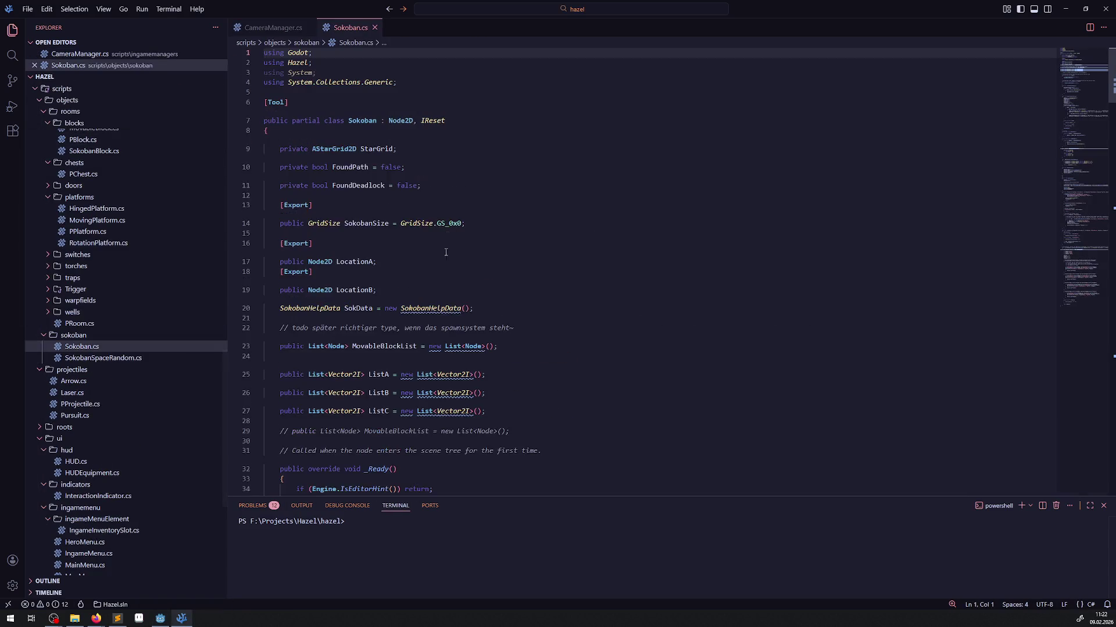
Copy the else-if Block branch below itself, change "Block" to "Chest", and save Sokoban.cs.
scroll(482, 307, down, 5)
scroll(481, 306, down, 7)
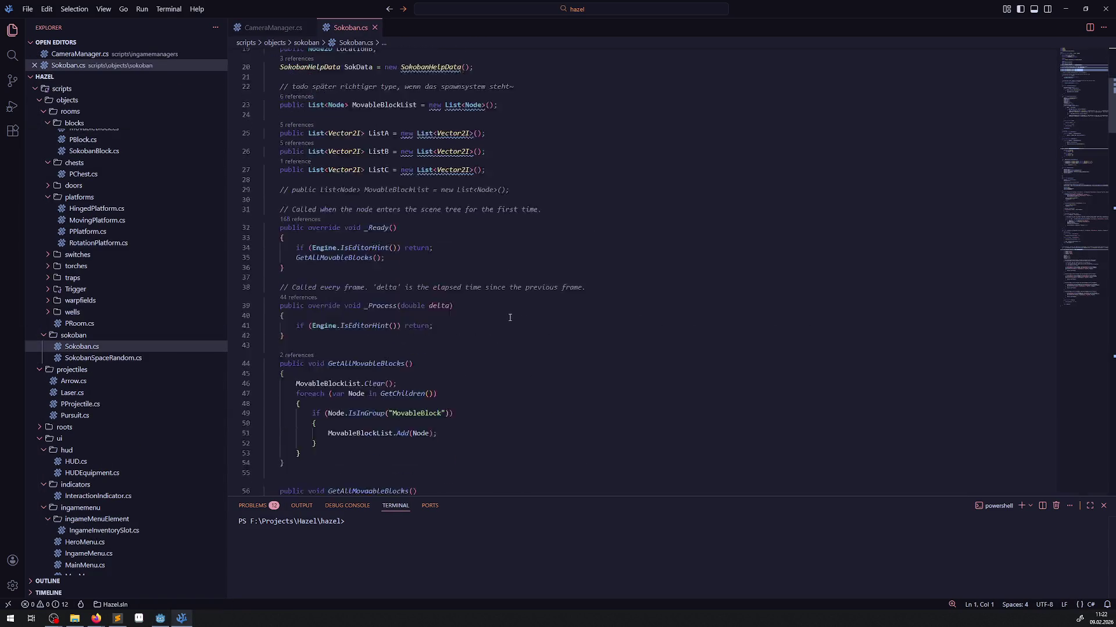
scroll(438, 317, down, 7)
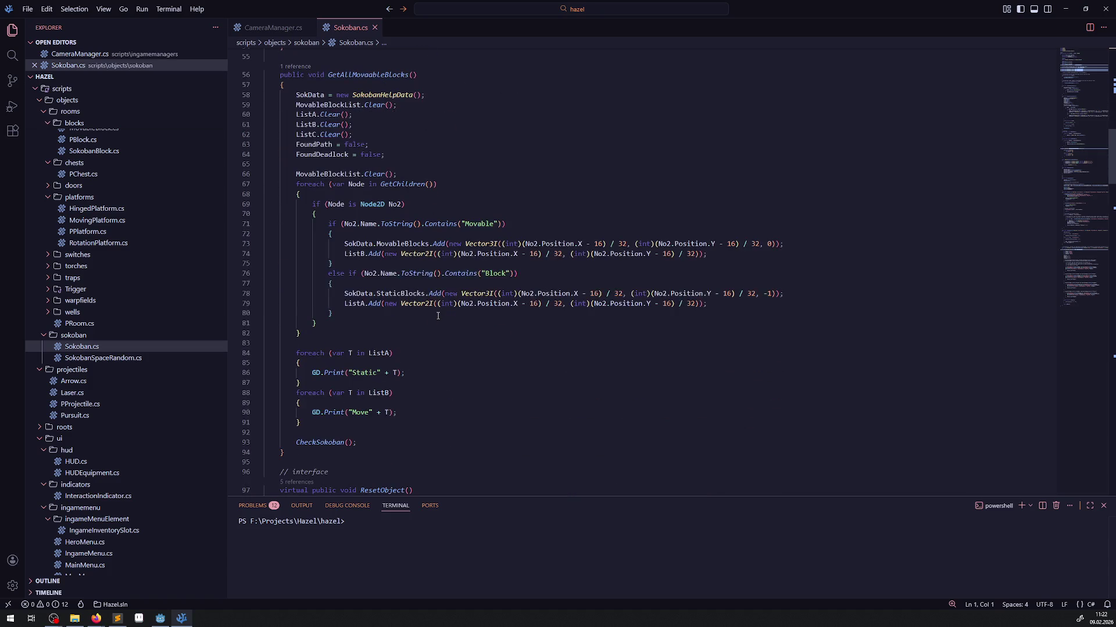
drag(347, 316, 325, 273)
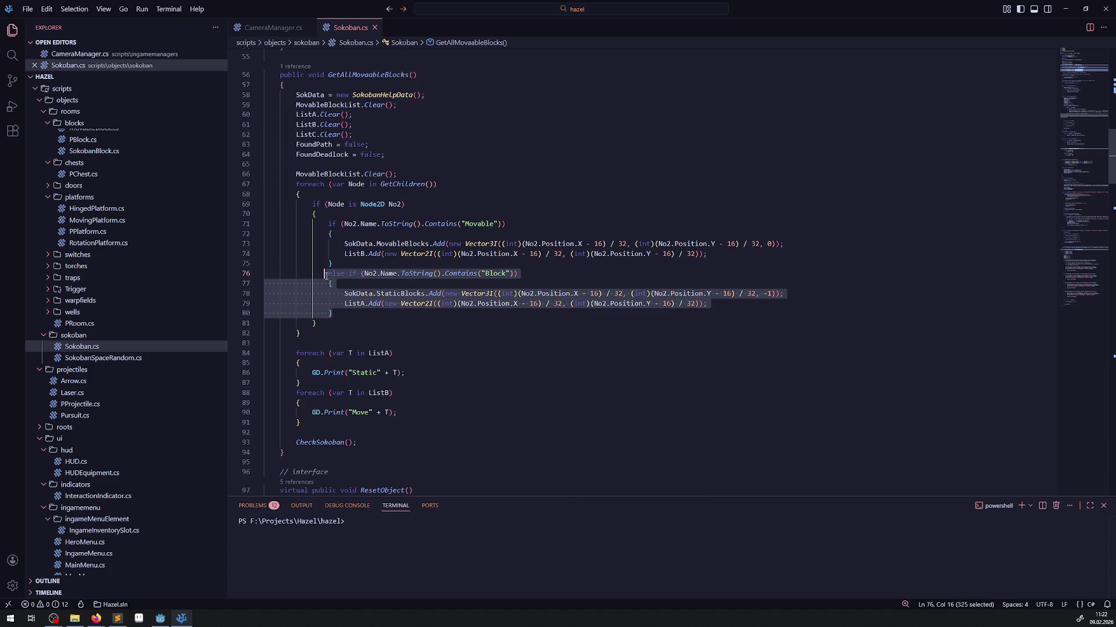
key(ctrl+c)
click(340, 316)
key(Return)
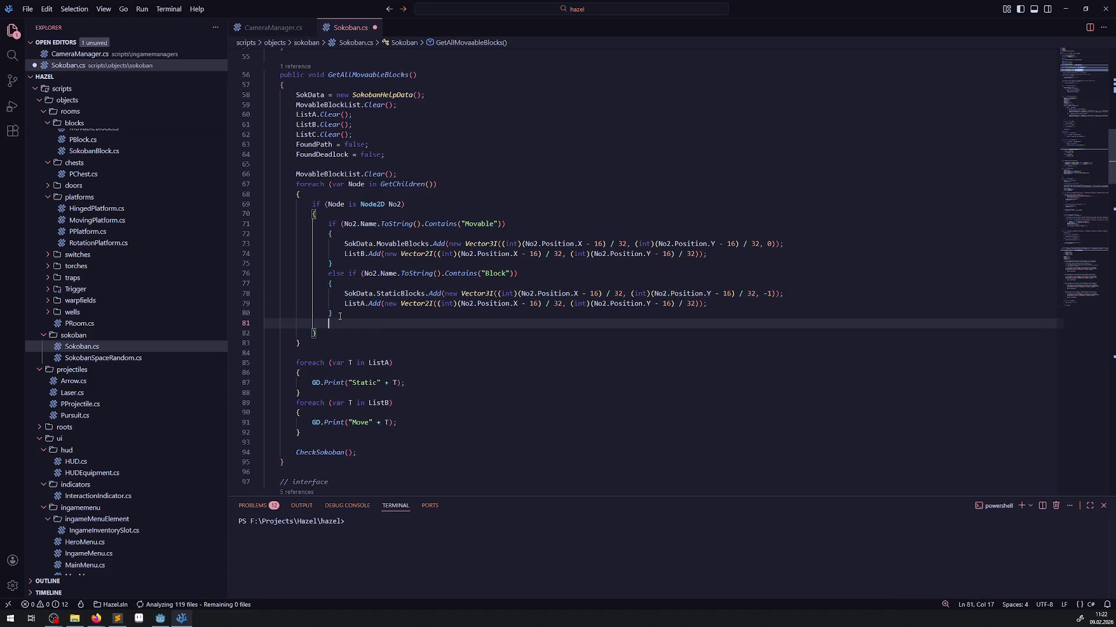
key(ctrl+v)
double_click(493, 323)
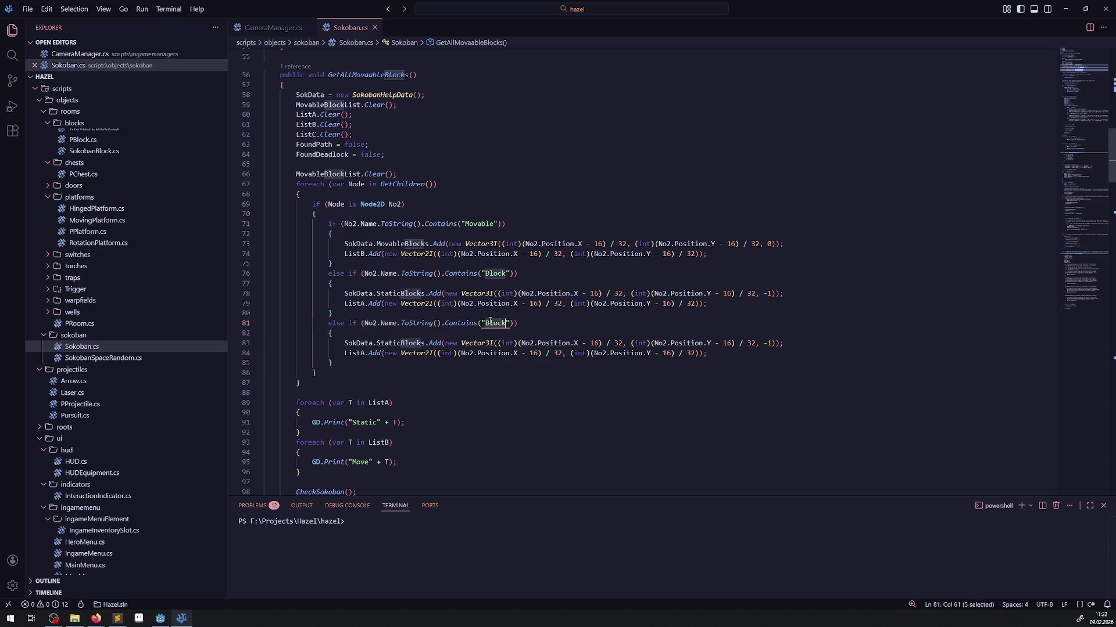
text(Chest)
key(ctrl+s)
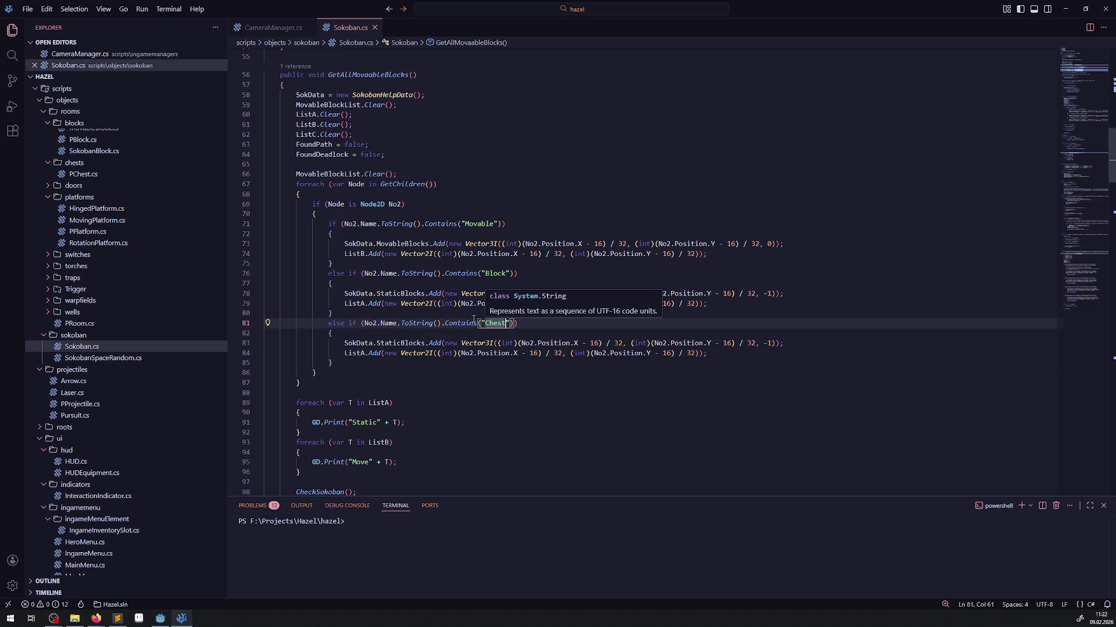
Switch from VSCodium back to the Godot editor showing Sokoban002.
mouse_move(470, 320)
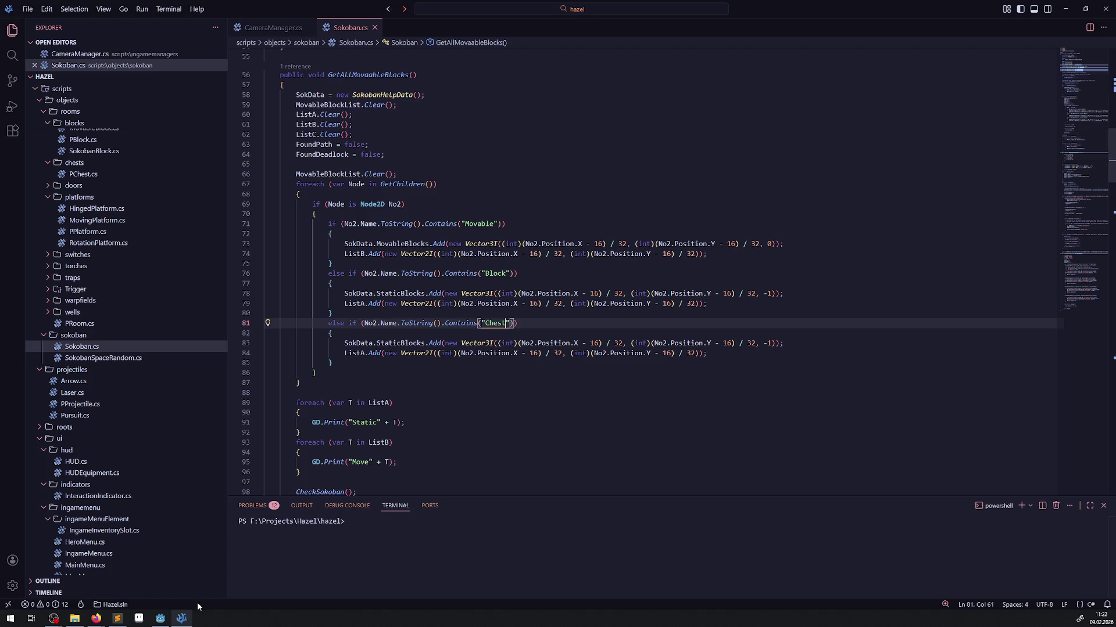
click(165, 617)
click(167, 616)
click(160, 618)
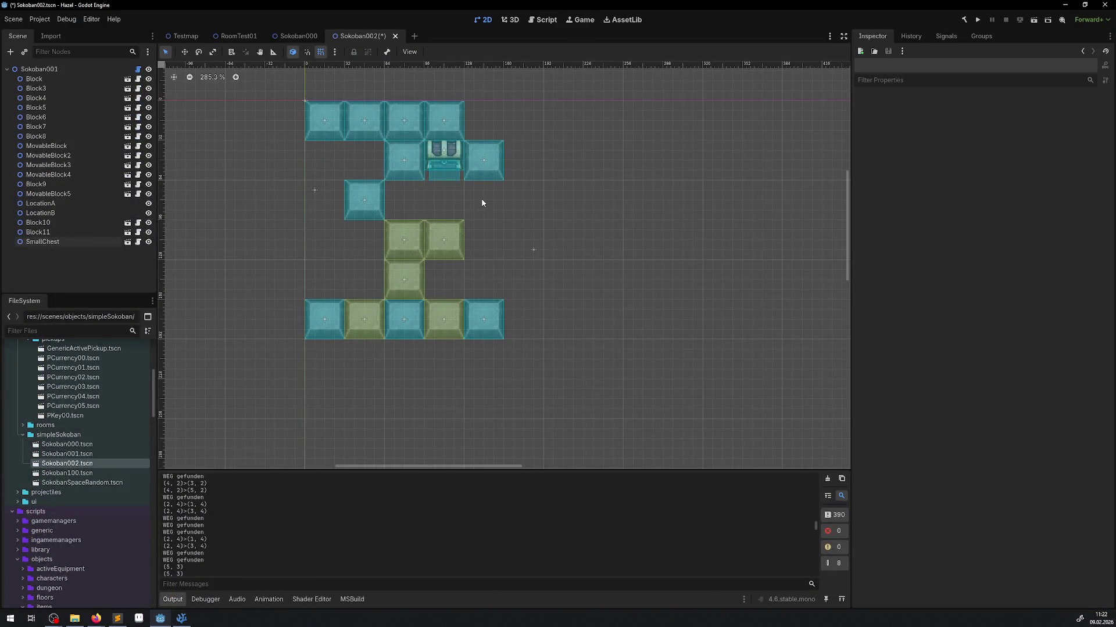
Rebuild the C# project, clear the Output, and rerun GetAllMovaableBlocks from the Sokoban001 root.
click(75, 71)
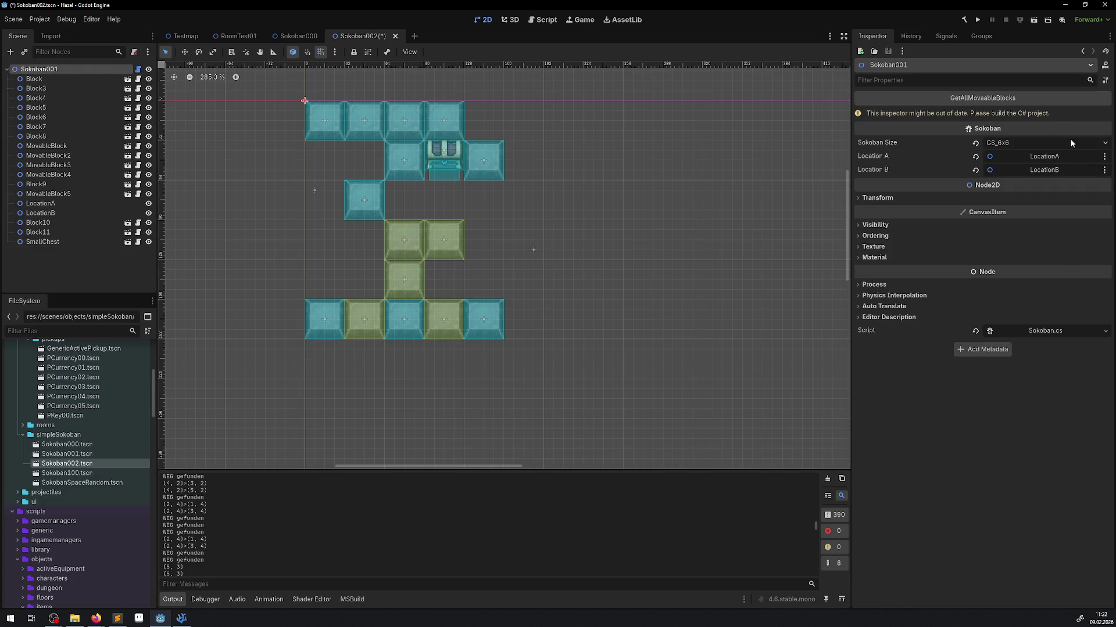
click(963, 21)
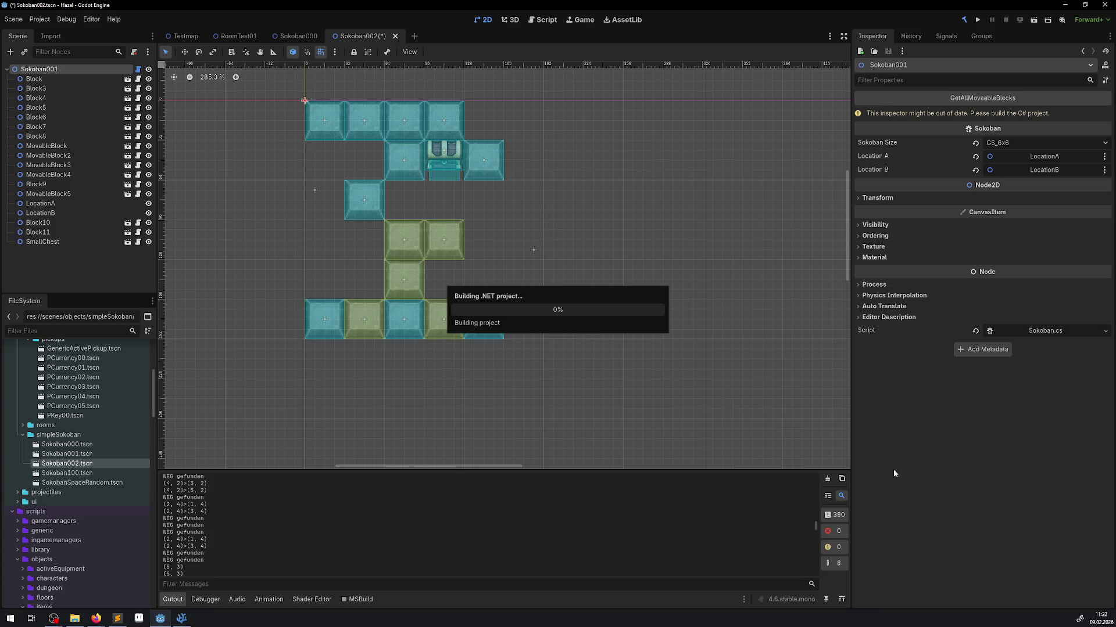
click(827, 479)
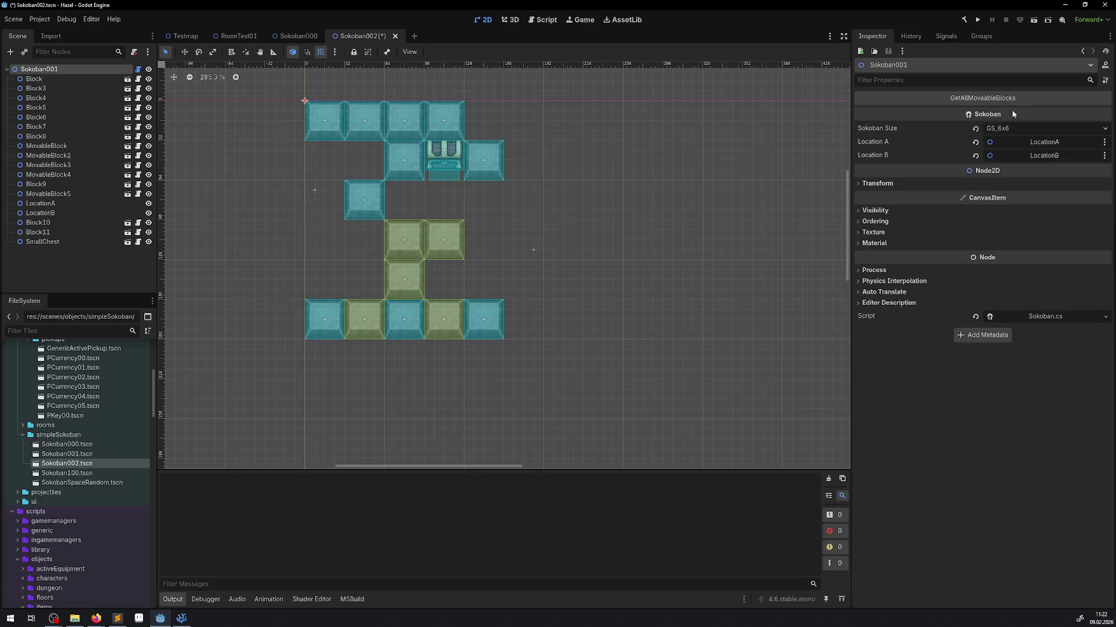
click(983, 104)
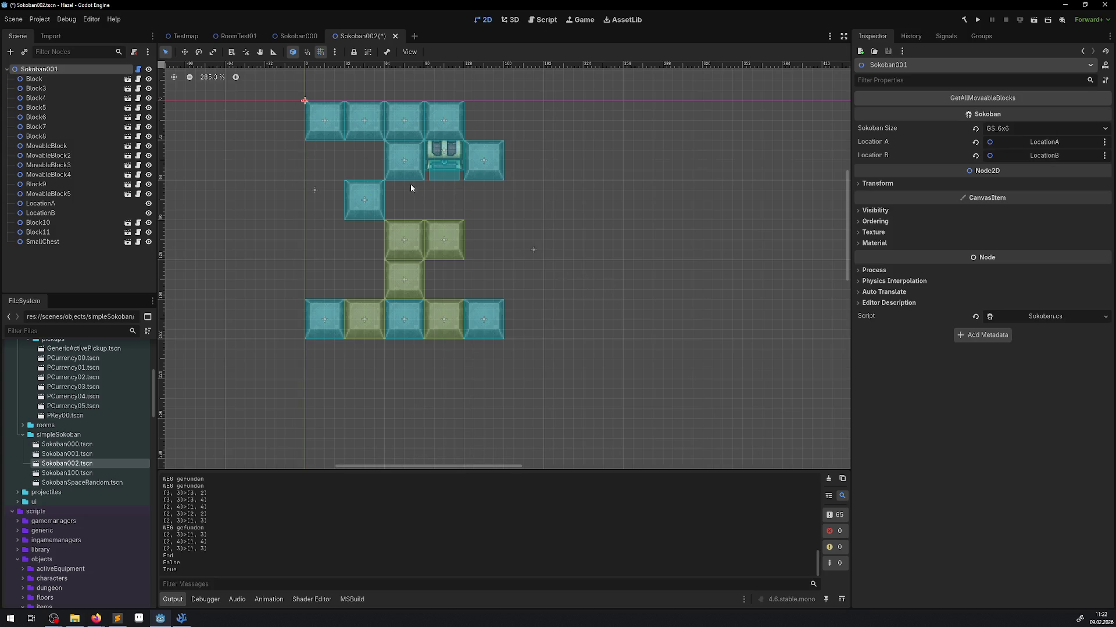
click(406, 164)
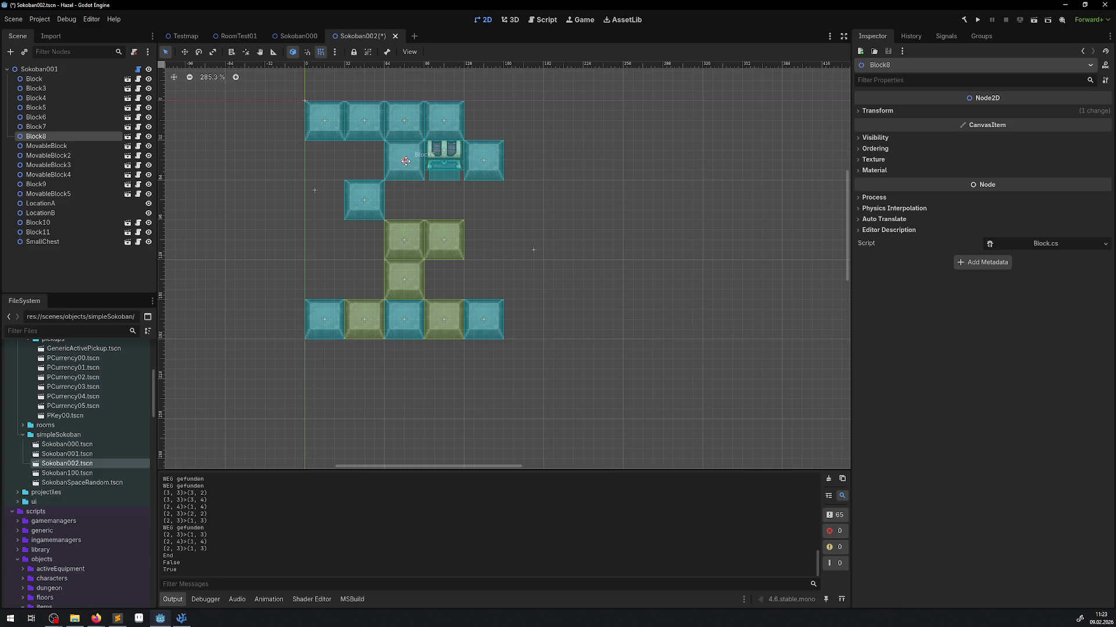
Reposition Block10, MovableBlock3 and MovableBlock4 around the chest, and lift Block6 from the bottom row.
drag(496, 177, 524, 246)
mouse_move(427, 259)
mouse_down()
mouse_move(476, 170)
mouse_move(468, 178)
mouse_up()
mouse_move(515, 232)
mouse_down()
mouse_move(475, 212)
mouse_move(483, 204)
mouse_move(453, 203)
mouse_move(483, 204)
mouse_up()
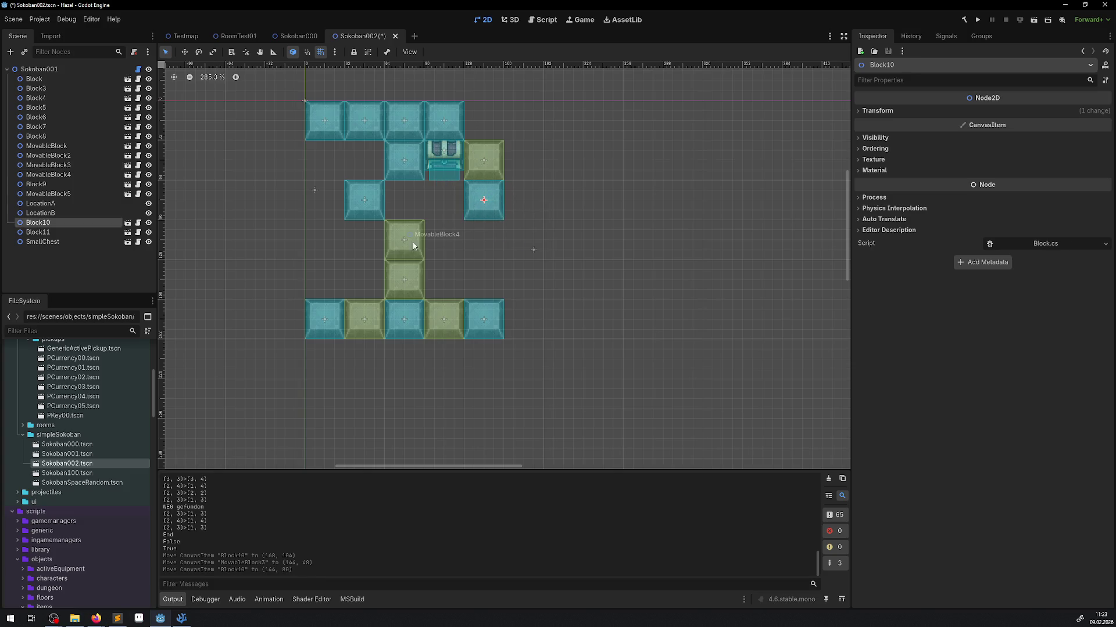
mouse_move(407, 239)
mouse_down()
mouse_move(443, 191)
mouse_move(487, 197)
mouse_move(484, 131)
mouse_move(504, 129)
mouse_move(523, 152)
mouse_move(493, 134)
mouse_move(503, 255)
mouse_move(493, 291)
mouse_up()
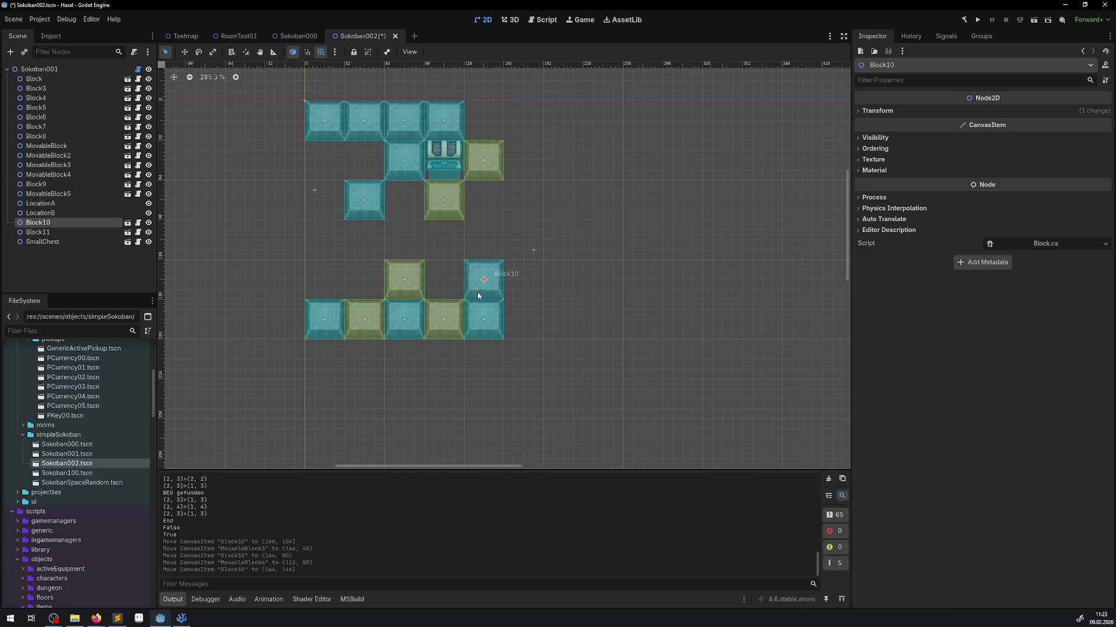
click(446, 316)
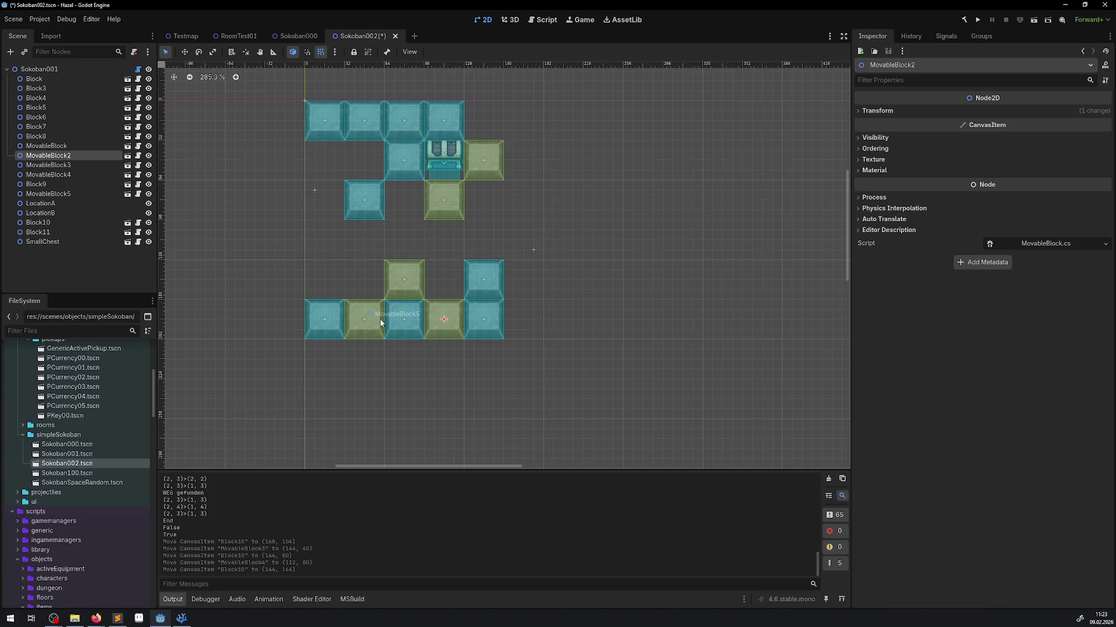
mouse_move(401, 326)
mouse_down()
mouse_move(361, 286)
mouse_move(357, 317)
mouse_move(394, 317)
mouse_move(366, 324)
mouse_up()
Shift MovableBlock5 right, move Block7, and place MovableBlock2 at (144, 80).
mouse_move(370, 222)
mouse_down()
mouse_move(369, 256)
mouse_move(450, 256)
mouse_move(447, 242)
mouse_up()
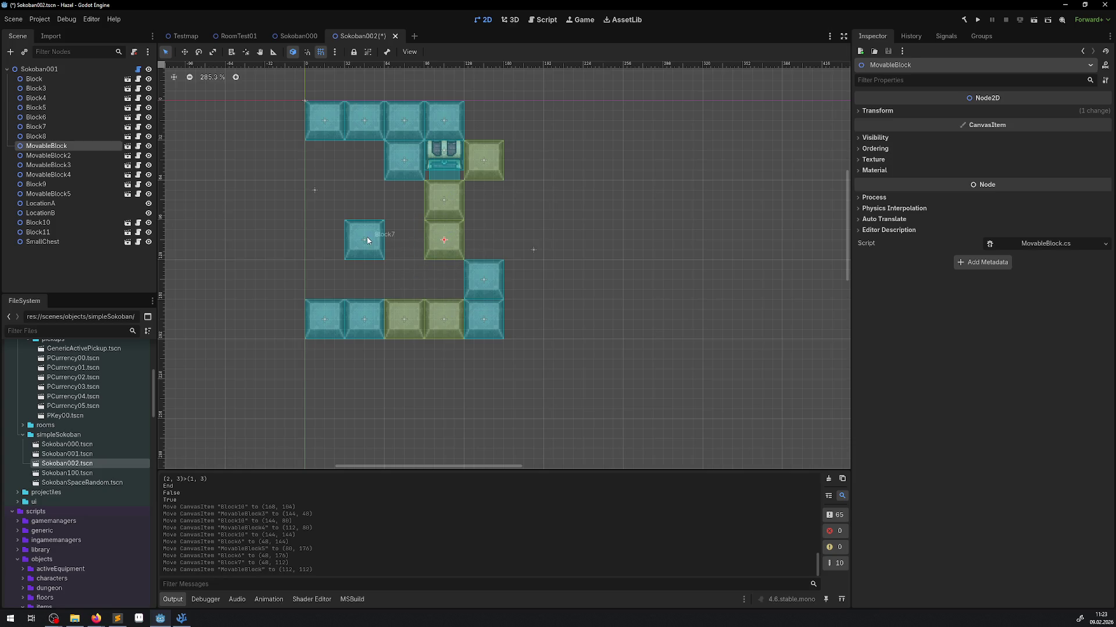
mouse_move(367, 240)
mouse_down()
mouse_move(447, 280)
mouse_move(398, 230)
mouse_move(491, 211)
mouse_move(520, 193)
mouse_move(494, 197)
mouse_up()
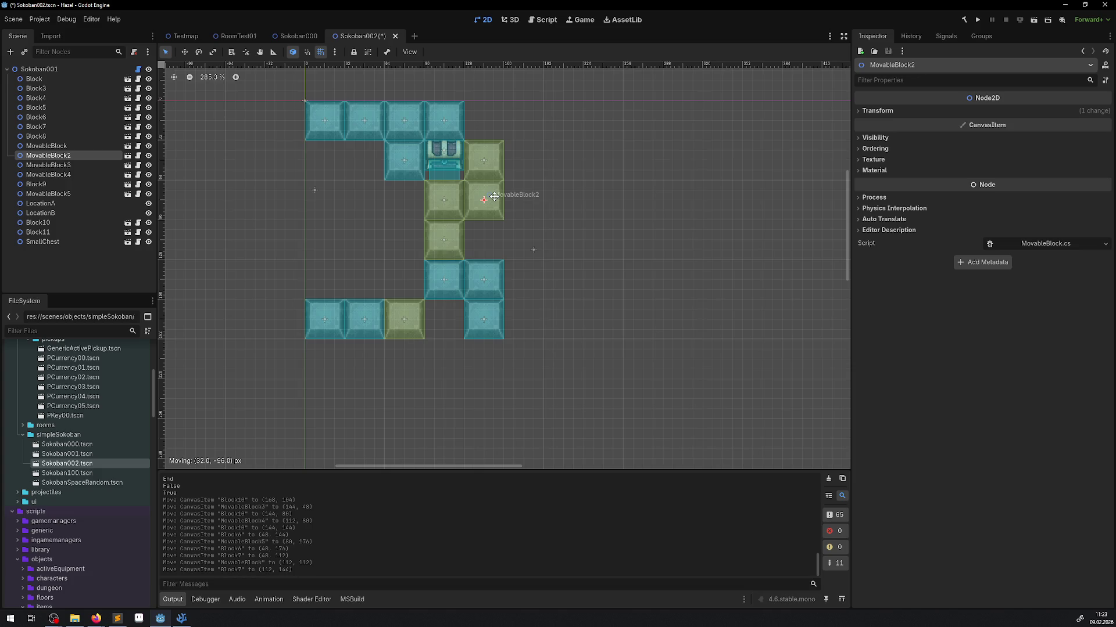
drag(494, 197, 494, 196)
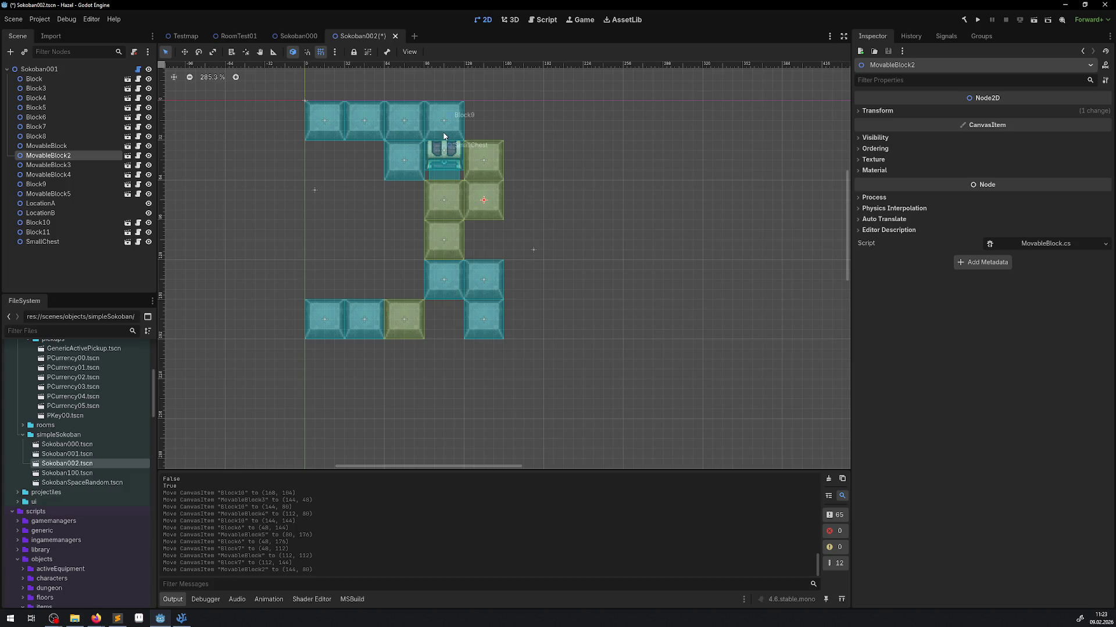
drag(444, 136, 444, 135)
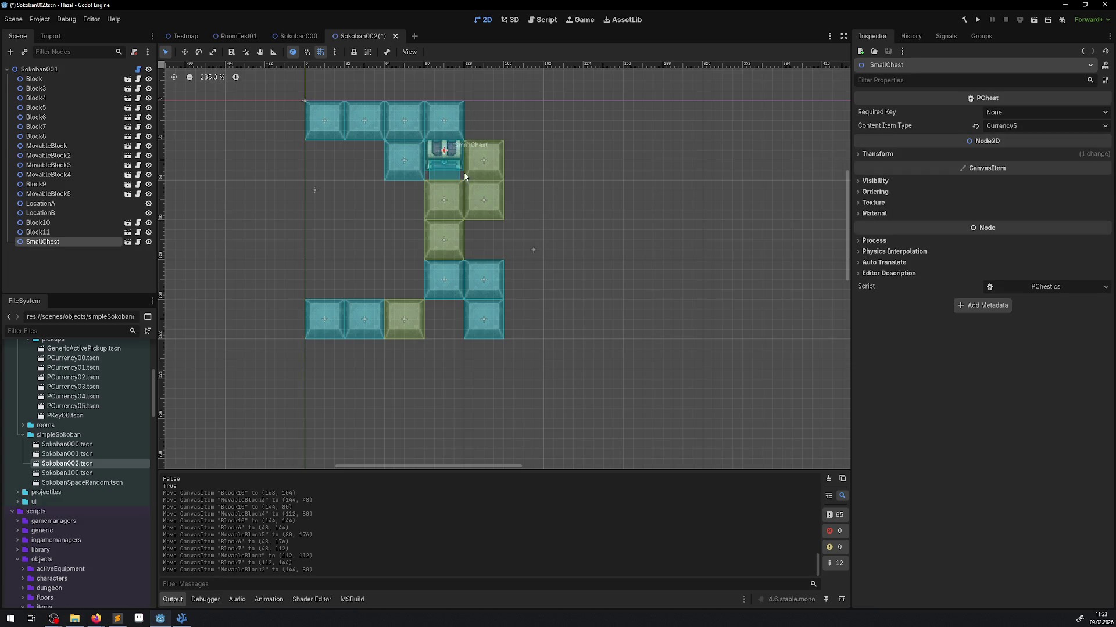
click(442, 210)
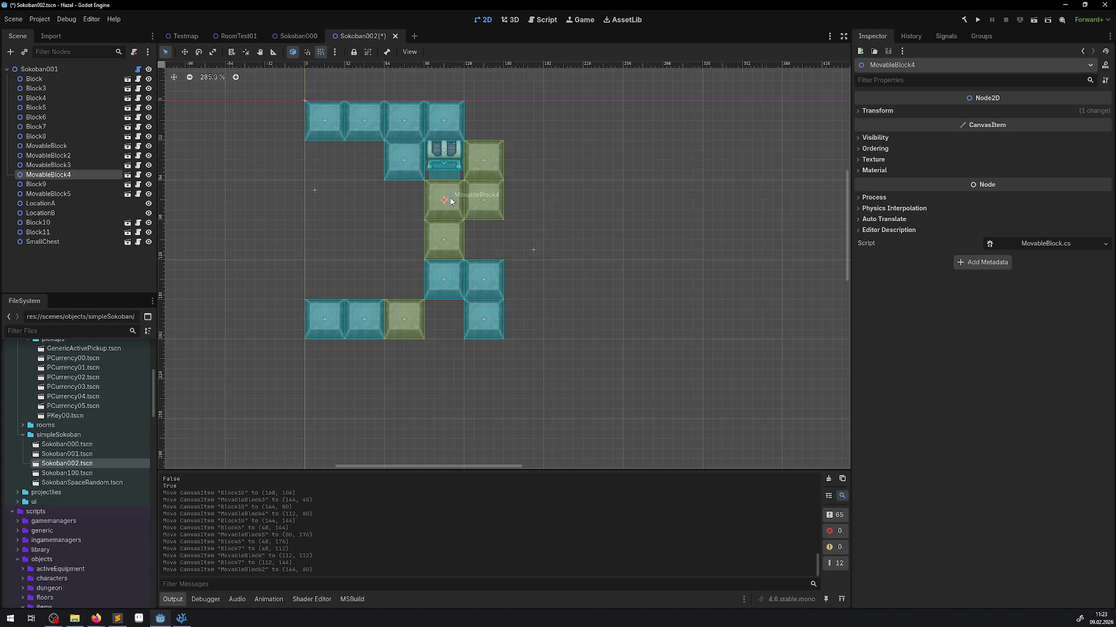
mouse_move(451, 212)
mouse_down()
mouse_move(431, 213)
mouse_move(451, 212)
mouse_up()
click(39, 70)
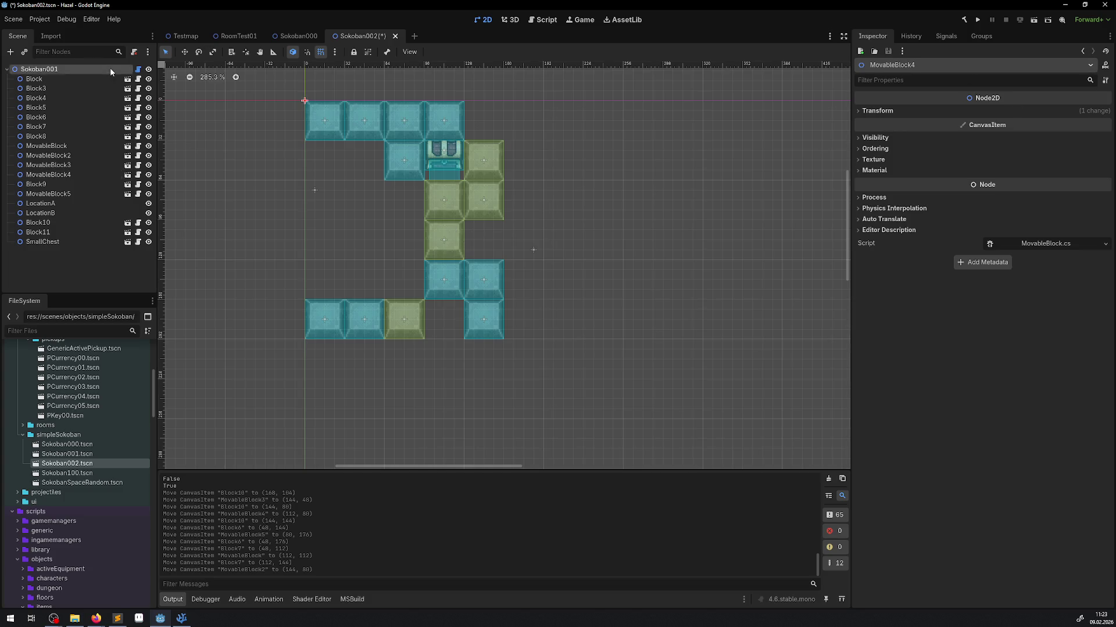
Save Sokoban002, clear the Output and rerun GetAllMovaableBlocks to print its Static and Move positions.
click(949, 98)
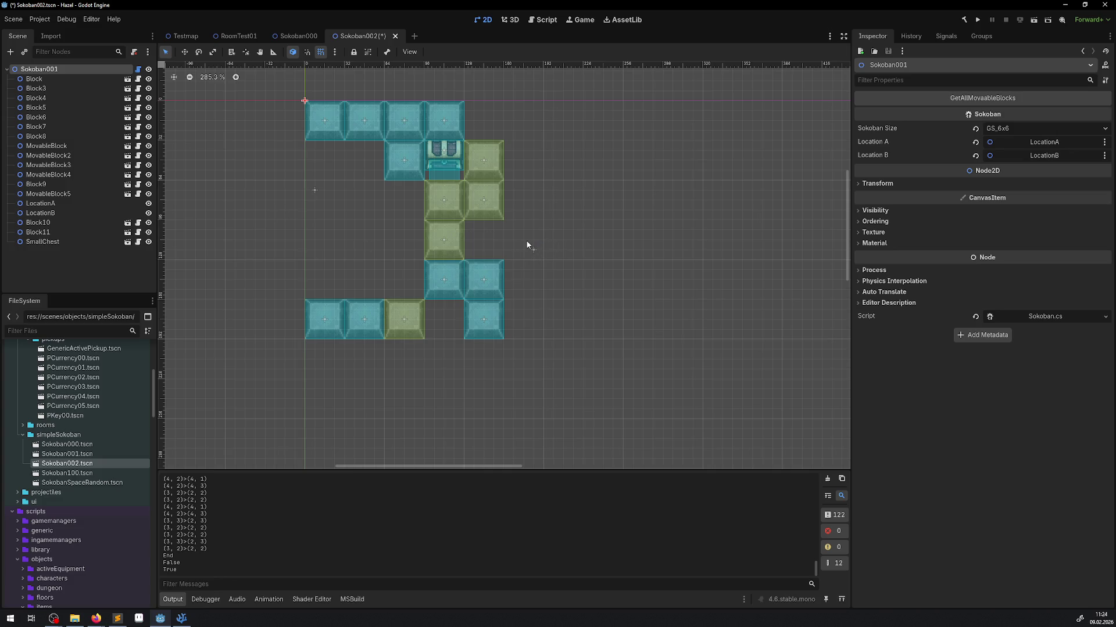
key(ctrl+s)
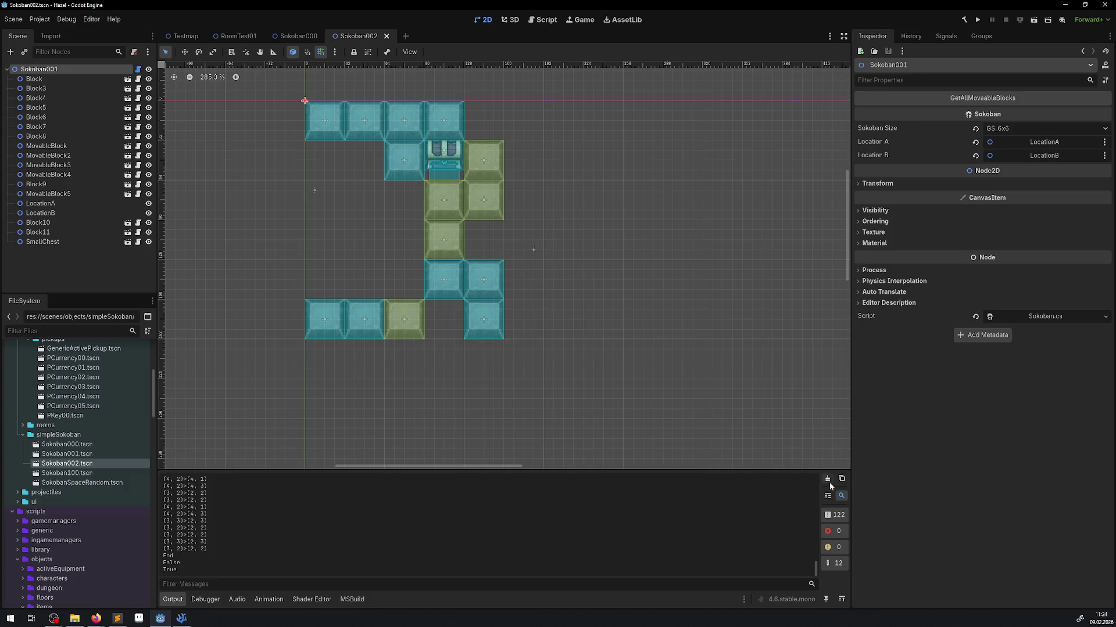
click(828, 479)
click(961, 100)
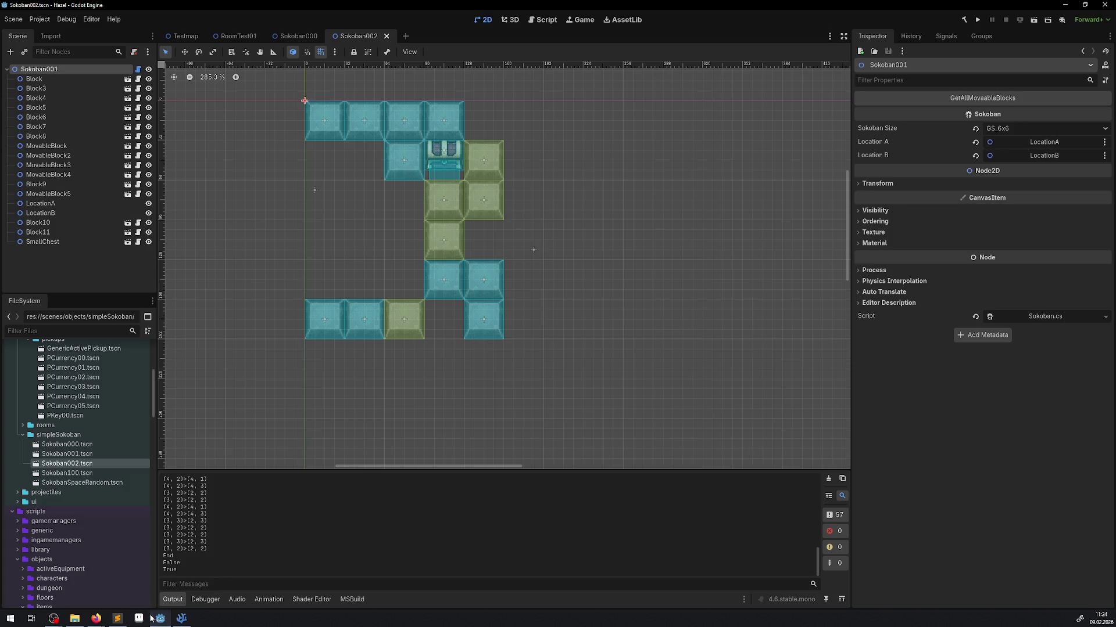
scroll(88, 407, up, 5)
scroll(196, 528, up, 10)
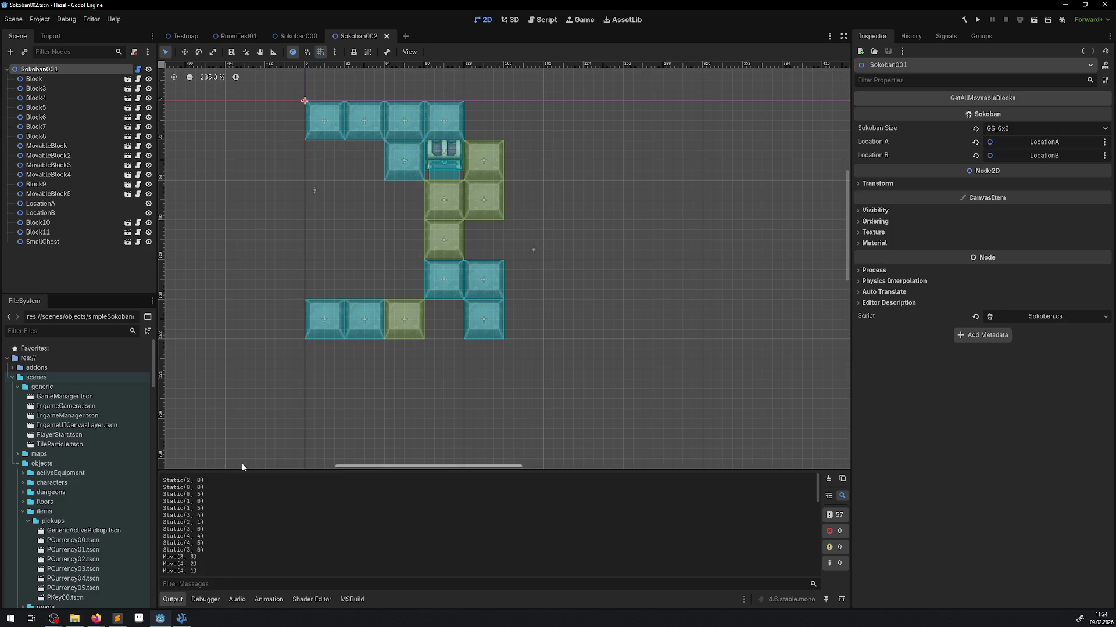
click(181, 620)
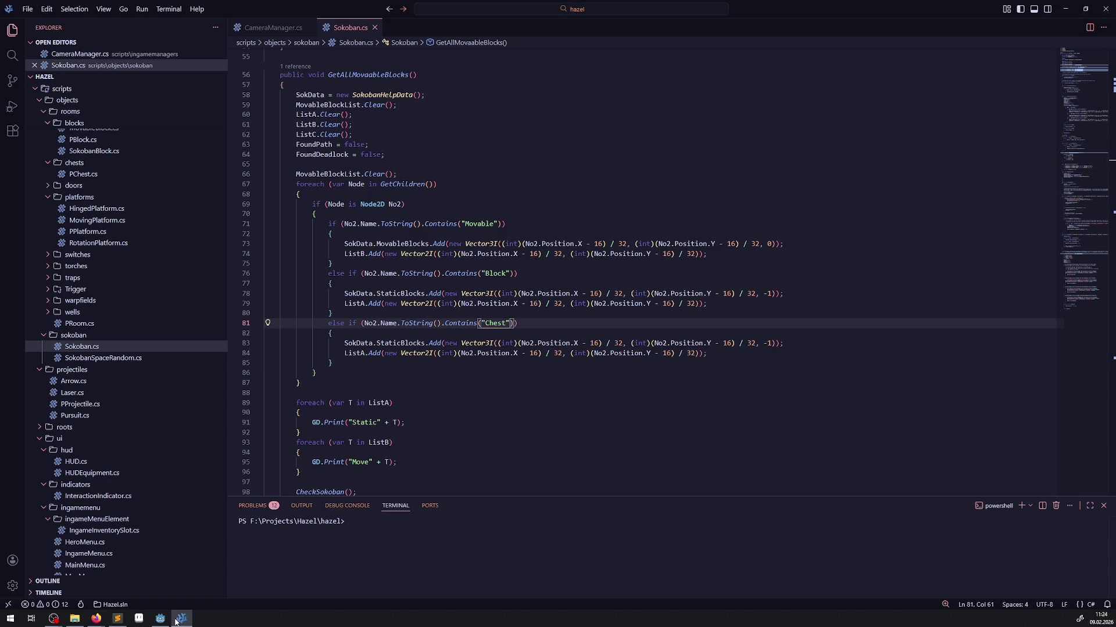
Return from VSCodium to Godot and open the SmallChest scene to view its sprite.
mouse_move(174, 621)
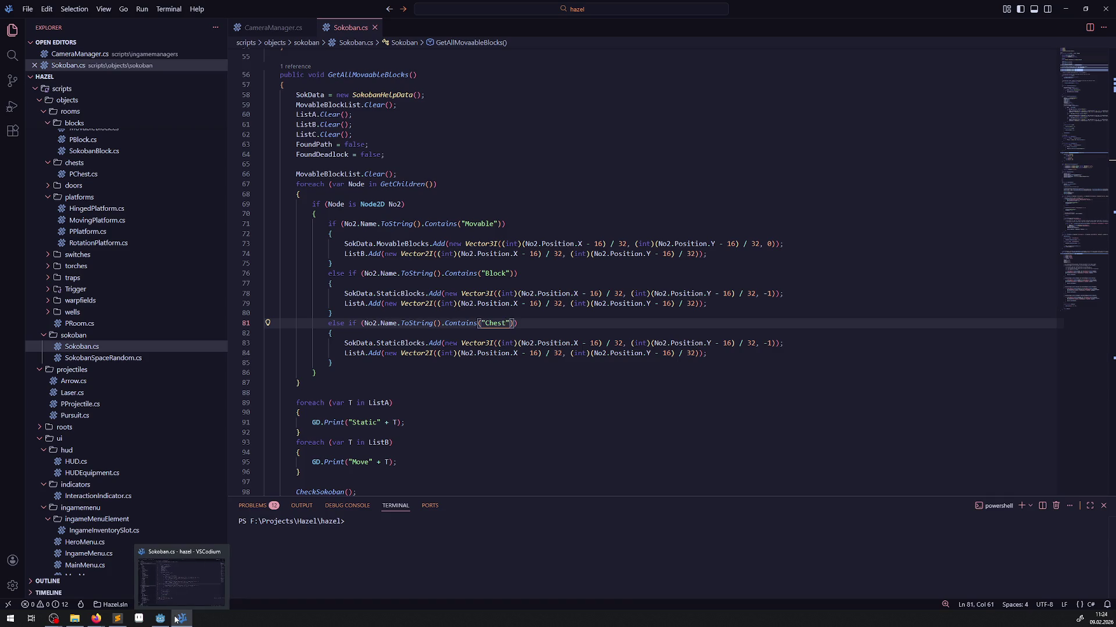
click(175, 621)
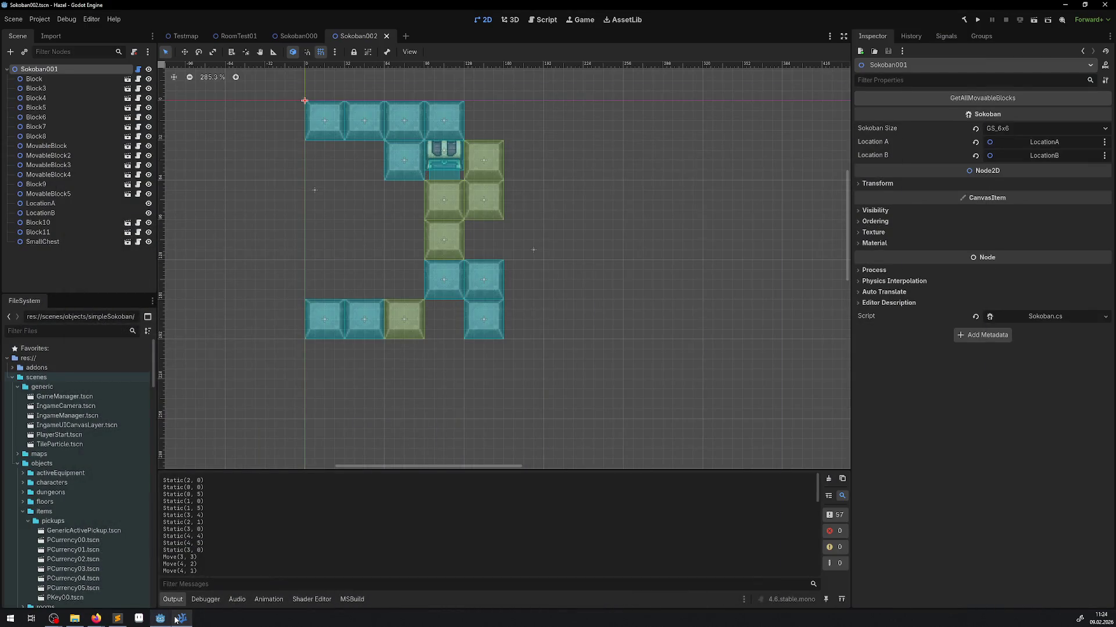
click(128, 243)
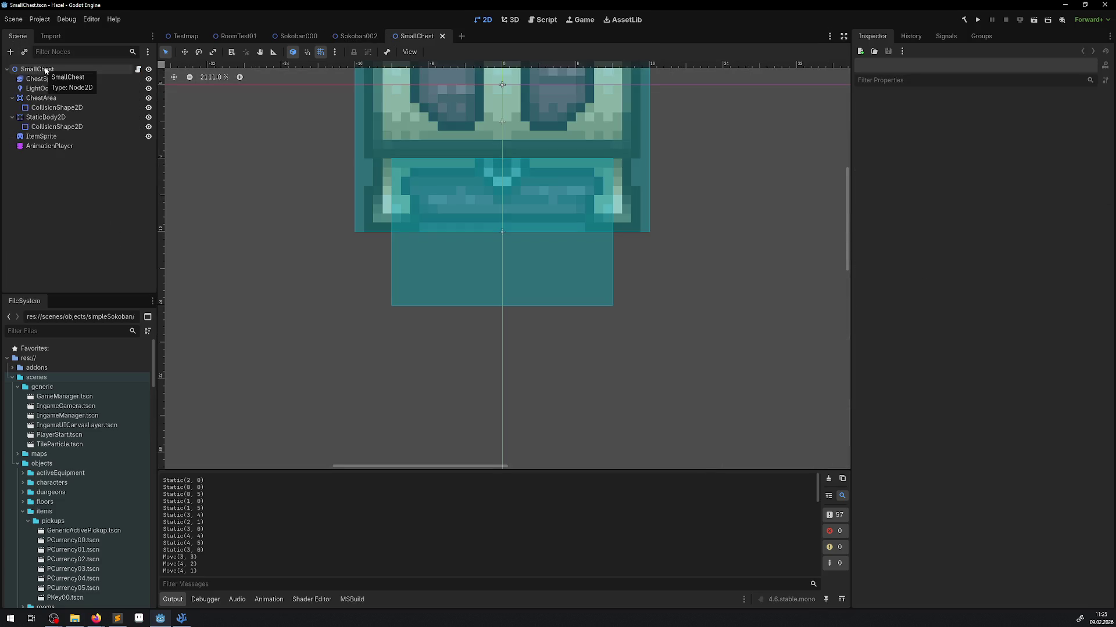
click(444, 36)
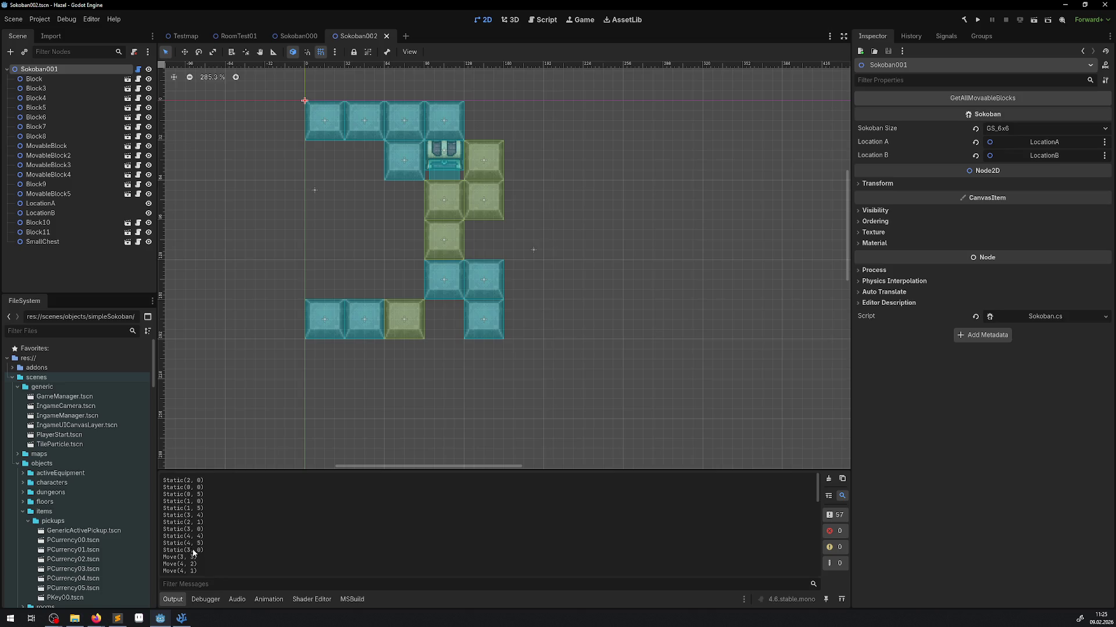
scroll(229, 536, down, 2)
scroll(229, 535, up, 2)
scroll(459, 151, up, 6)
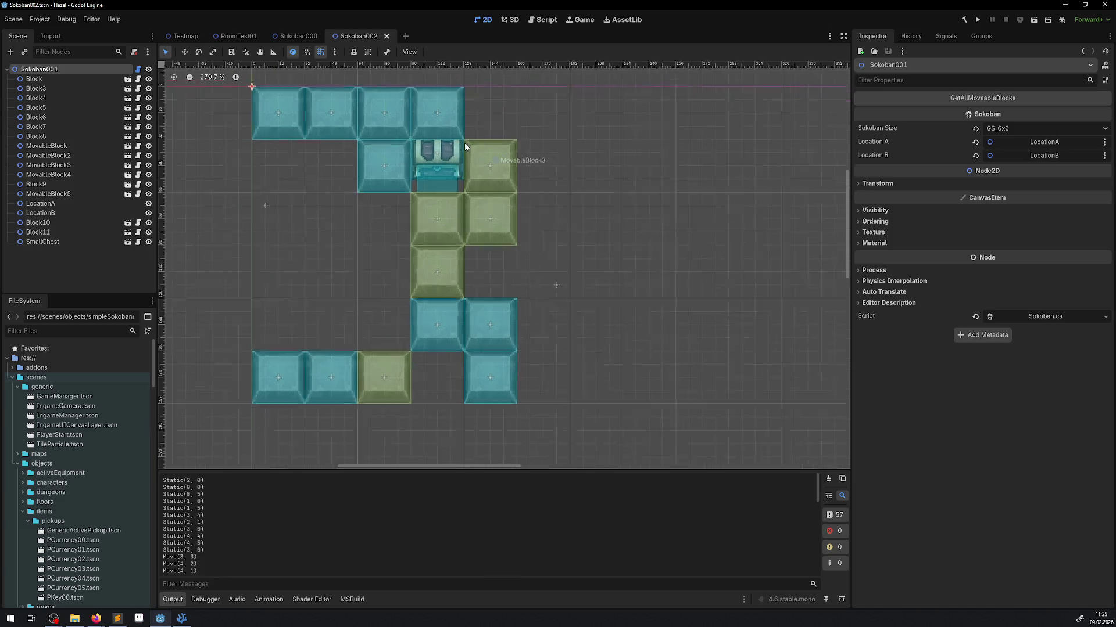
click(420, 189)
Nudge the chest and put it back, then expand Transform to read its Position 112, 40.
drag(420, 189, 416, 188)
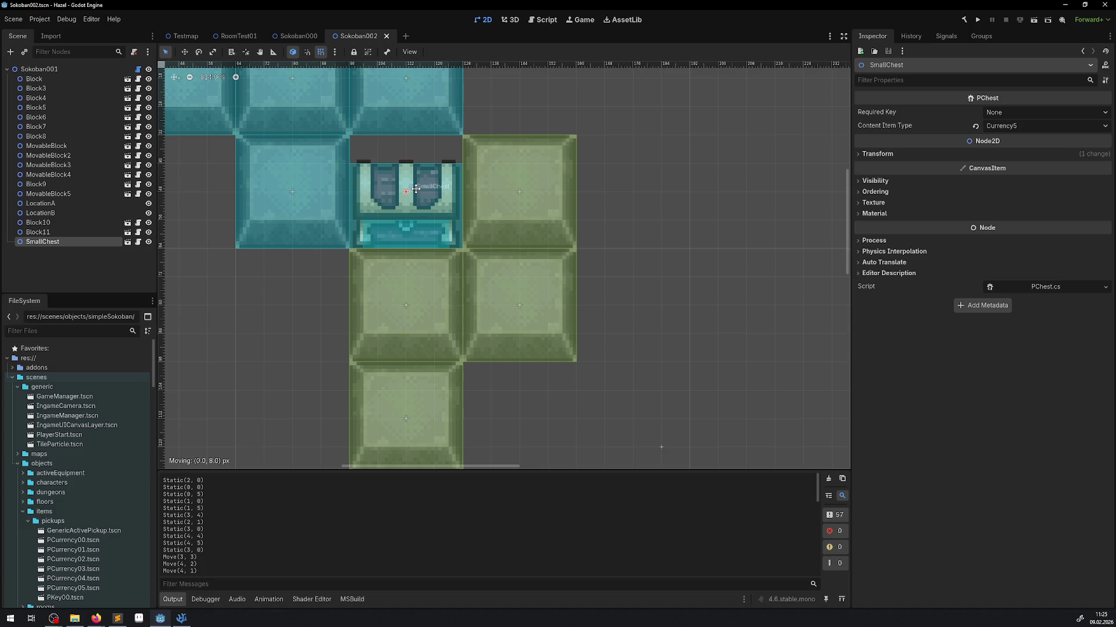
drag(416, 188, 415, 184)
click(859, 154)
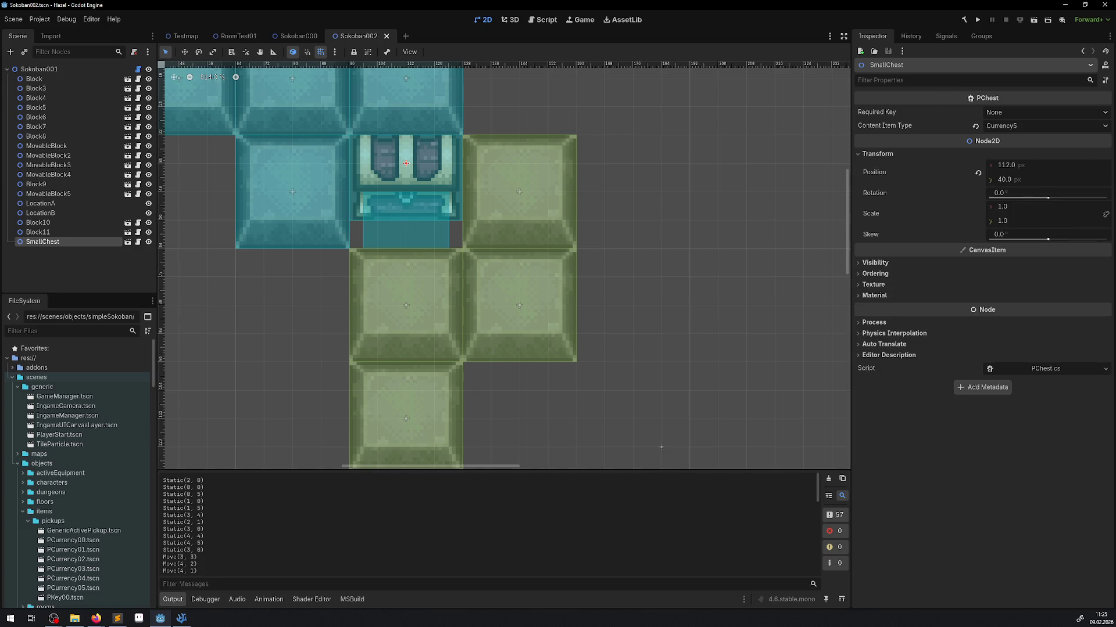
key(alt+Tab)
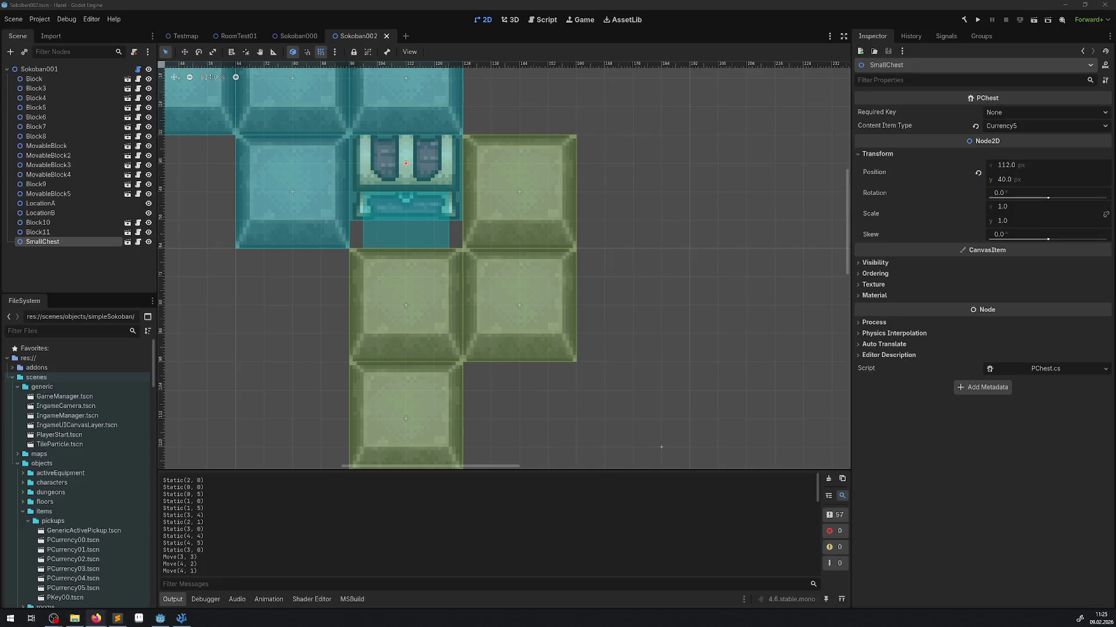
scroll(277, 202, down, 5)
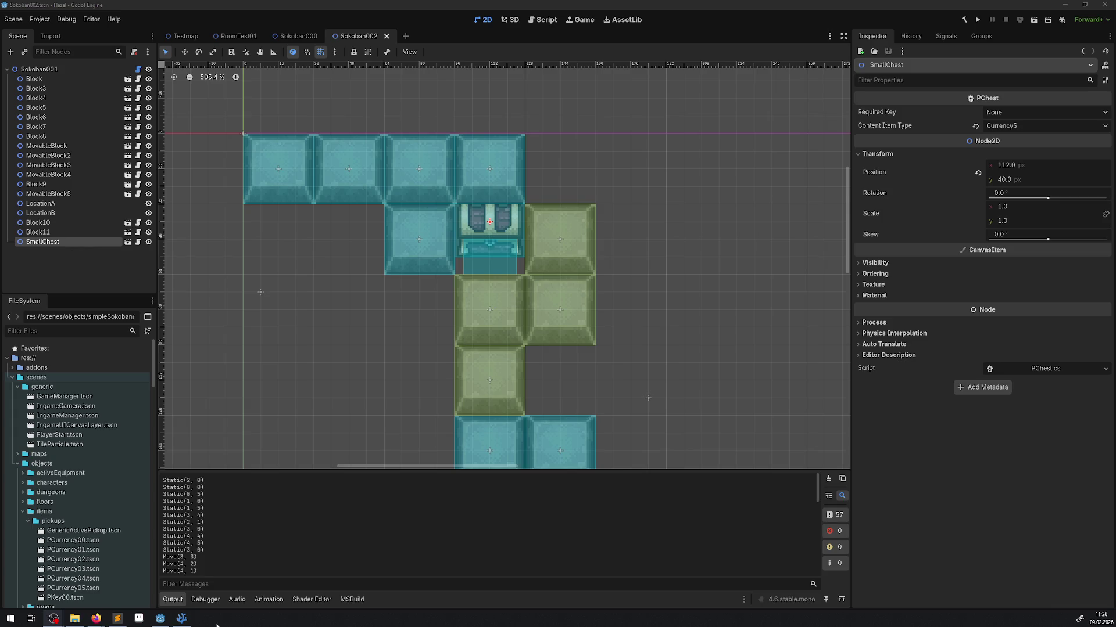
mouse_move(183, 620)
In the Chest branch, add a GD.Print line printing the copied Vector2I grid-position expression, and save.
click(181, 618)
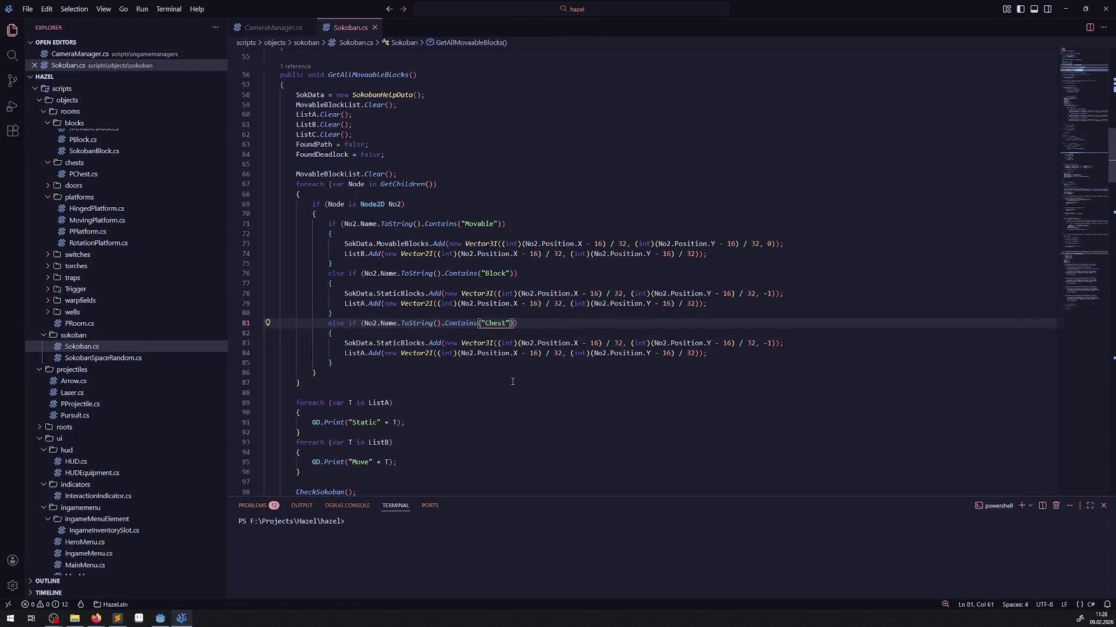
click(442, 335)
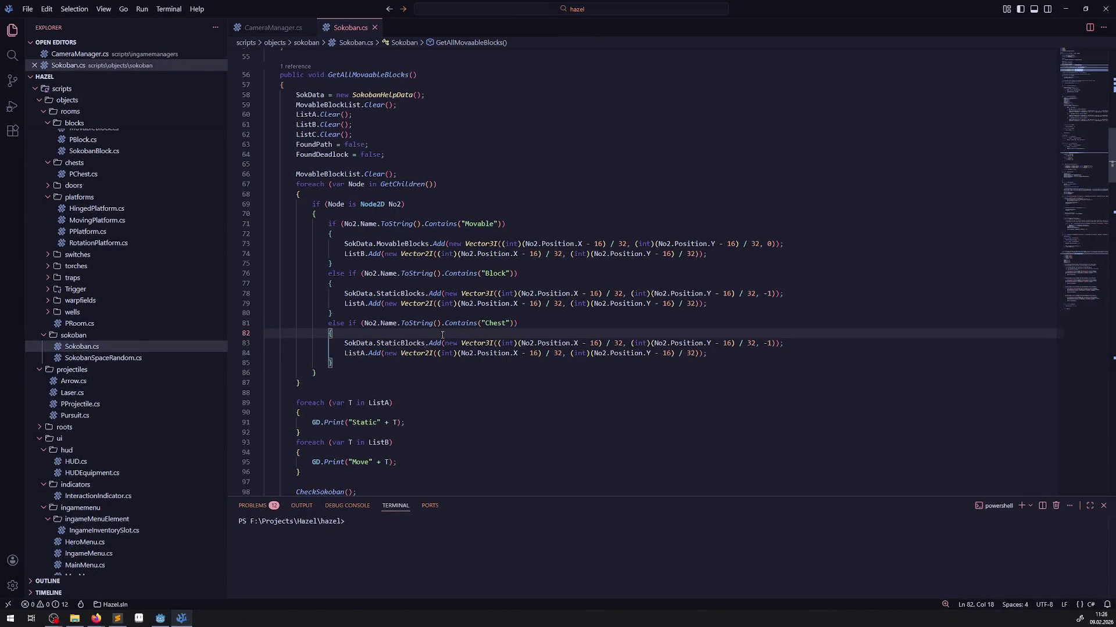
key(Return)
text(GD.Pri)
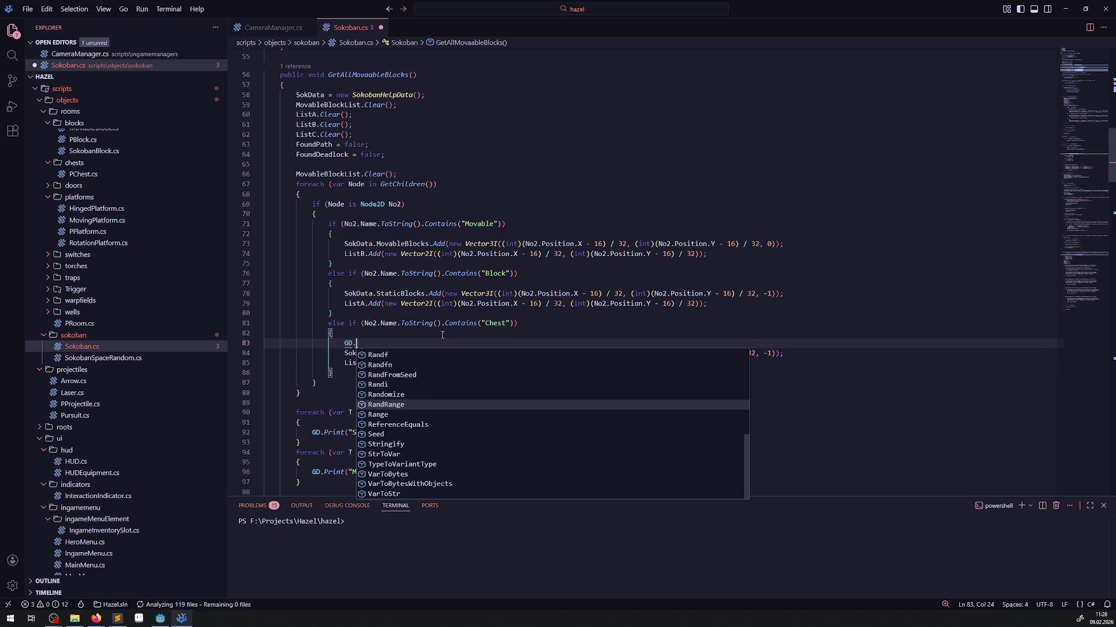
key(Tab)
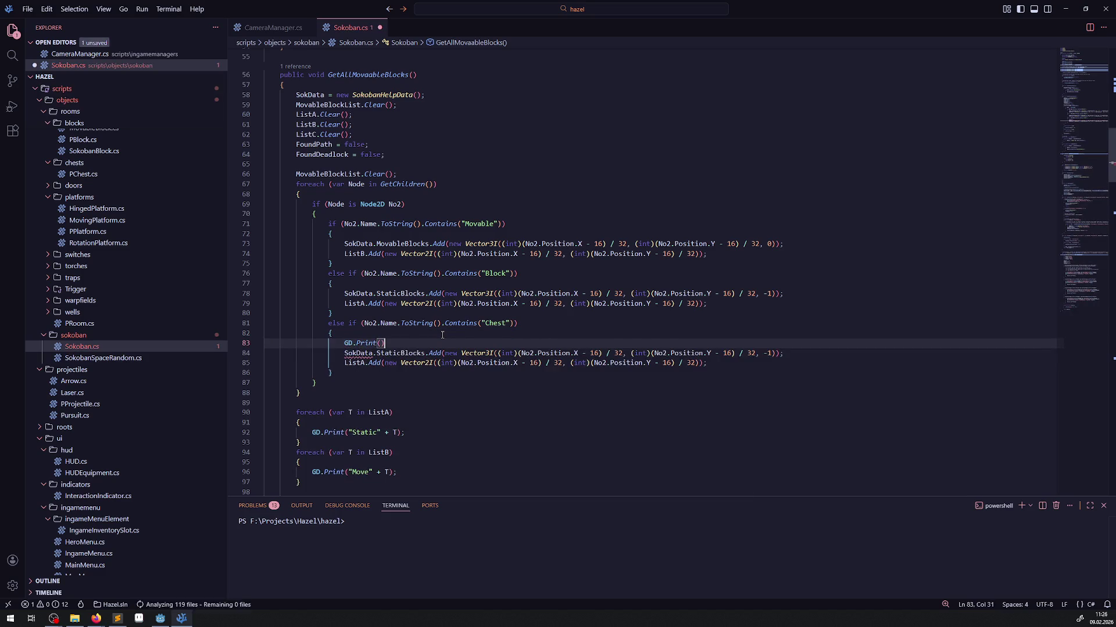
text(())
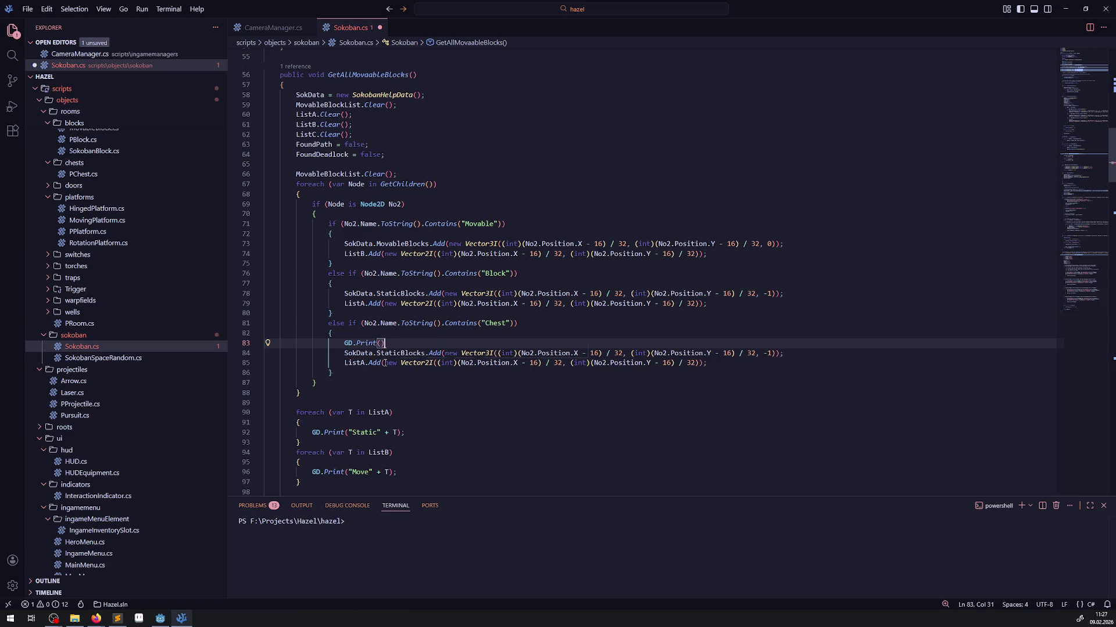
mouse_move(383, 362)
mouse_down()
mouse_move(720, 362)
mouse_move(699, 363)
mouse_up()
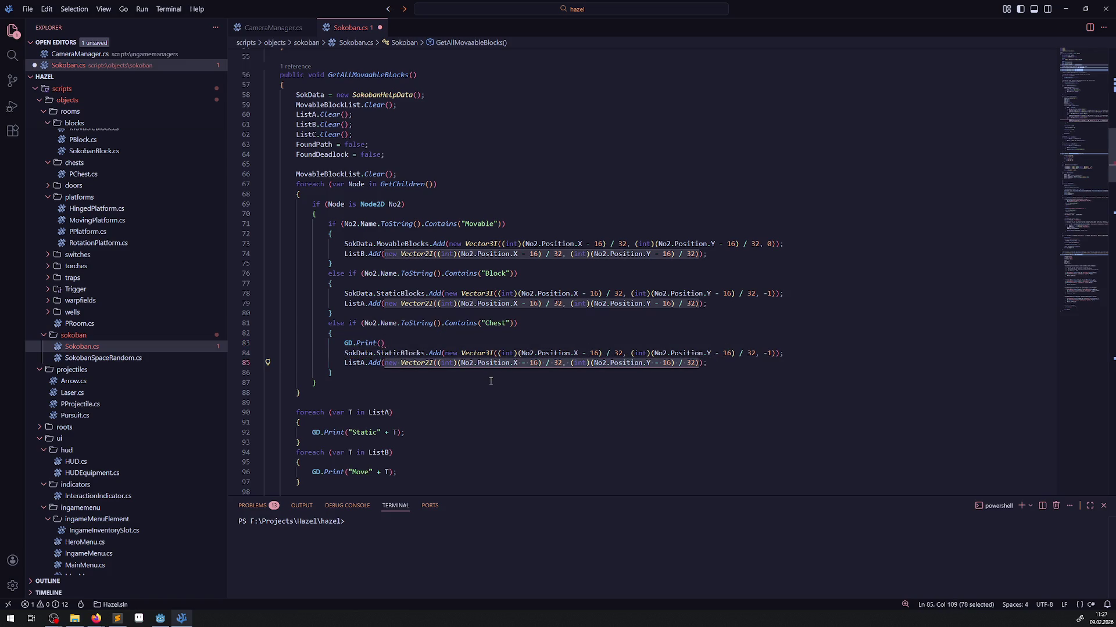
key(ctrl+c)
click(381, 343)
key(ctrl+v)
key(ctrl+s)
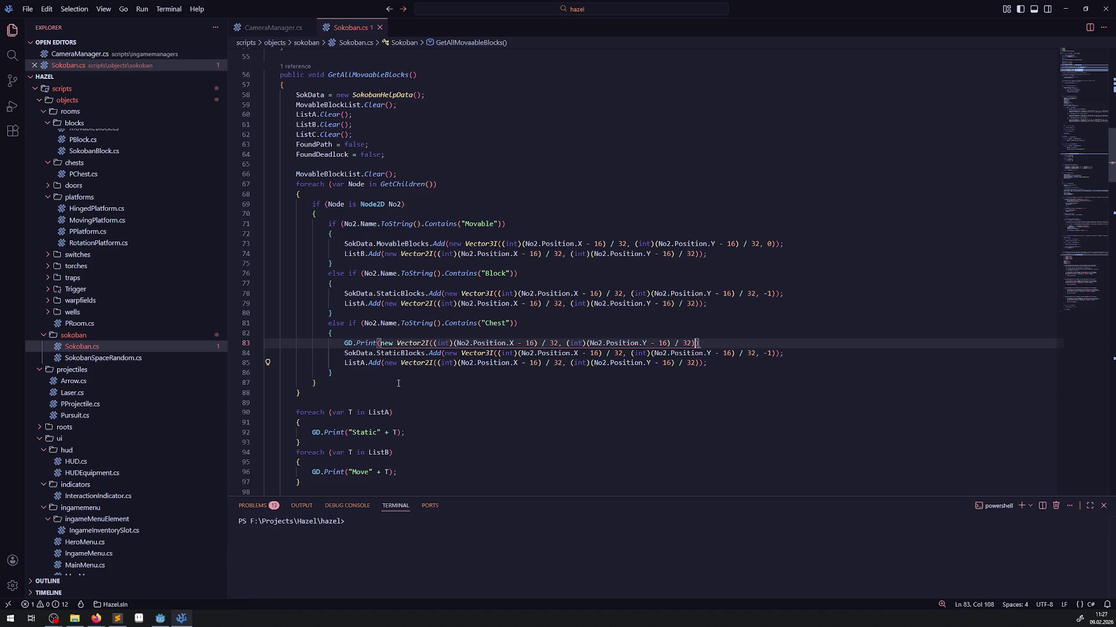
Prefix the print with a "dddd" + label, save, and rebuild in Godot, which fails with '; expected'.
click(380, 343)
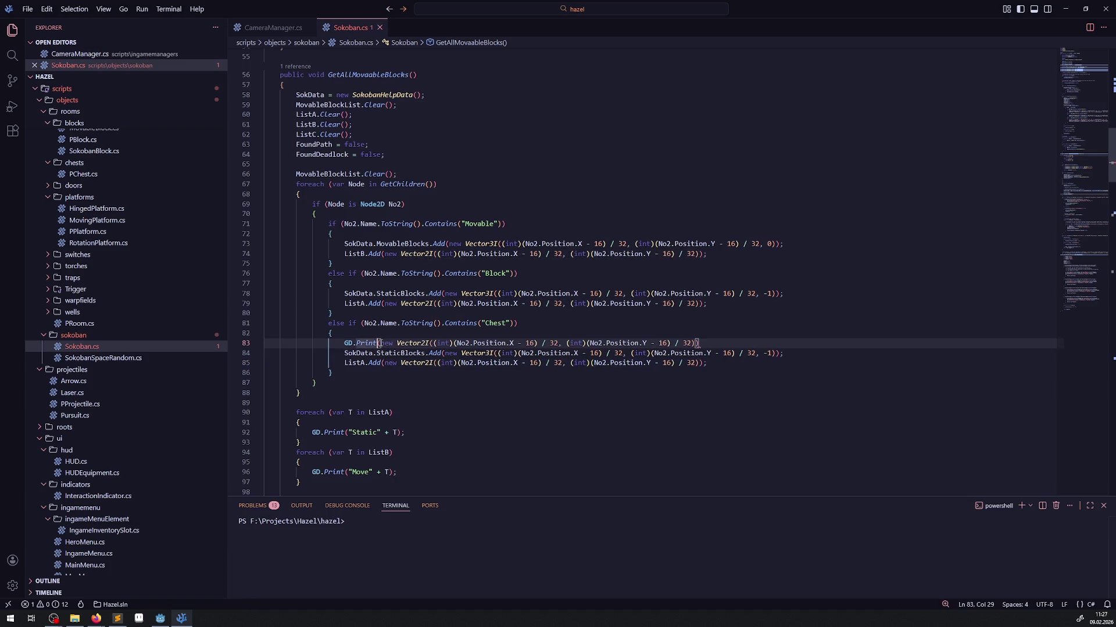
text("dddd")
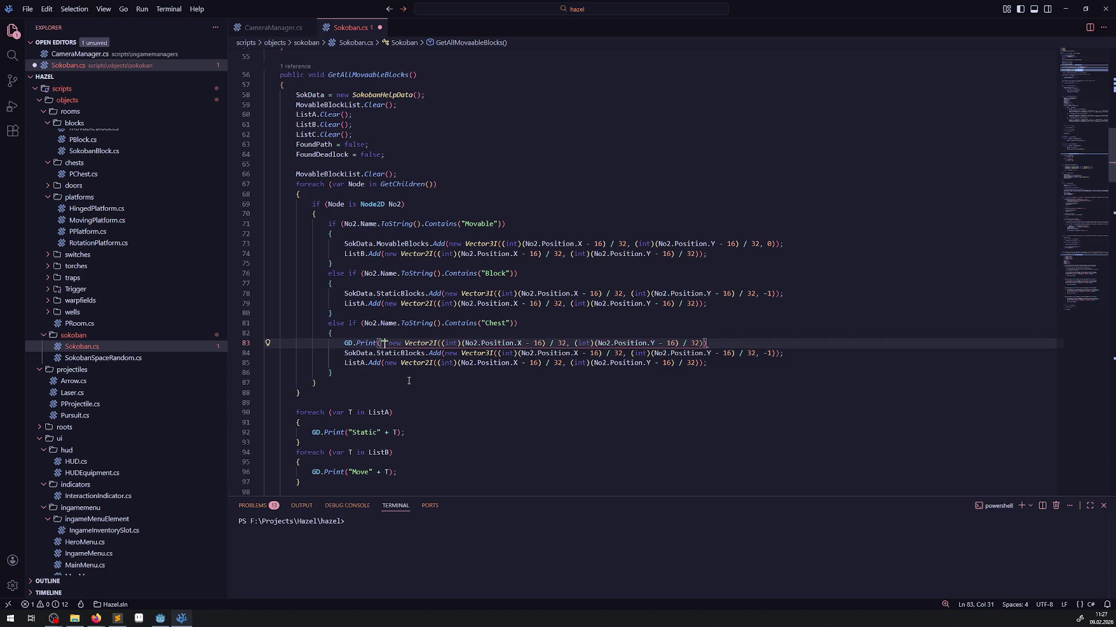
text( +)
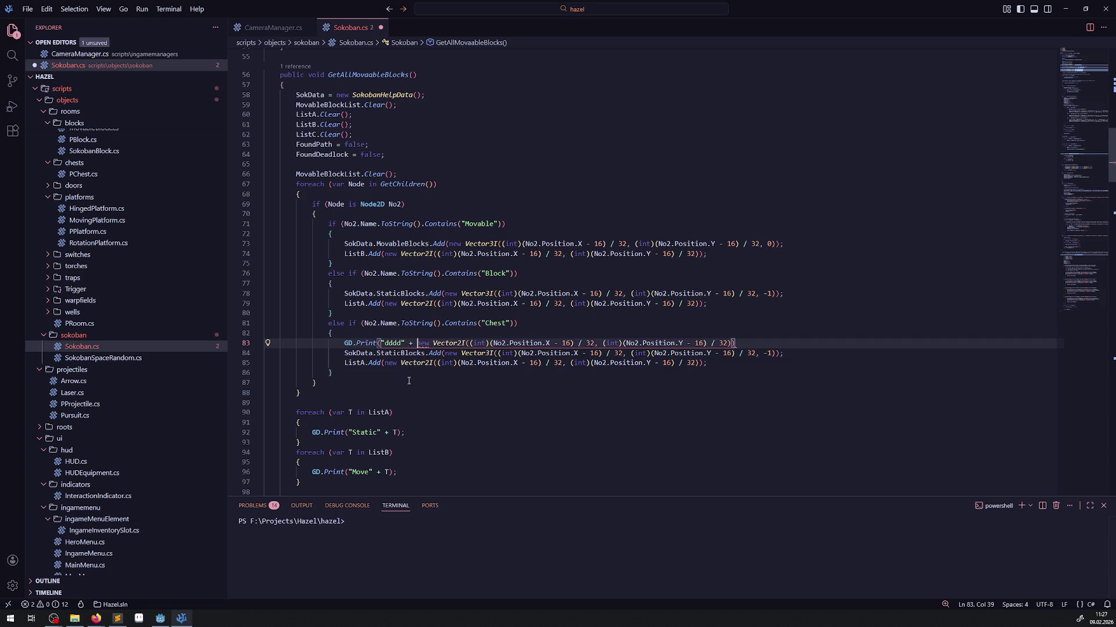
key(ctrl+s)
click(570, 441)
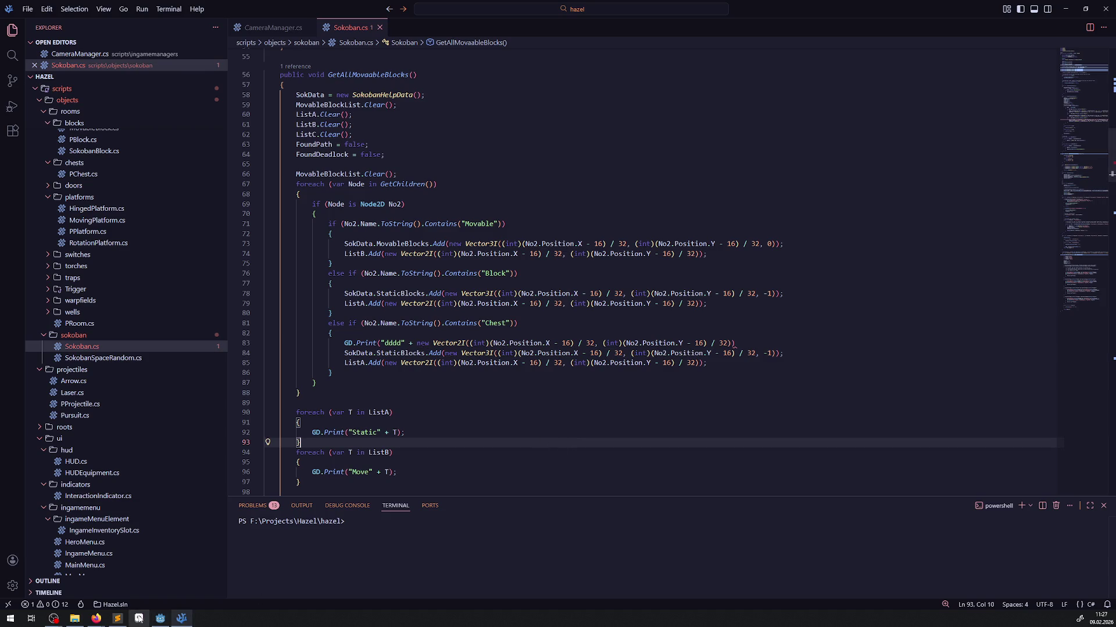
click(161, 618)
click(965, 21)
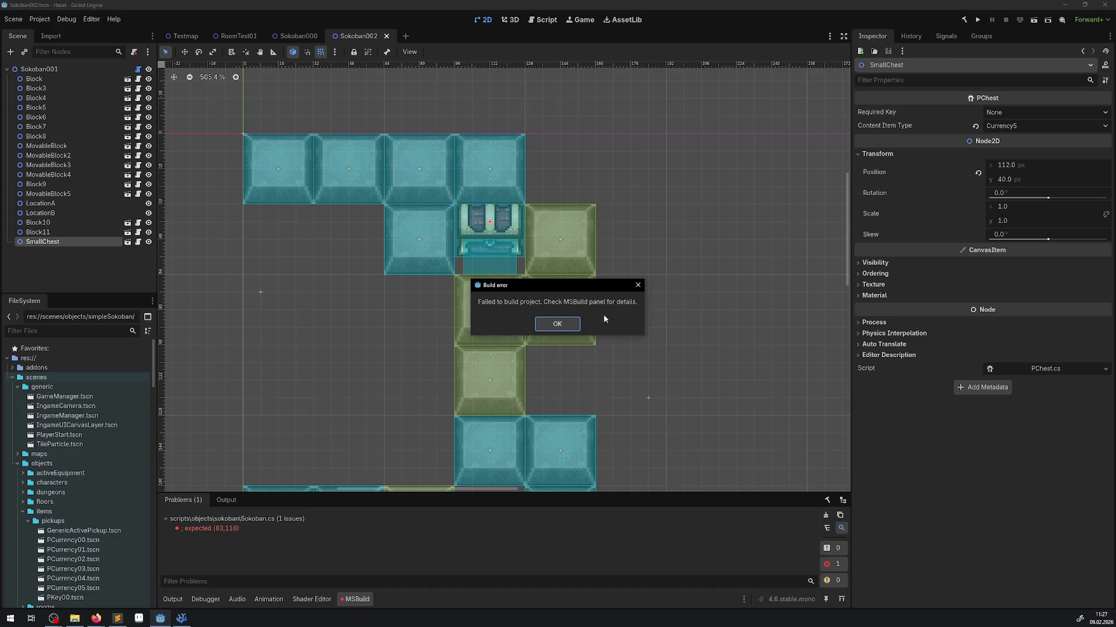
click(562, 321)
Add the missing semicolon at the end of the new Print line and save Sokoban.cs.
click(191, 618)
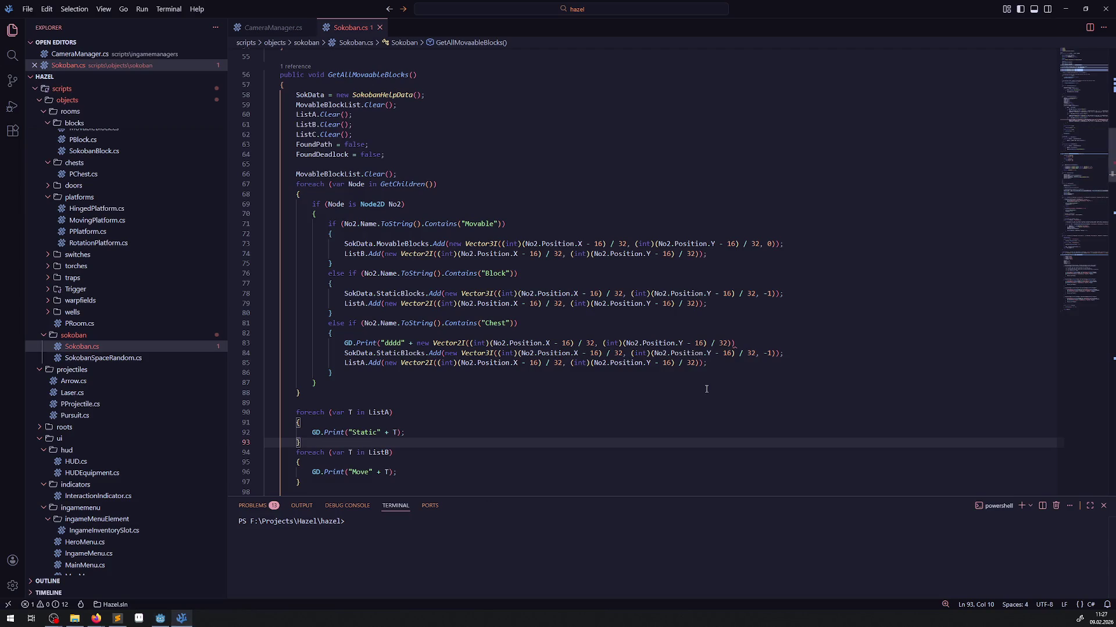
click(750, 344)
text(;)
key(ctrl+s)
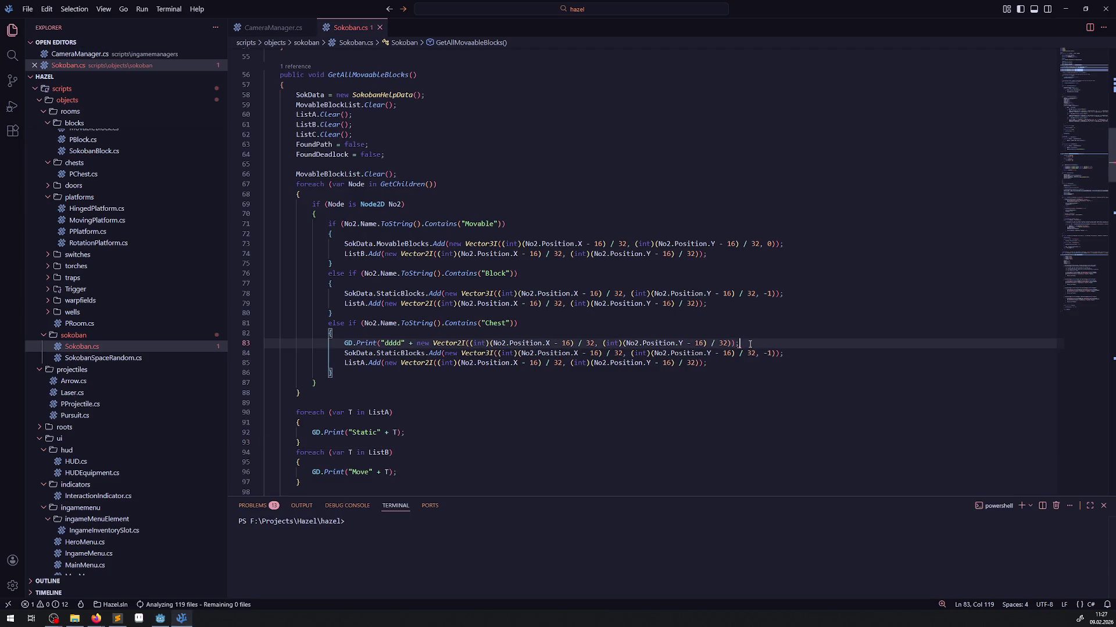
click(161, 620)
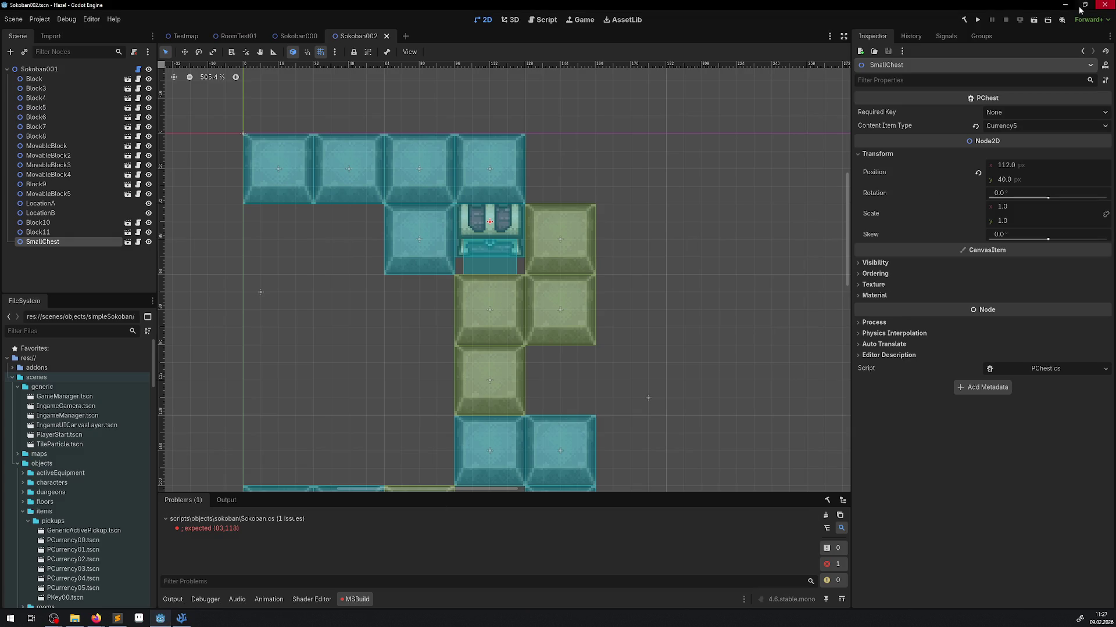
Rebuild, then run GetAllMovaableBlocks on the puzzle root with a cleared Output log to get "dddd(3, 0)".
click(968, 22)
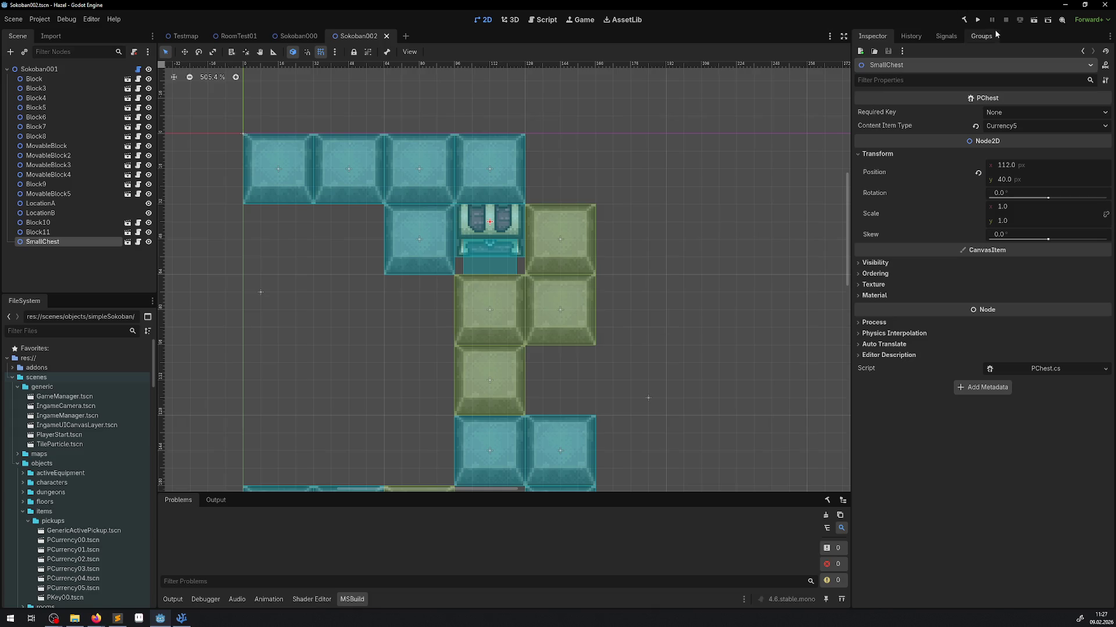
click(37, 69)
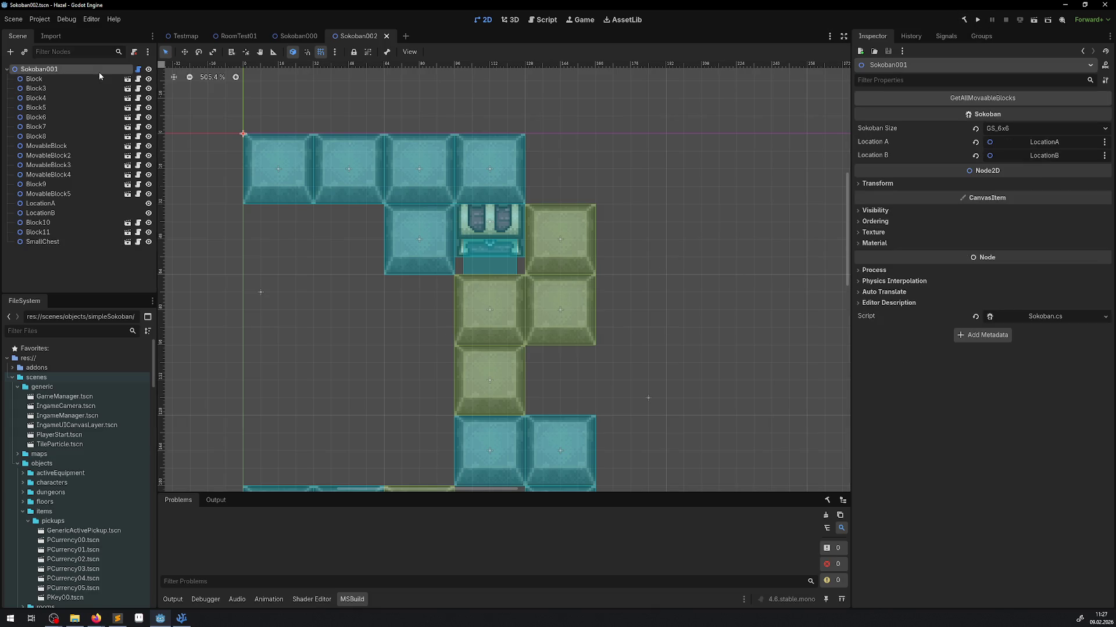
click(945, 100)
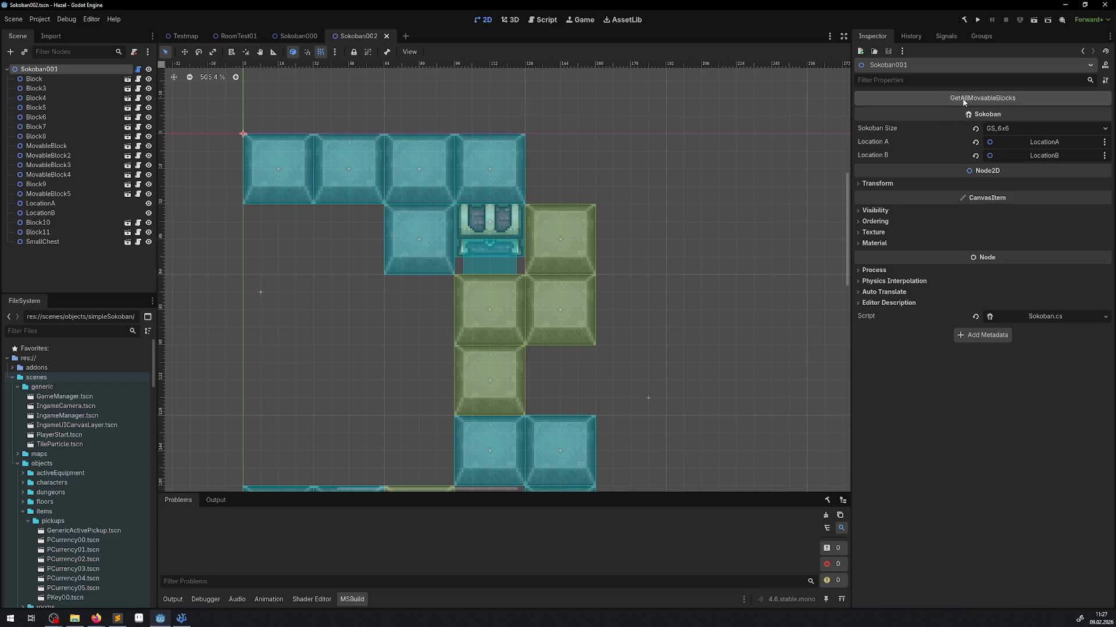
click(172, 599)
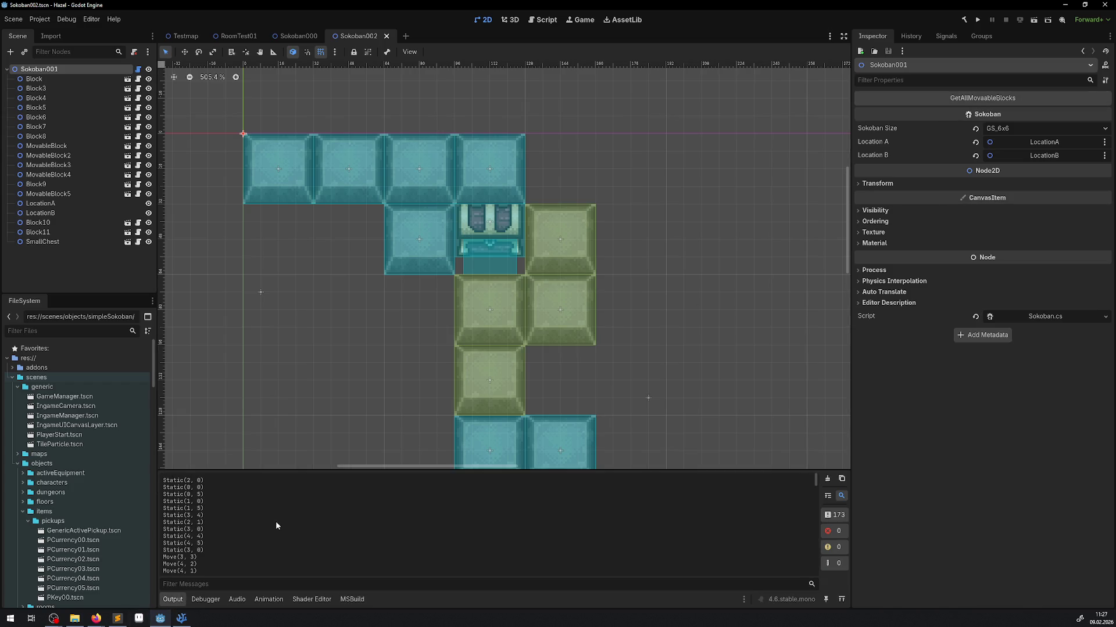
click(826, 480)
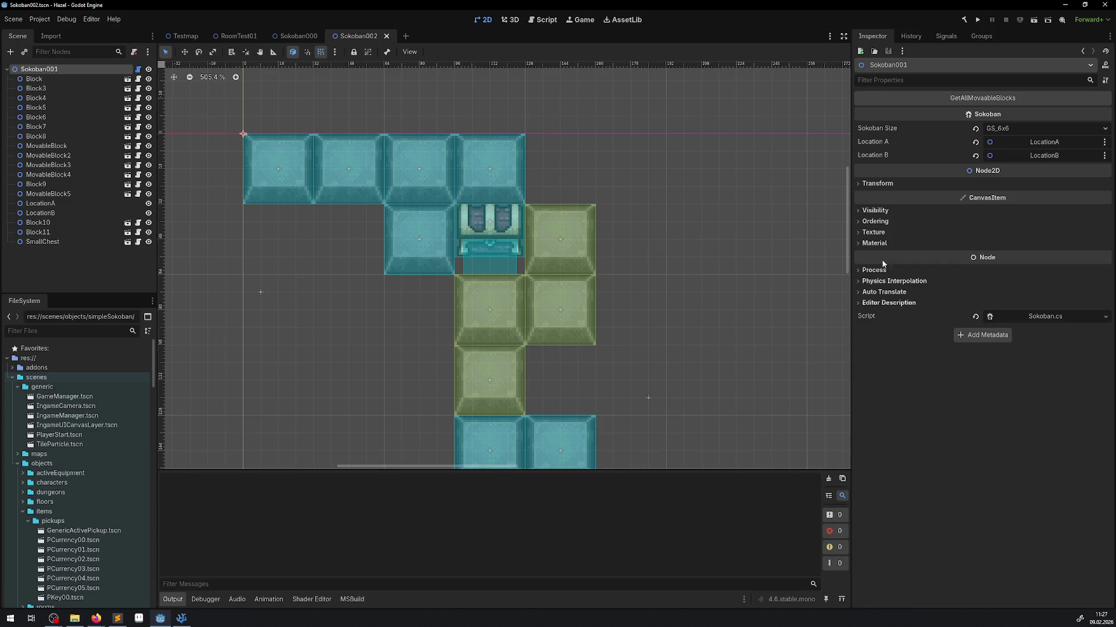
click(947, 103)
Zoom and pan onto the block grid and select the SmallChest, positioned at 112, 40.
scroll(326, 506, up, 10)
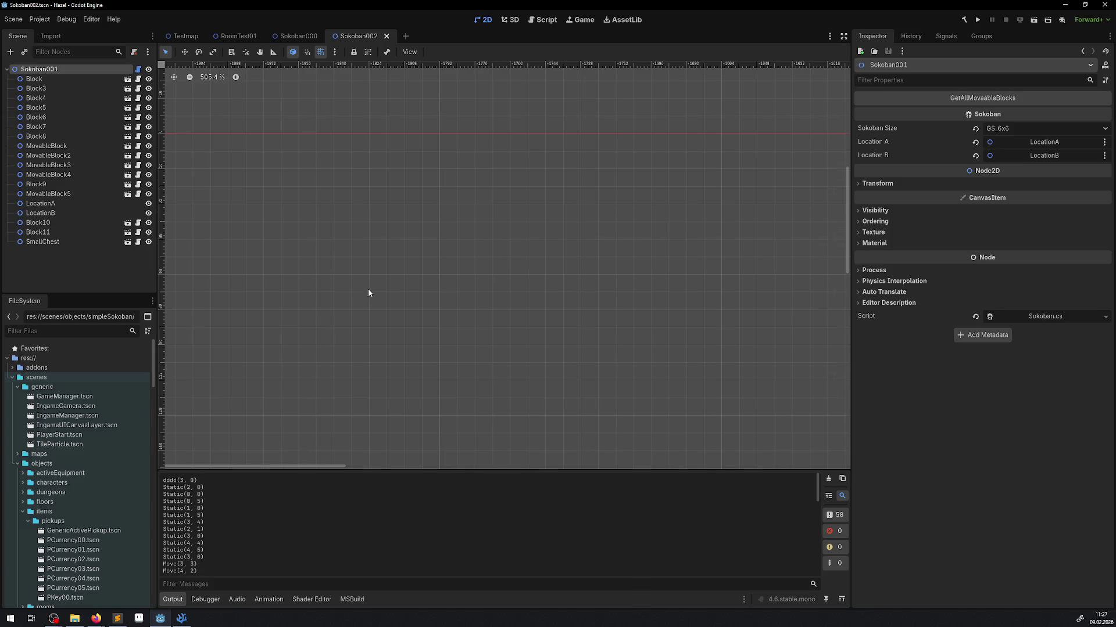
scroll(490, 296, down, 8)
drag(229, 87, 516, 261)
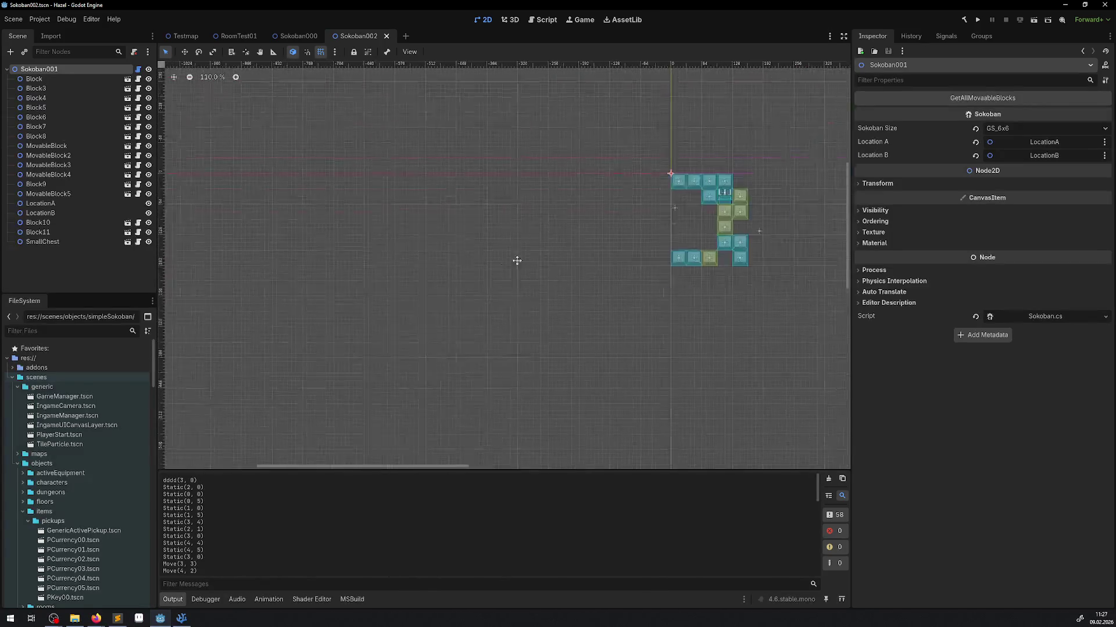
drag(762, 277, 561, 261)
scroll(561, 262, up, 8)
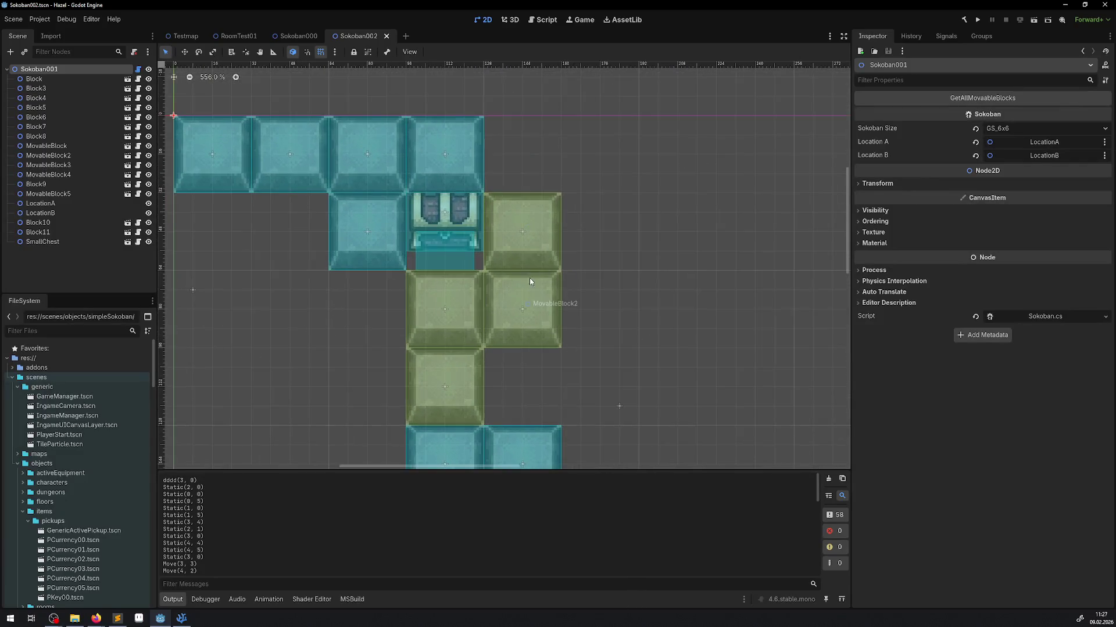
scroll(469, 255, up, 3)
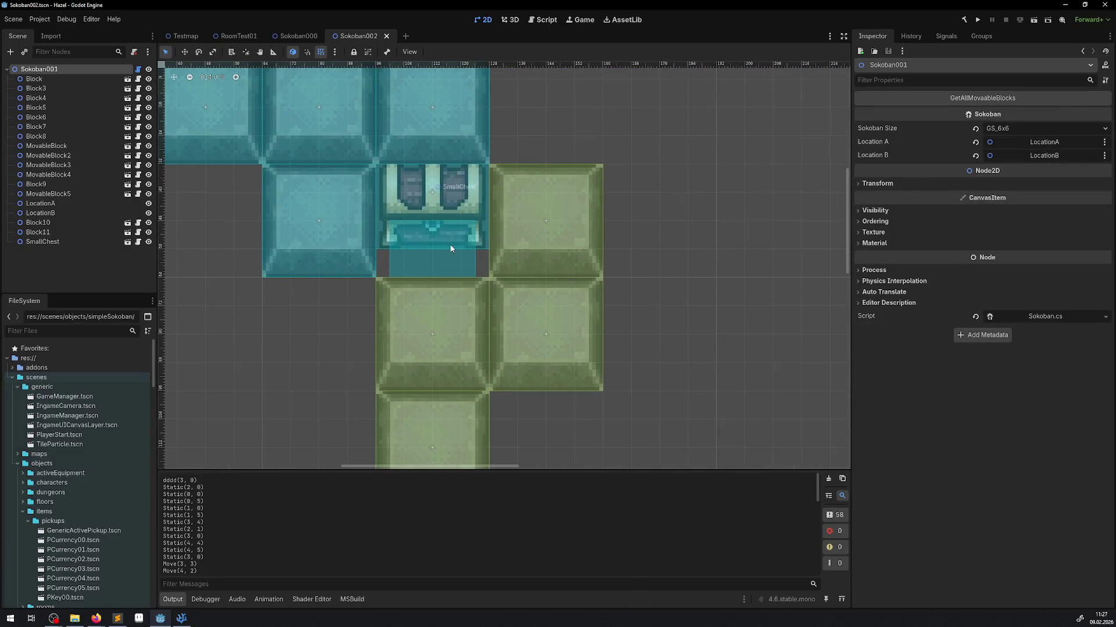
click(444, 210)
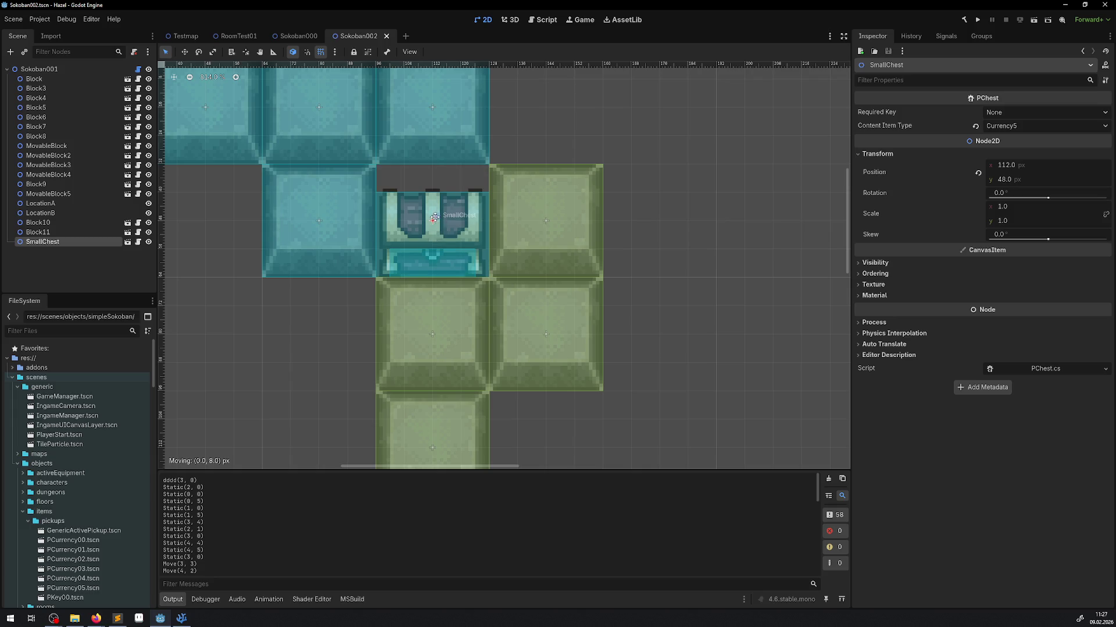
scroll(340, 201, down, 3)
mouse_move(340, 201)
mouse_down()
mouse_move(421, 238)
mouse_move(447, 233)
mouse_up()
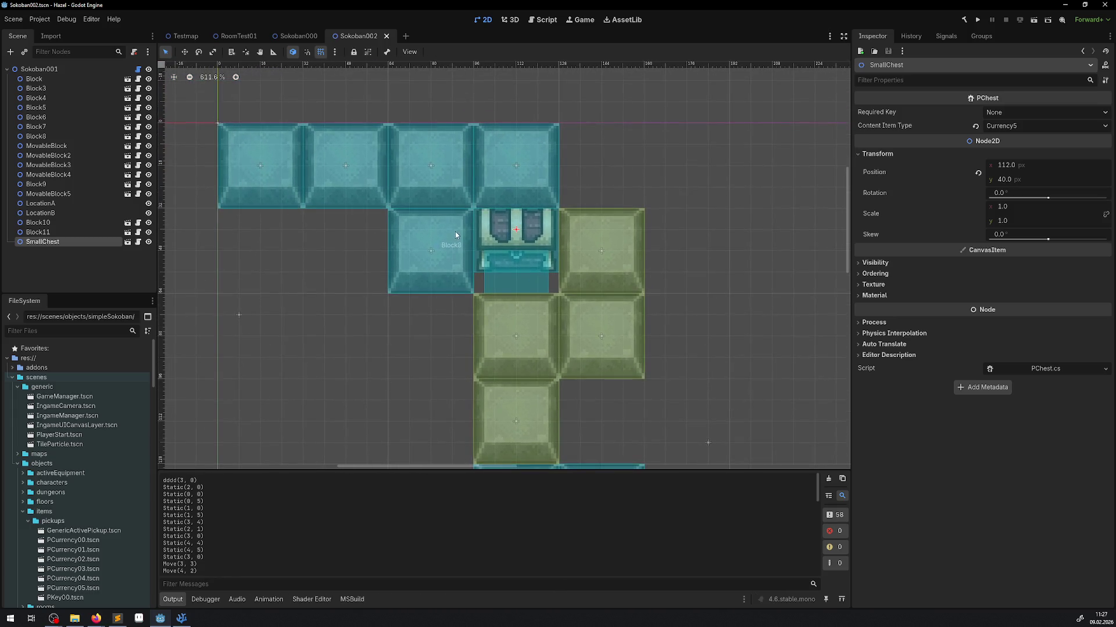
click(182, 618)
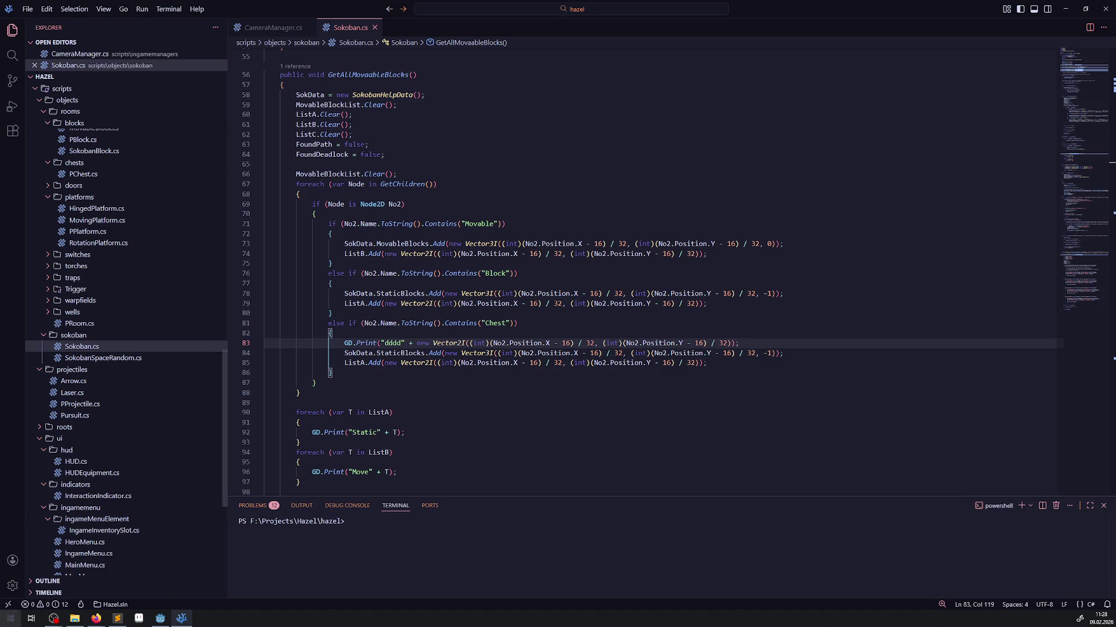
click(160, 618)
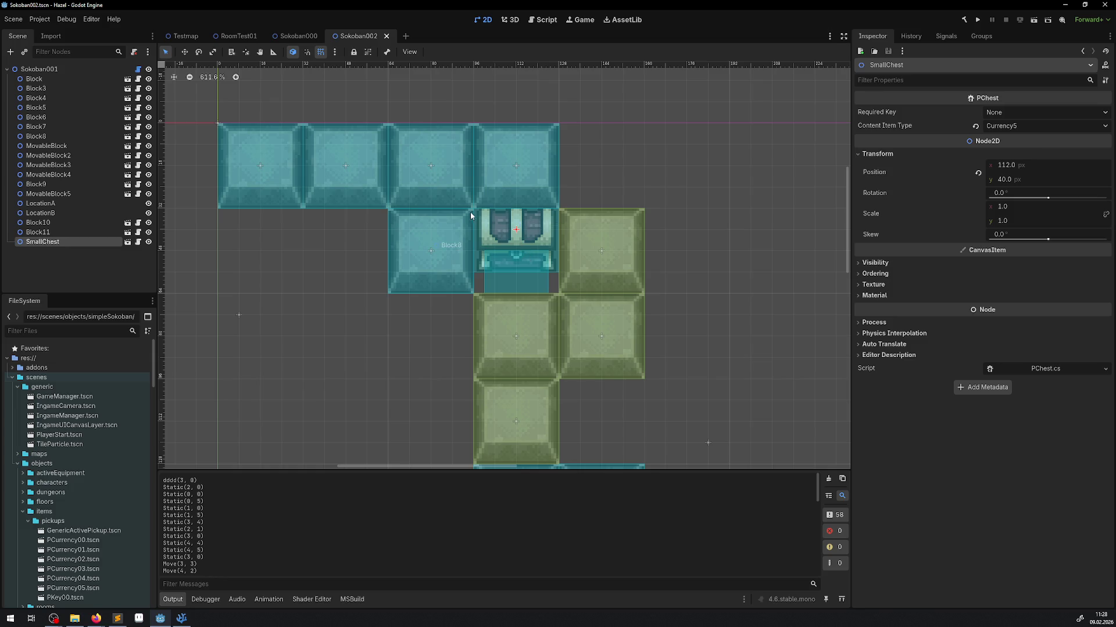
click(185, 620)
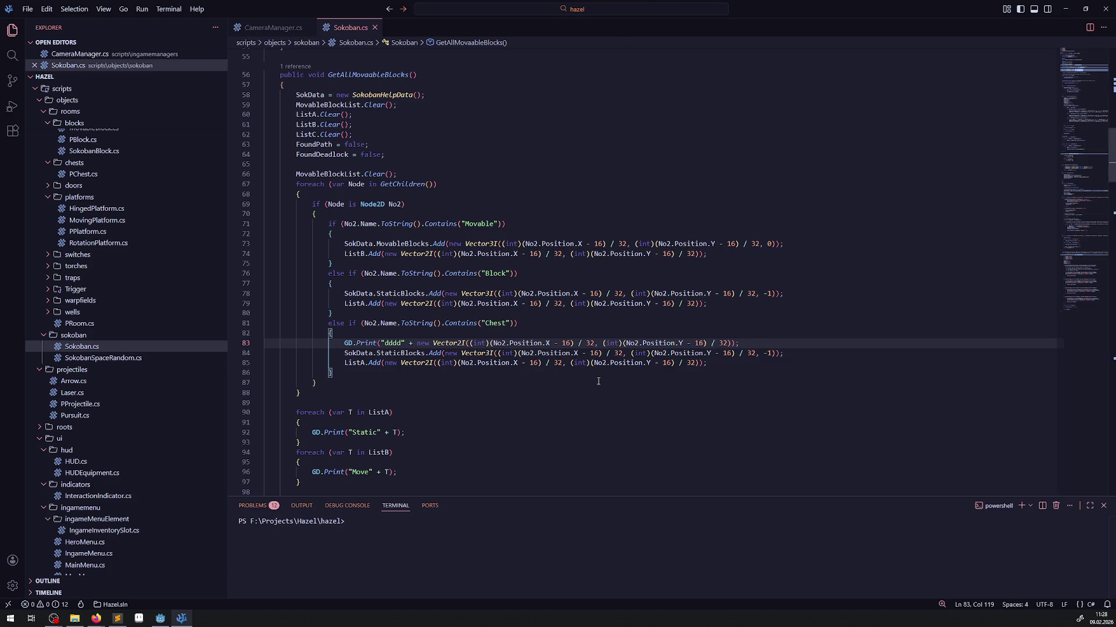
click(160, 619)
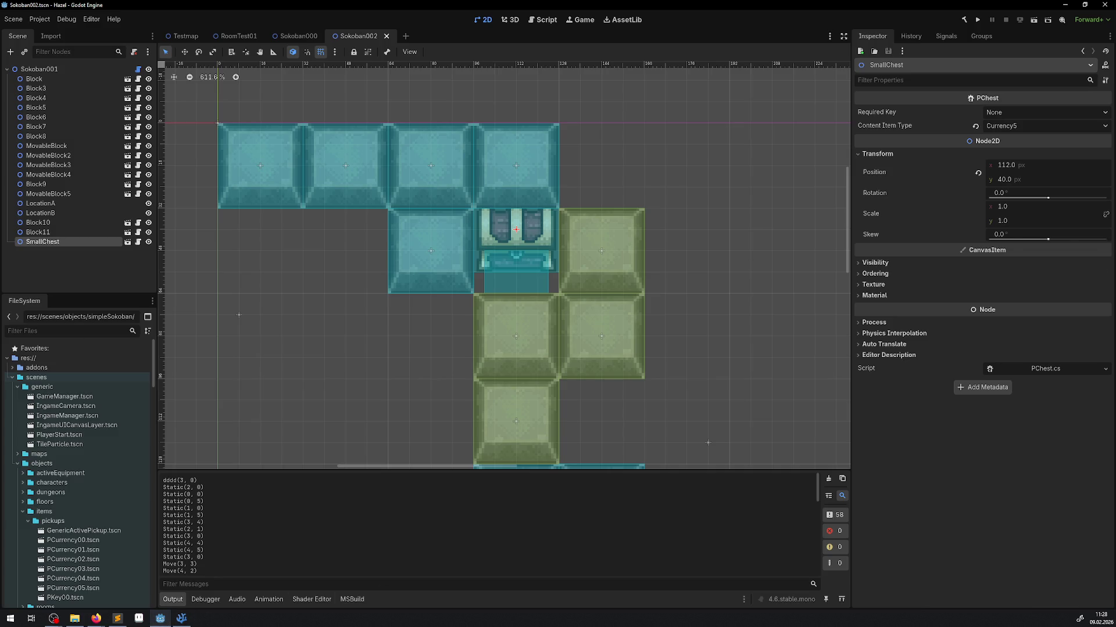
key(alt+Tab)
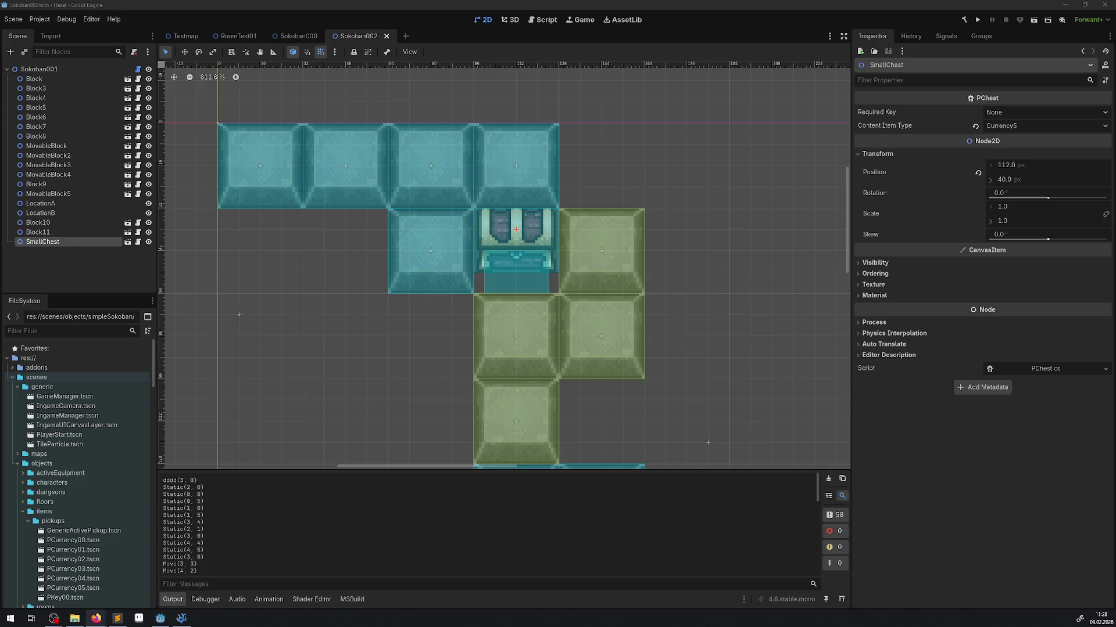
click(182, 618)
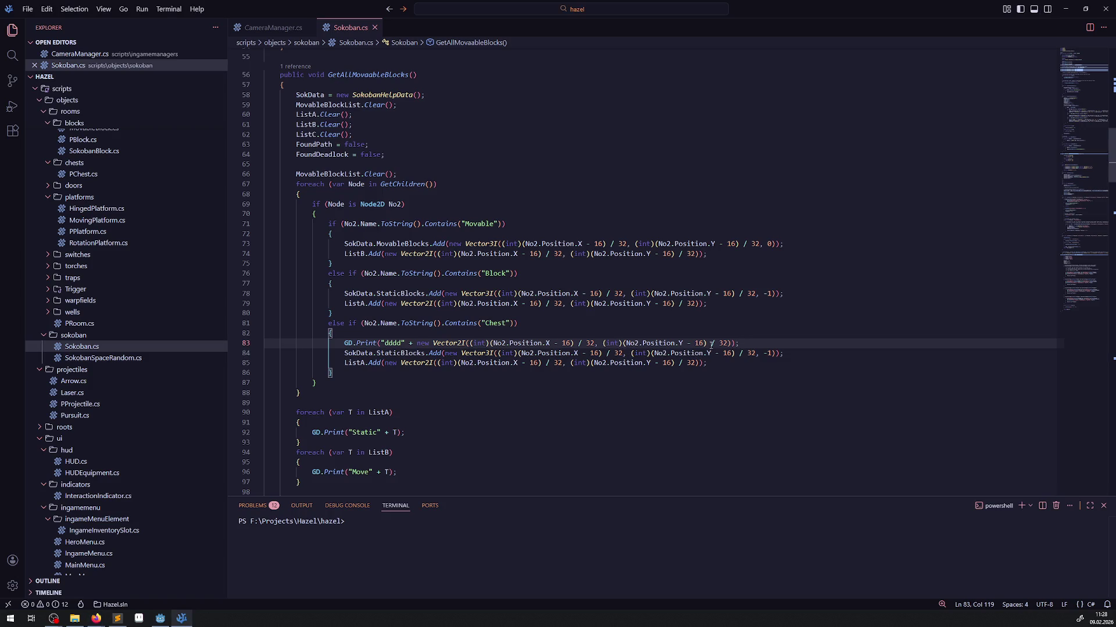
drag(703, 342, 665, 343)
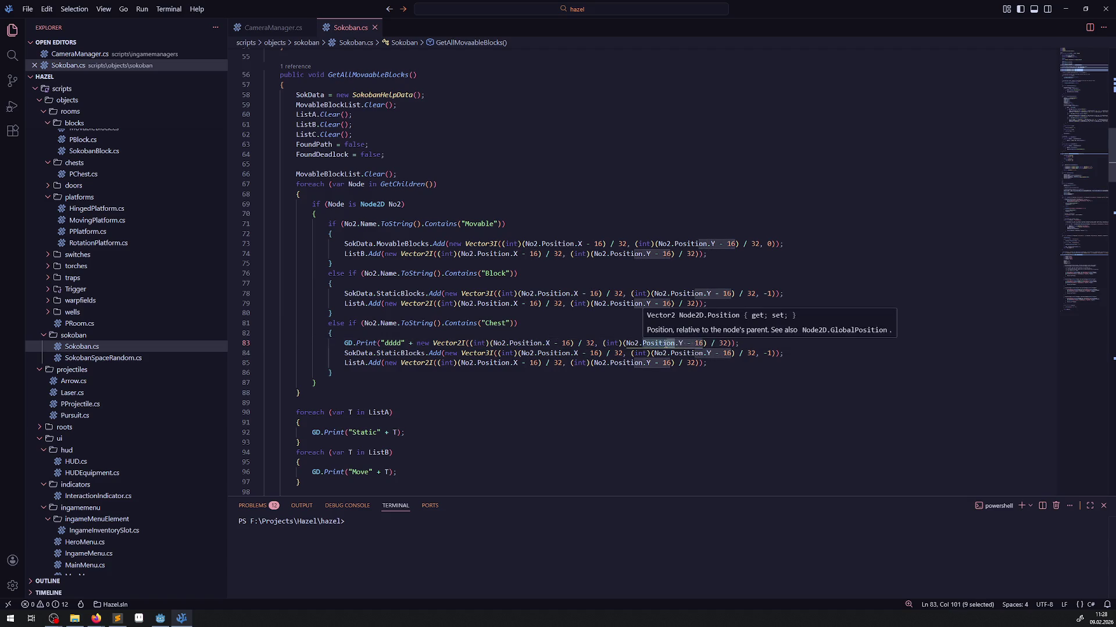
click(169, 620)
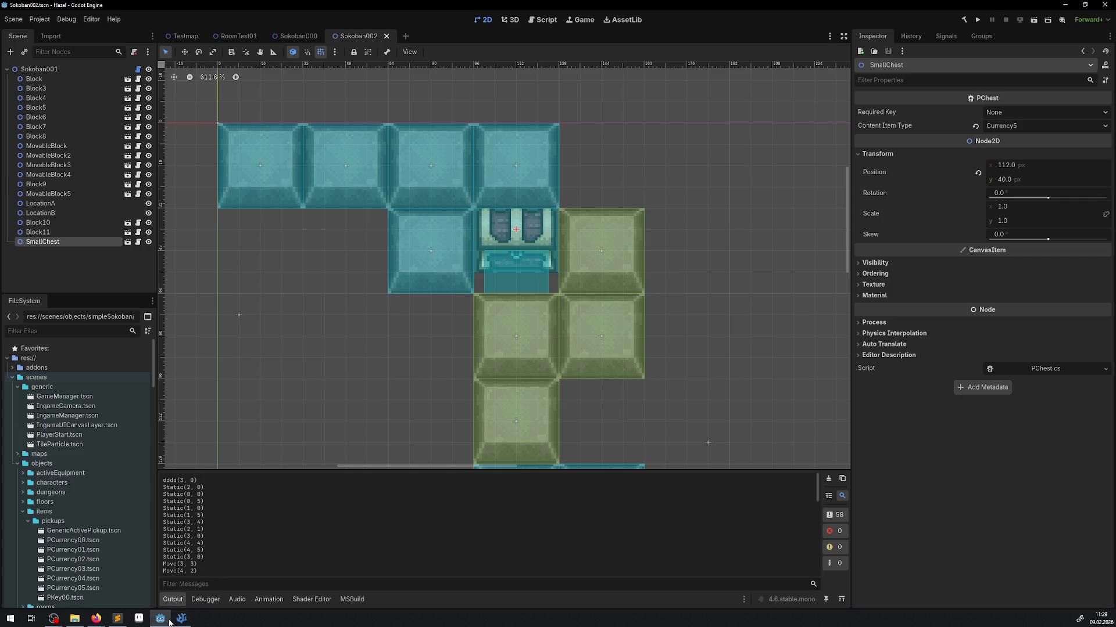
Move the SmallChest to the end of the top row, put MovableBlock2 in its old tile, and save.
click(404, 181)
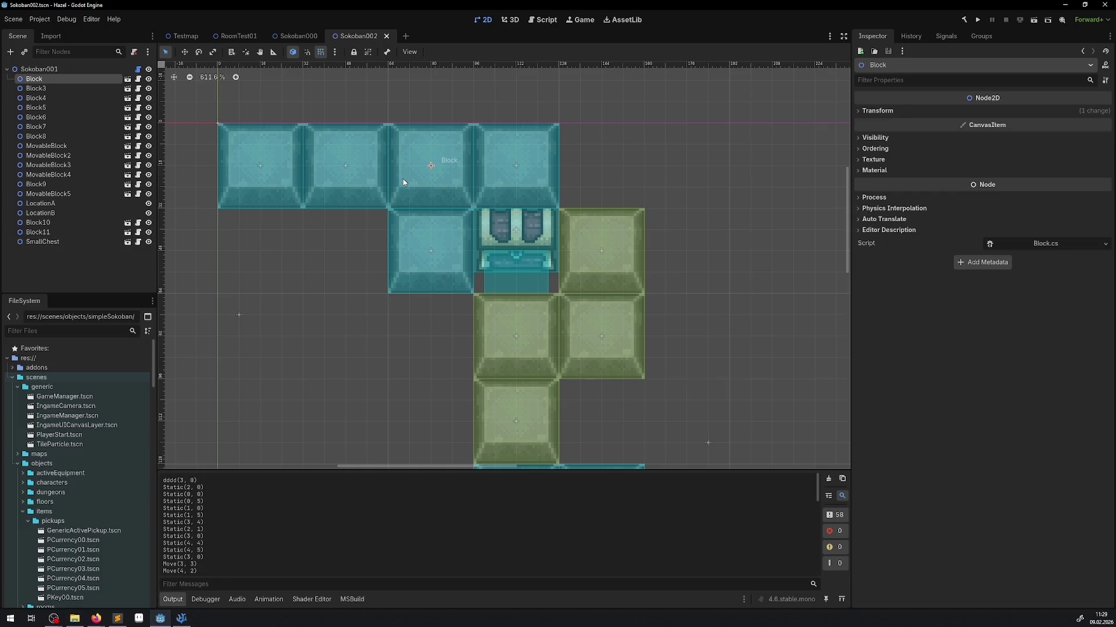
drag(536, 256, 621, 171)
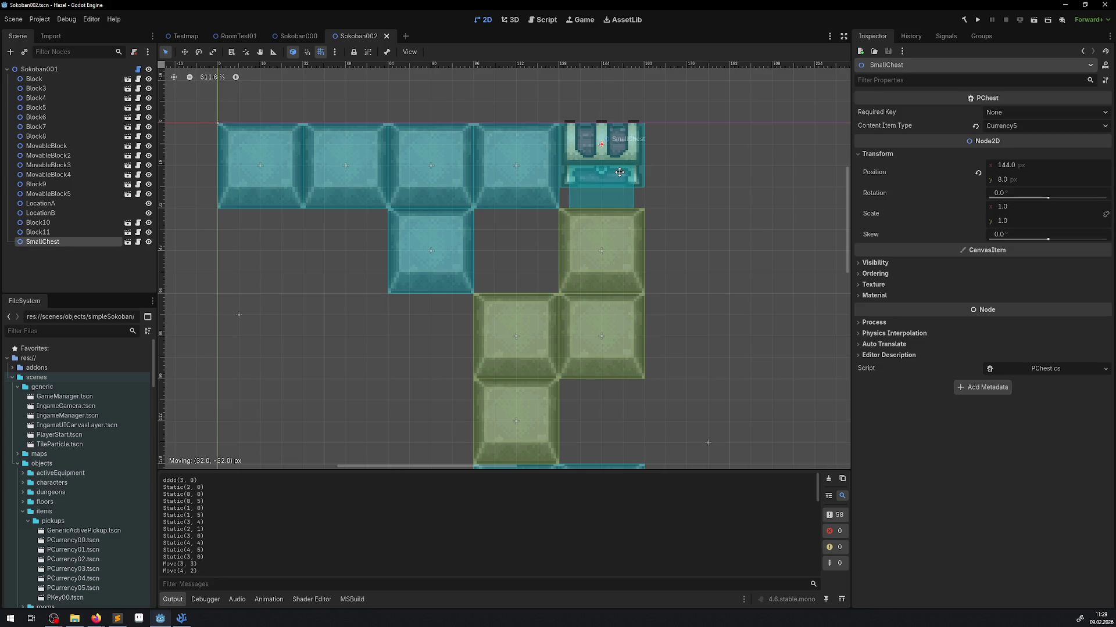
drag(622, 356, 528, 266)
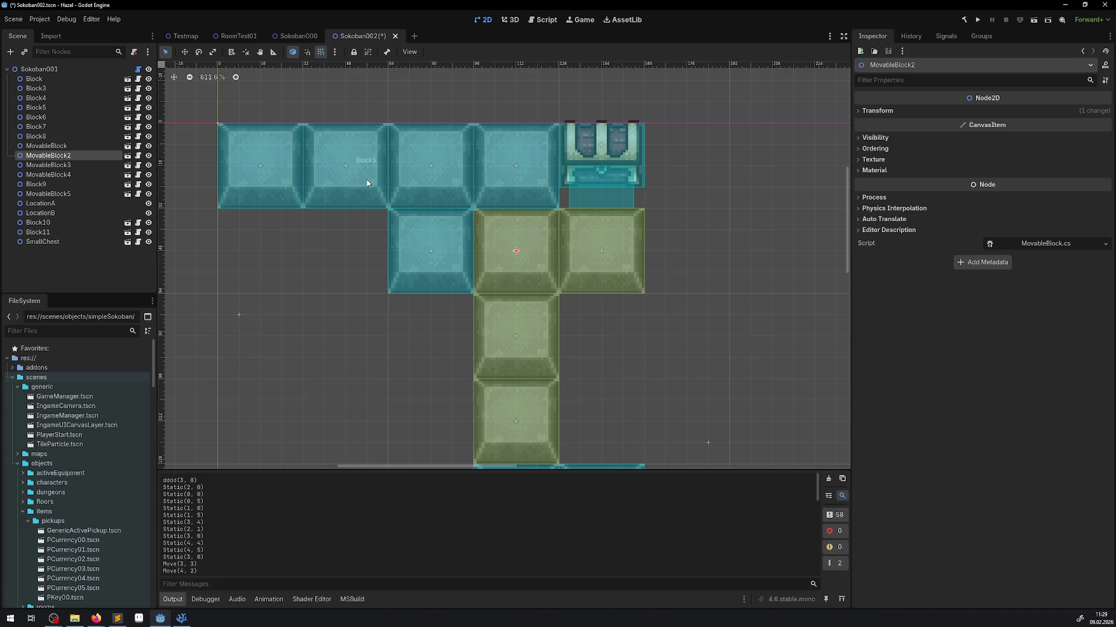
key(ctrl+s)
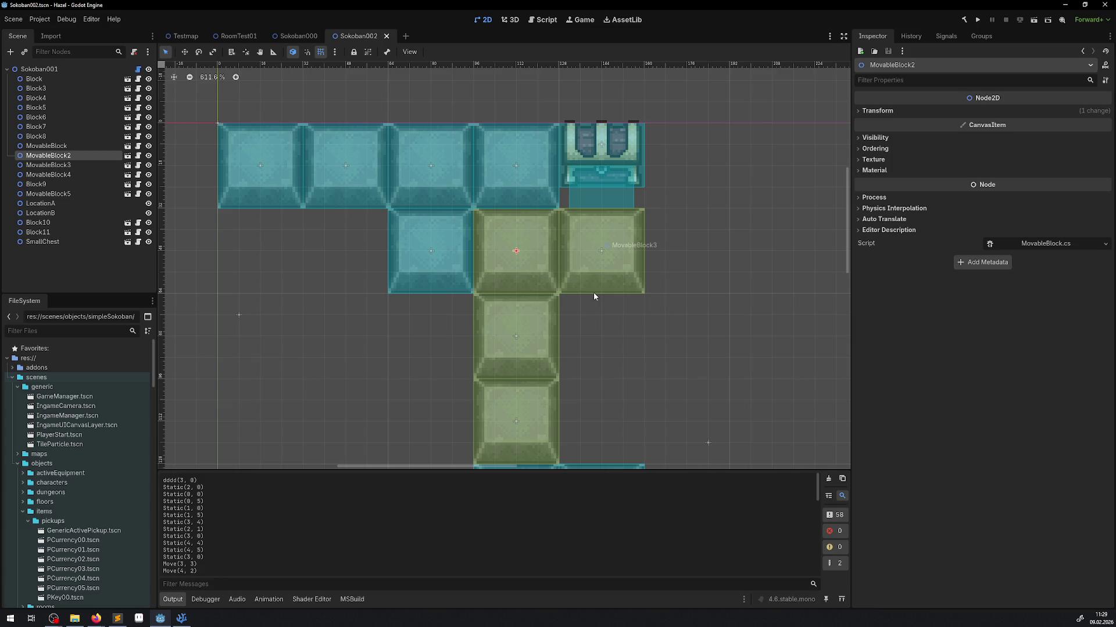
Print all block positions from Sokoban001 into a cleared Output log, then move the SmallChest back beside the blocks.
click(828, 479)
click(65, 69)
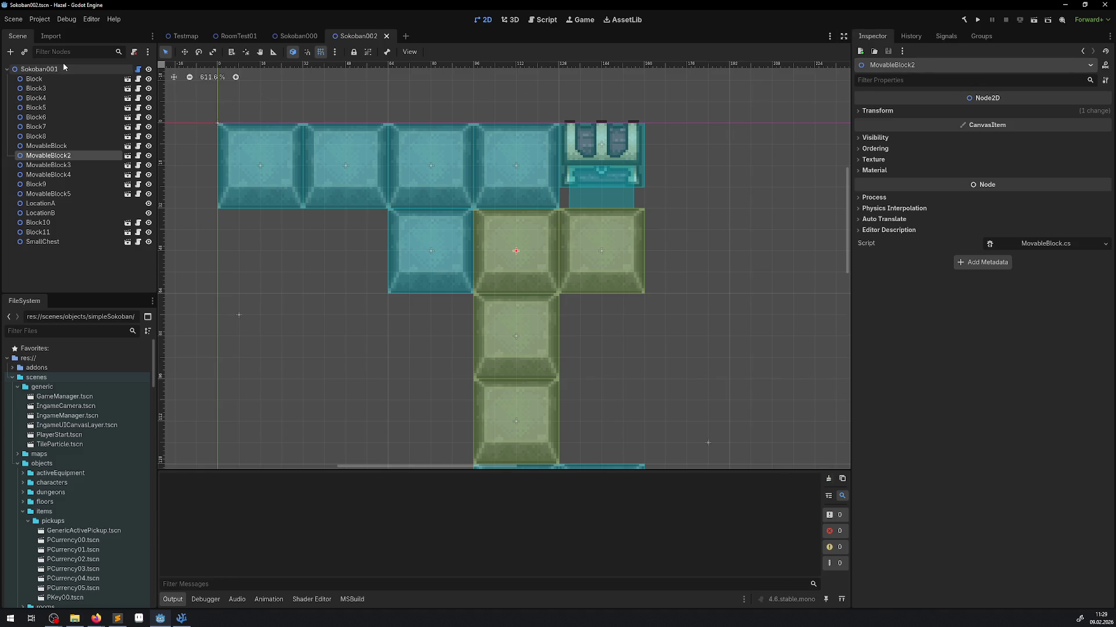
click(938, 100)
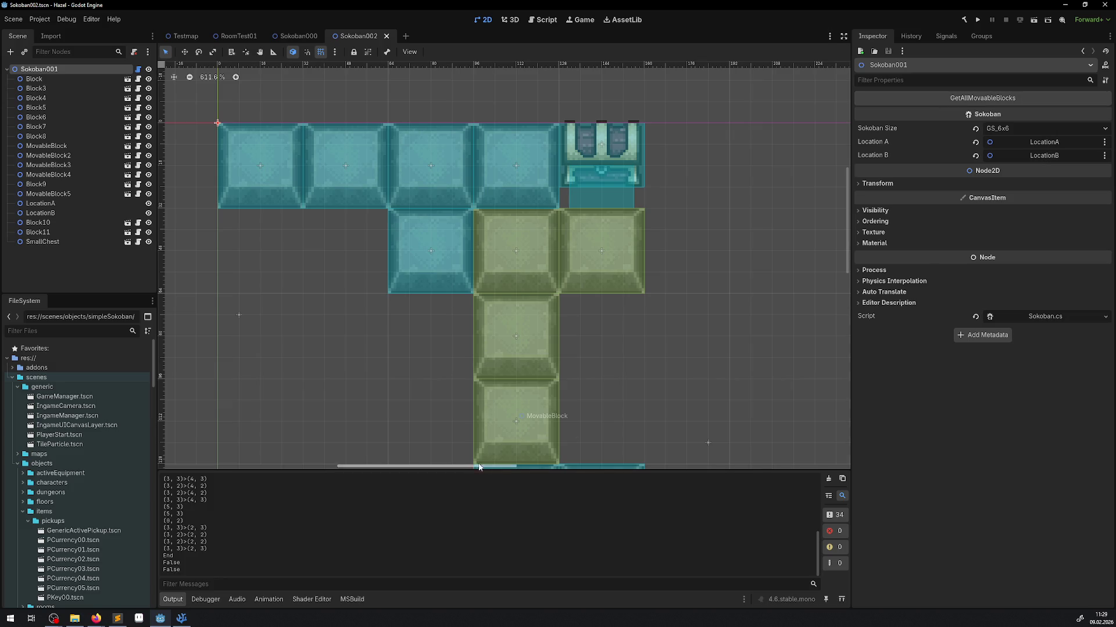
scroll(363, 491, up, 5)
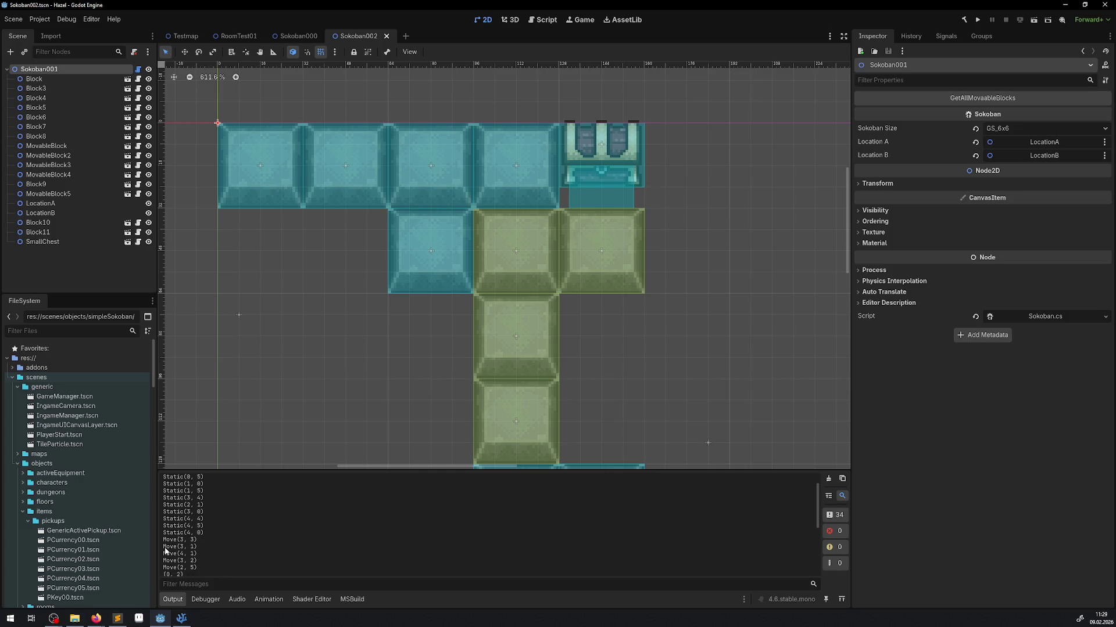
drag(164, 547, 210, 546)
drag(630, 163, 544, 248)
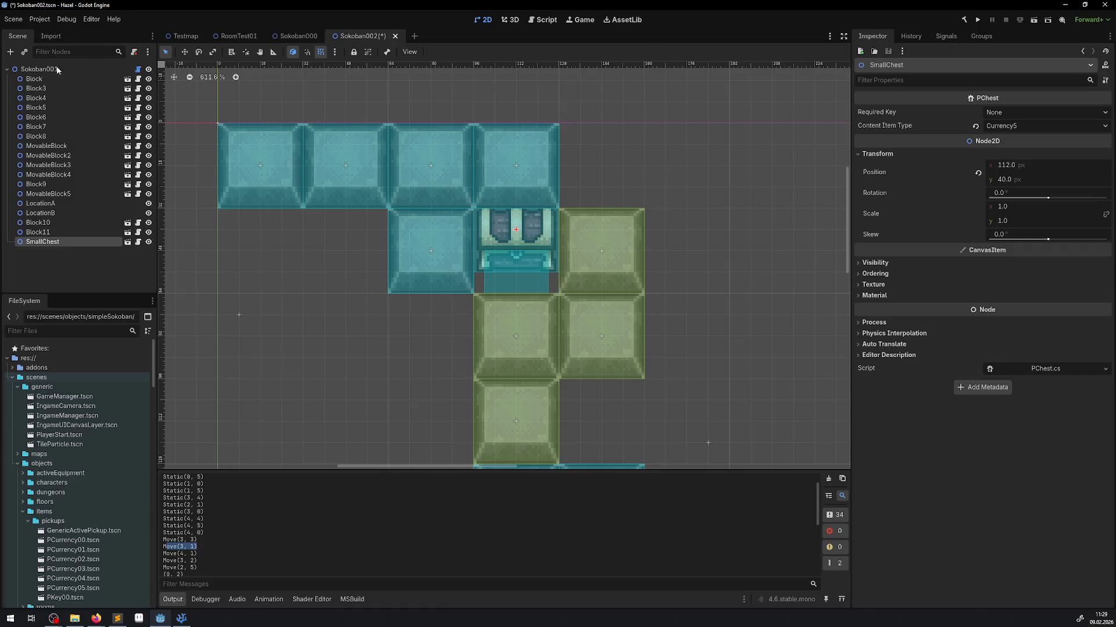
Save the puzzle, open the SmallChest scene, and inspect ChestSprite's animation frames and Transform.
key(ctrl+s)
click(128, 241)
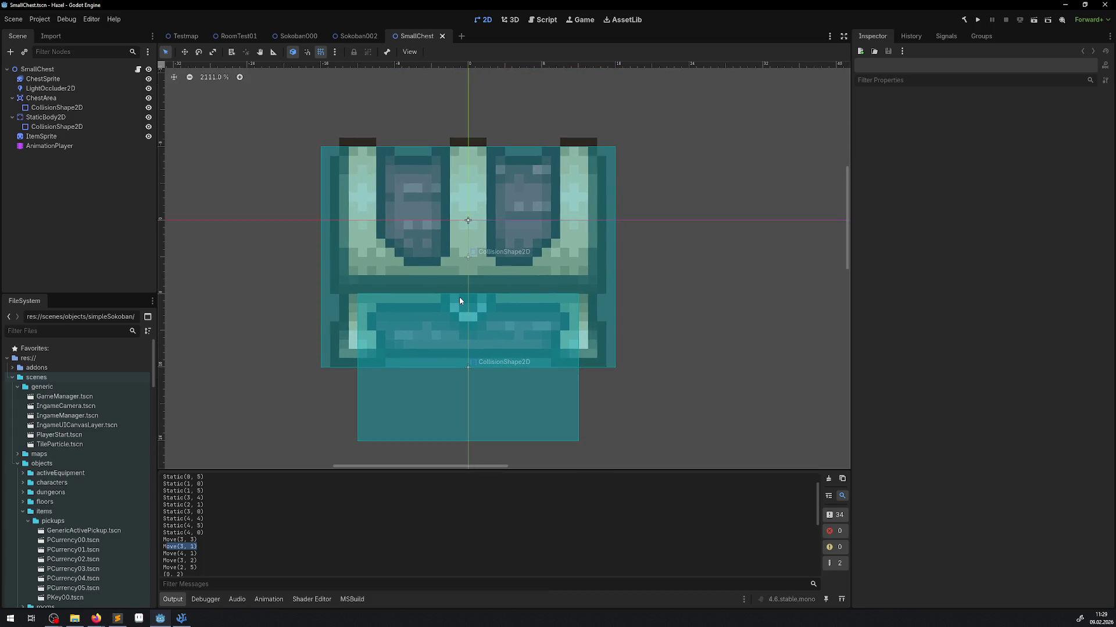
click(40, 70)
click(55, 80)
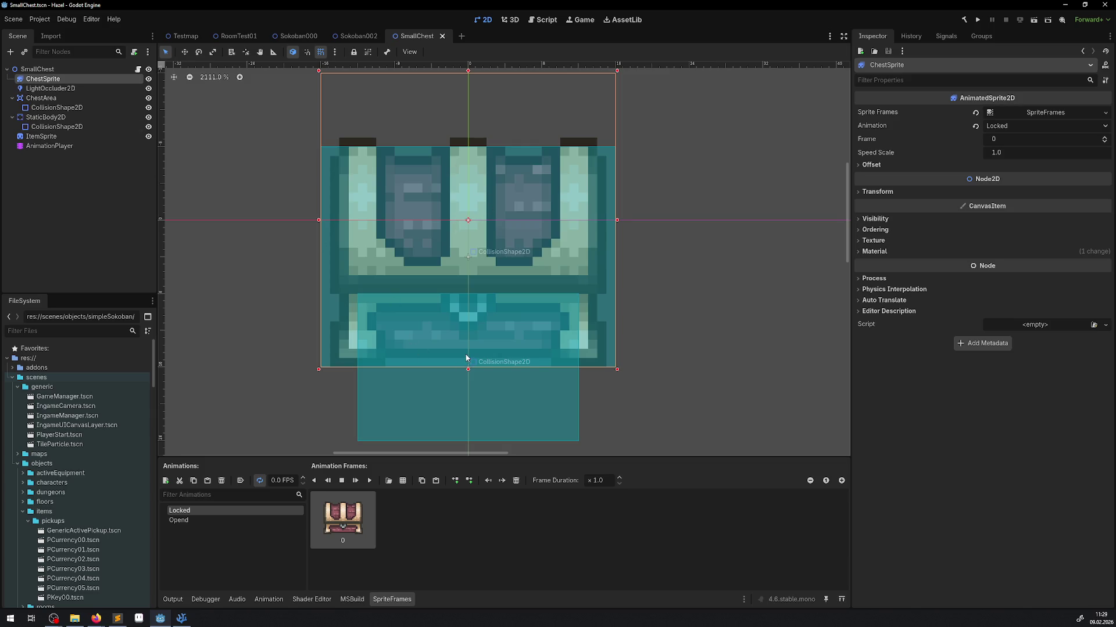
click(872, 191)
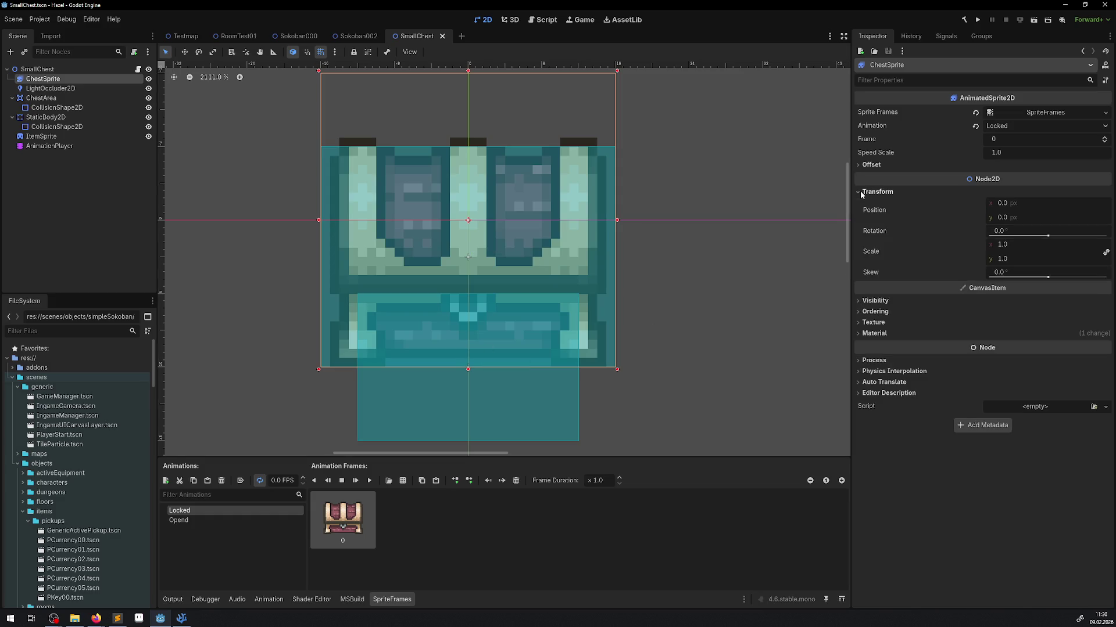
Show the chest frame in FileSystem and view the Chest_Close.png texture details.
right_click(343, 525)
click(374, 529)
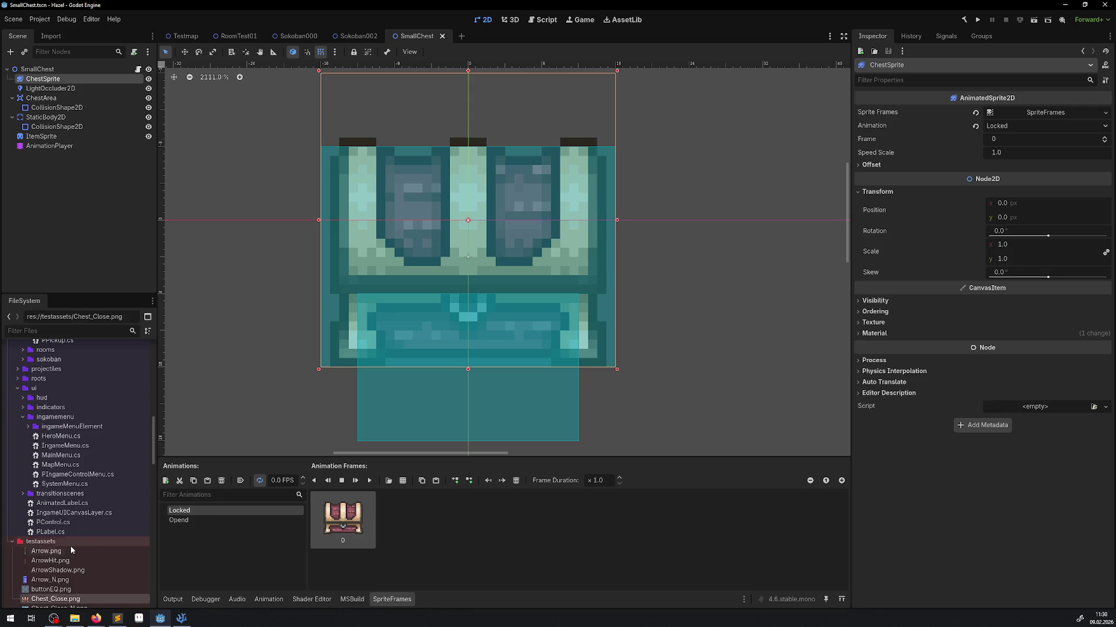
scroll(71, 549, down, 2)
click(55, 534)
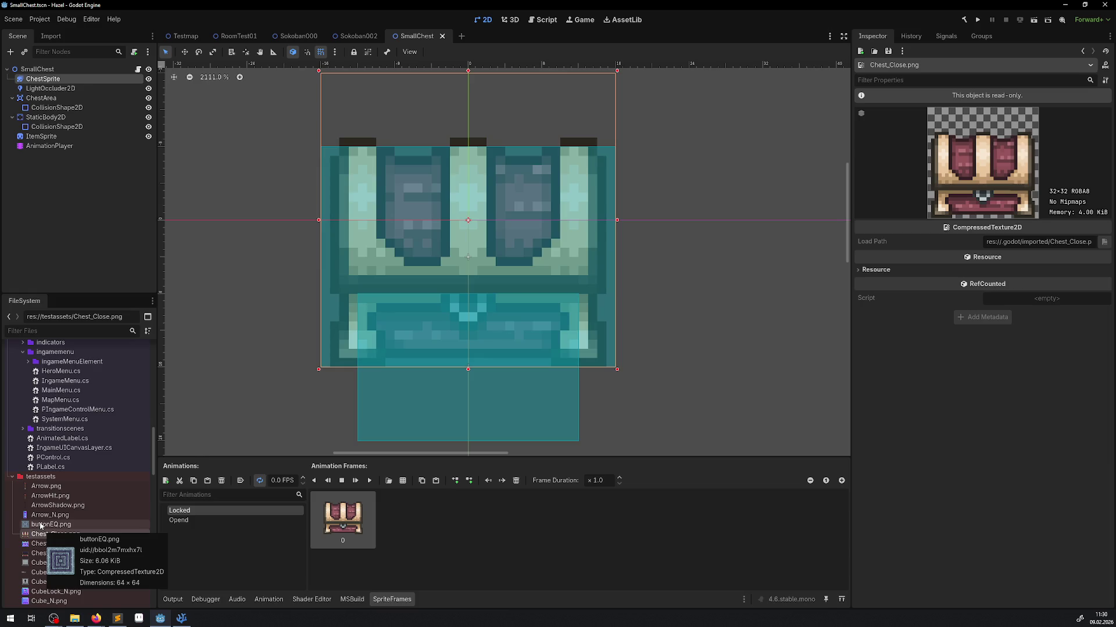
key(alt+Tab)
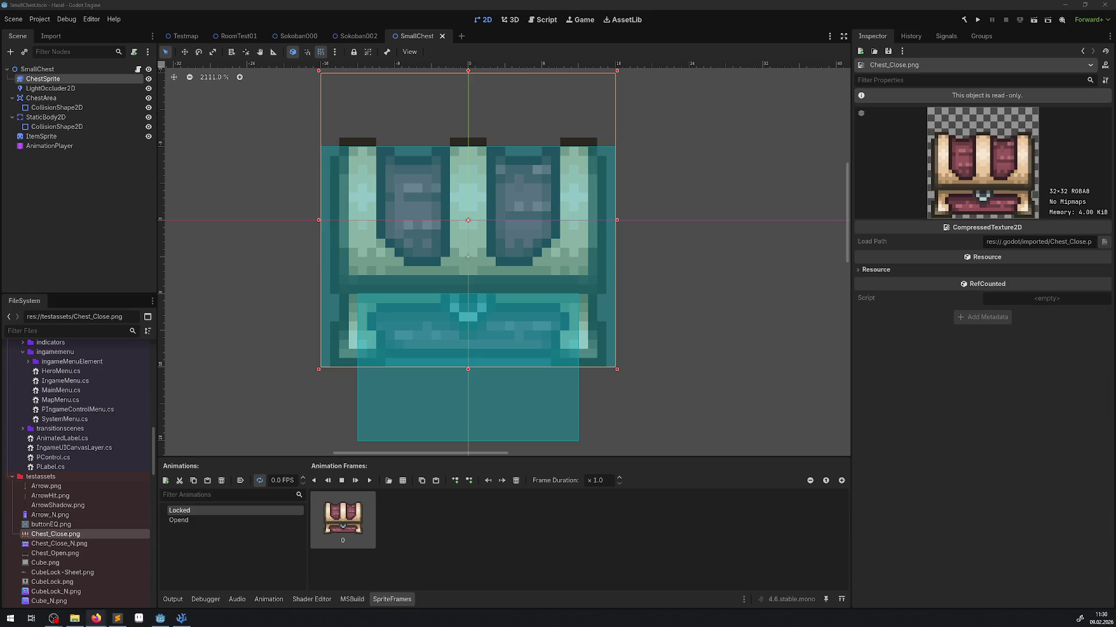
key(alt+Tab)
key(alt+Tab)
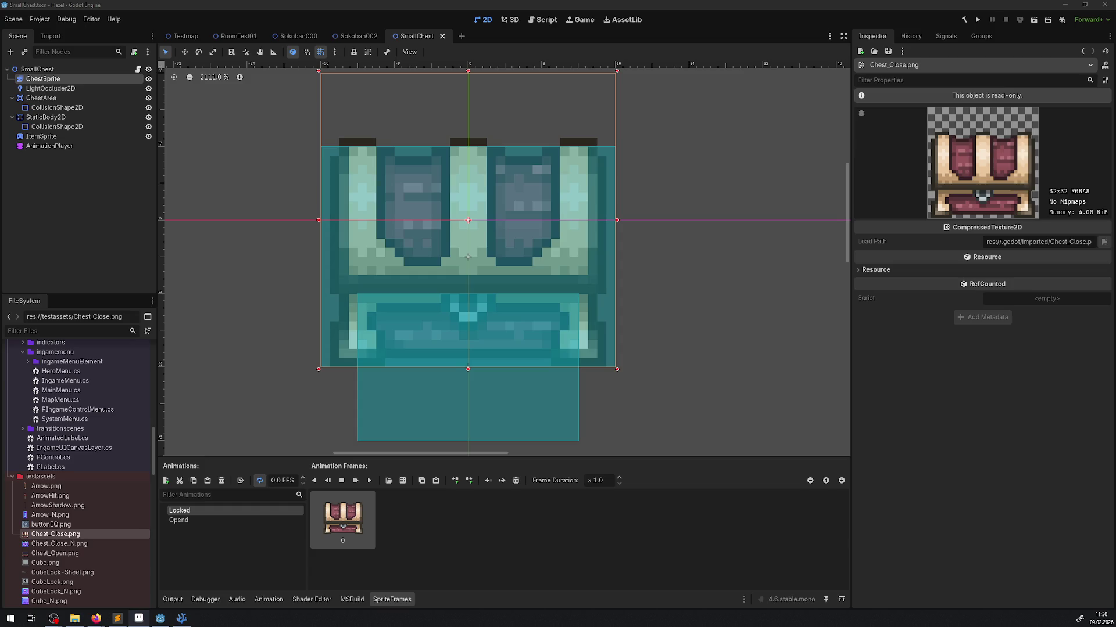
Switch to Aseprite to edit the open-chest sprite Chest_Open.png.
key(alt+Tab)
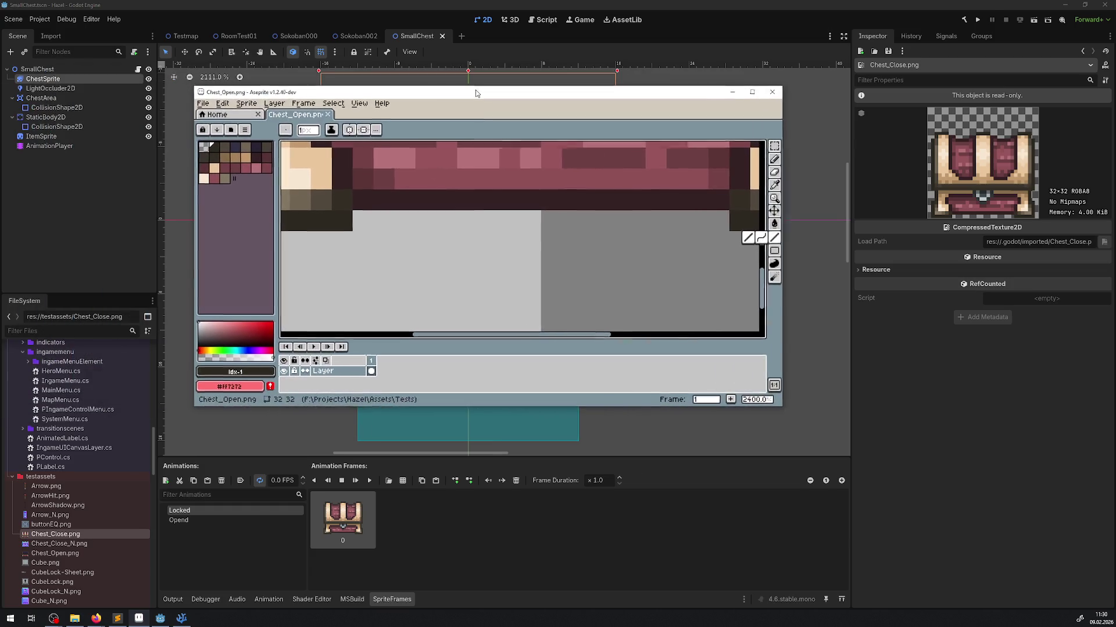
Touch up the open chest's bottom-left corner with a dark pixel, undoing the stray vertical line.
scroll(412, 241, down, 2)
scroll(412, 242, up, 3)
drag(412, 242, 417, 264)
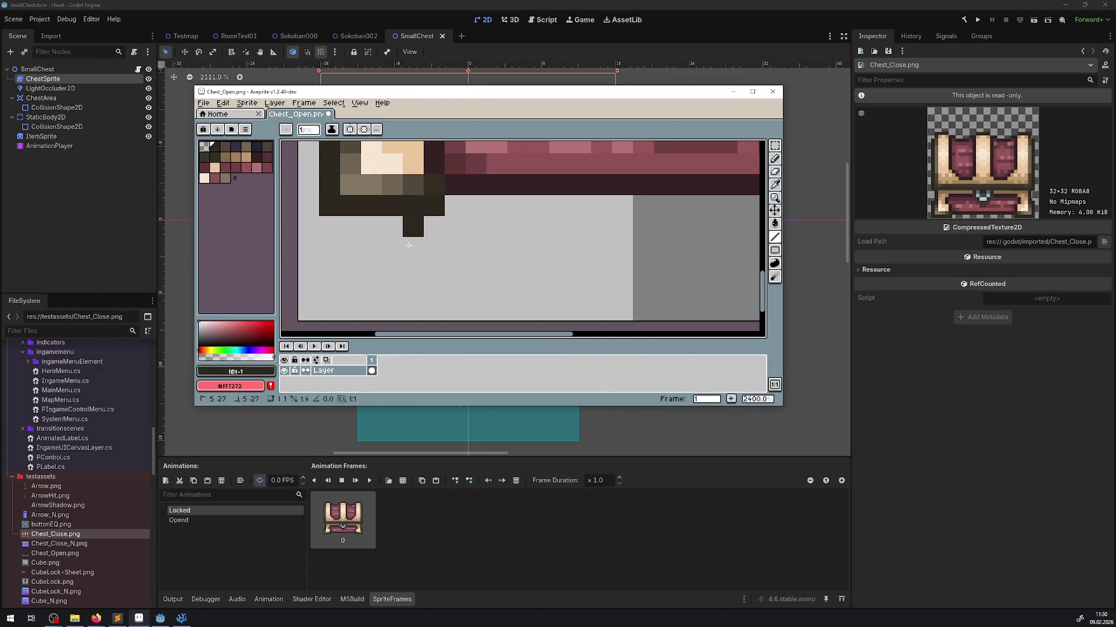
drag(413, 317, 427, 168)
key(b)
click(424, 254)
scroll(424, 254, down, 3)
scroll(429, 240, up, 2)
key(ctrl+z)
Enlarge the Aseprite window, save Chest_Open.png and go back to the Home page.
scroll(653, 180, down, 4)
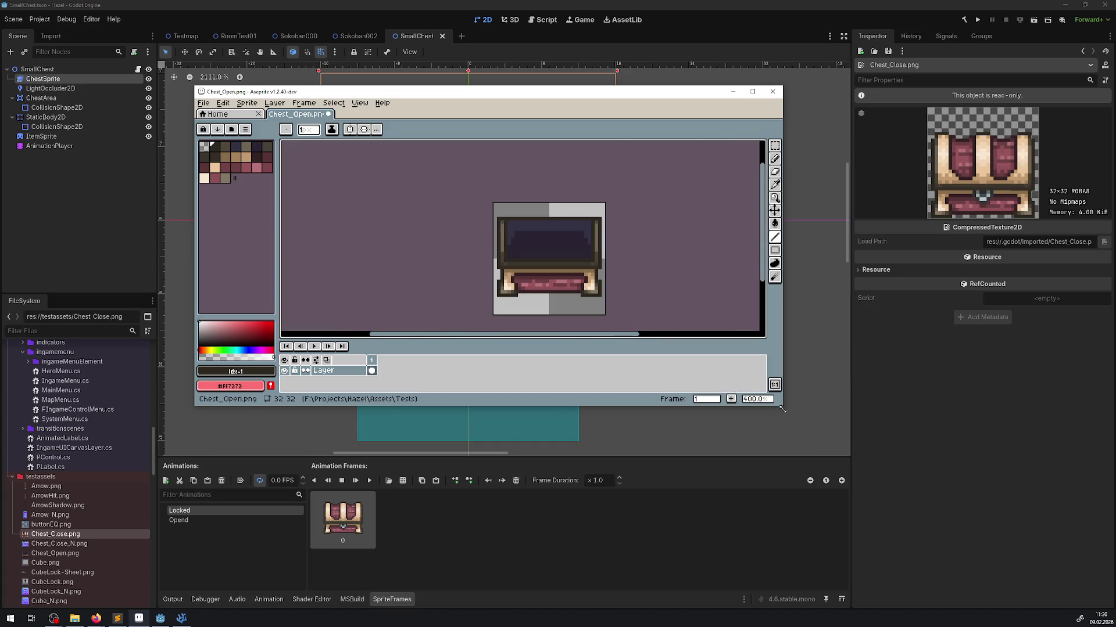
drag(783, 404, 876, 495)
key(ctrl+s)
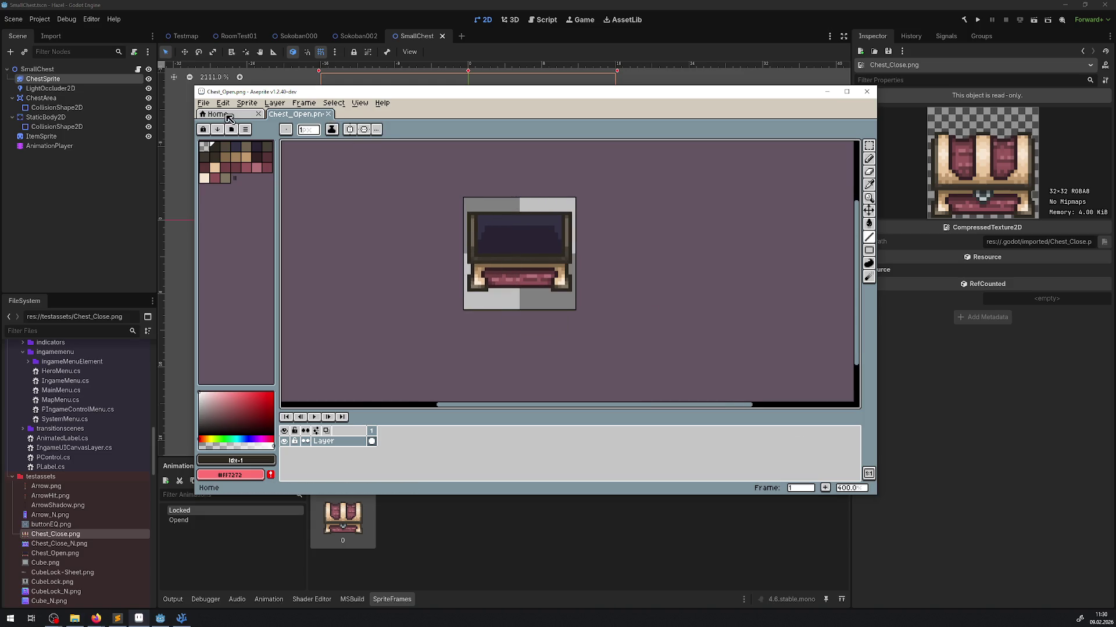
click(328, 115)
Open Chest_Close.png from the Tests folder and shift the chest up 2 pixels.
click(211, 346)
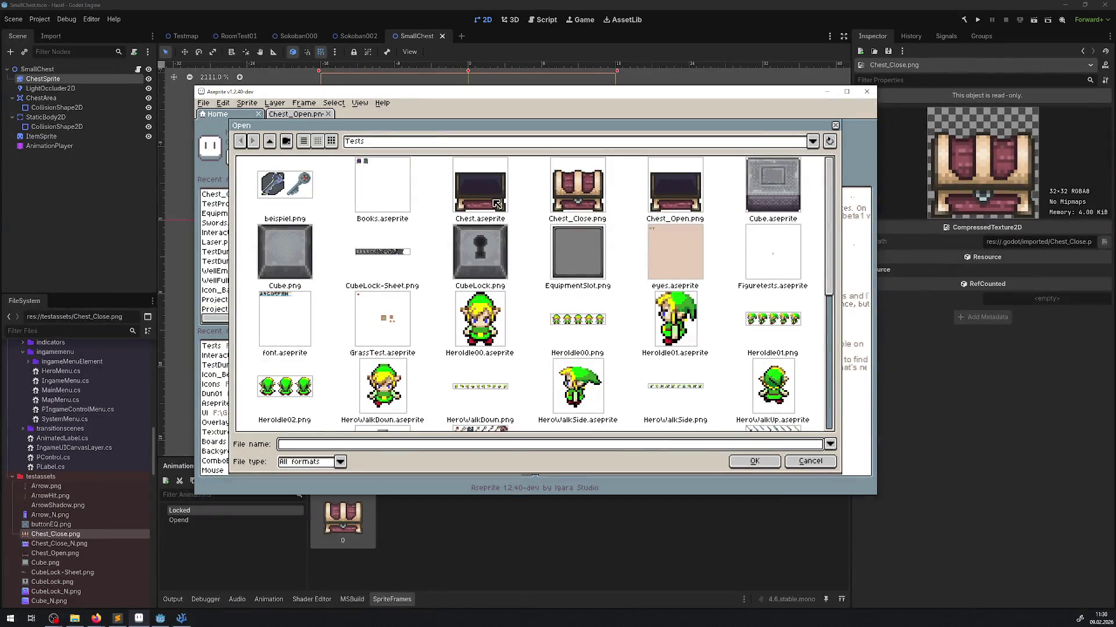
click(575, 198)
double_click(576, 197)
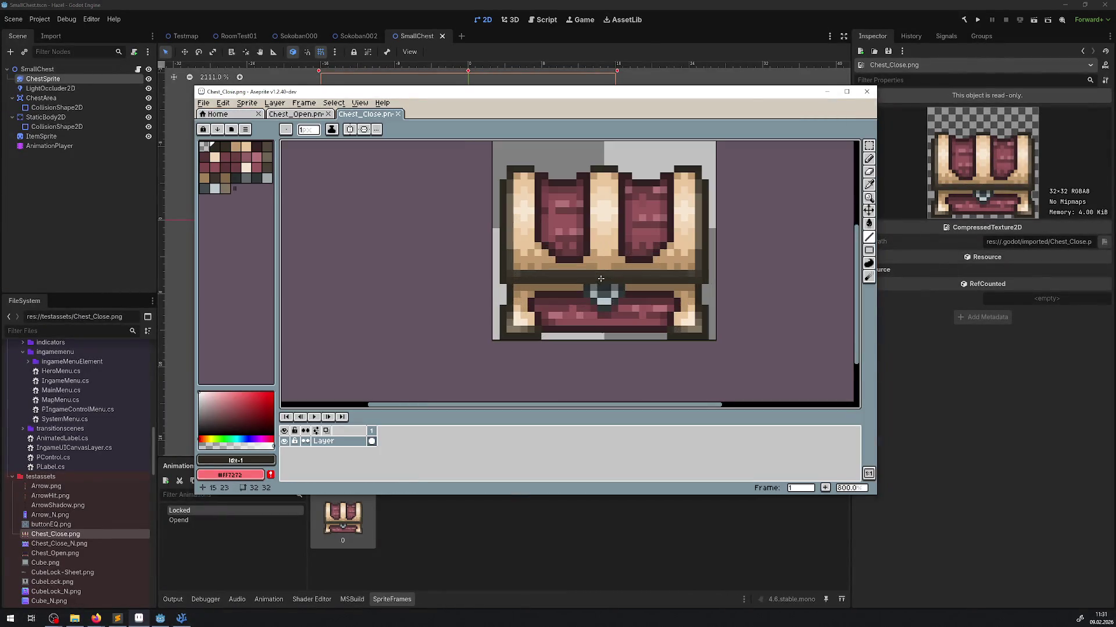
click(868, 211)
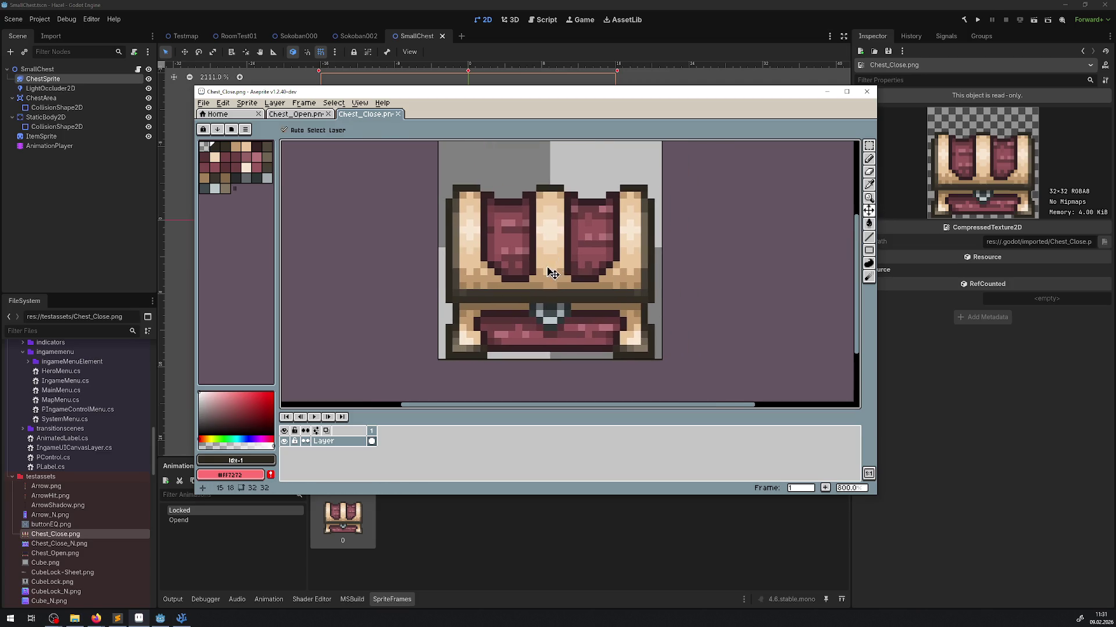
drag(550, 290, 549, 257)
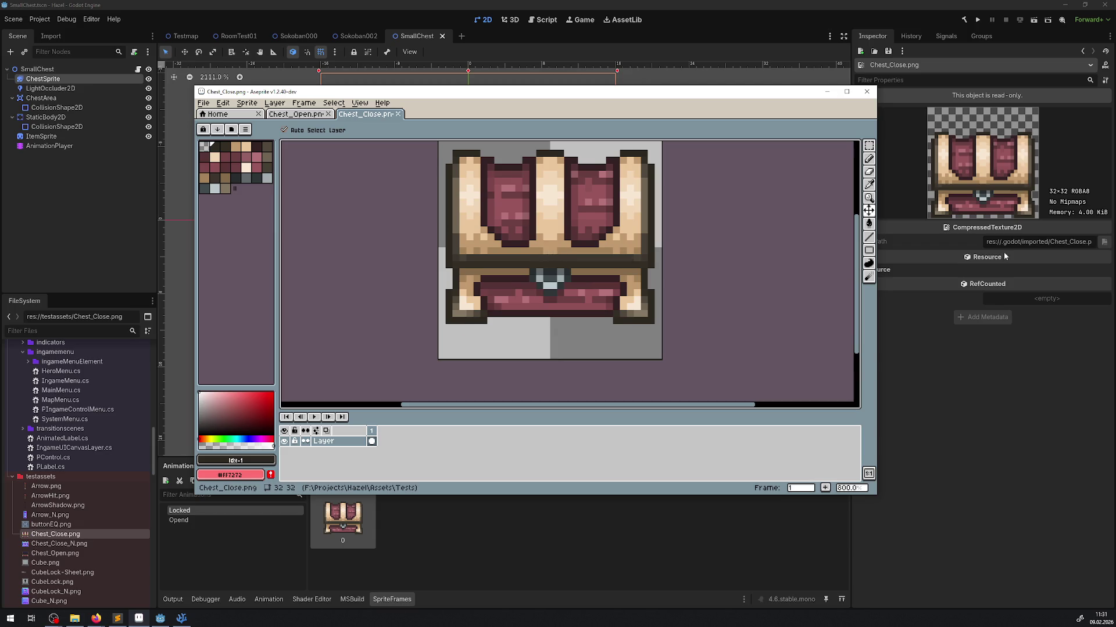
Draw and undo a test line at the bottom-left corner, then close Aseprite.
key(l)
scroll(449, 355, up, 5)
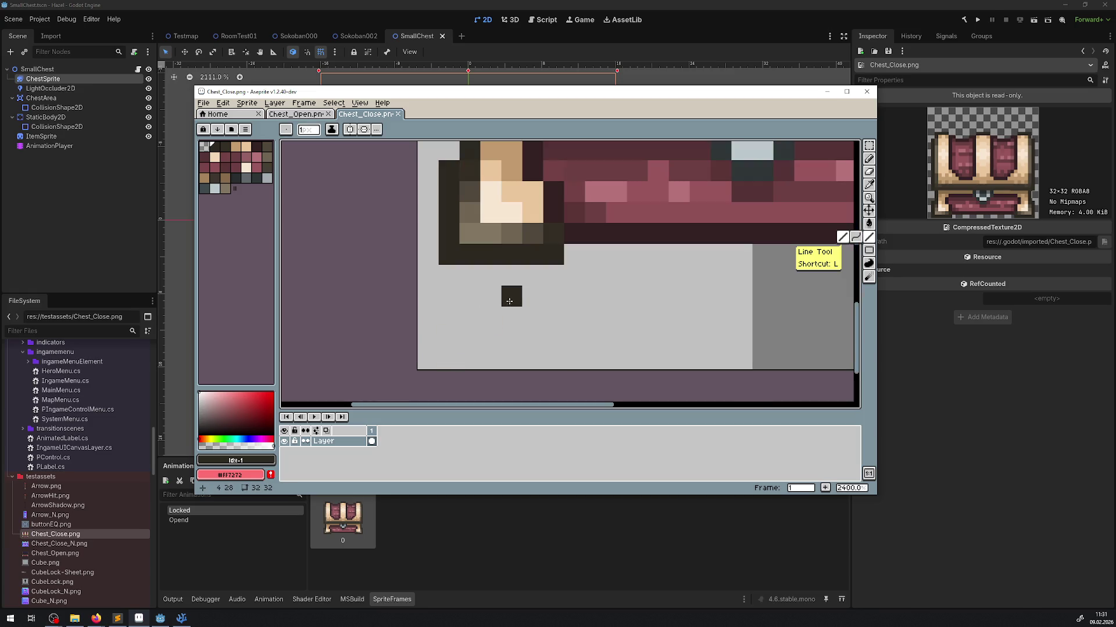
drag(511, 275, 503, 355)
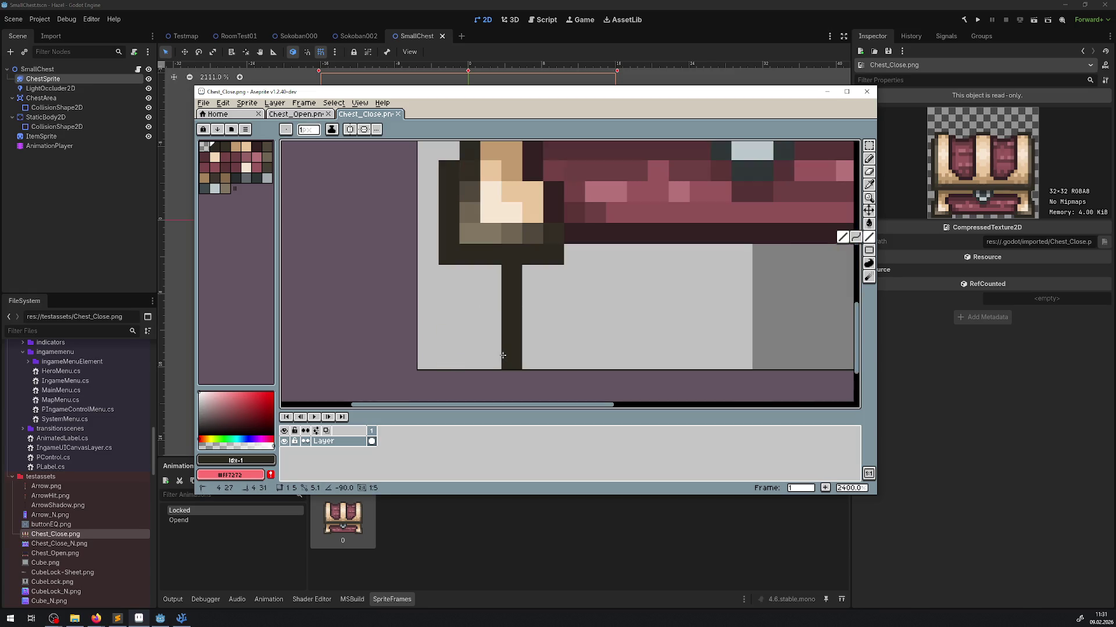
key(ctrl+z)
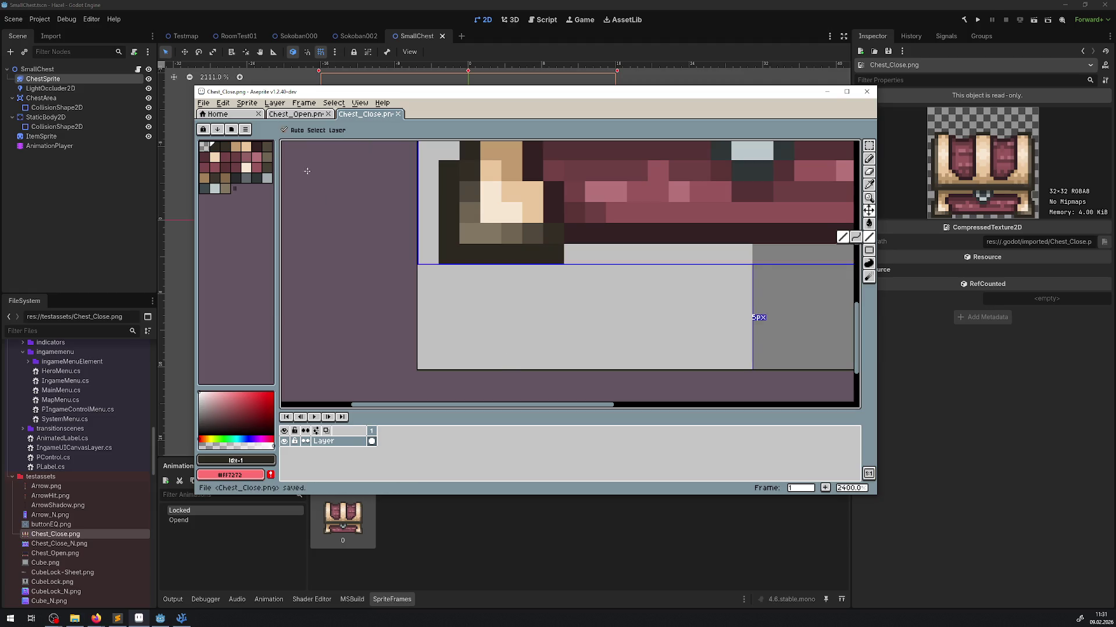
click(75, 618)
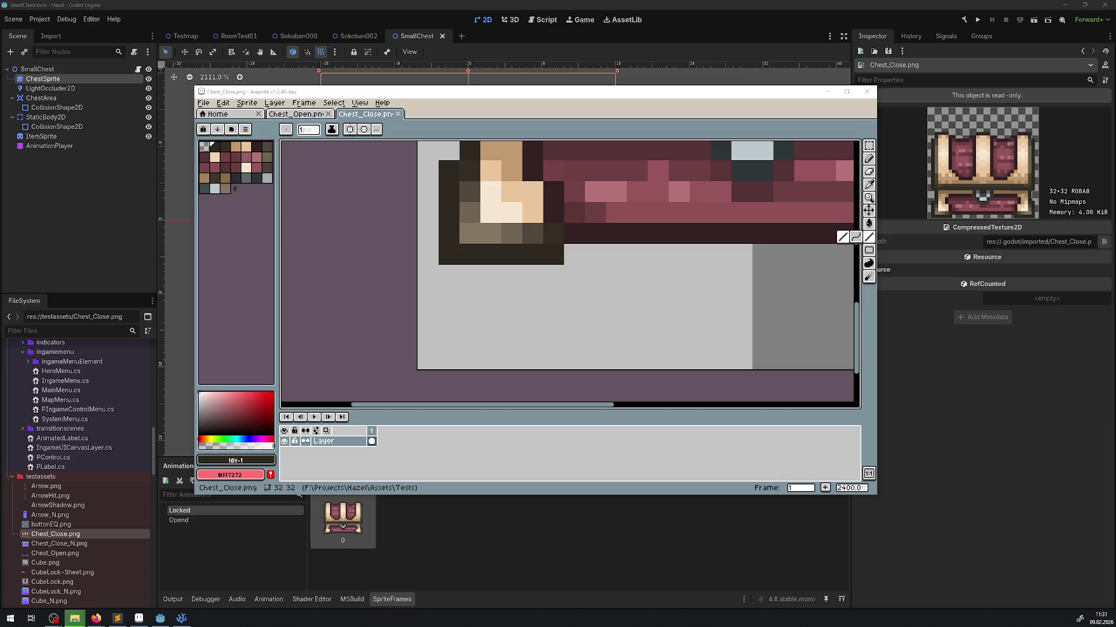
key(alt+F4)
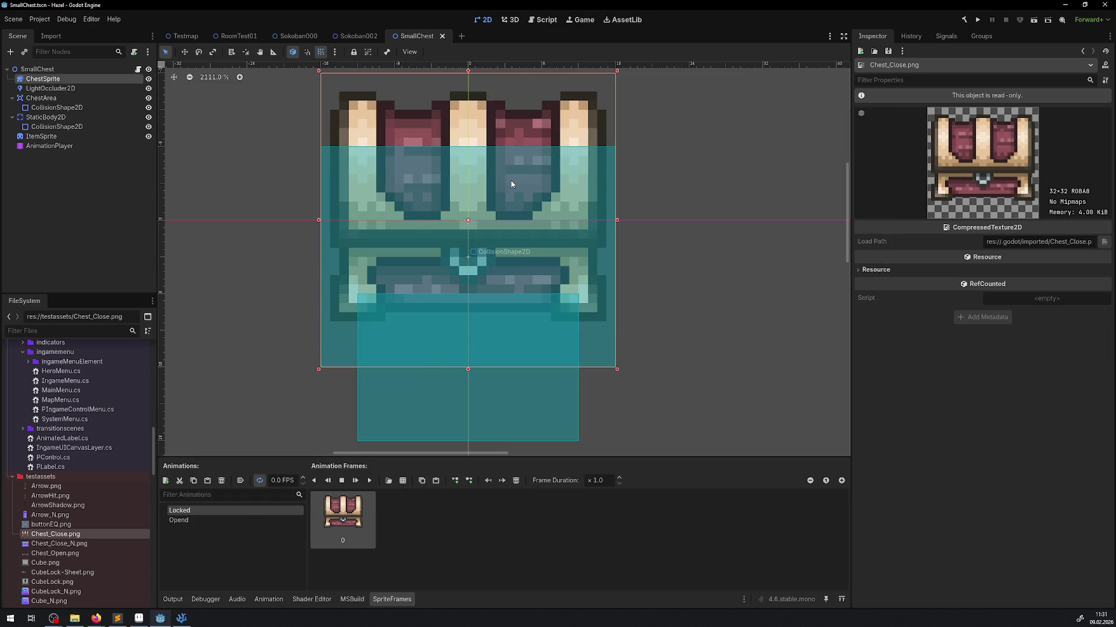
Show ChestArea's Transform and try moving the static body's collision box up 4 px, then undo.
scroll(512, 181, down, 2)
click(40, 98)
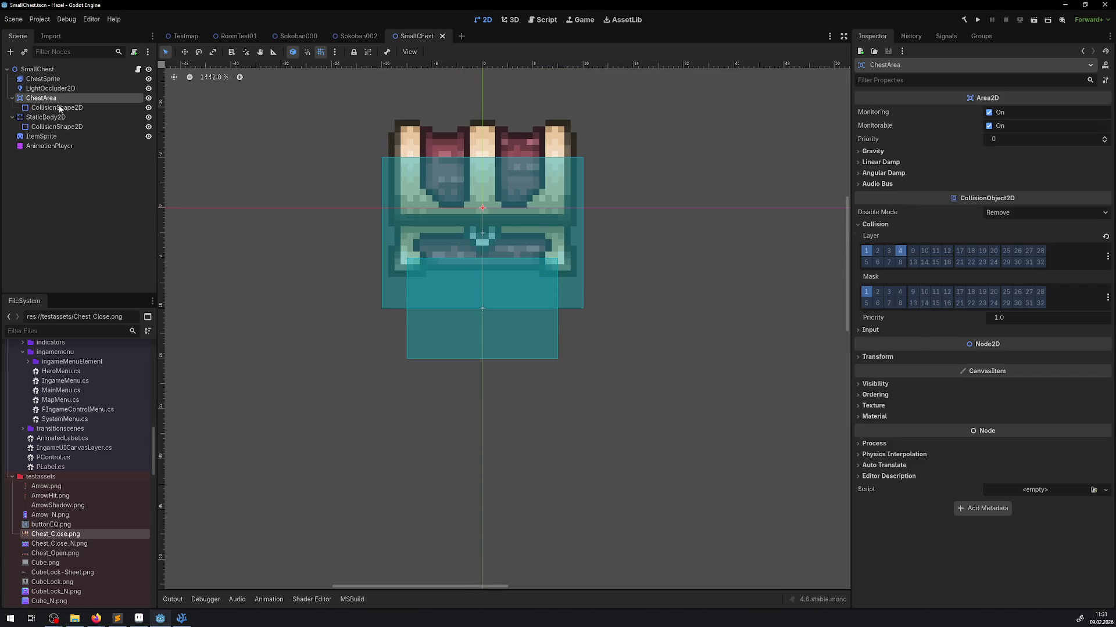
click(863, 357)
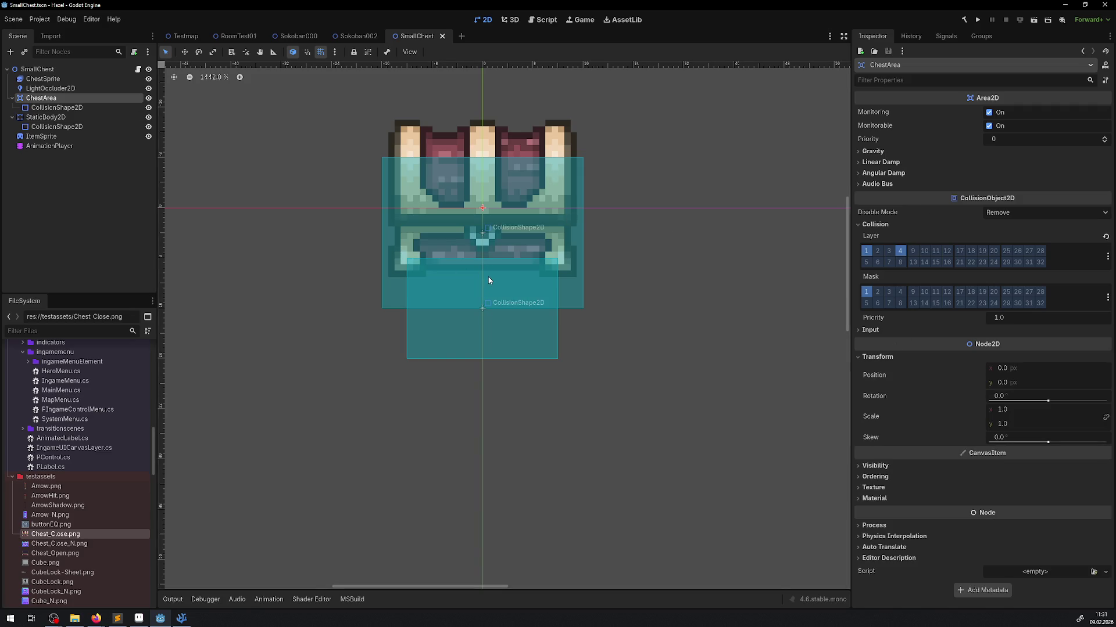
drag(489, 281, 492, 236)
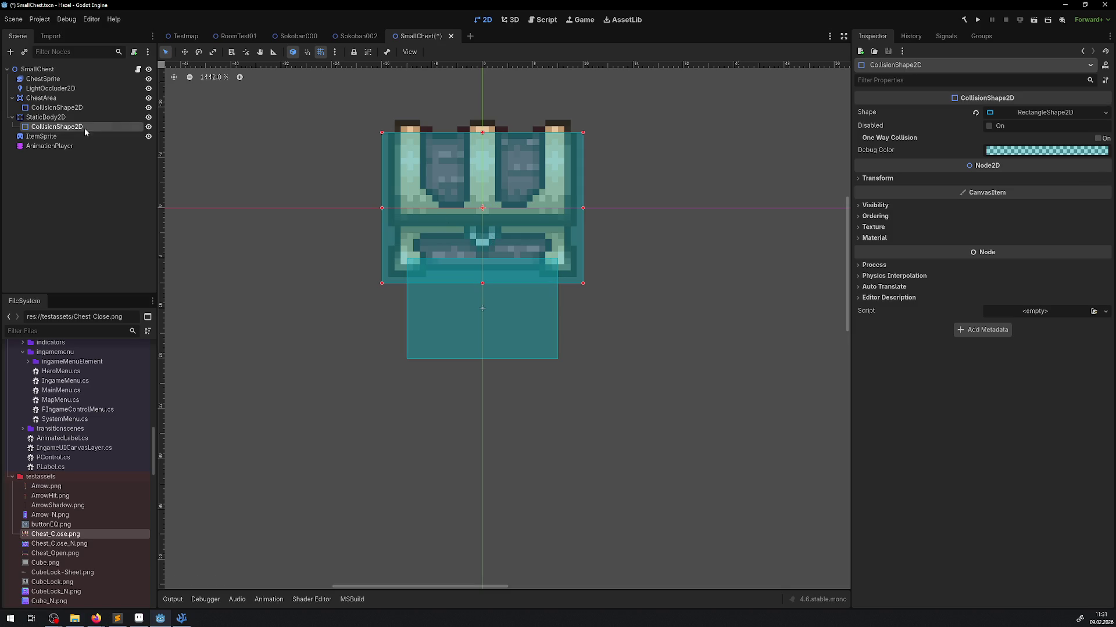
key(ctrl+z)
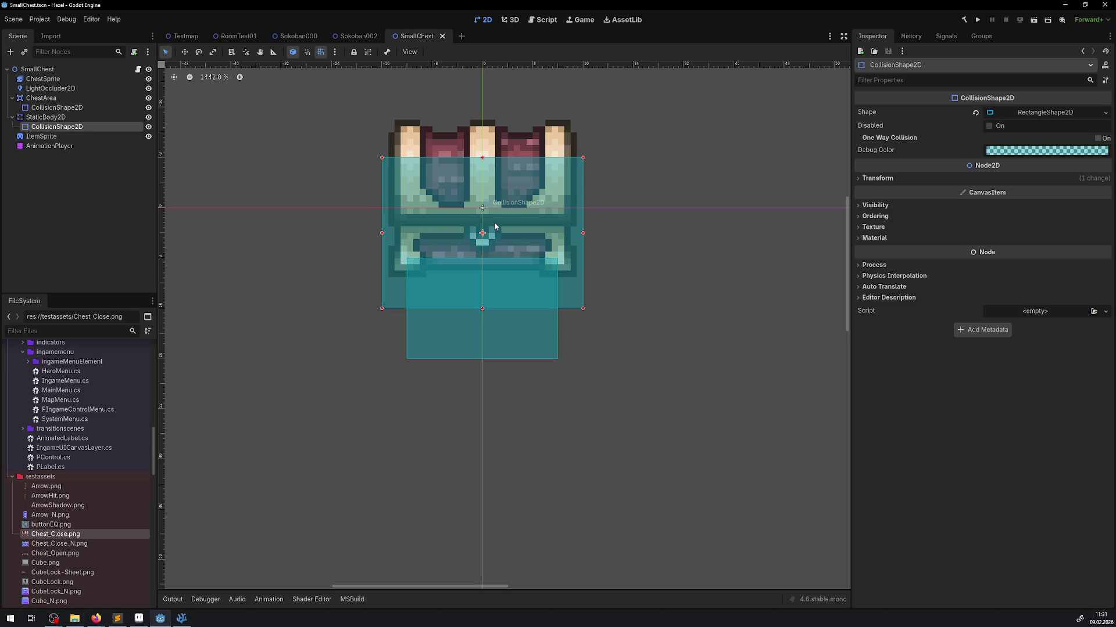
Retry and undo the collision box move, then select ChestArea's CollisionShape2D.
click(41, 97)
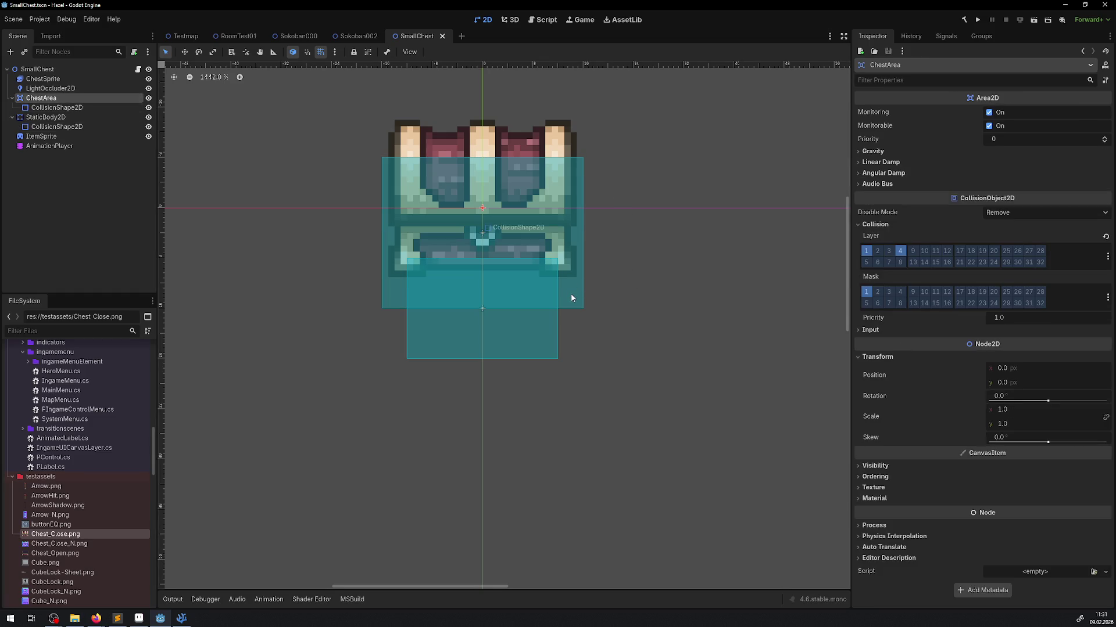
drag(571, 294, 571, 279)
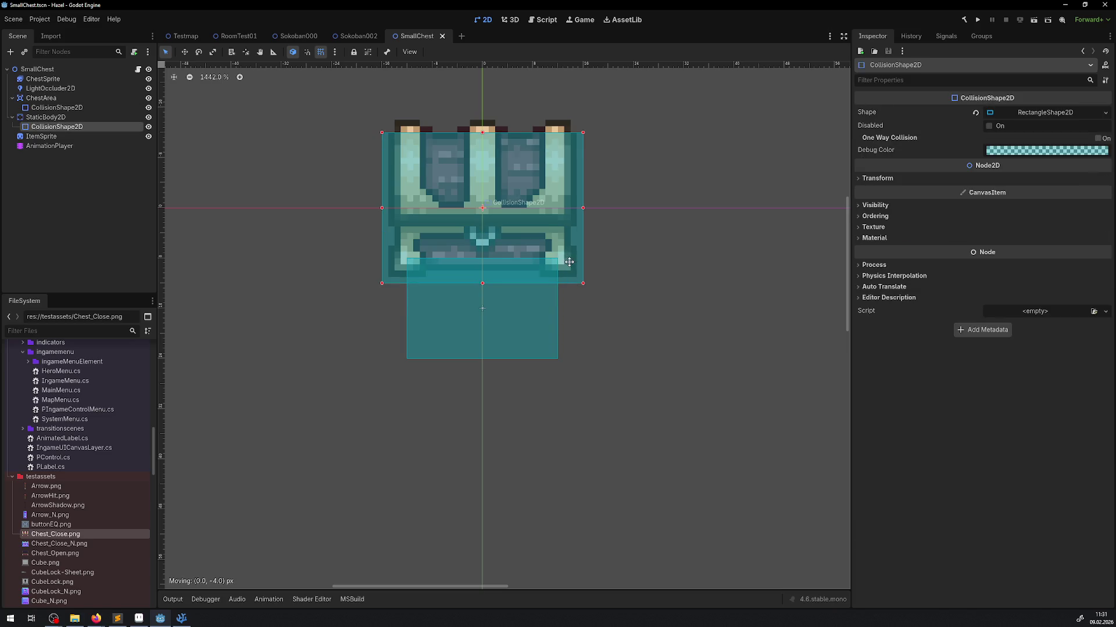
key(ctrl+z)
click(46, 97)
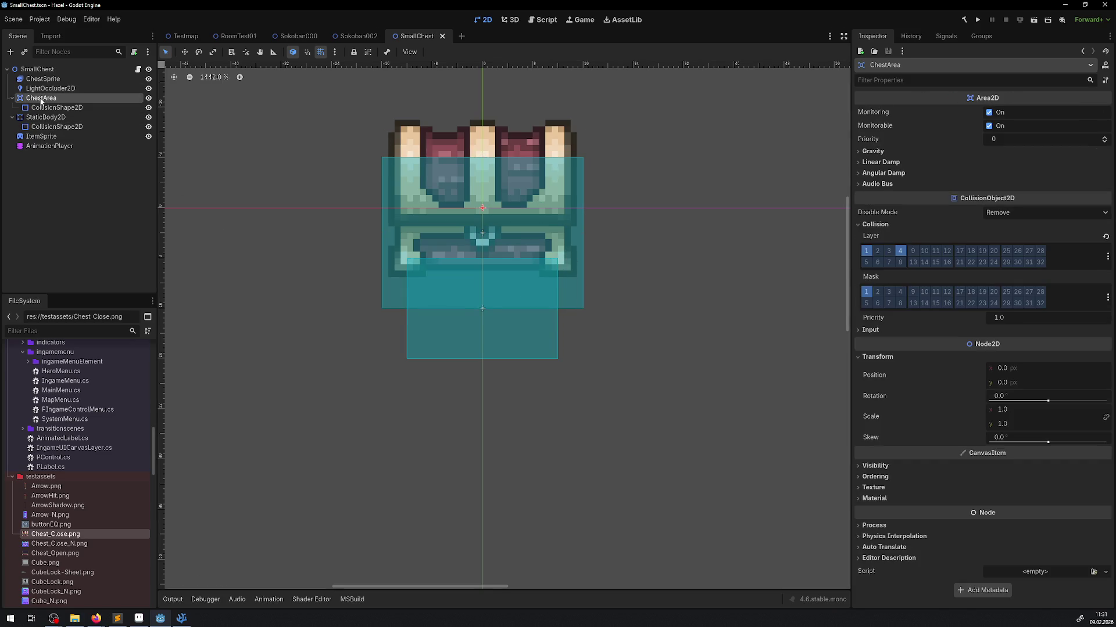
click(50, 109)
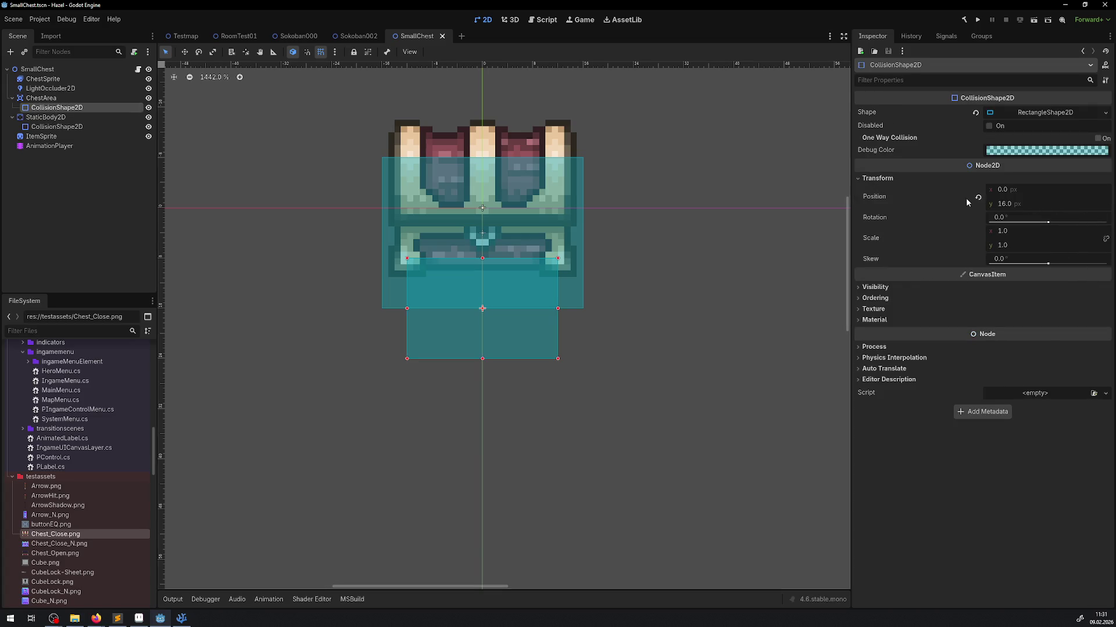
Set ChestArea's collision shape y position to 12.
click(46, 98)
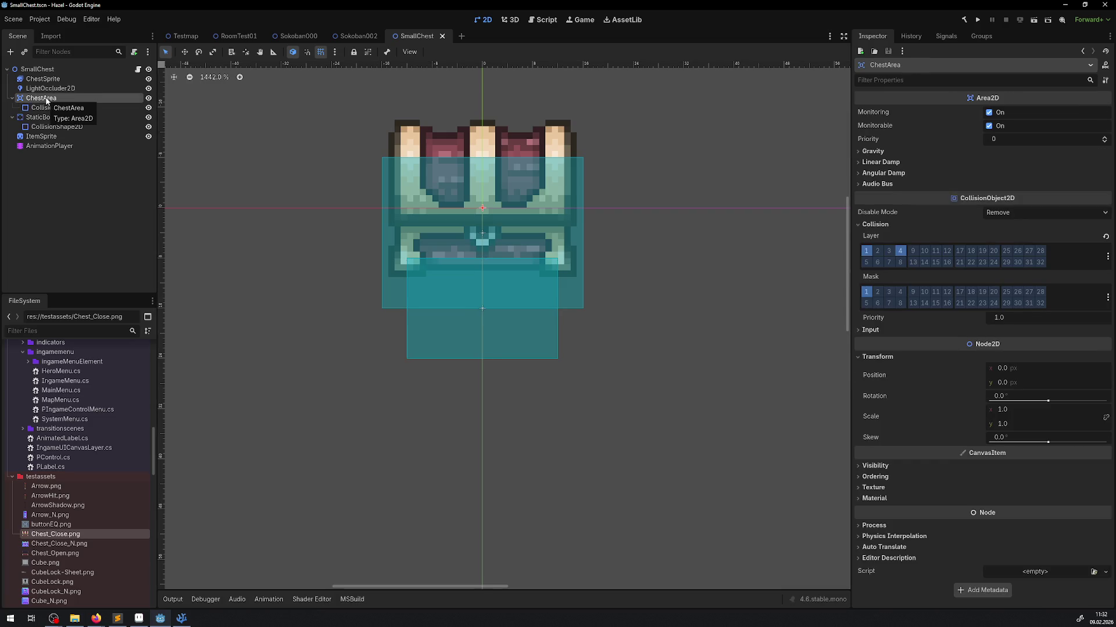
click(50, 108)
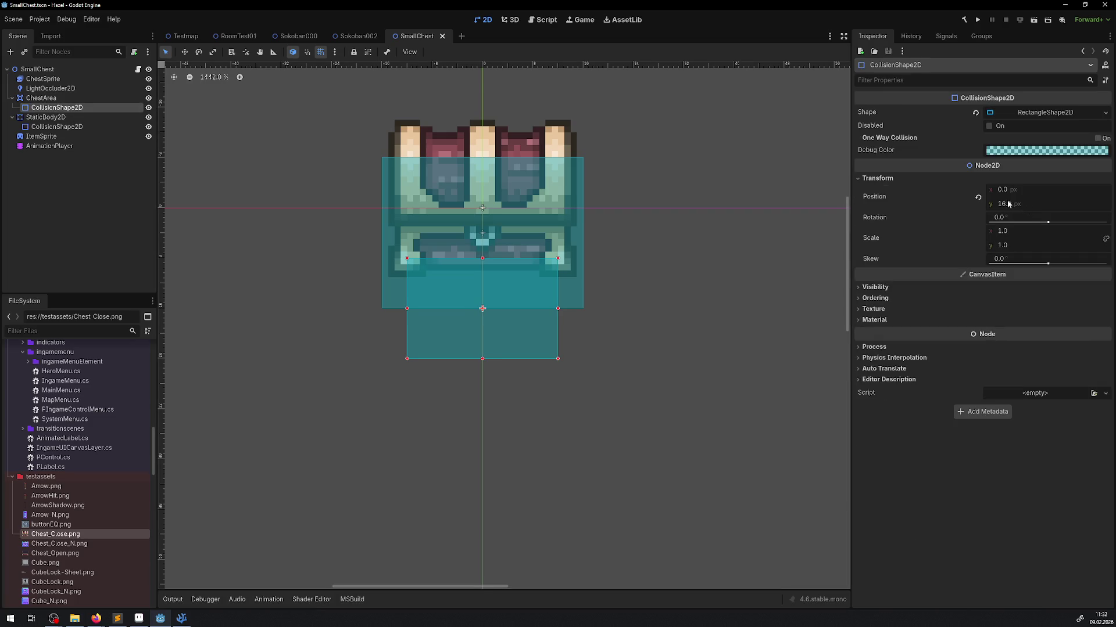
click(1008, 203)
text(8)
key(Return)
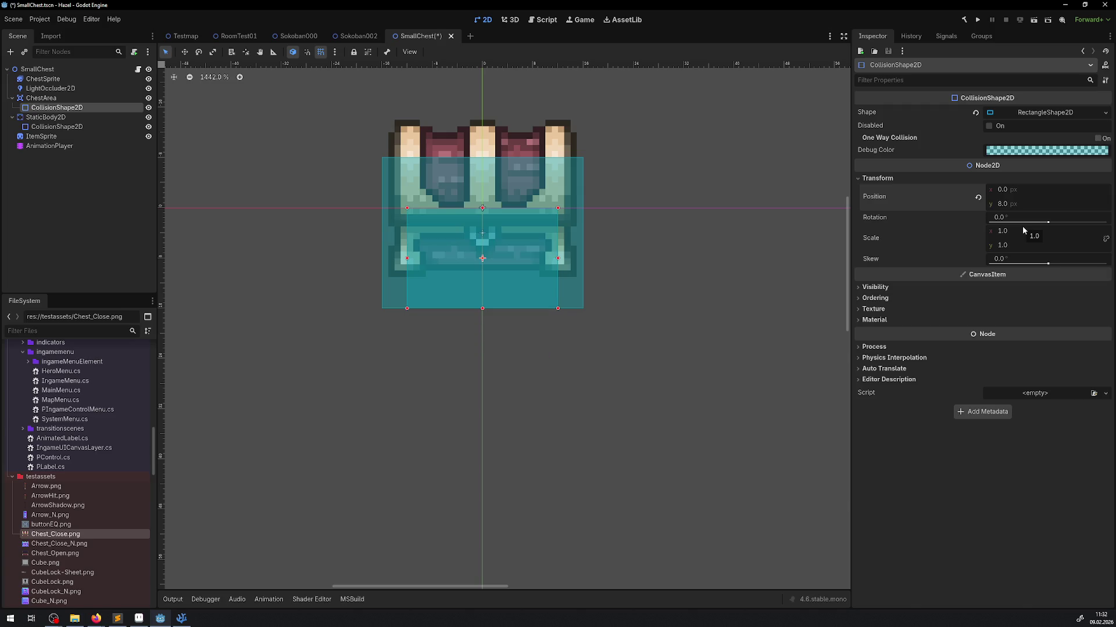
key(ctrl+z)
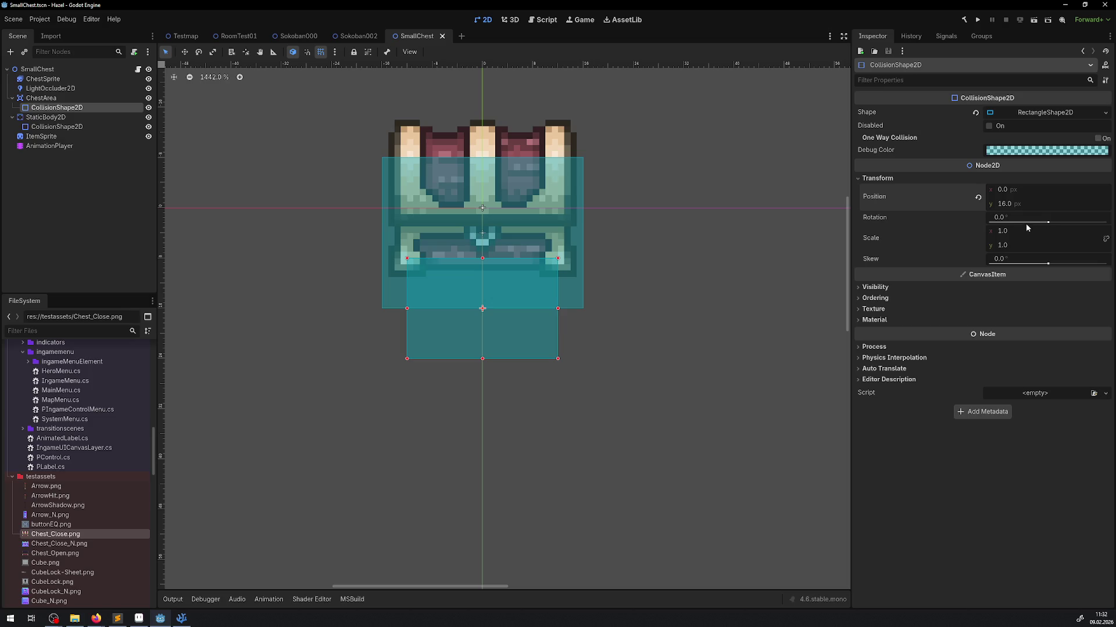
click(1006, 205)
text(8)
key(Return)
click(1000, 206)
text(12)
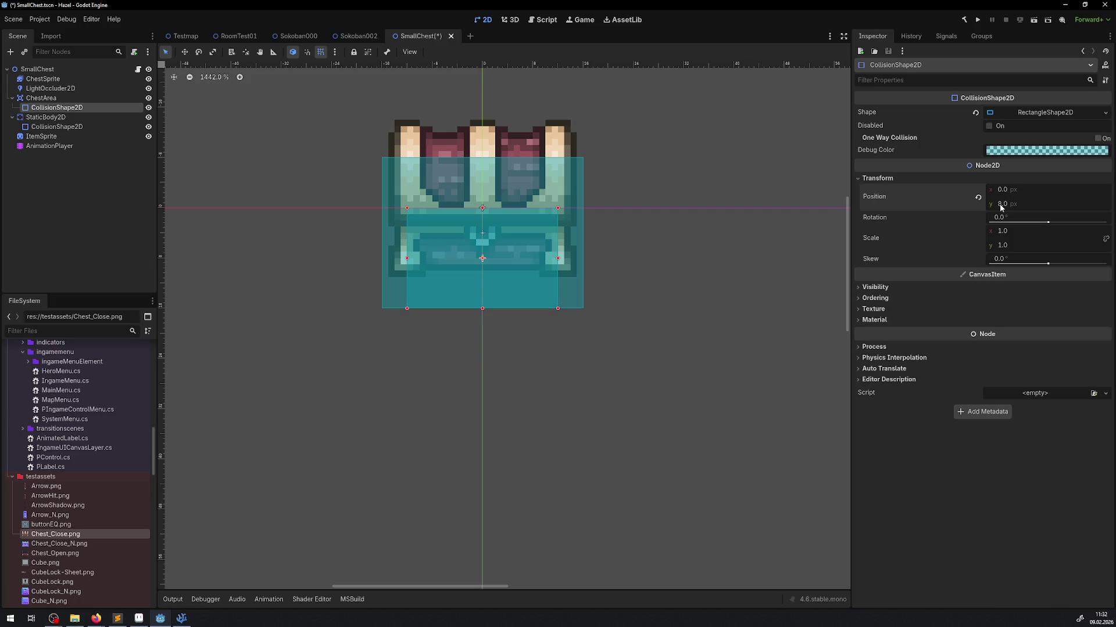
key(Return)
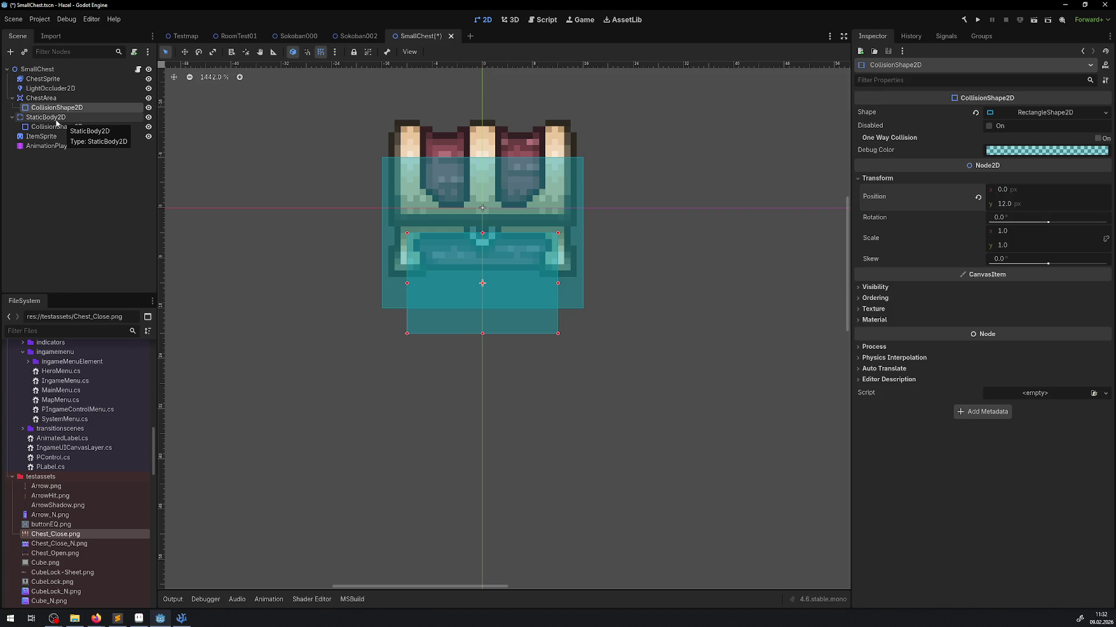
Set the StaticBody2D collision shape's y position to 0 and save SmallChest.tscn.
click(62, 120)
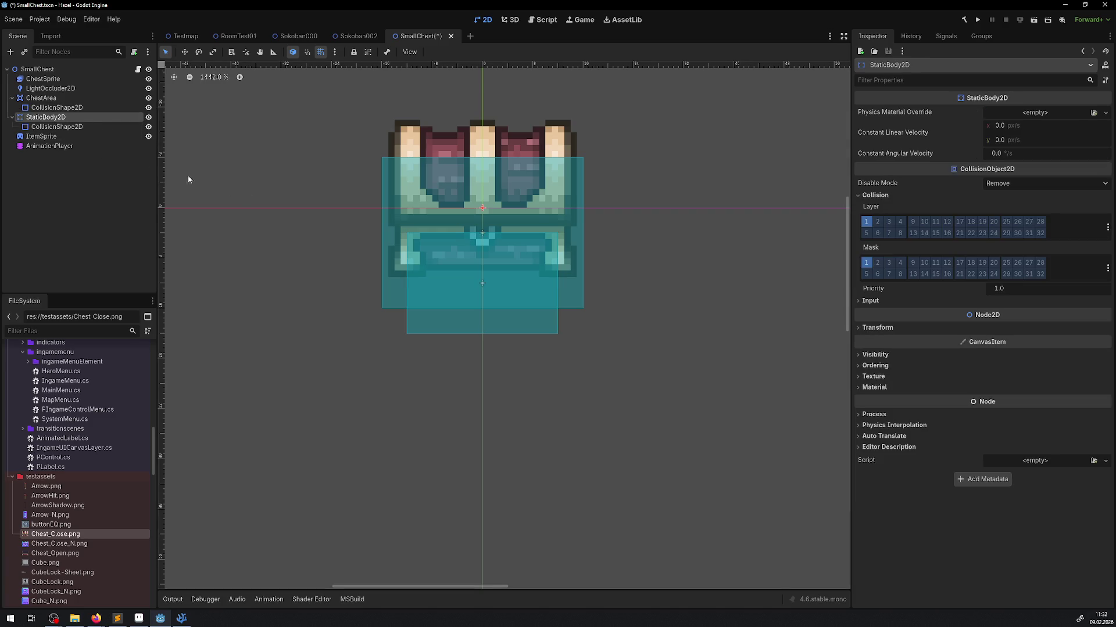
click(867, 328)
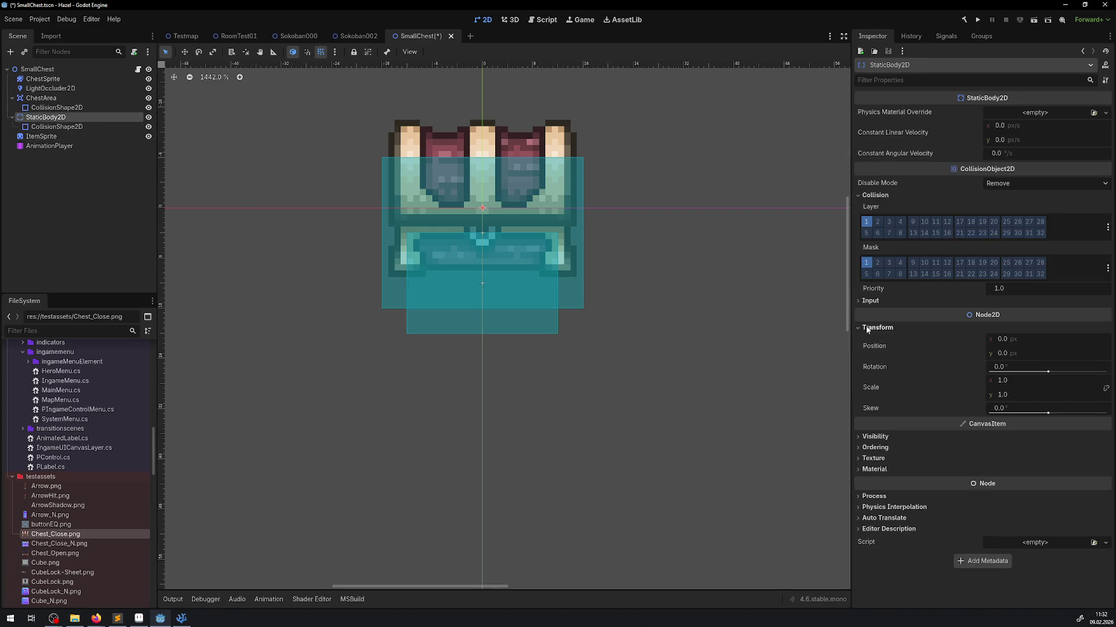
click(57, 126)
click(868, 179)
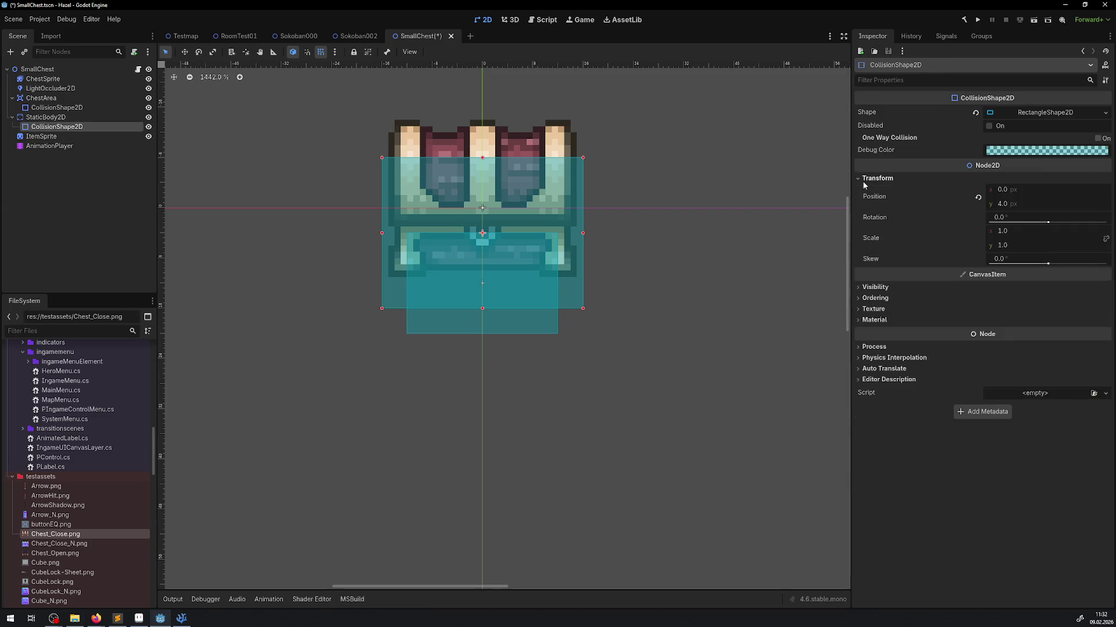
click(998, 204)
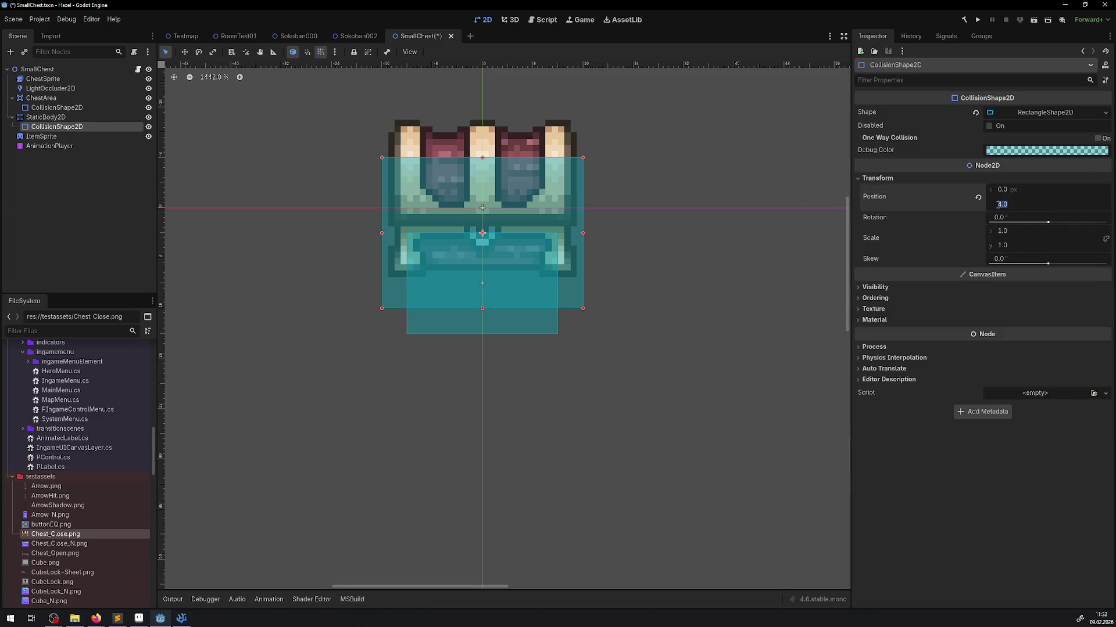
text(0)
key(Return)
key(ctrl+s)
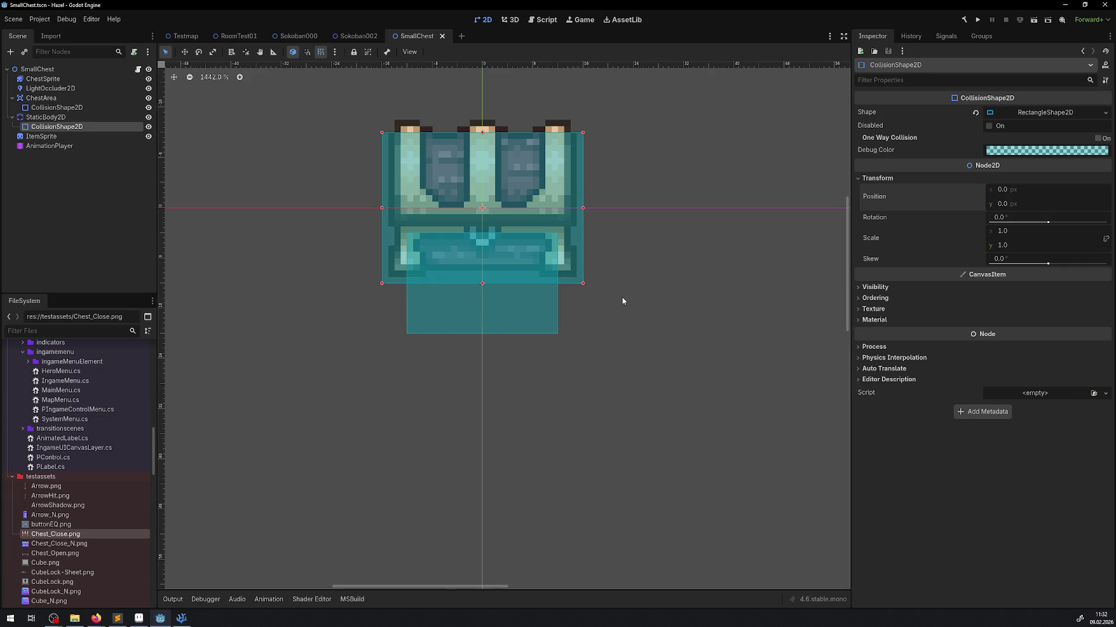
click(634, 261)
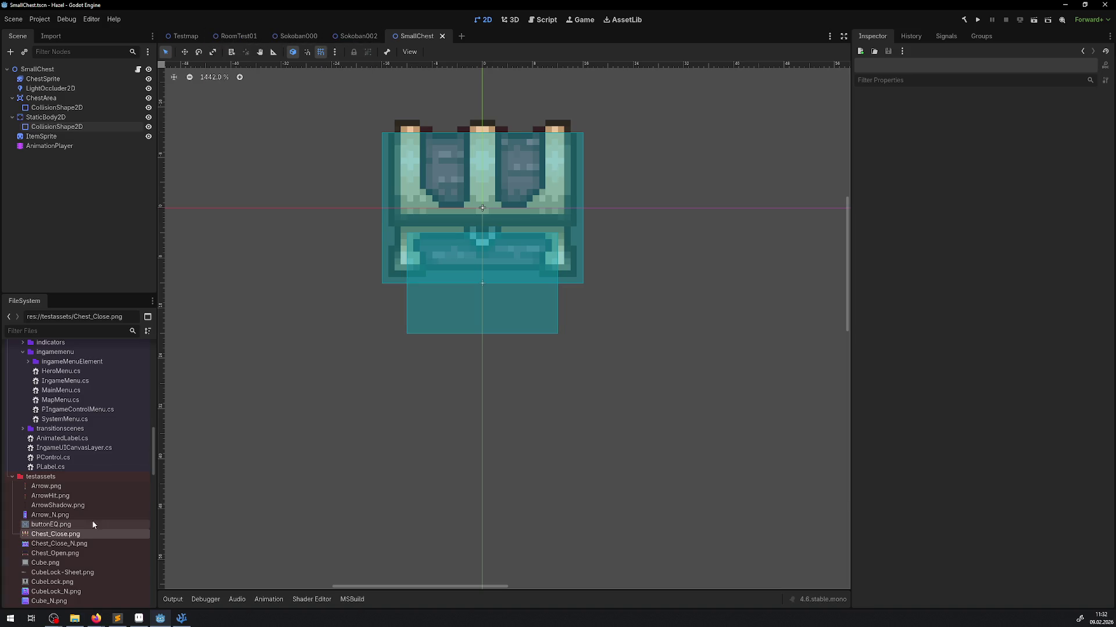
Open RoomTest00.tscn from the TestRooms folder.
scroll(92, 494, up, 10)
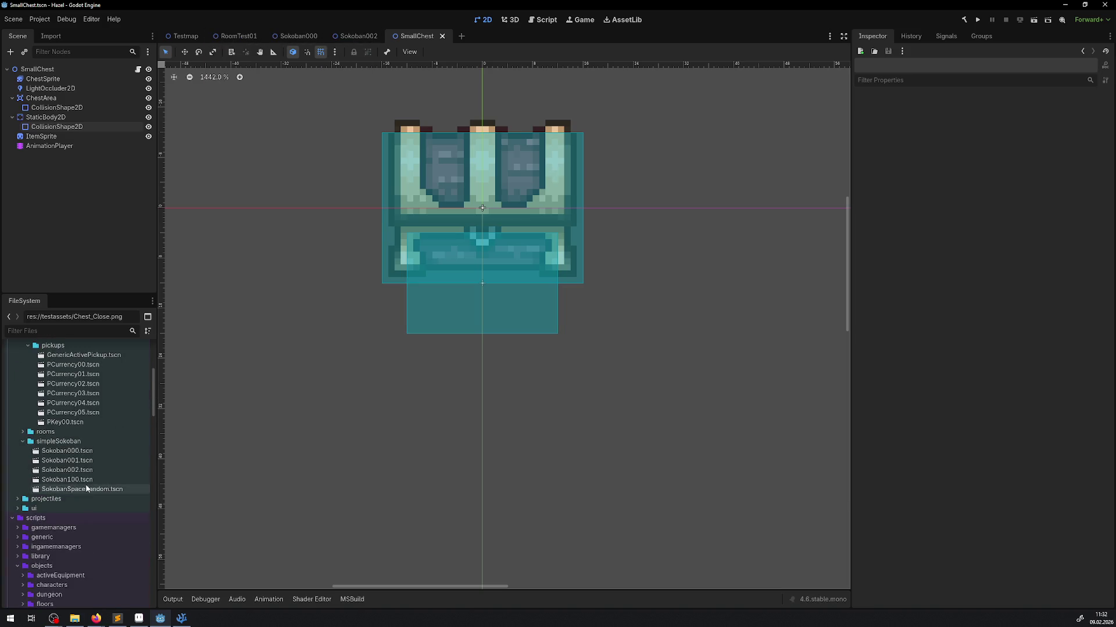
scroll(82, 490, up, 3)
scroll(93, 482, down, 6)
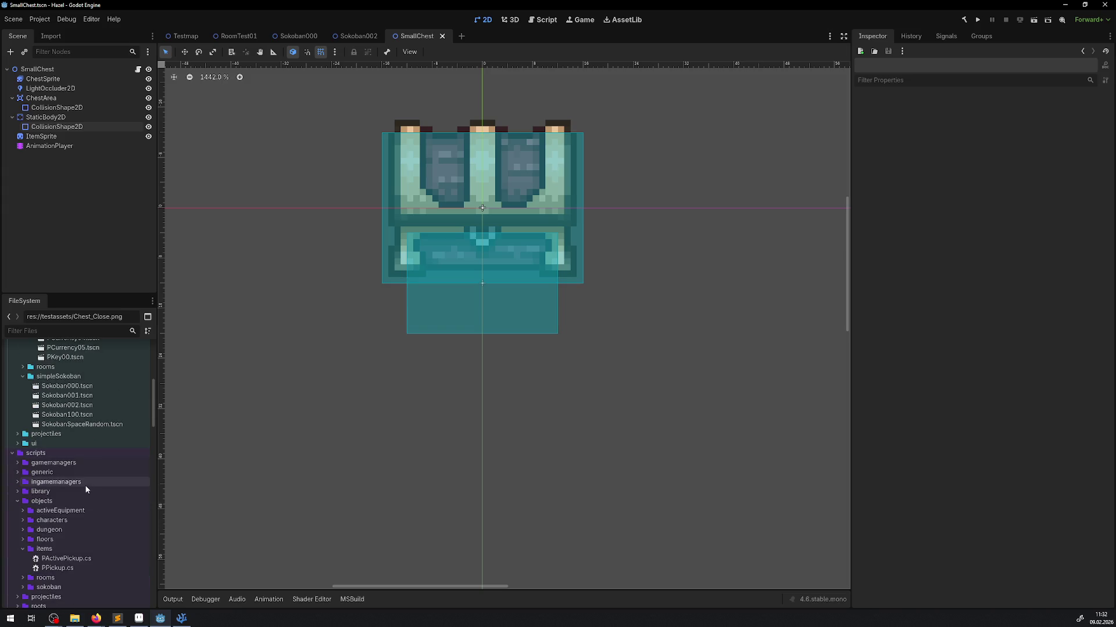
scroll(49, 446, up, 5)
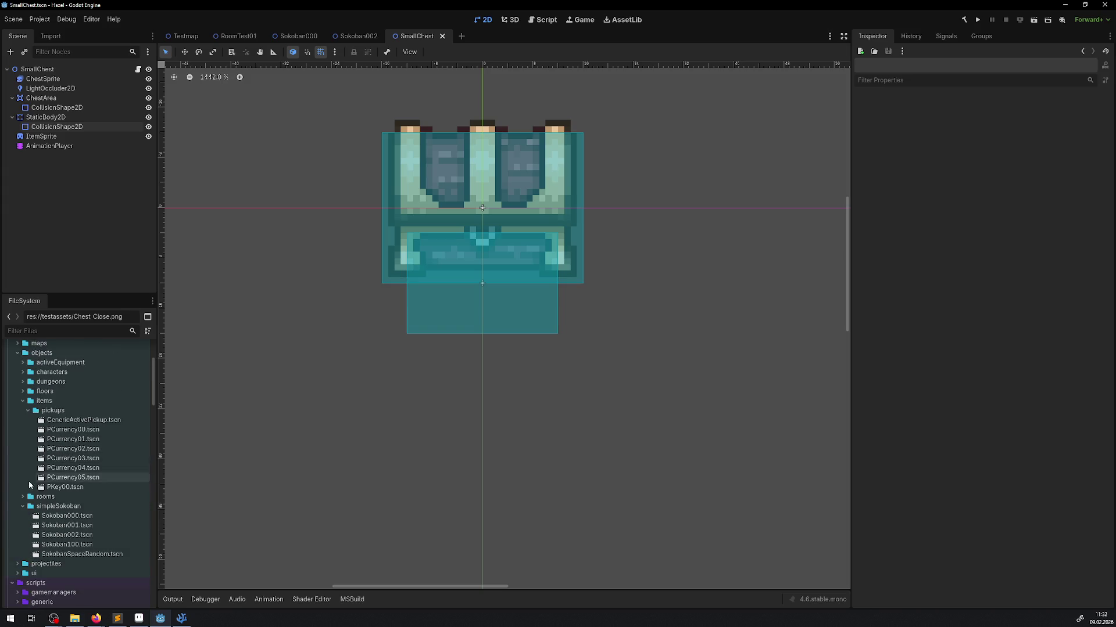
click(28, 564)
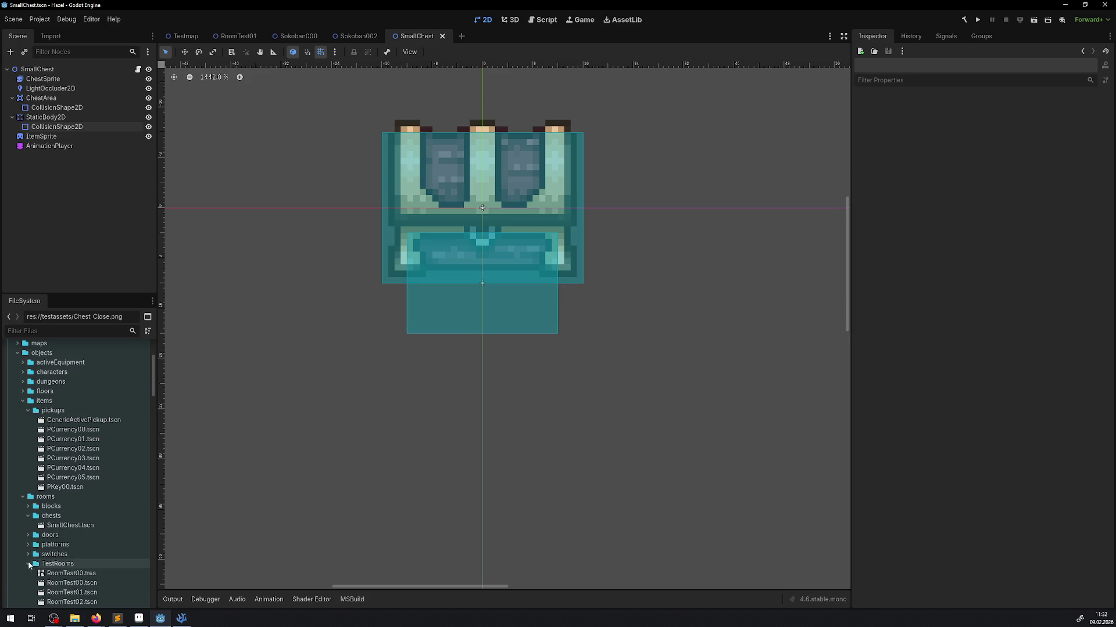
scroll(88, 501, down, 5)
scroll(87, 502, down, 3)
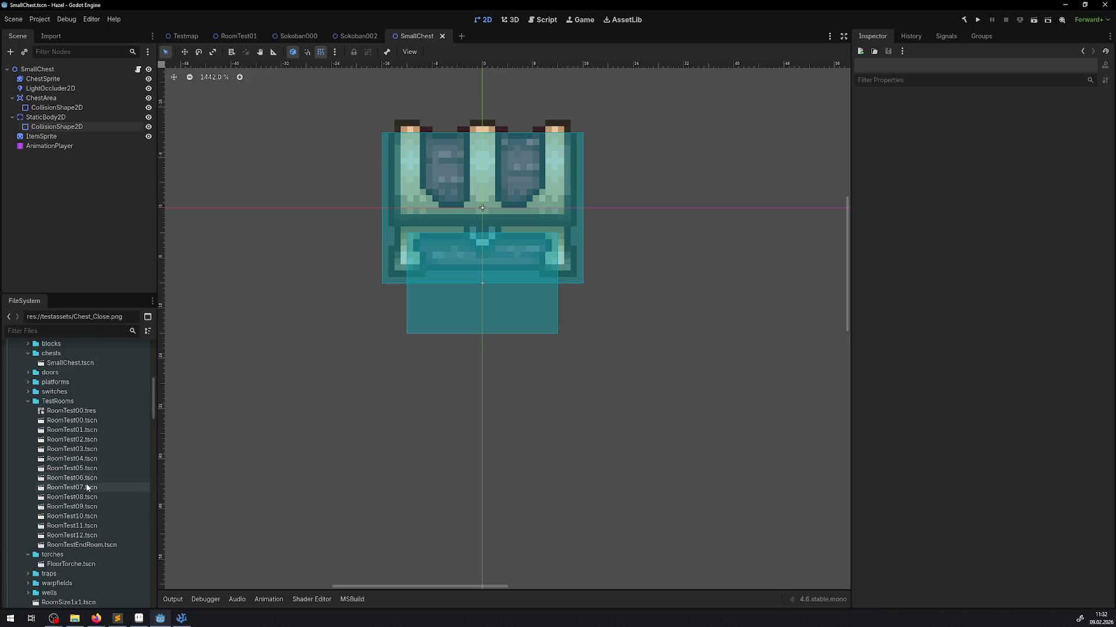
double_click(91, 422)
Instance SmallChest.tscn into the room and pan it into view.
scroll(342, 275, up, 5)
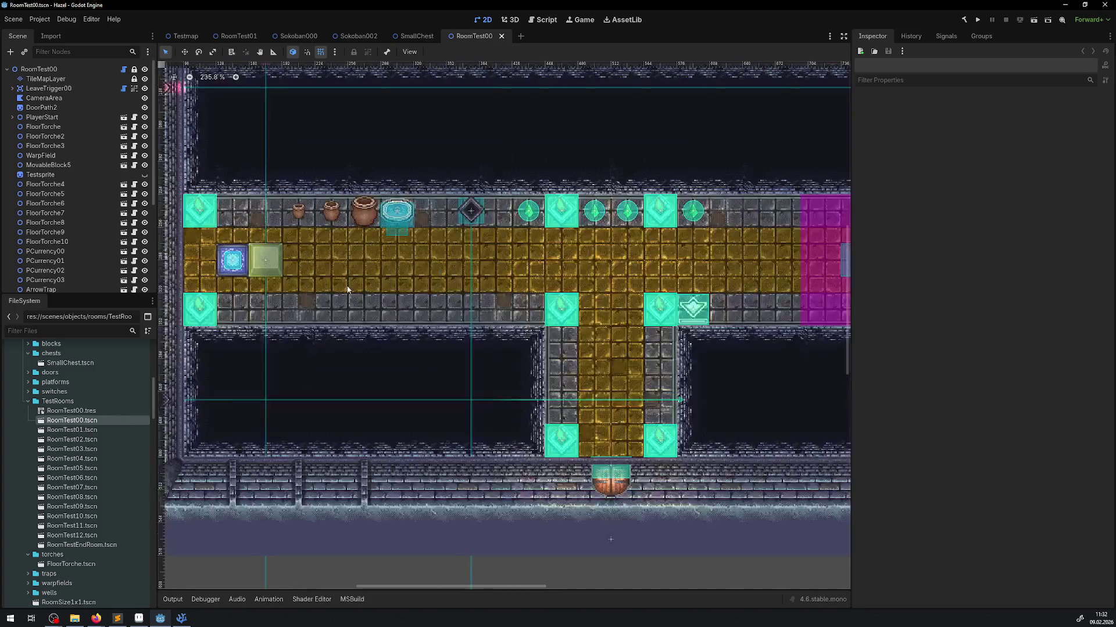
click(24, 52)
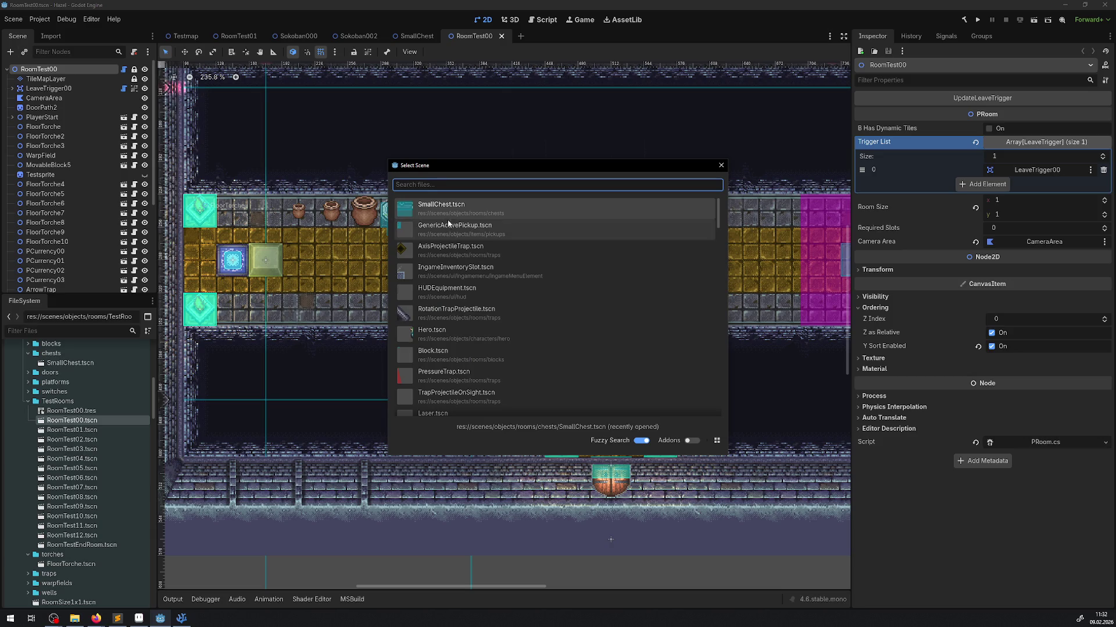
double_click(441, 208)
scroll(244, 161, down, 3)
drag(244, 162, 338, 223)
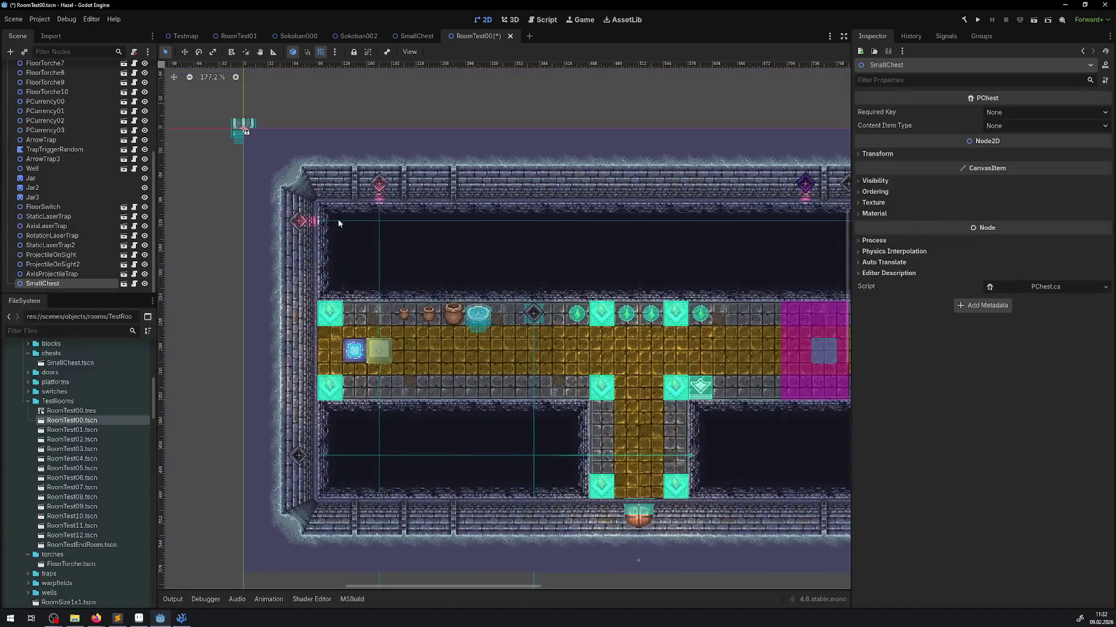
Place the chest on the gold corridor floor and run the game, walking the hero toward it.
mouse_move(245, 133)
mouse_down()
mouse_move(561, 312)
mouse_move(555, 361)
mouse_up()
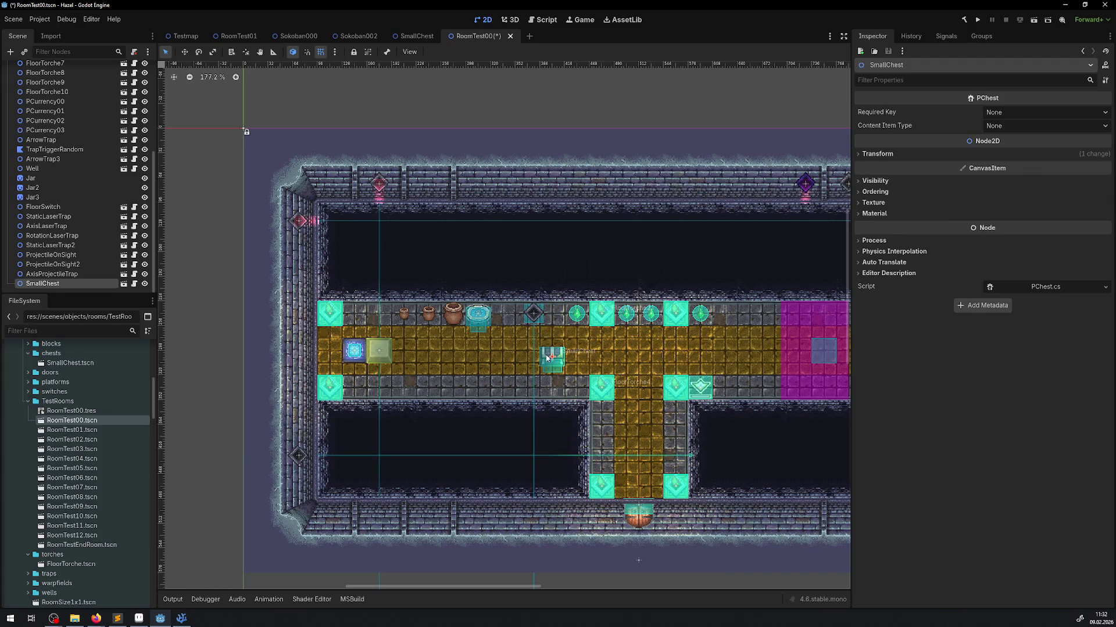
click(978, 21)
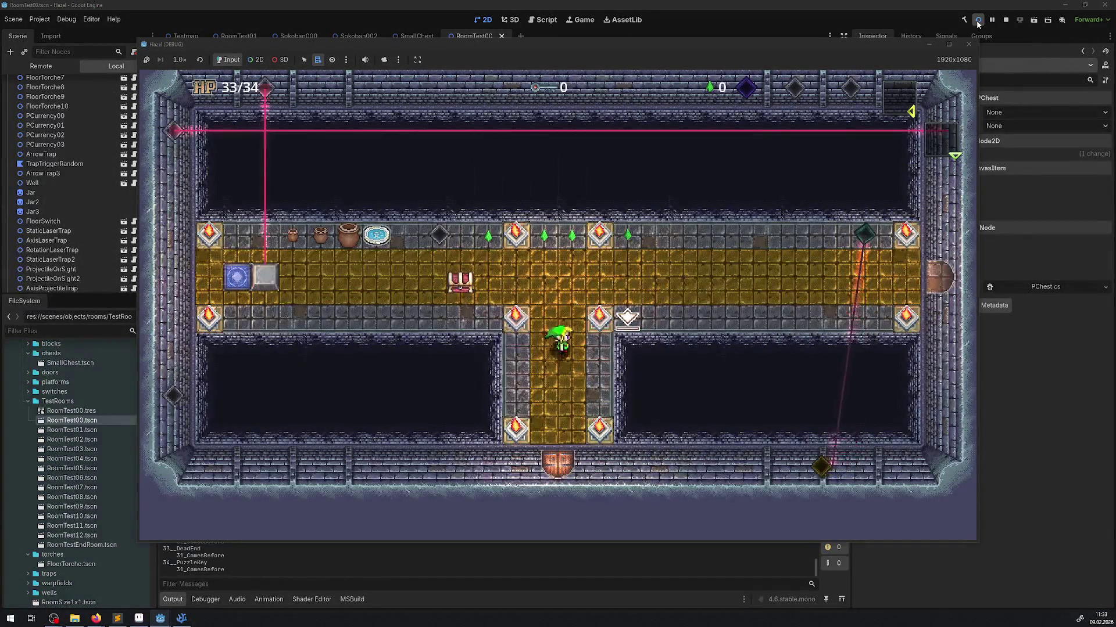
key(Left)
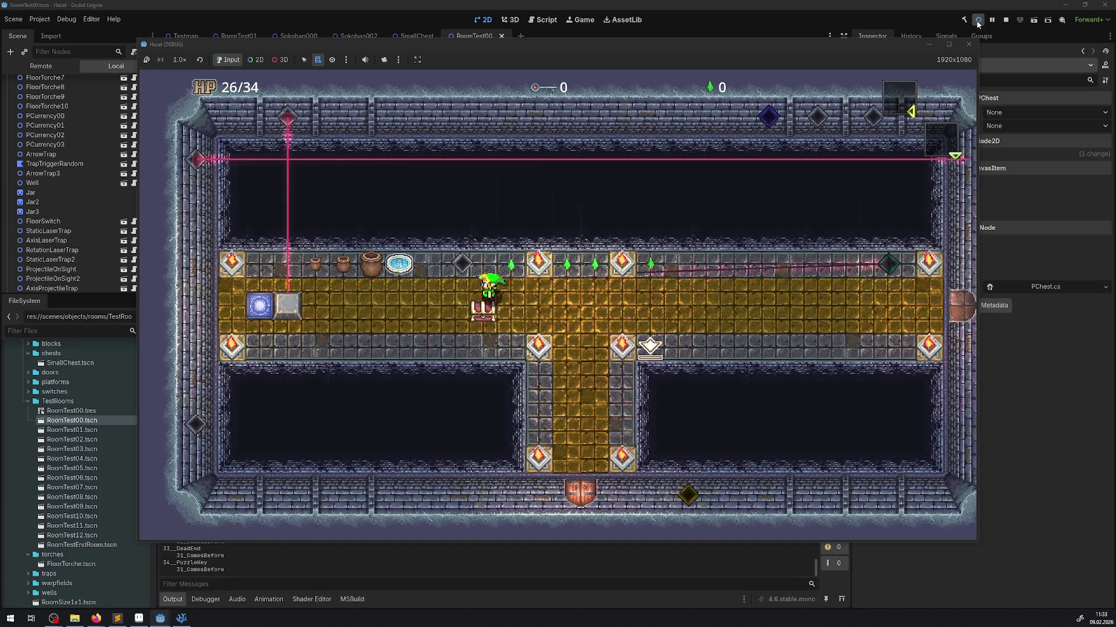
key(Down)
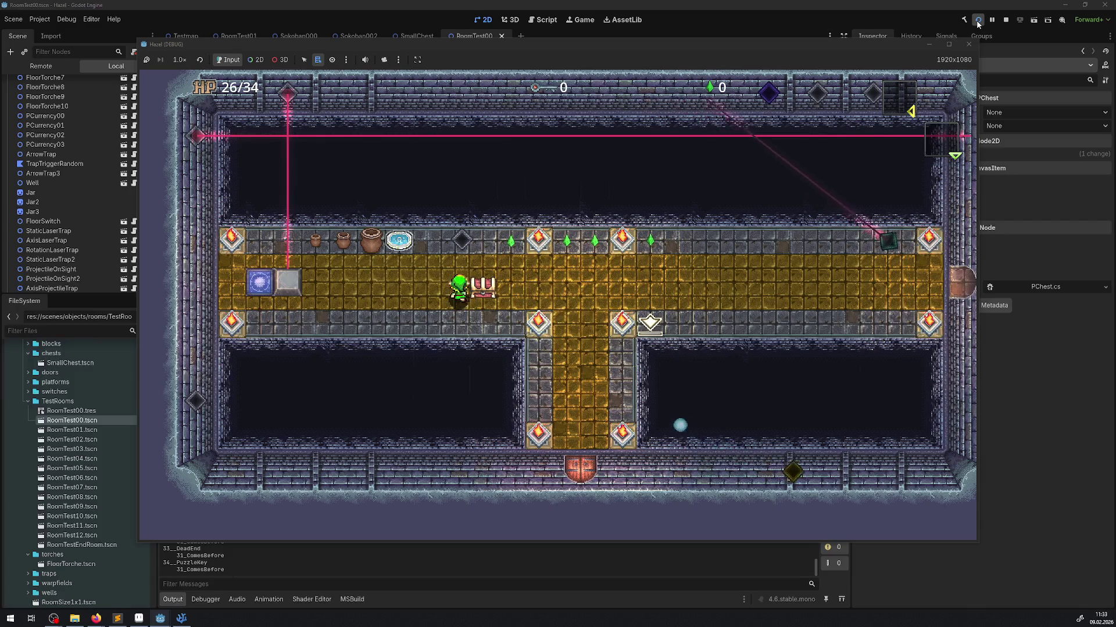
key(Up)
Circle the hero to face the chest, open it with Space to collect the gem, and close the game.
key(Right)
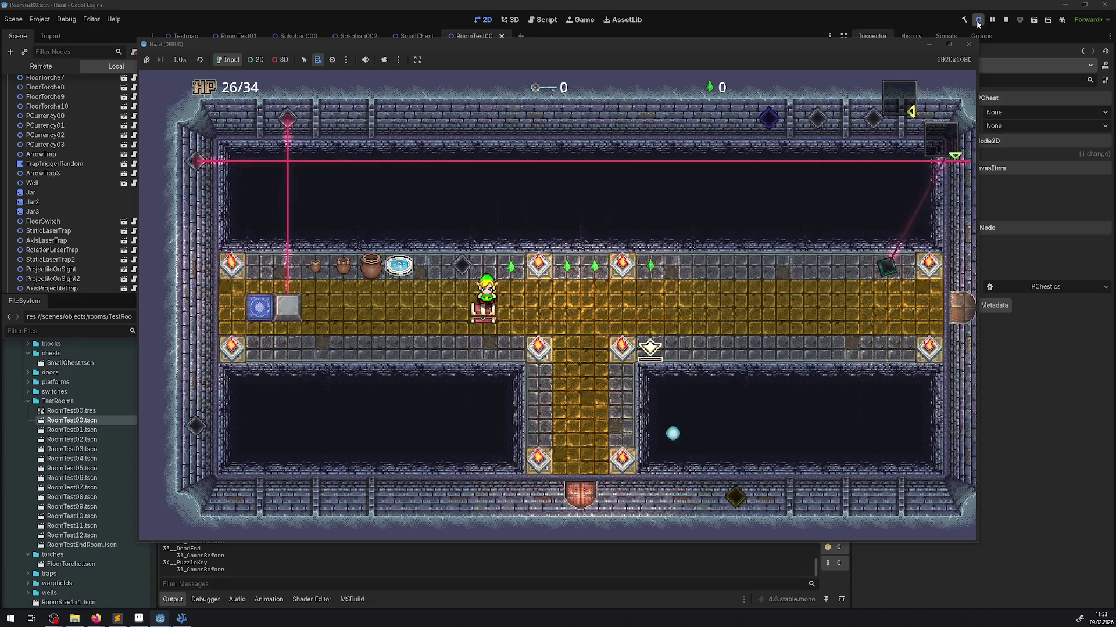
key(Right)
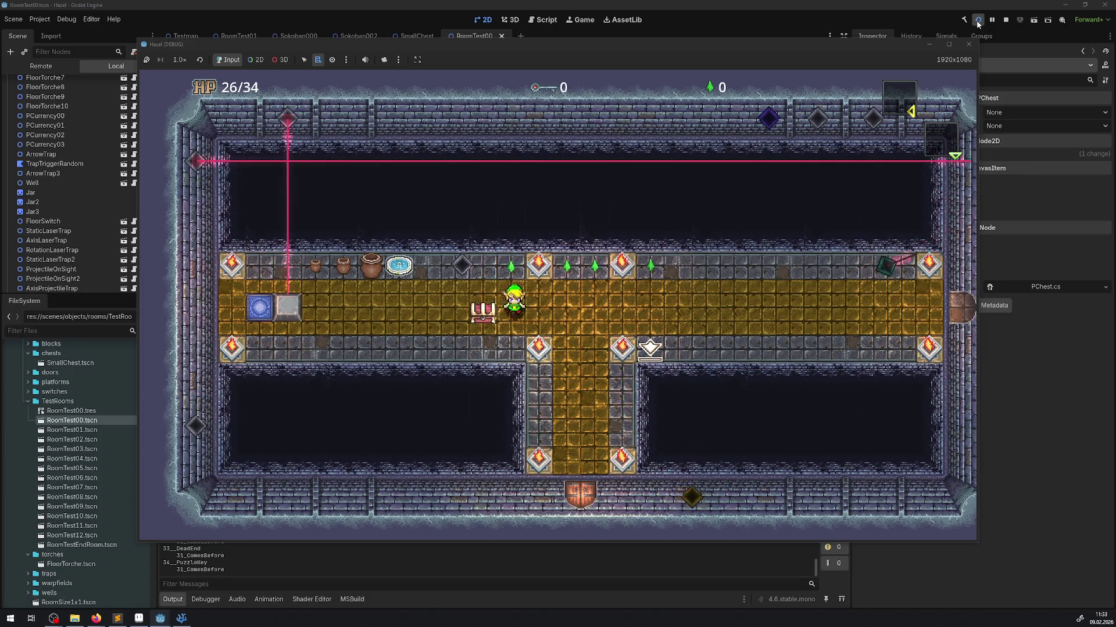
key(Down)
key(Left)
key(Up)
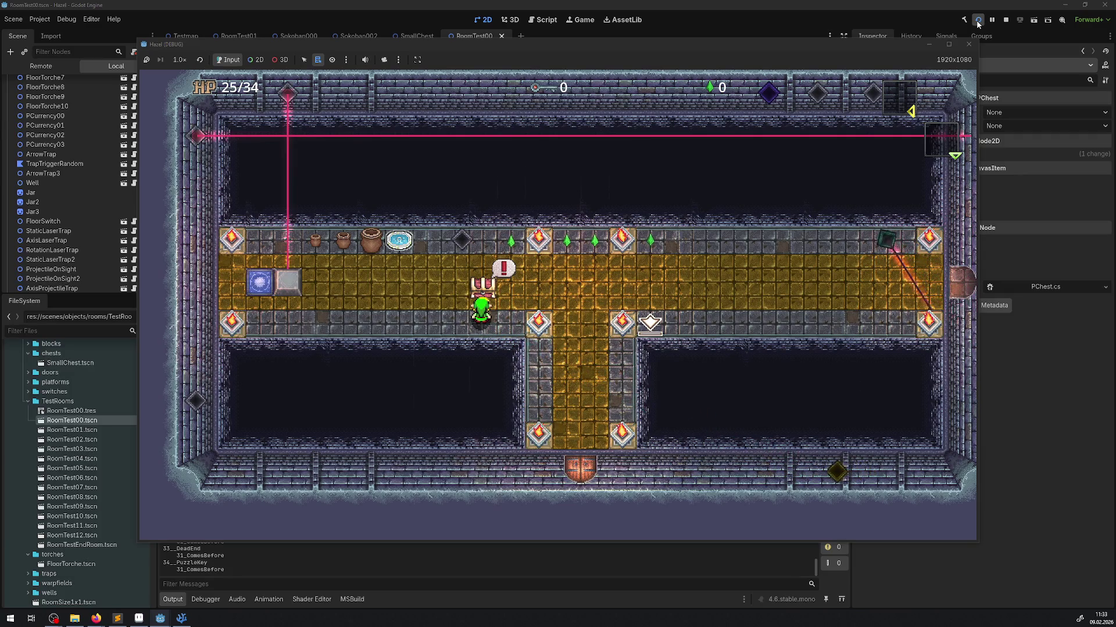
key(space)
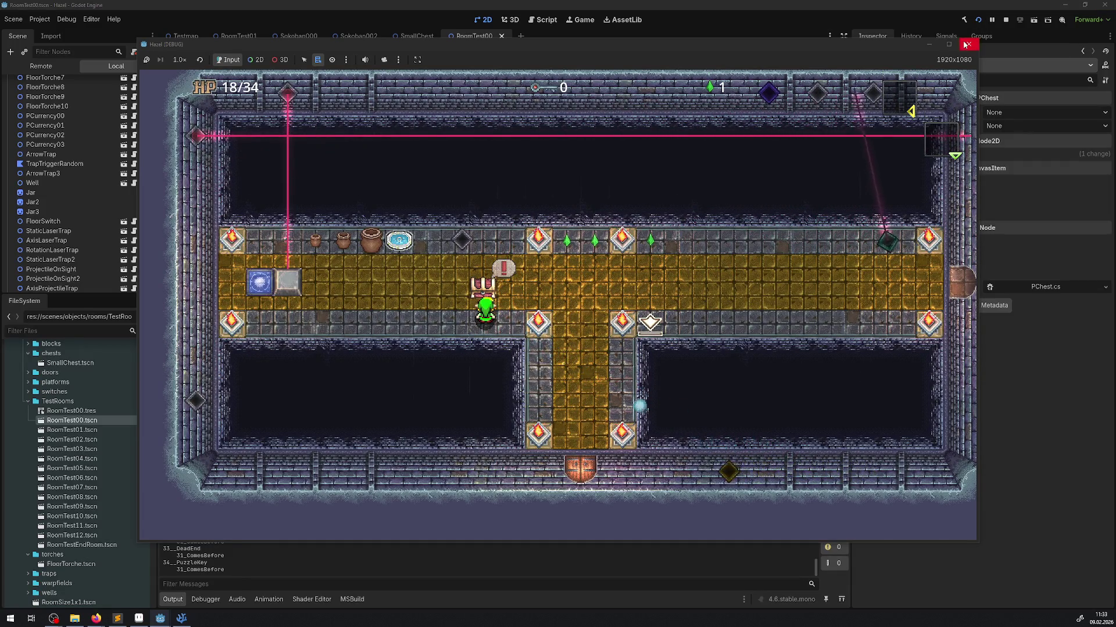
click(1006, 19)
scroll(601, 358, up, 8)
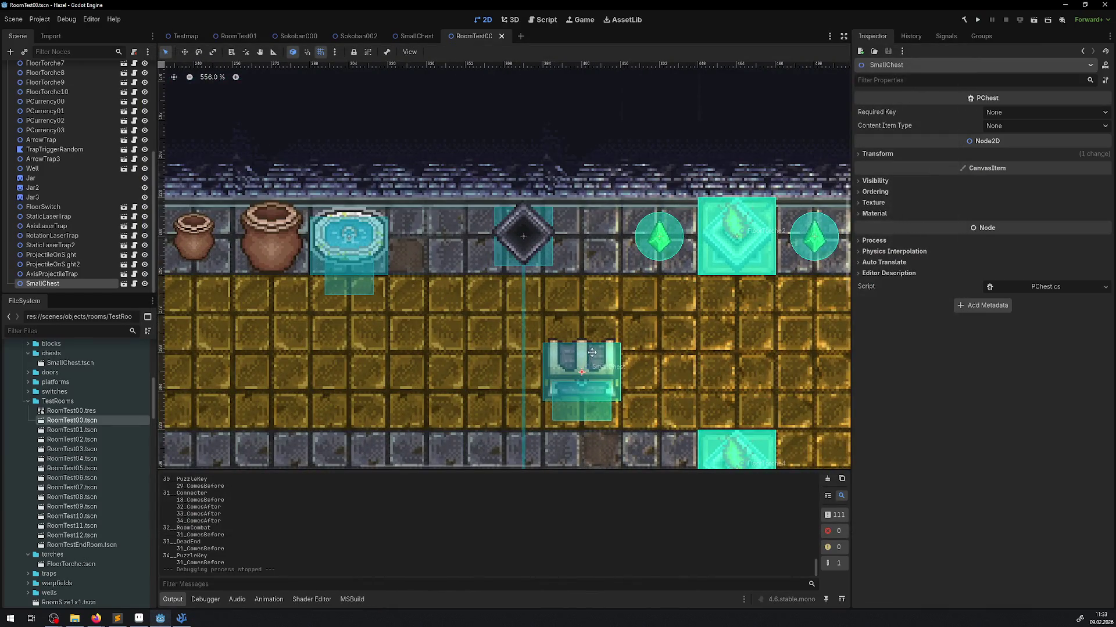
Nudge the chest 8 px up and run the game again, walking toward it.
drag(592, 353, 591, 344)
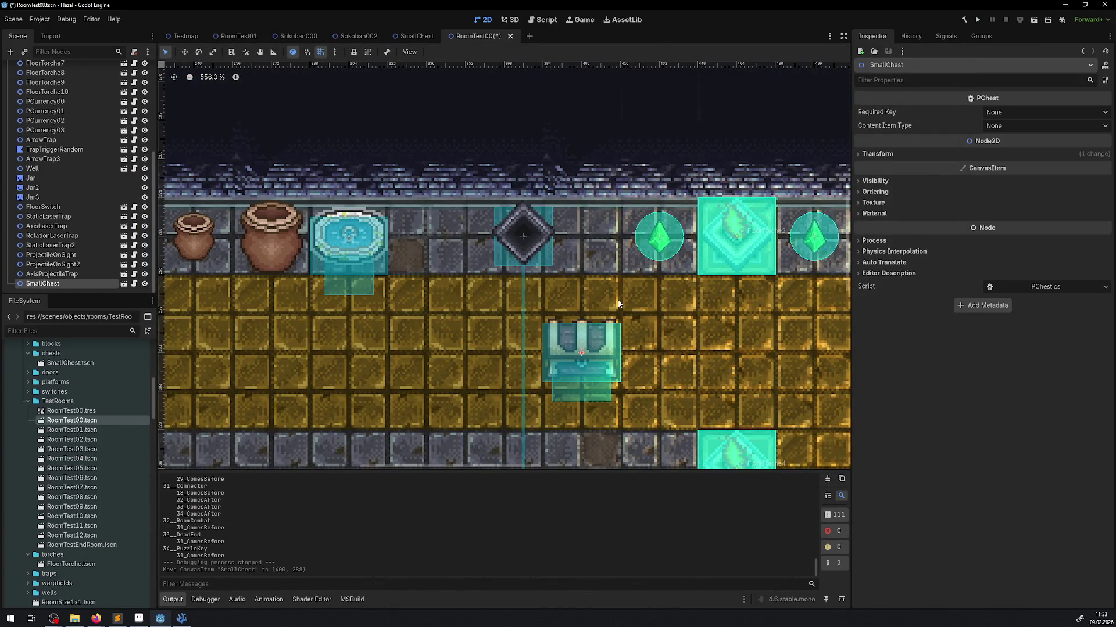
click(979, 19)
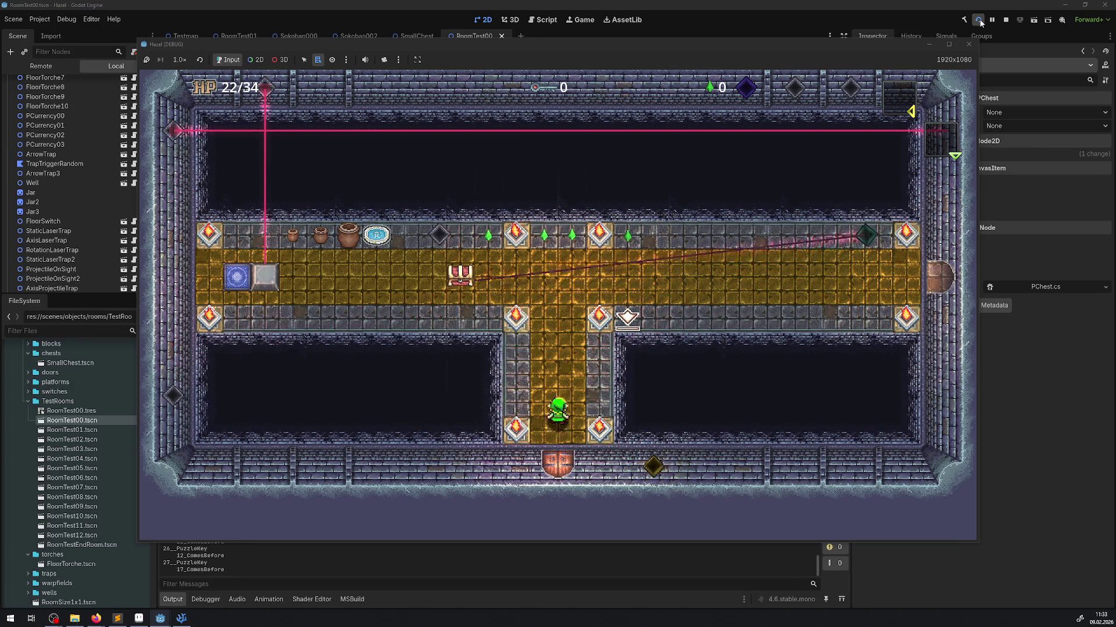
key(Up)
key(Up)
key(Left)
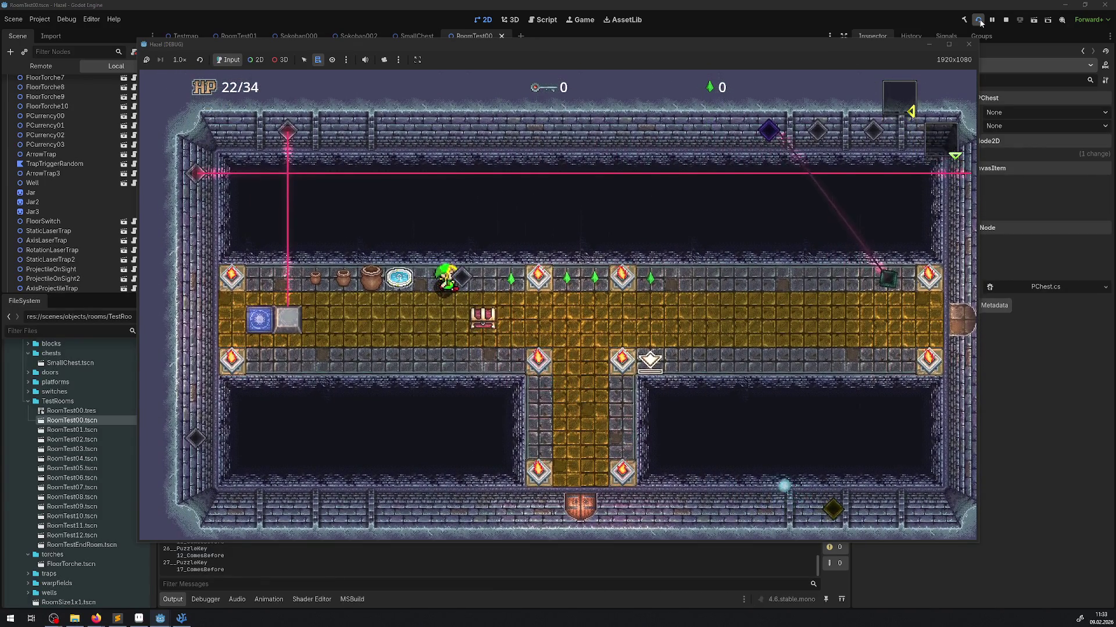
Walk the player above the chest, close the game, and switch to the Sokoban002 scene.
key(Right)
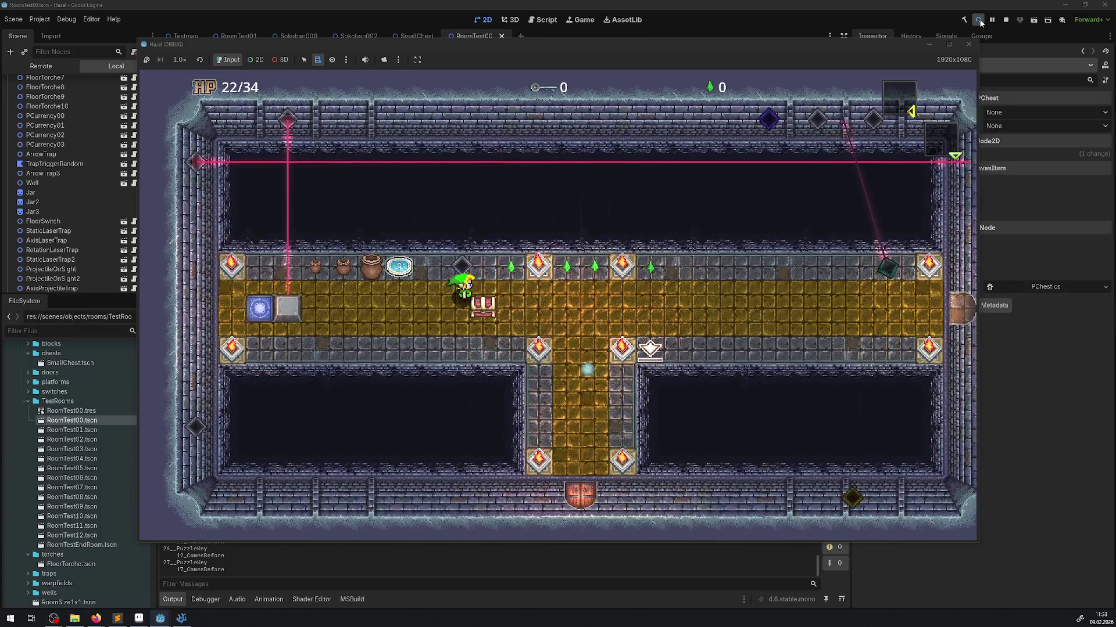
key(Right)
key(Up)
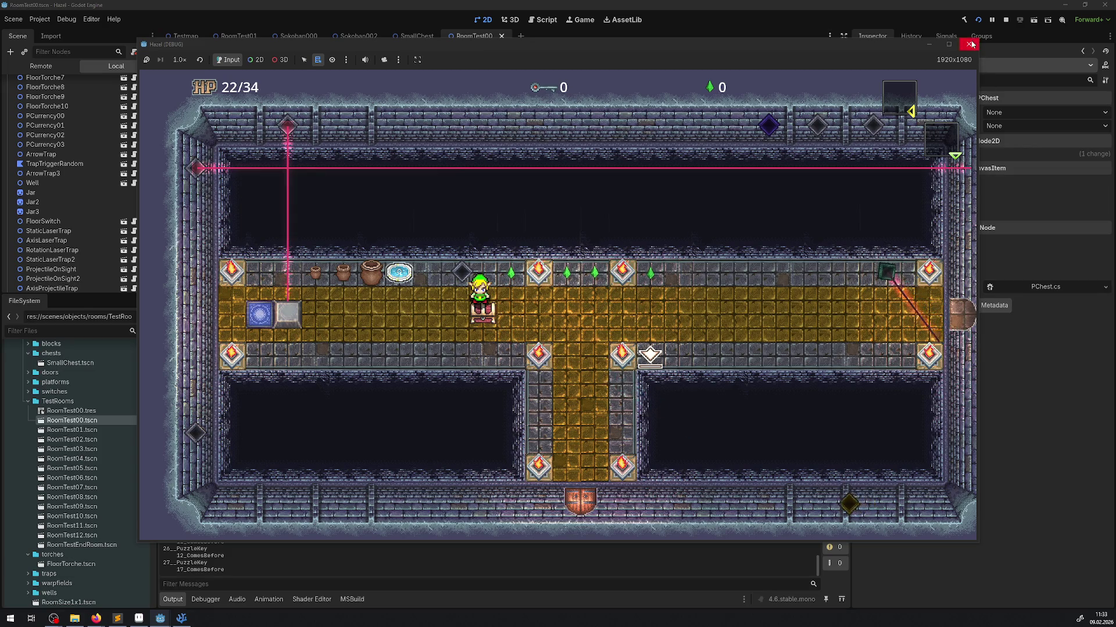
click(968, 45)
click(364, 37)
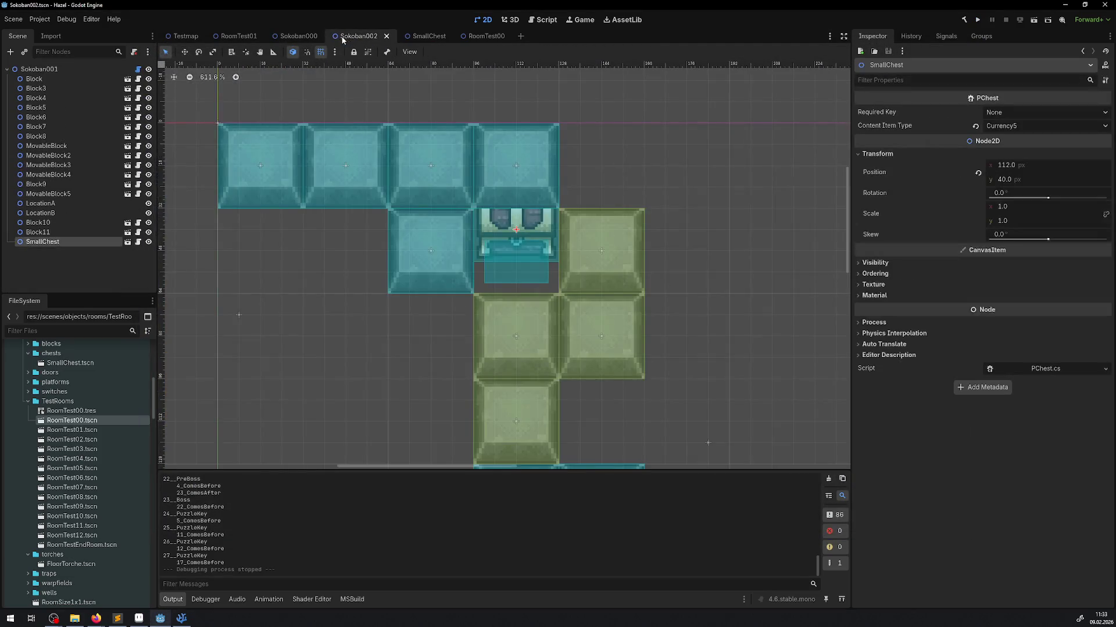
Look over RoomTest01's chests, toggling the Ordering section, then bring up Chest_Close.png in Aseprite.
click(253, 39)
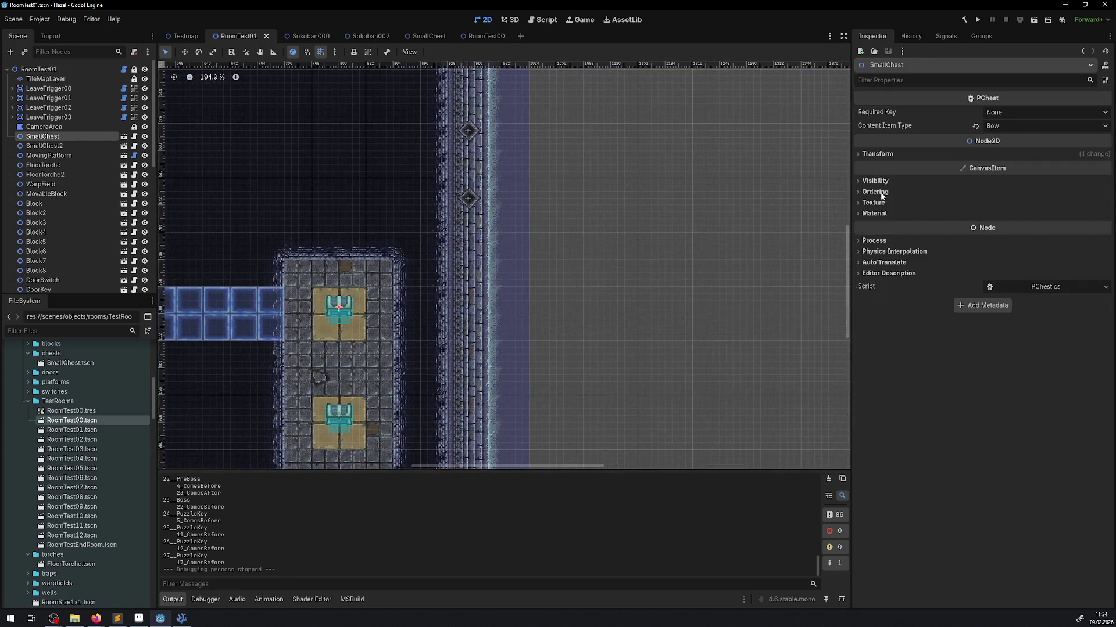
click(855, 193)
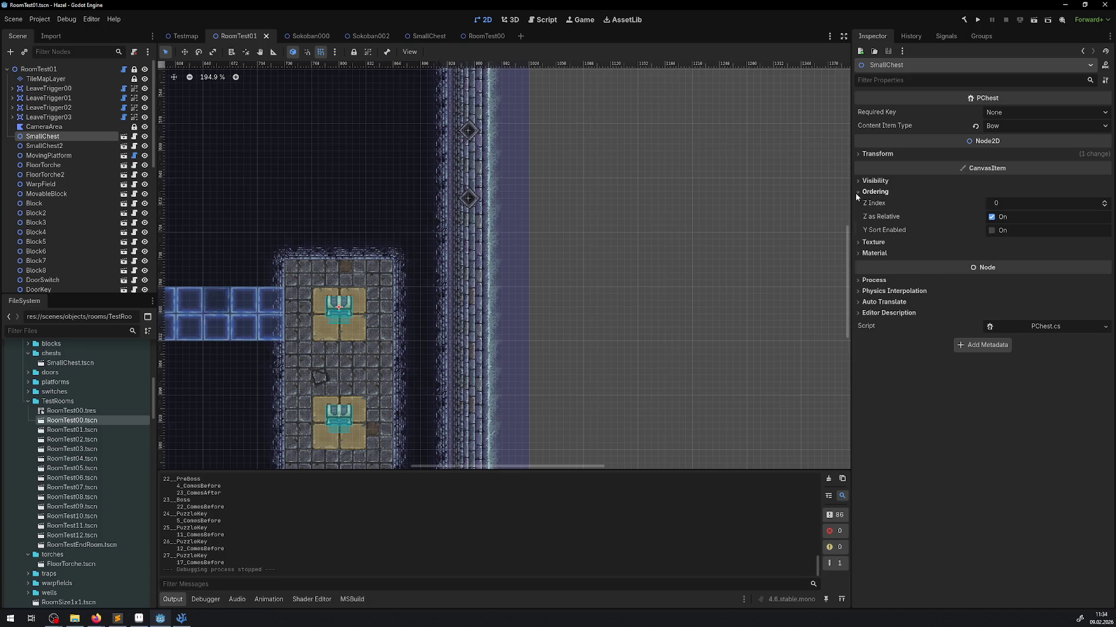
click(856, 193)
drag(317, 201, 360, 208)
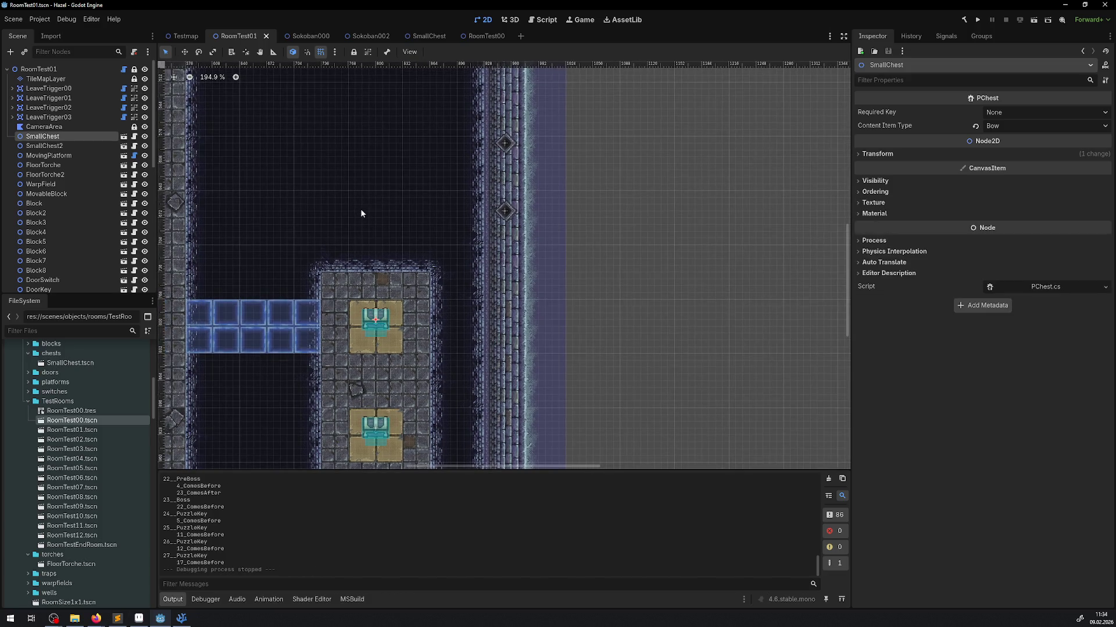
click(138, 619)
scroll(471, 289, down, 2)
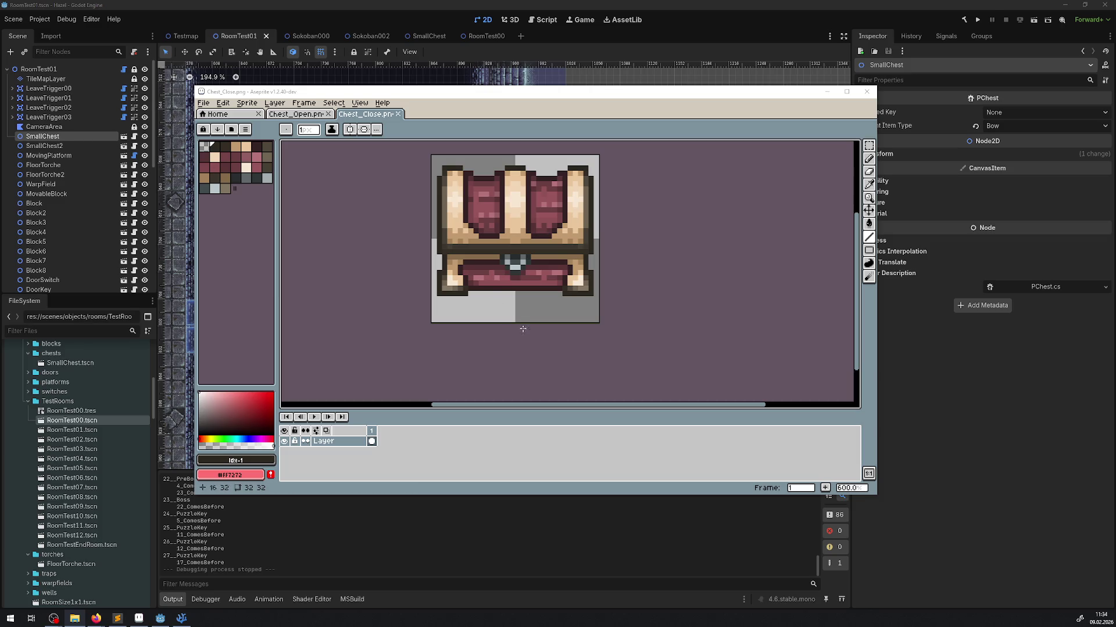
Finish the closed- and open-chest sprite edits in Aseprite, then bring Godot's RoomTest01 scene back.
key(ctrl+z)
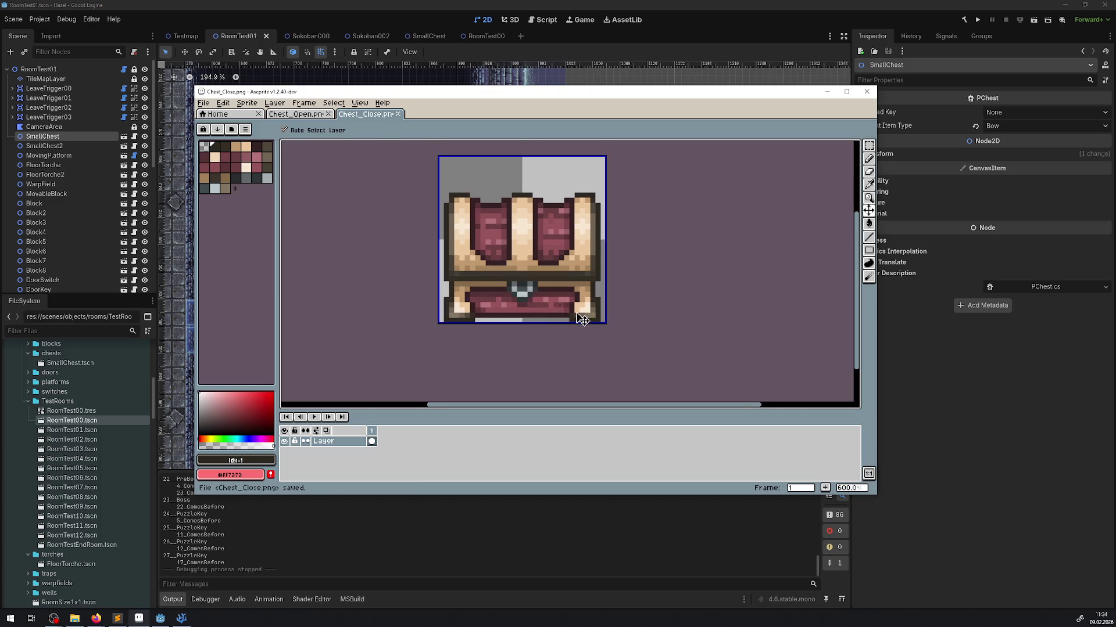
click(319, 118)
key(ctrl+s)
key(ctrl+z)
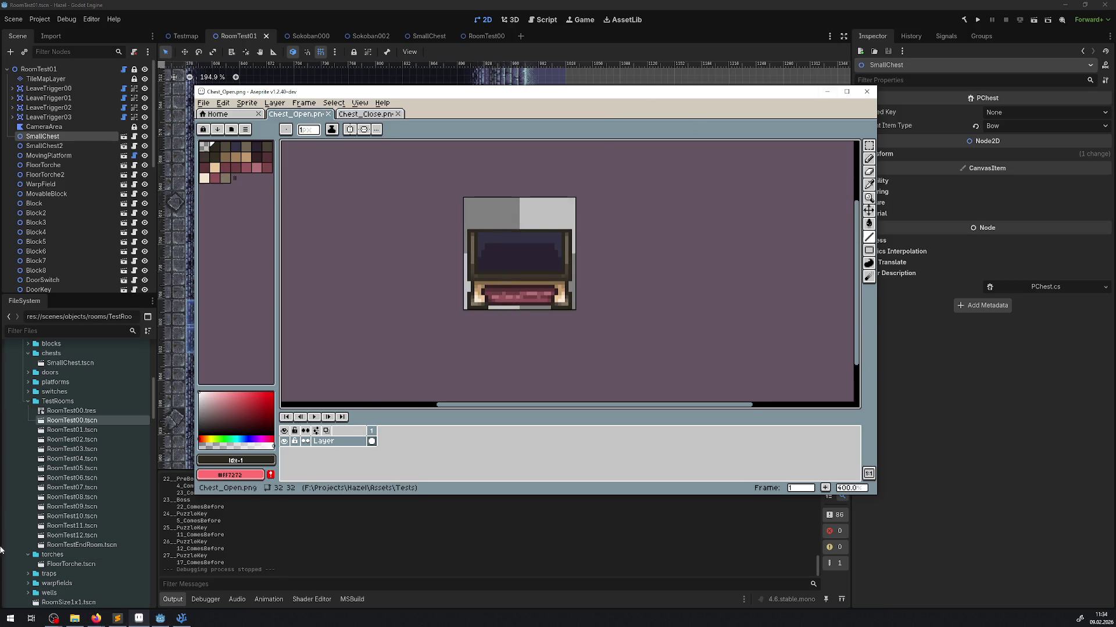
click(54, 421)
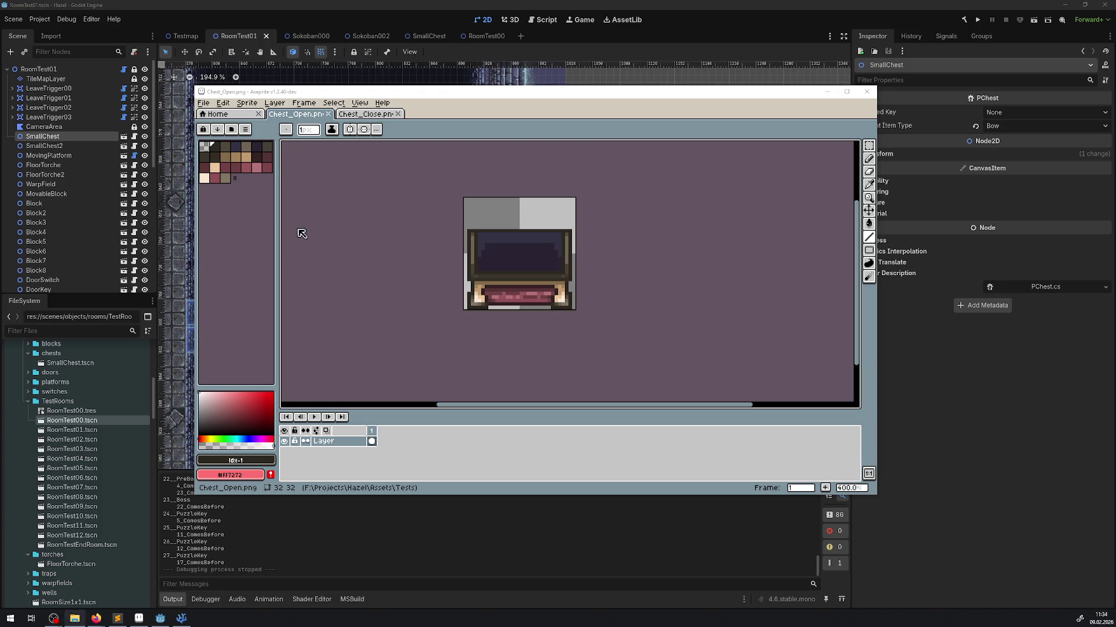
click(358, 573)
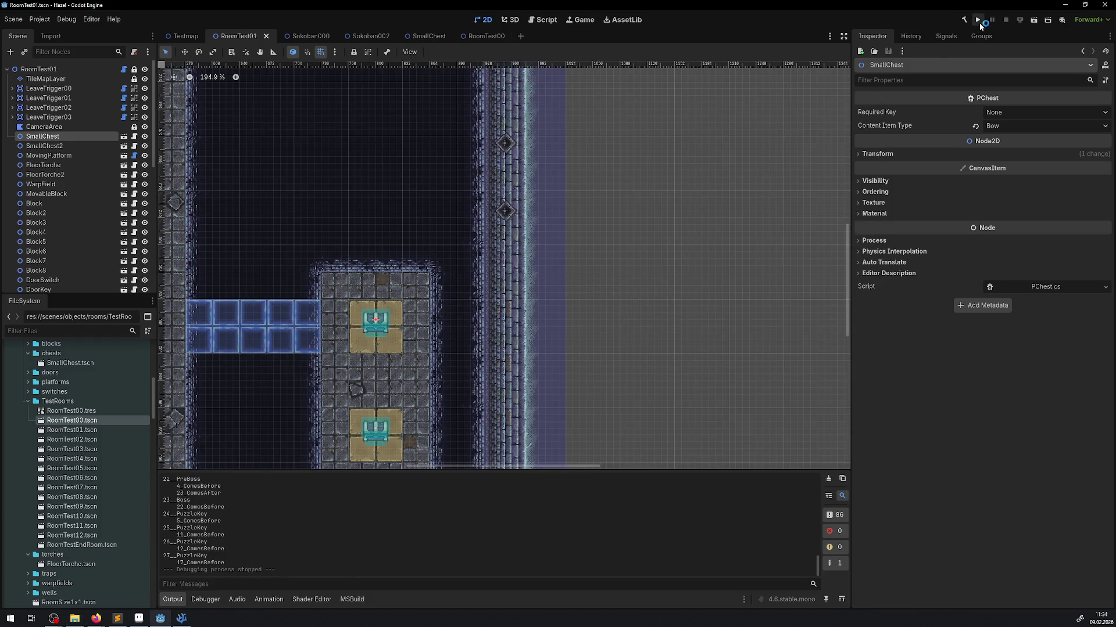
Undo the accidental position changes to the SmallChest parts and save the SmallChest scene.
click(427, 37)
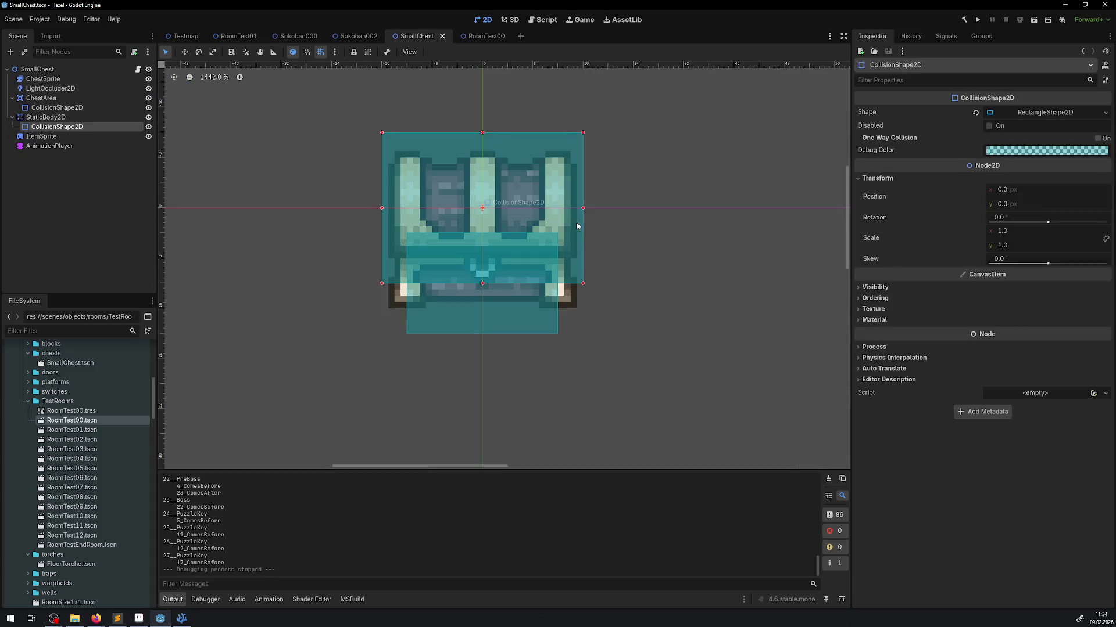
click(616, 228)
key(ctrl+z)
key(ctrl+z)
key(ctrl+z)
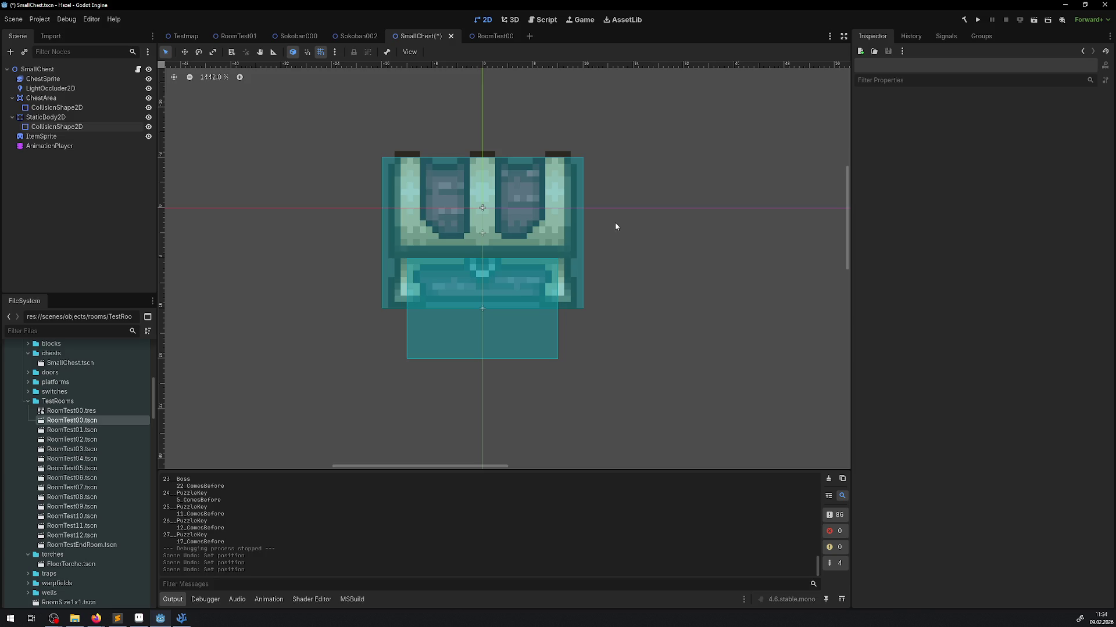
key(ctrl+s)
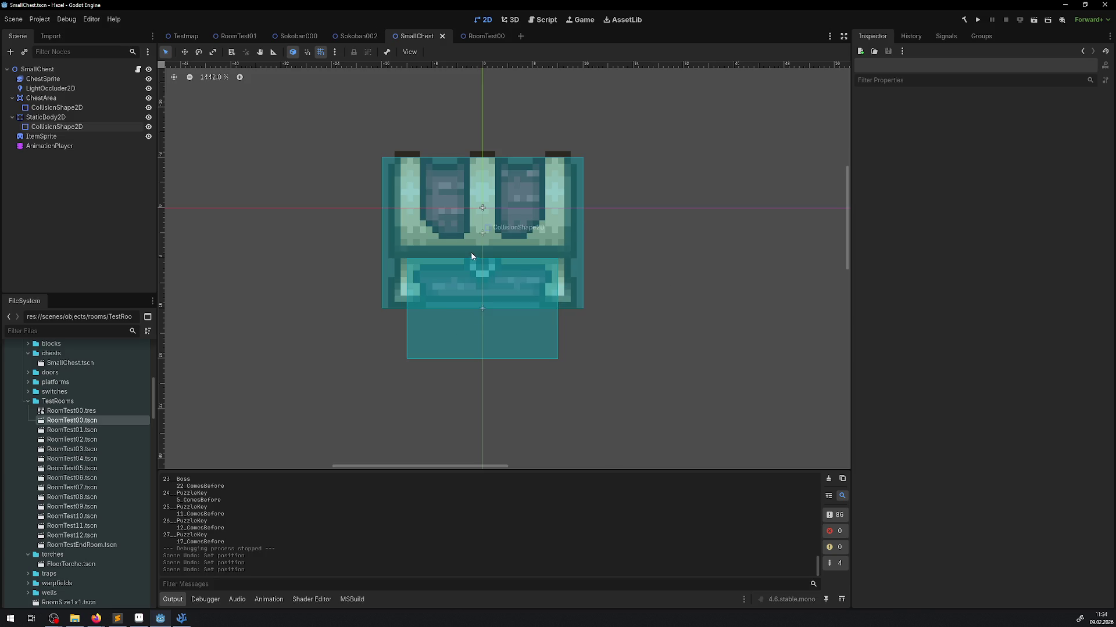
Select the ChestSprite node and launch the game.
click(61, 69)
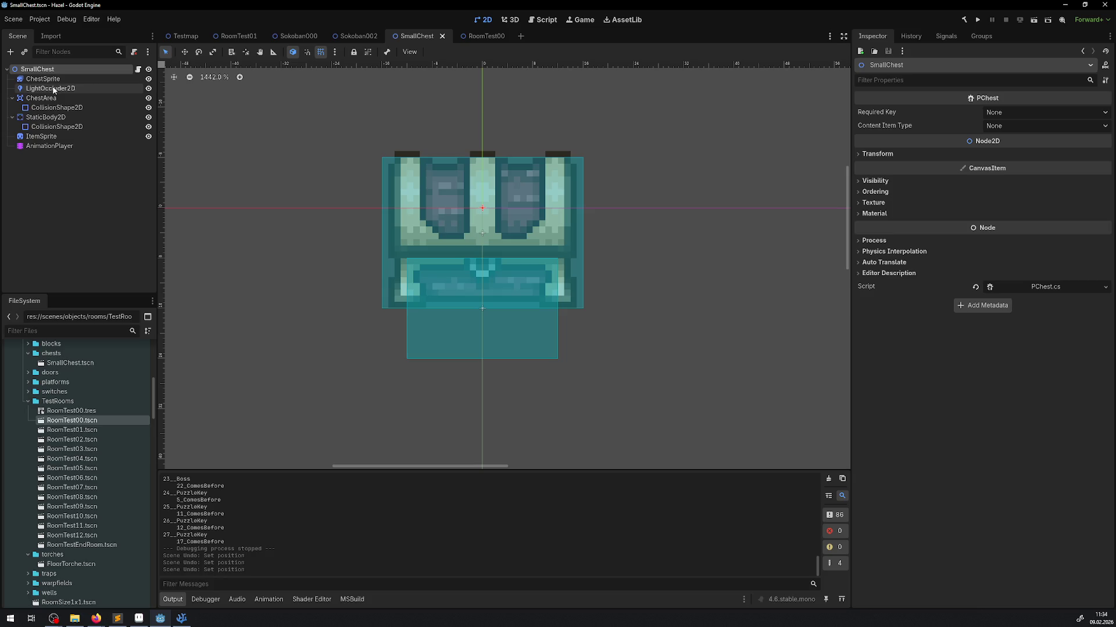
click(42, 78)
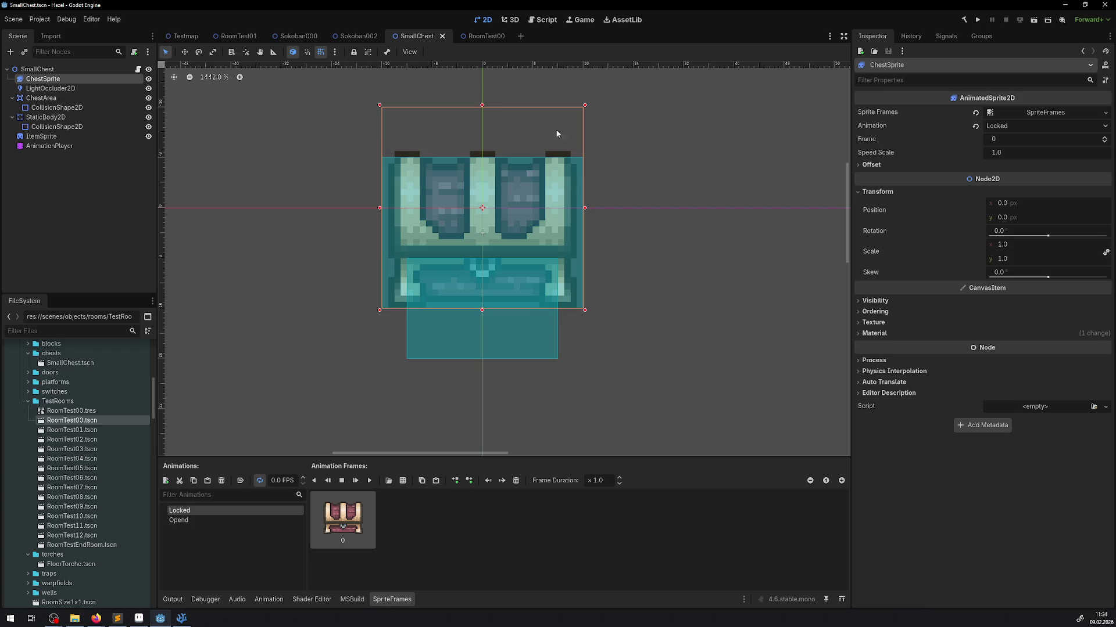
click(982, 18)
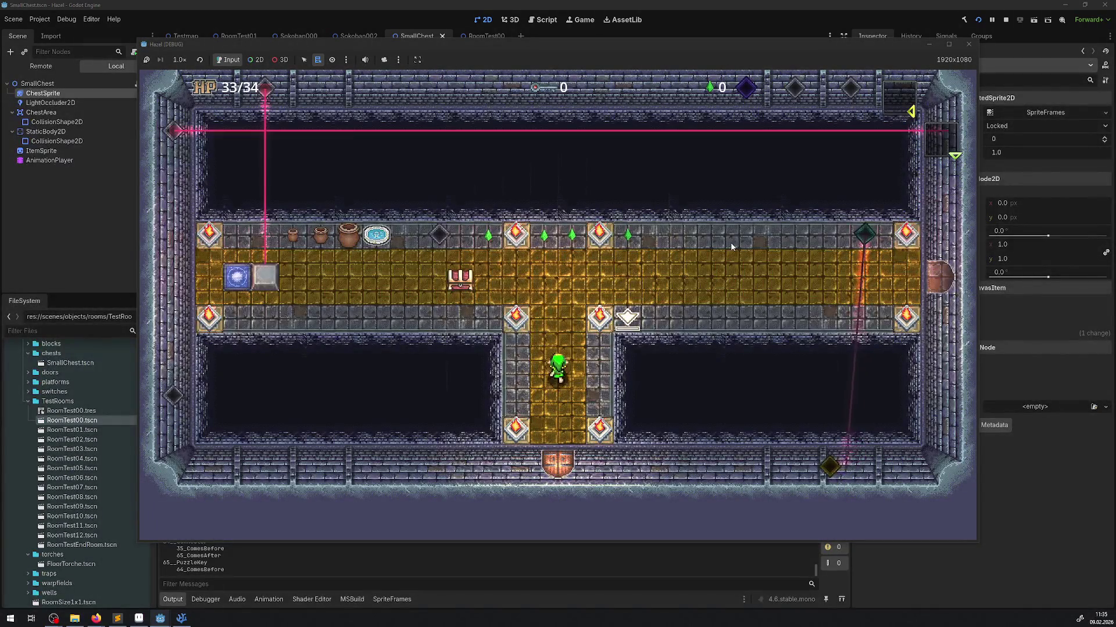
Walk the hero to the chest, stop, review ChestSprite's Ordering settings, then rerun the game.
key(Left)
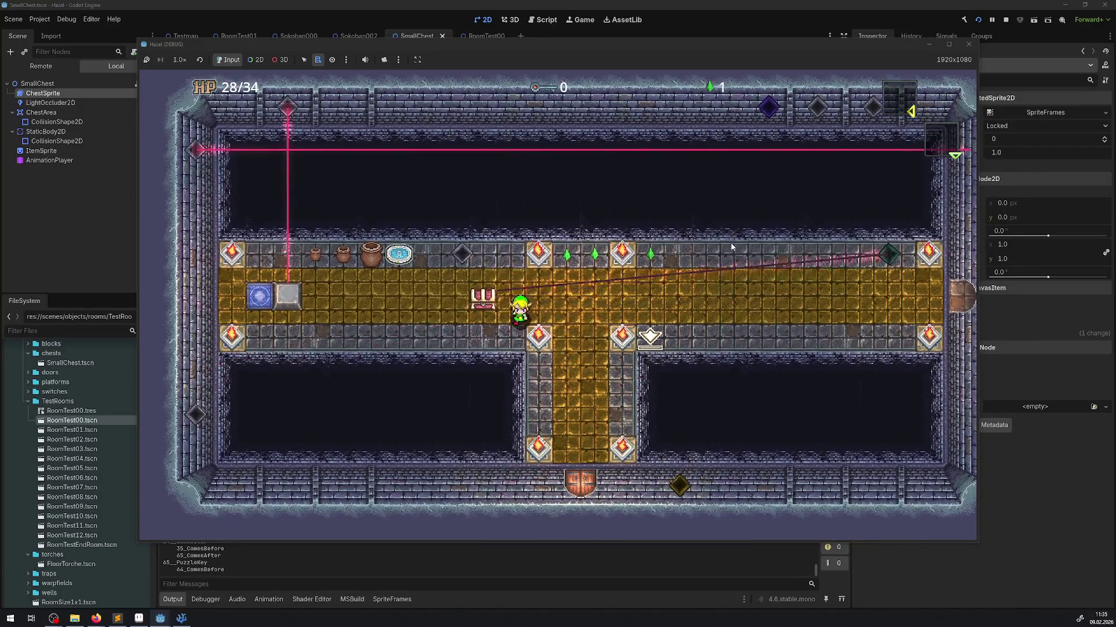
click(968, 44)
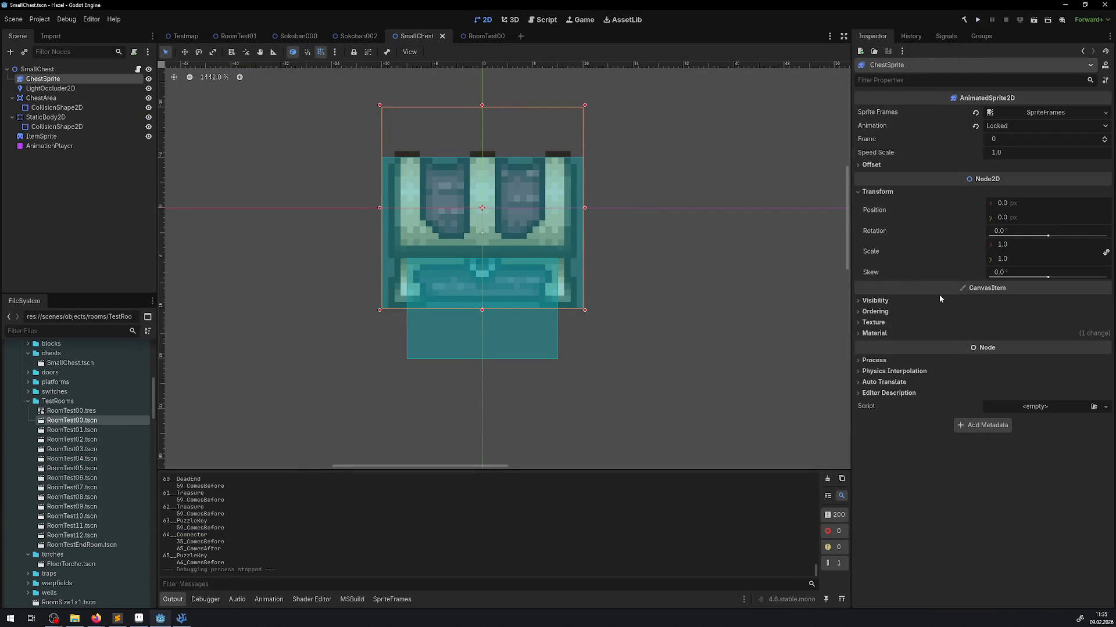
click(859, 312)
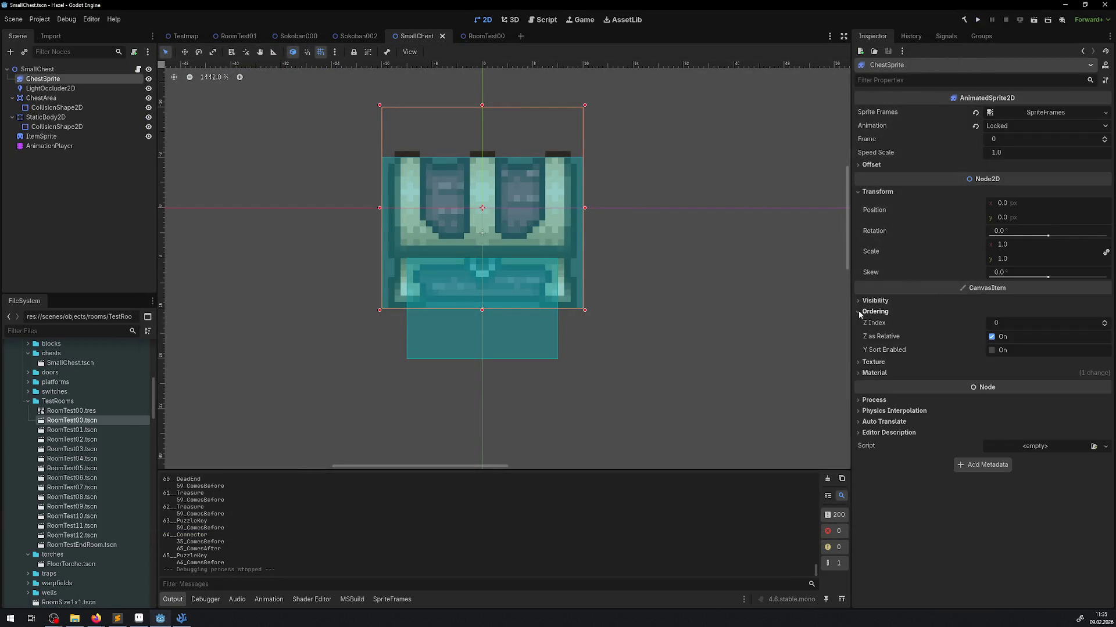
click(859, 310)
click(63, 65)
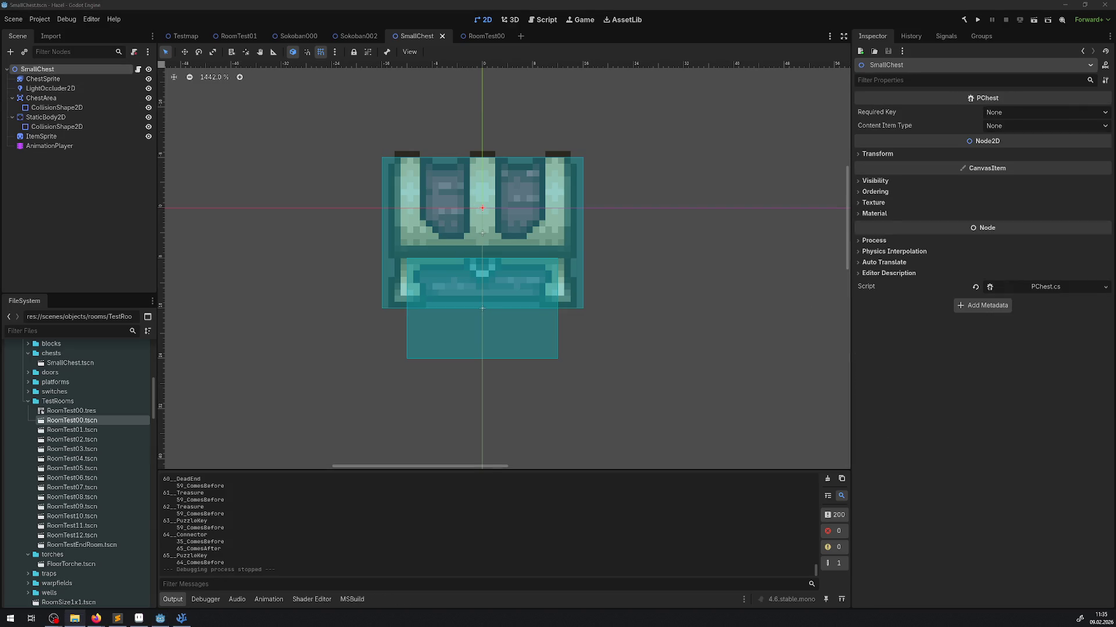
click(975, 20)
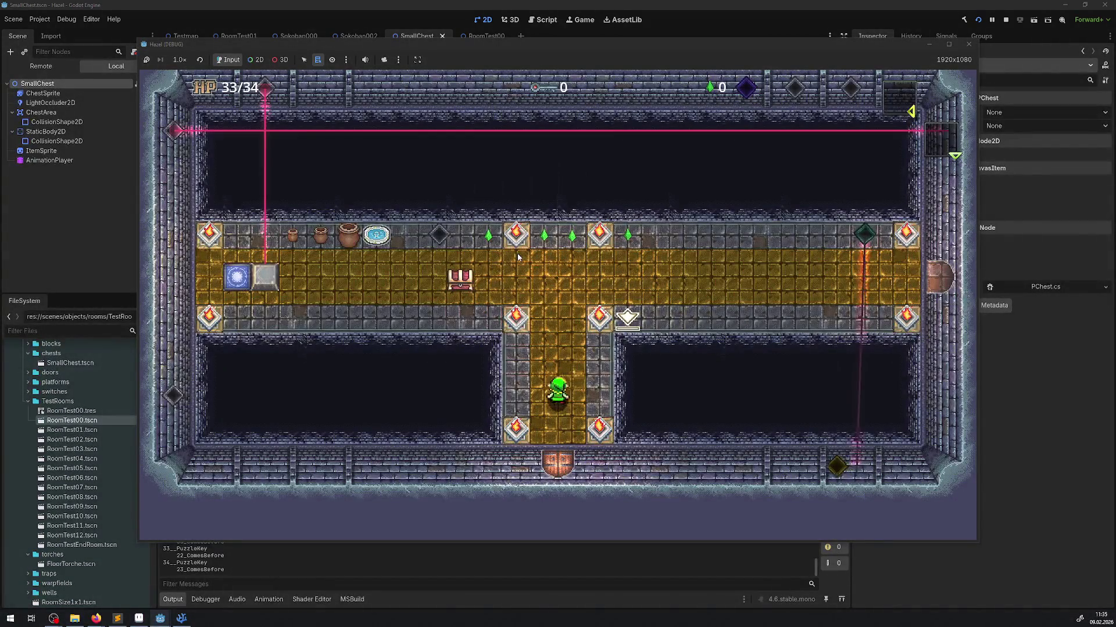
Warp to the chest room, open the top and lower chests, and return to the gold path.
key(Left)
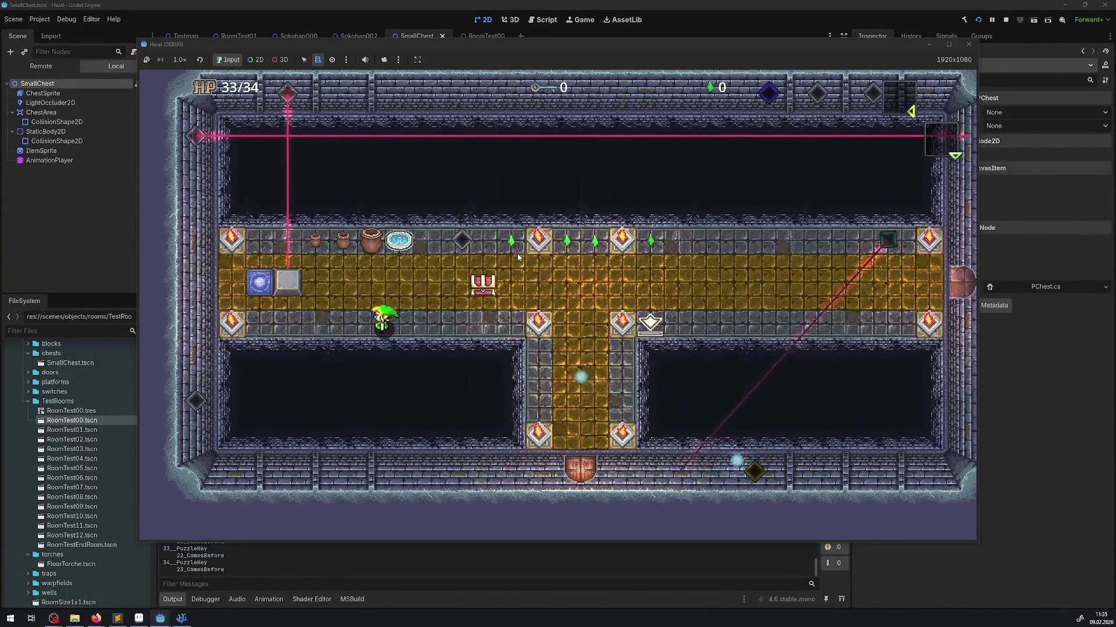
key(Up)
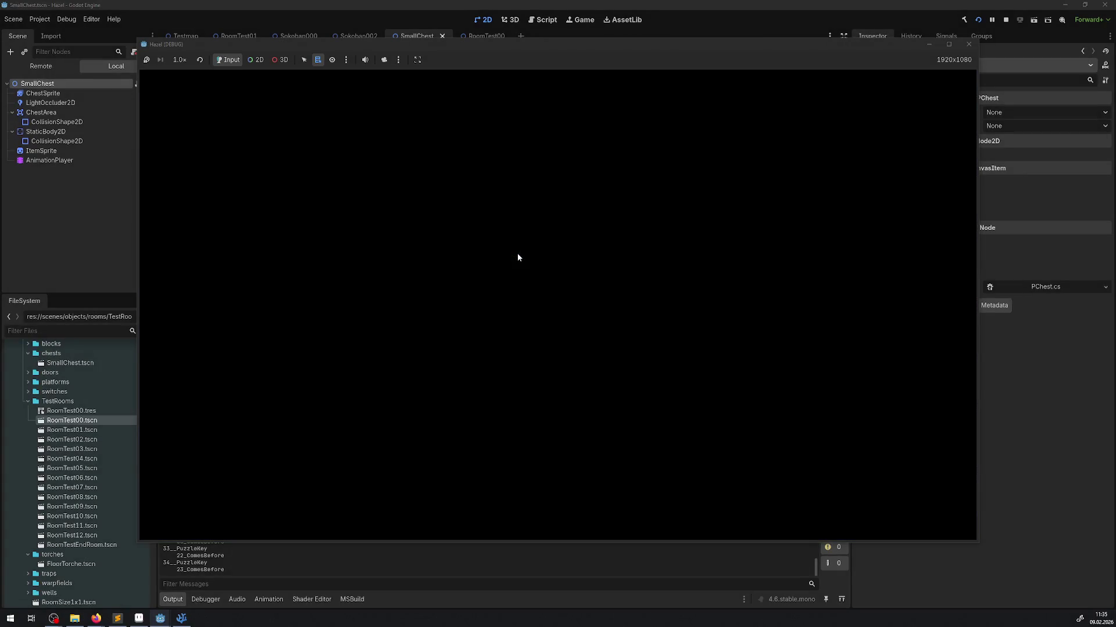
key(Right)
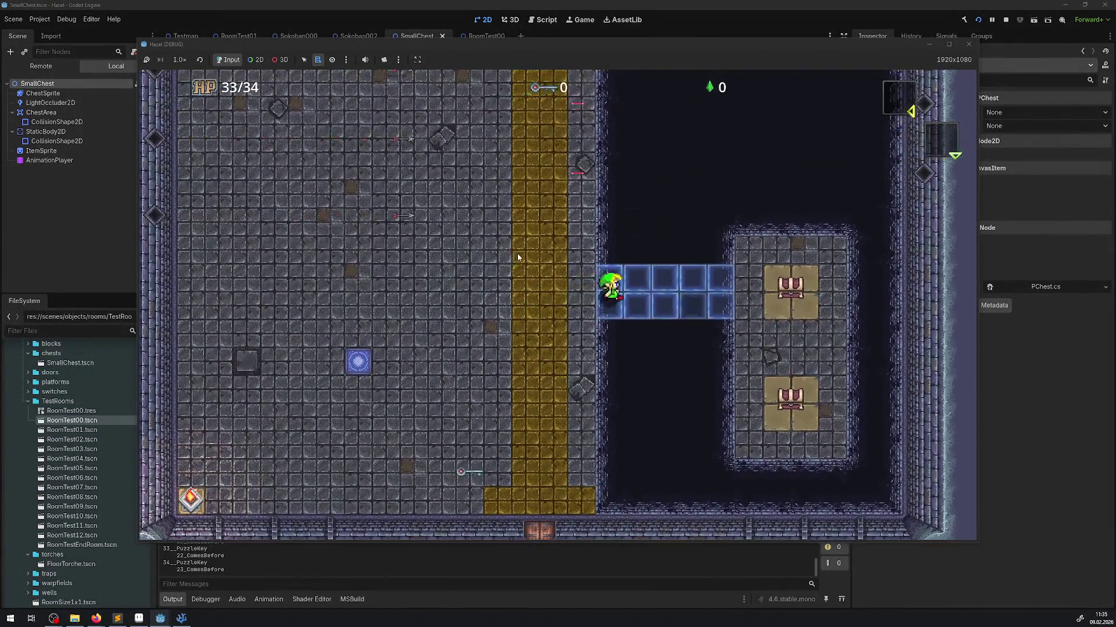
key(Right)
key(Up)
key(Down)
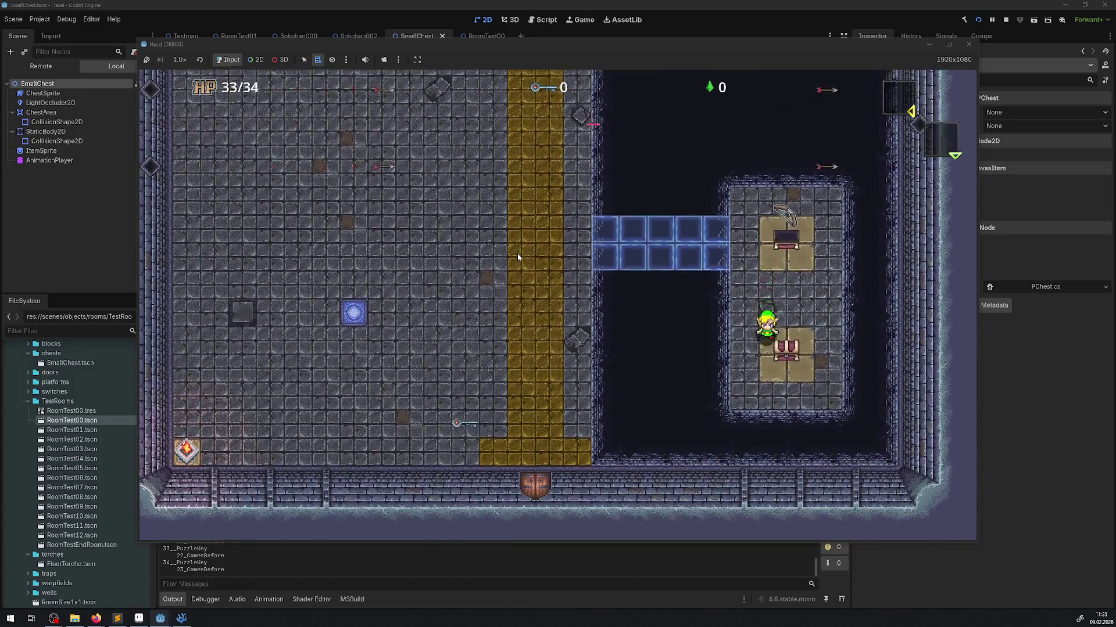
key(Up)
key(Left)
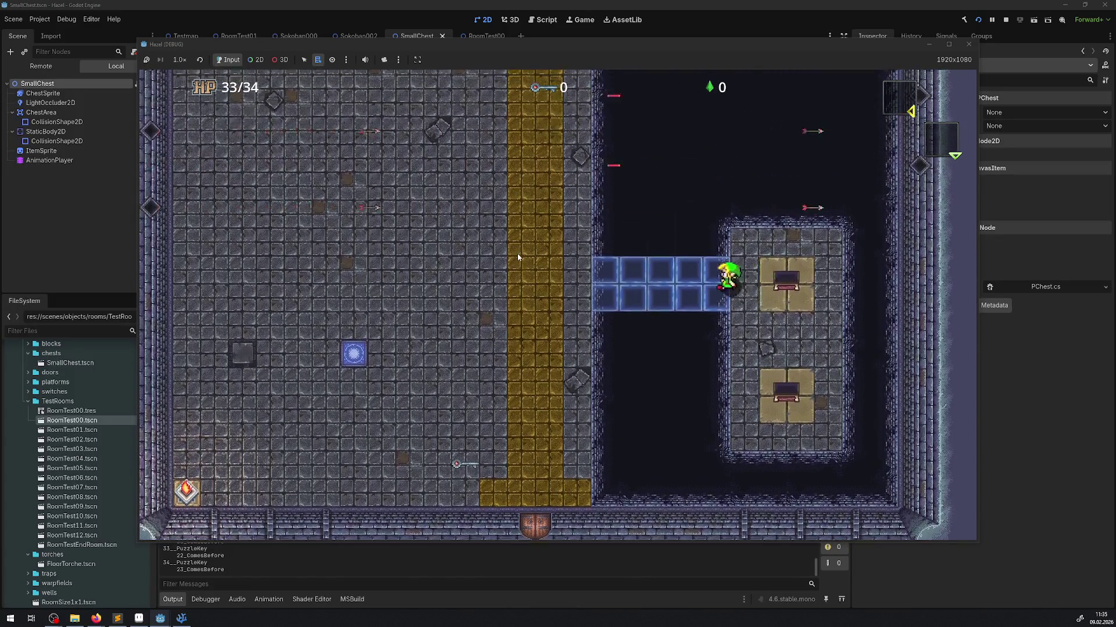
key(Left)
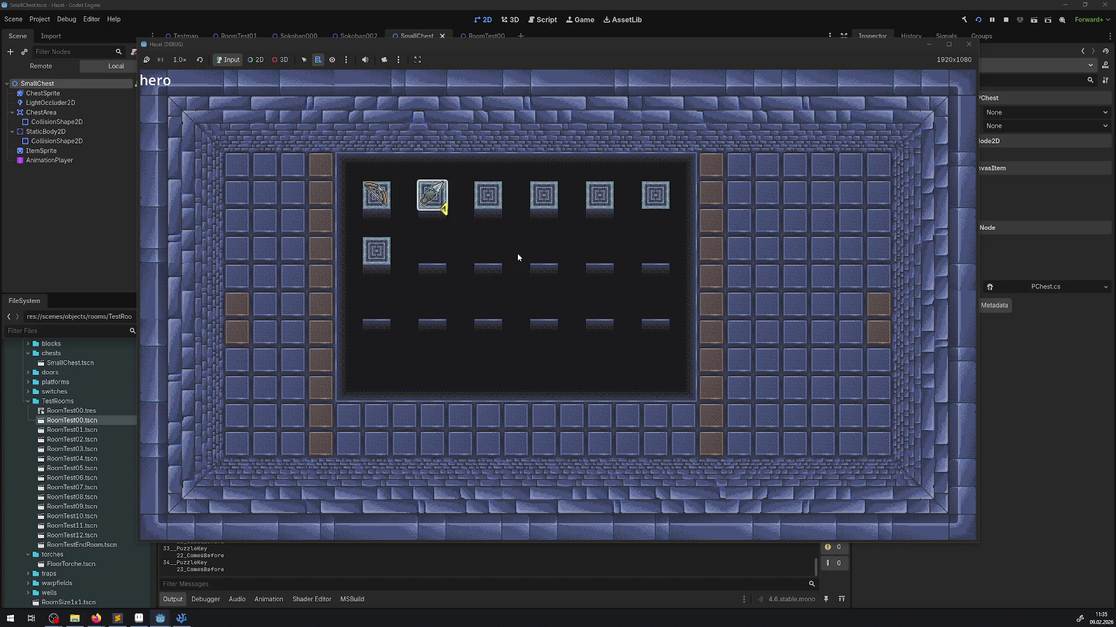
In the item screen, place the bow and hookshot into the sixth box, then resume play.
key(Escape)
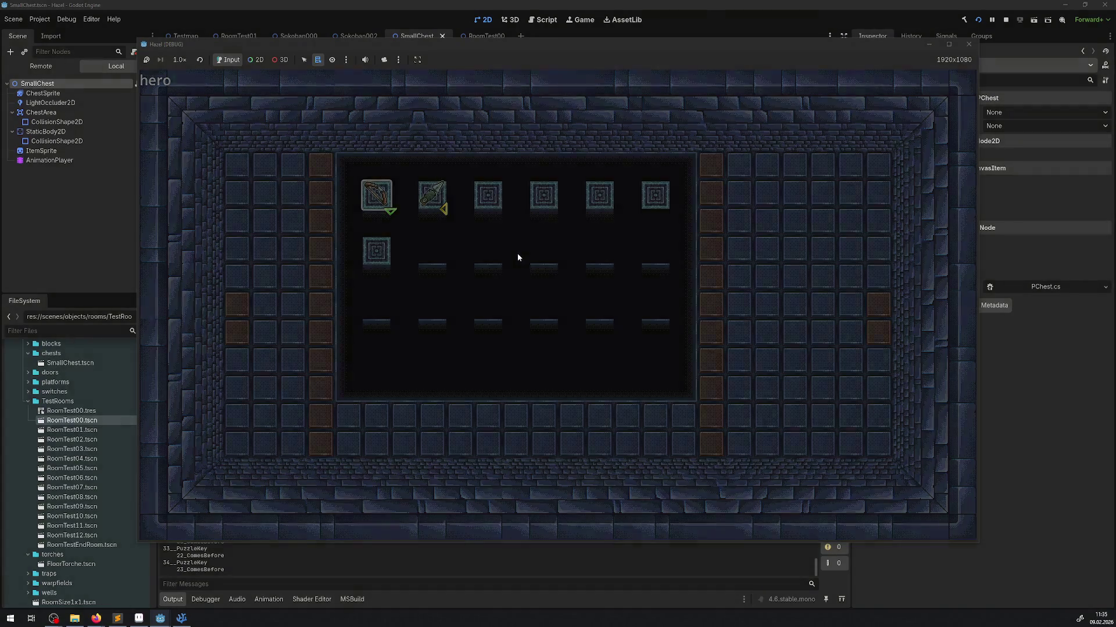
key(Escape)
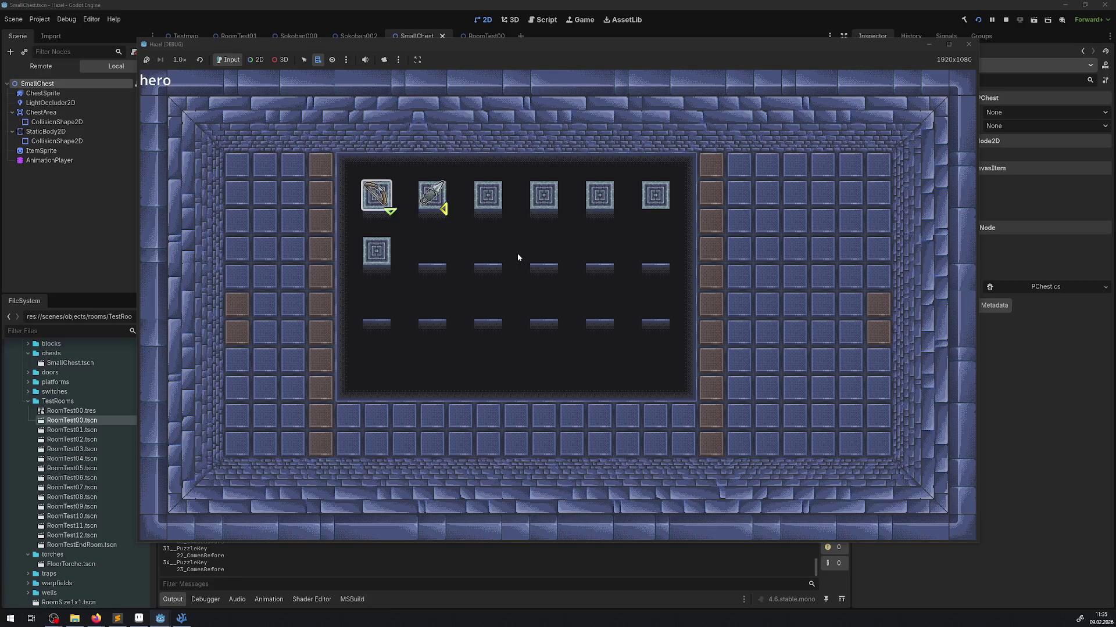
key(Right)
key(Right)
key(Right)
key(Left)
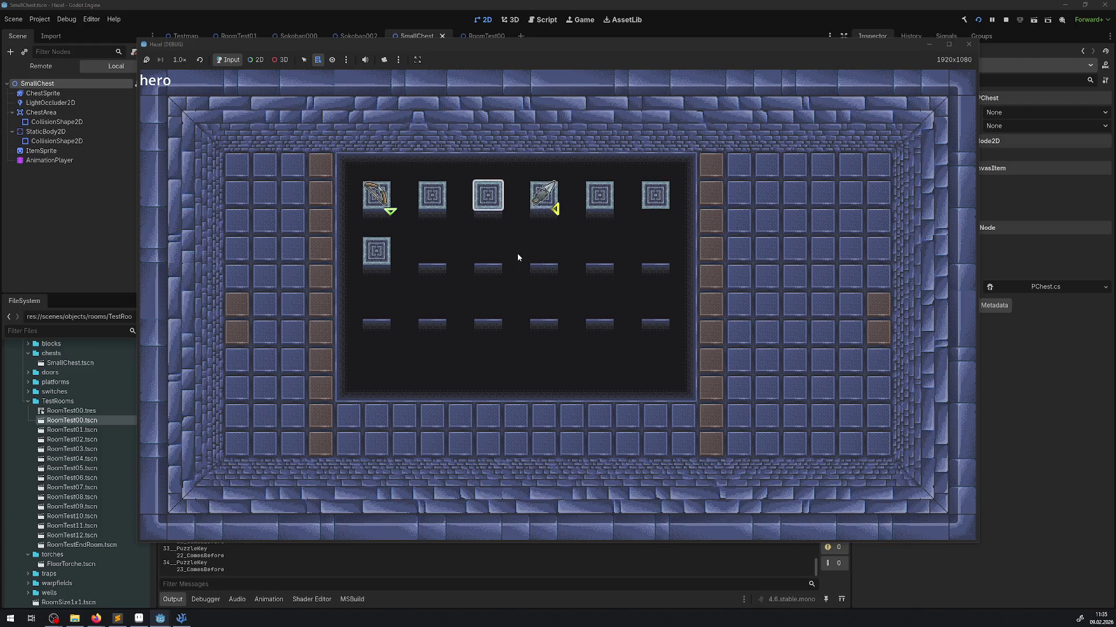
key(Right)
key(Left)
key(Left)
key(Right)
key(Right)
key(Right)
key(Right)
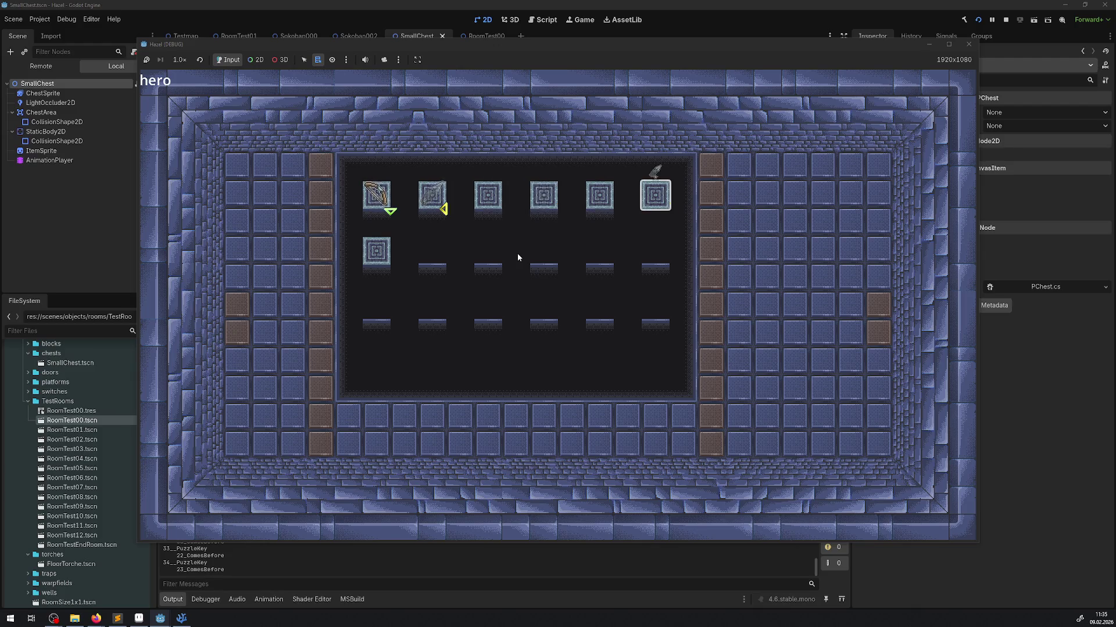
key(Left)
key(Left)
key(Left)
key(Left)
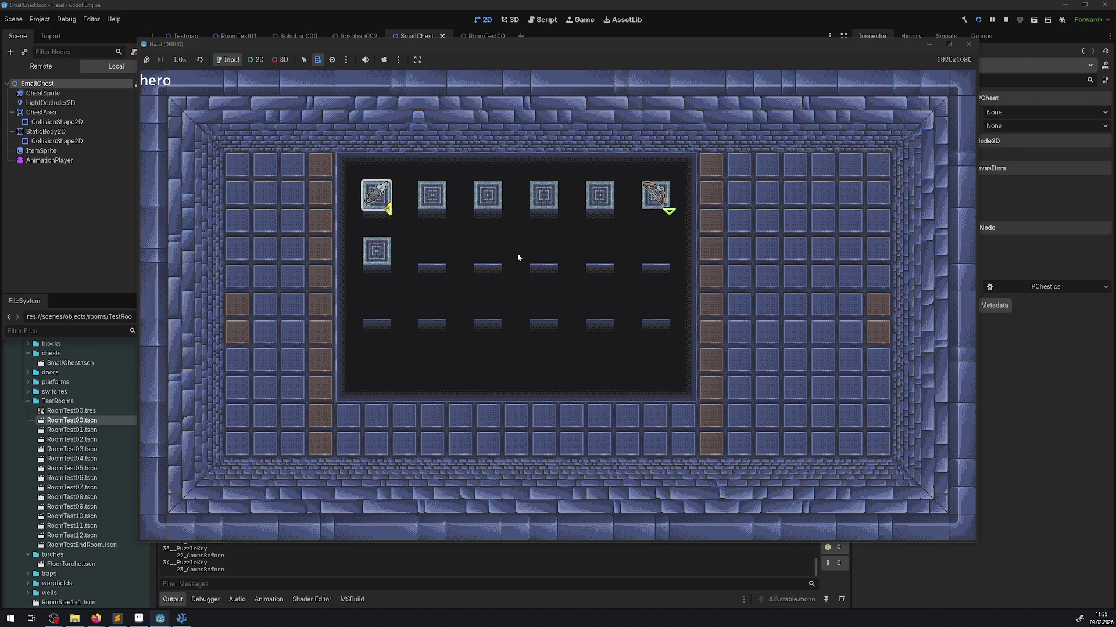
key(Left)
key(Down)
key(Up)
key(Right)
key(Right)
key(Right)
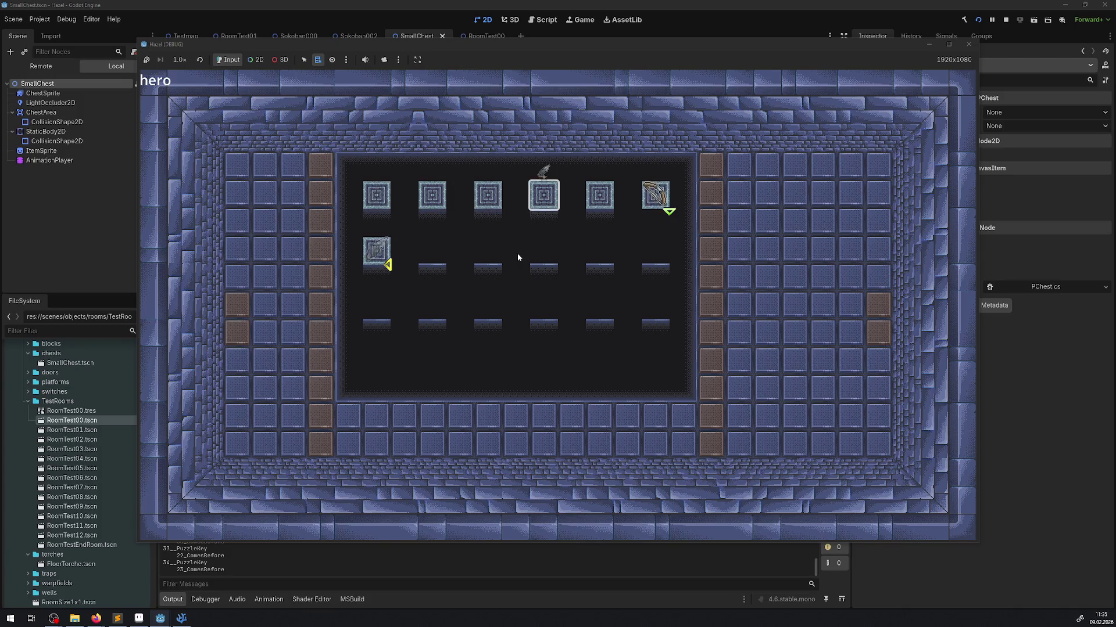
key(Right)
key(Right)
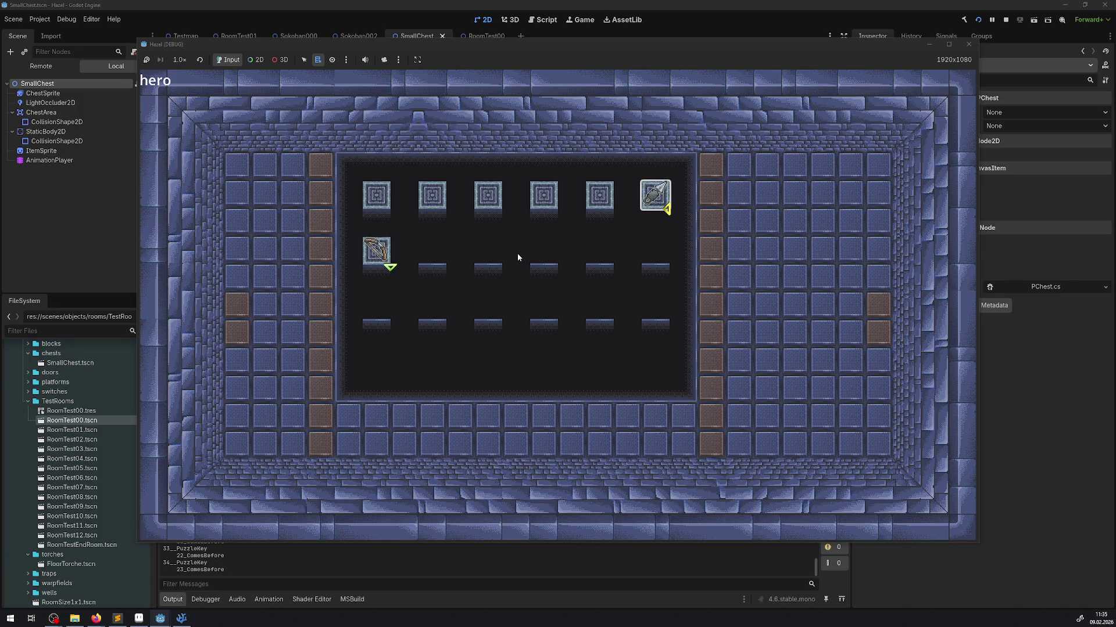
key(Left)
key(Left)
key(Left)
key(Left)
key(Down)
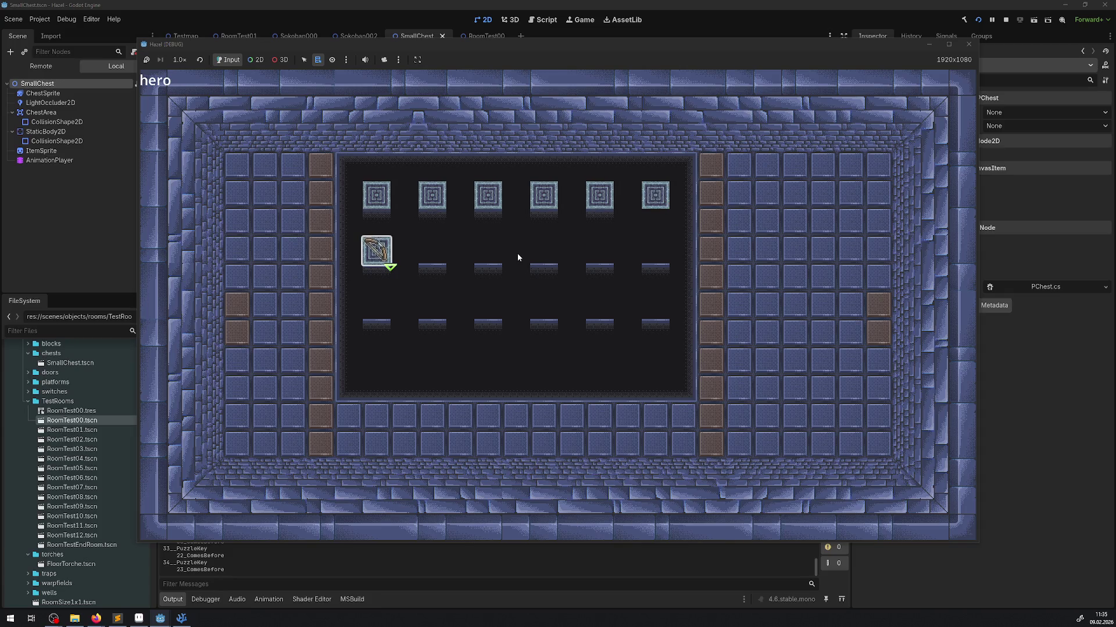
key(Escape)
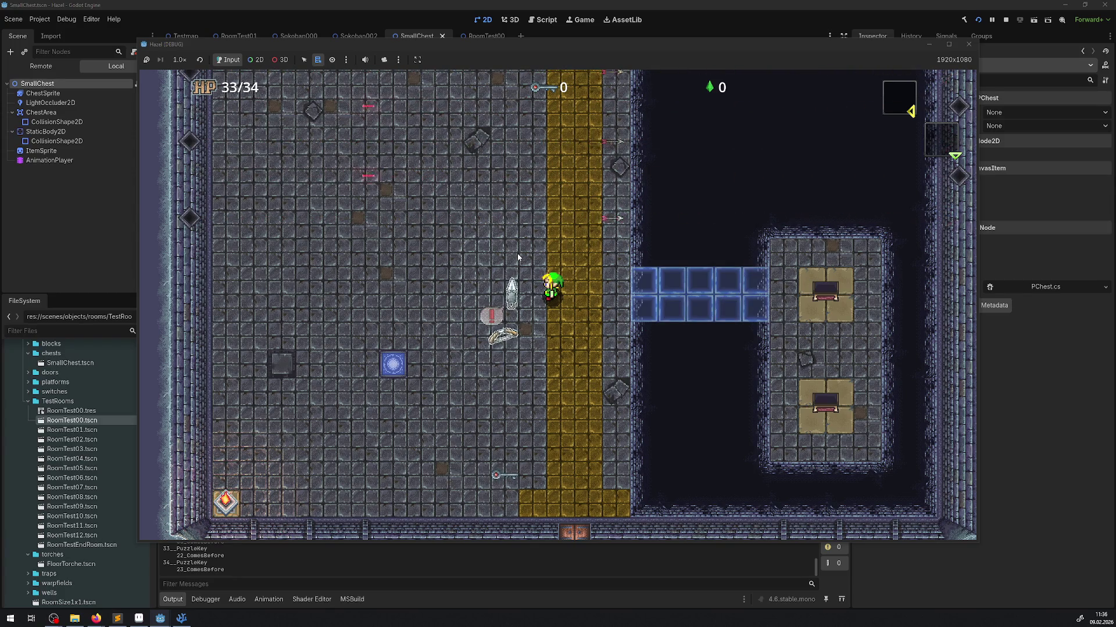
Walk the hero around the gold path, then close the running game.
key(Down)
key(Right)
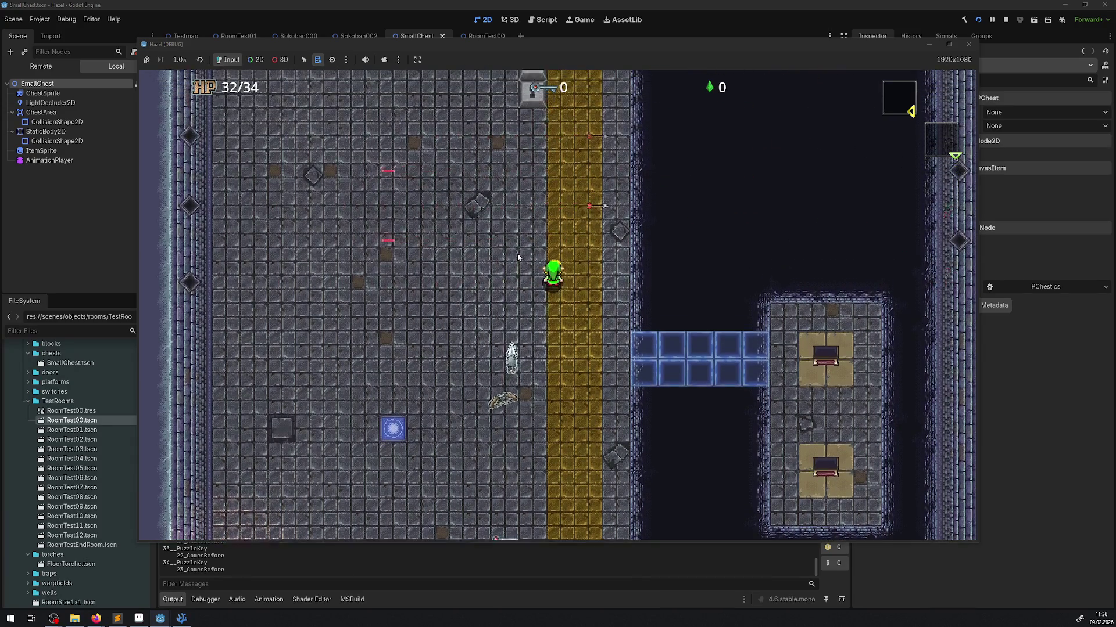
key(Left)
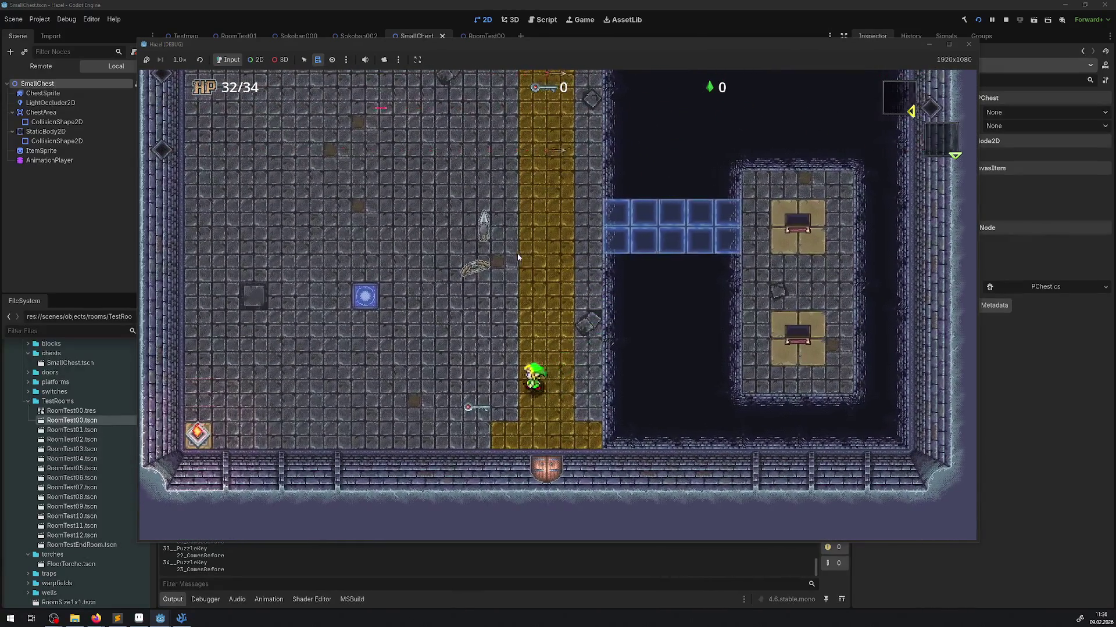
key(Up)
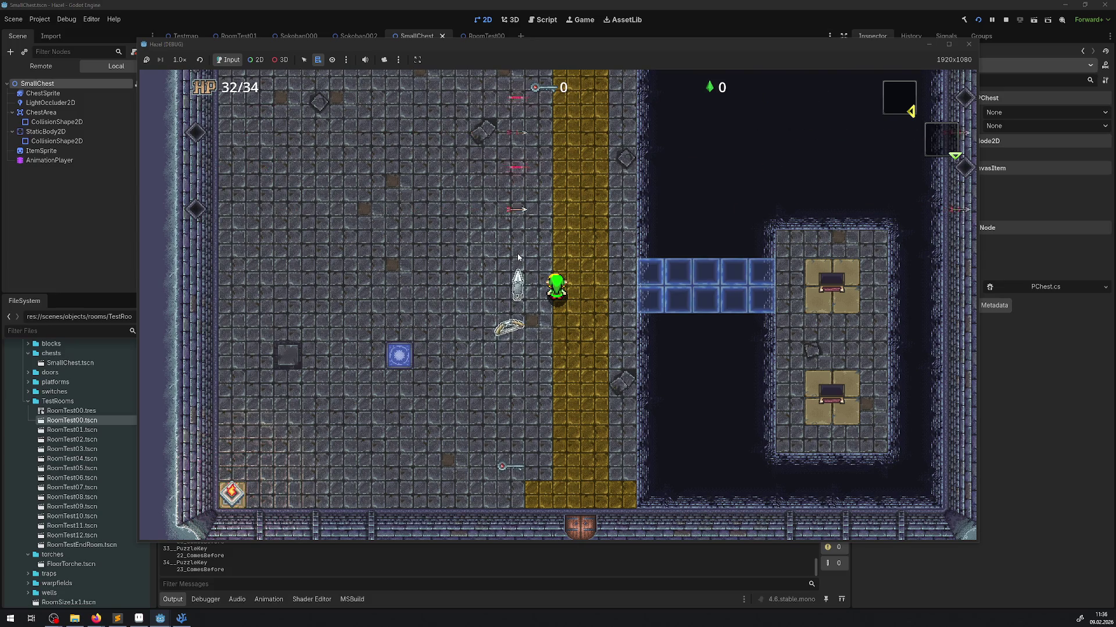
click(968, 44)
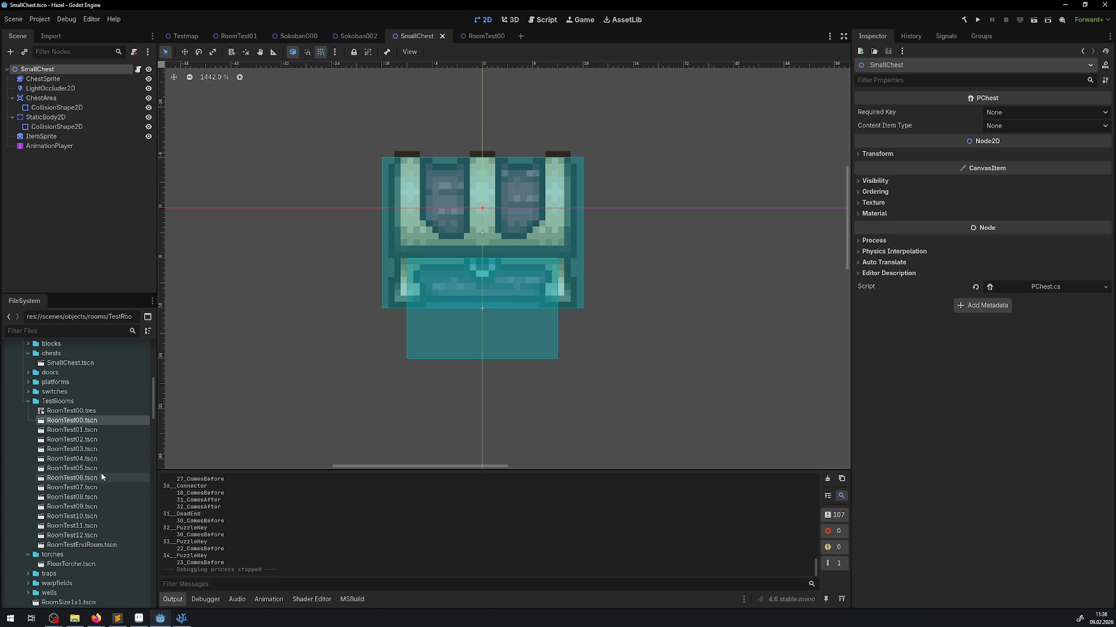
Open the MovableBlock scene from the blocks folder for reference.
scroll(68, 449, up, 4)
click(41, 444)
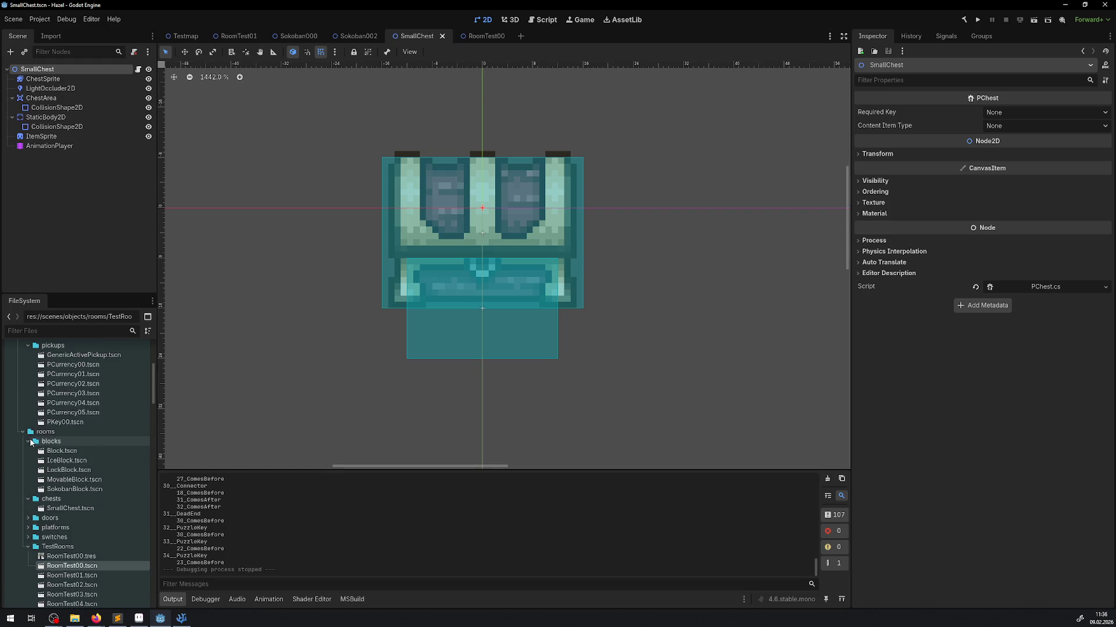
double_click(71, 480)
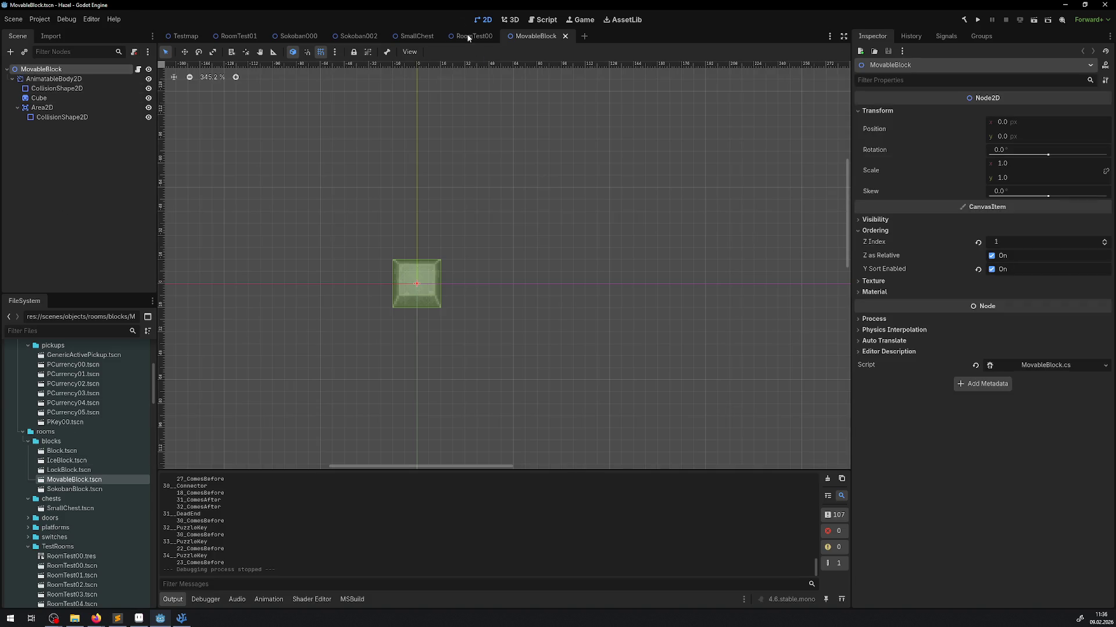
Give SmallChest Z Index 1 and enable Y Sort, matching MovableBlock's ordering.
click(414, 36)
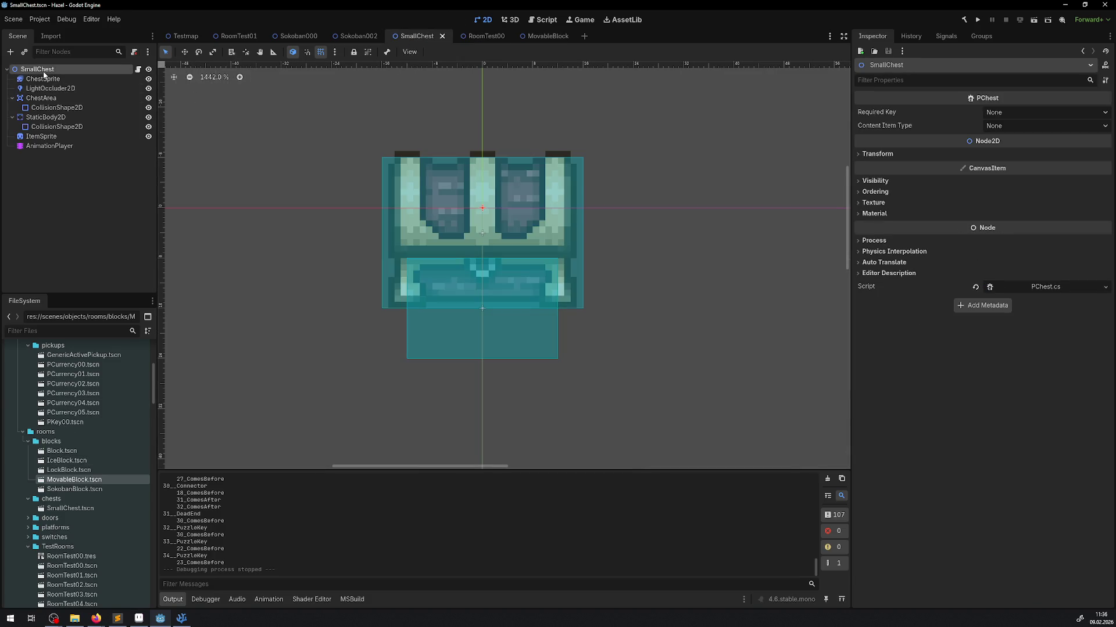
click(856, 191)
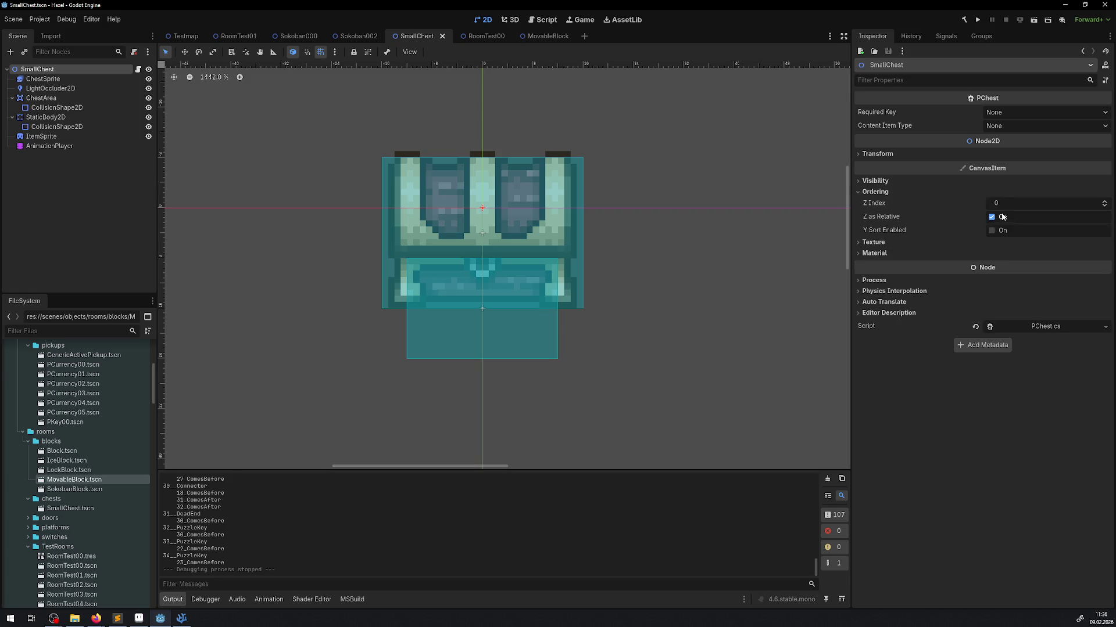
click(1104, 200)
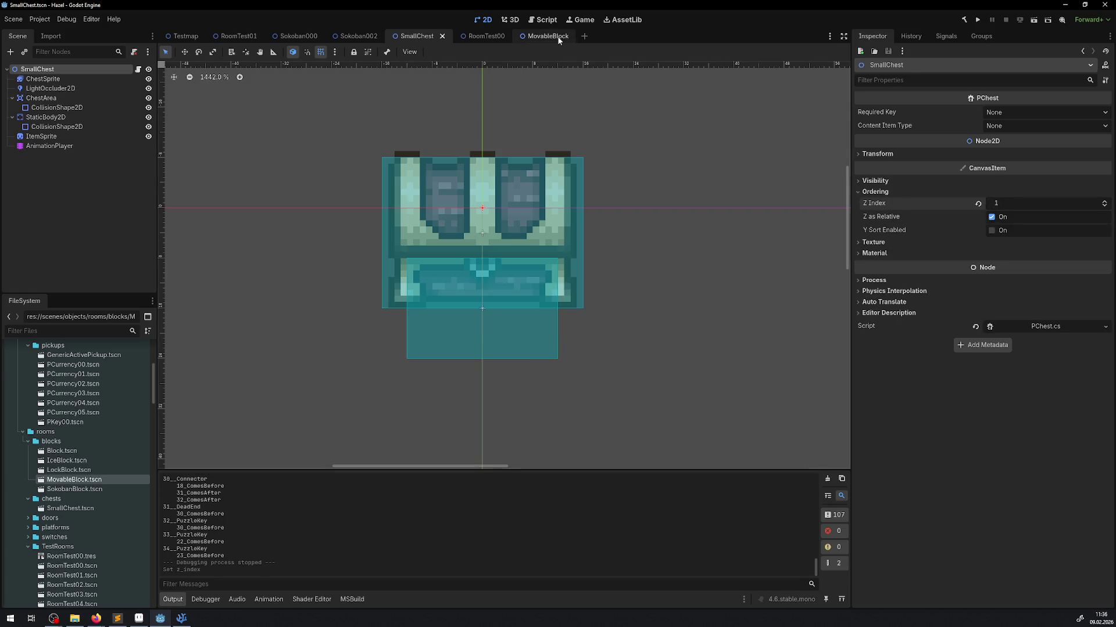
click(558, 38)
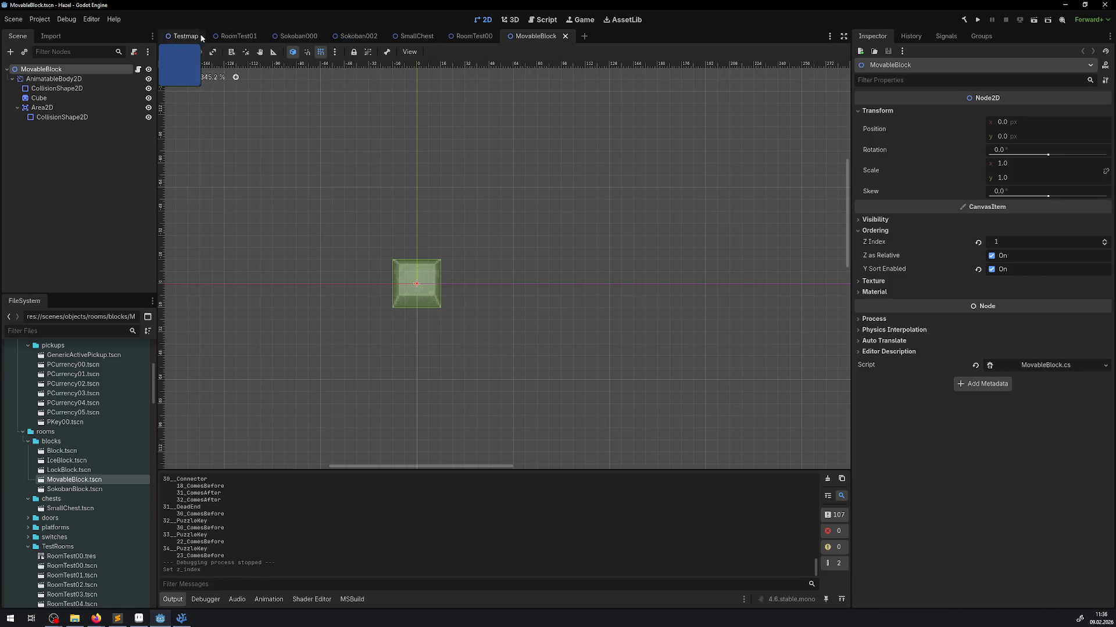
click(415, 36)
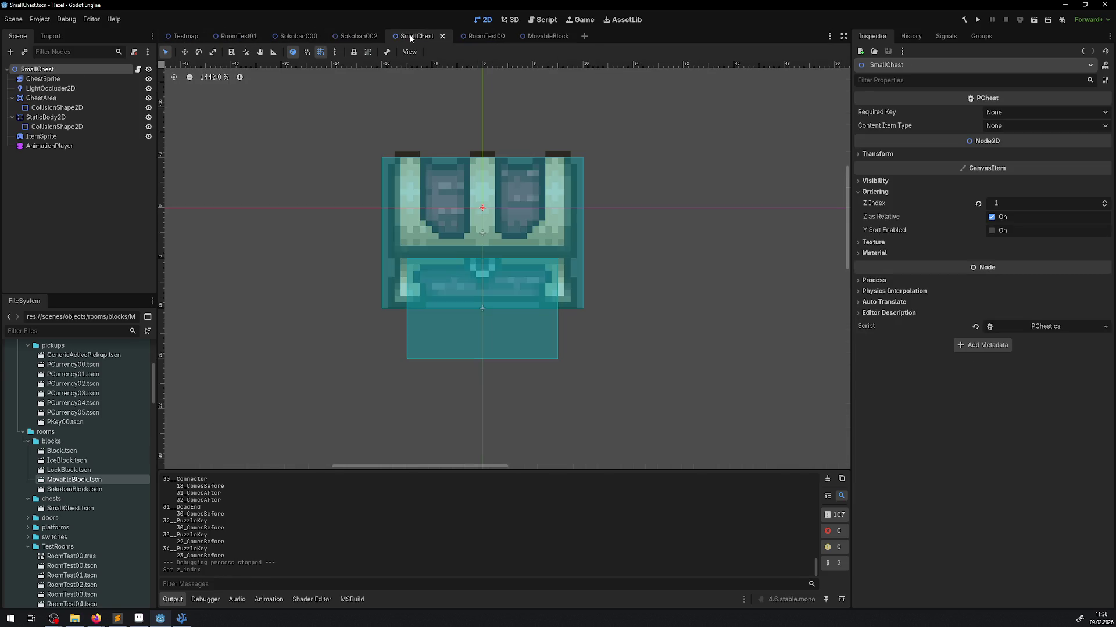
click(1003, 230)
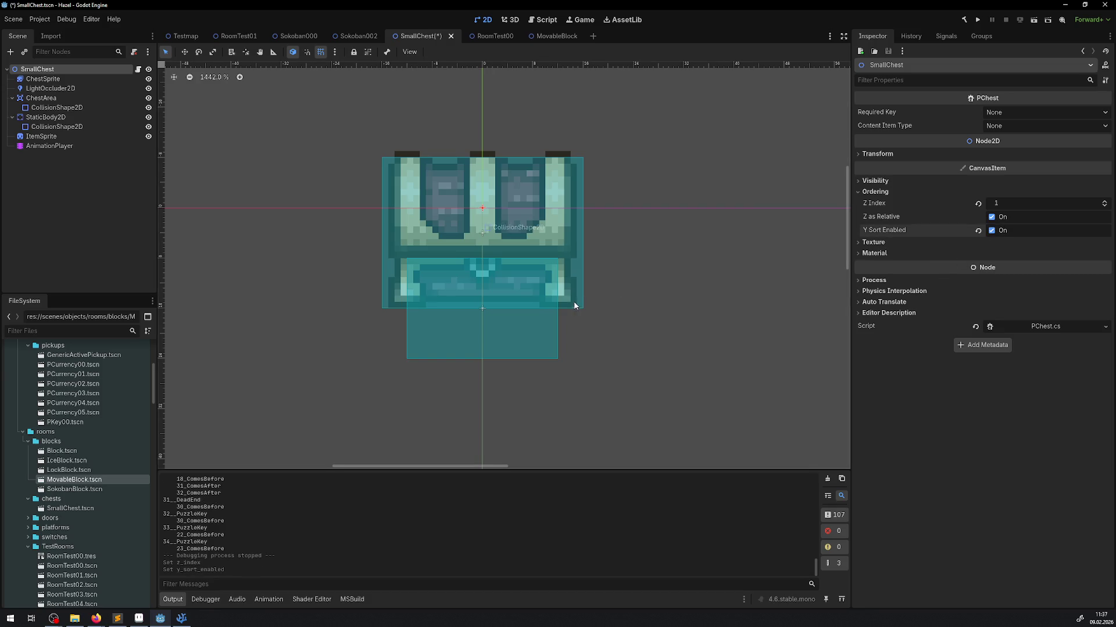
click(982, 22)
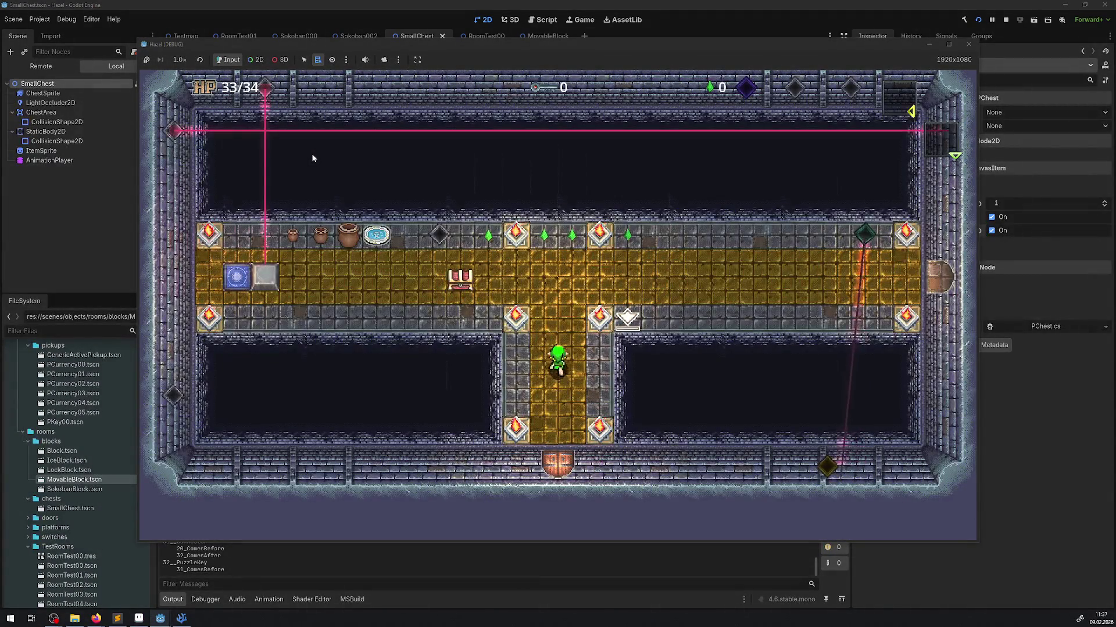
key(Left)
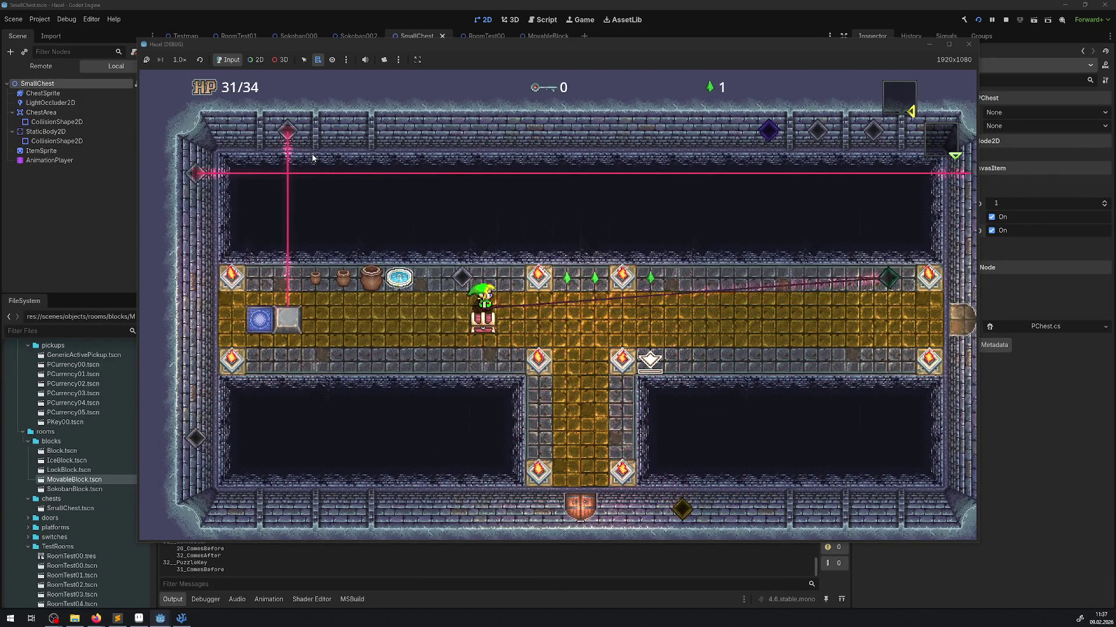
key(Right)
key(Left)
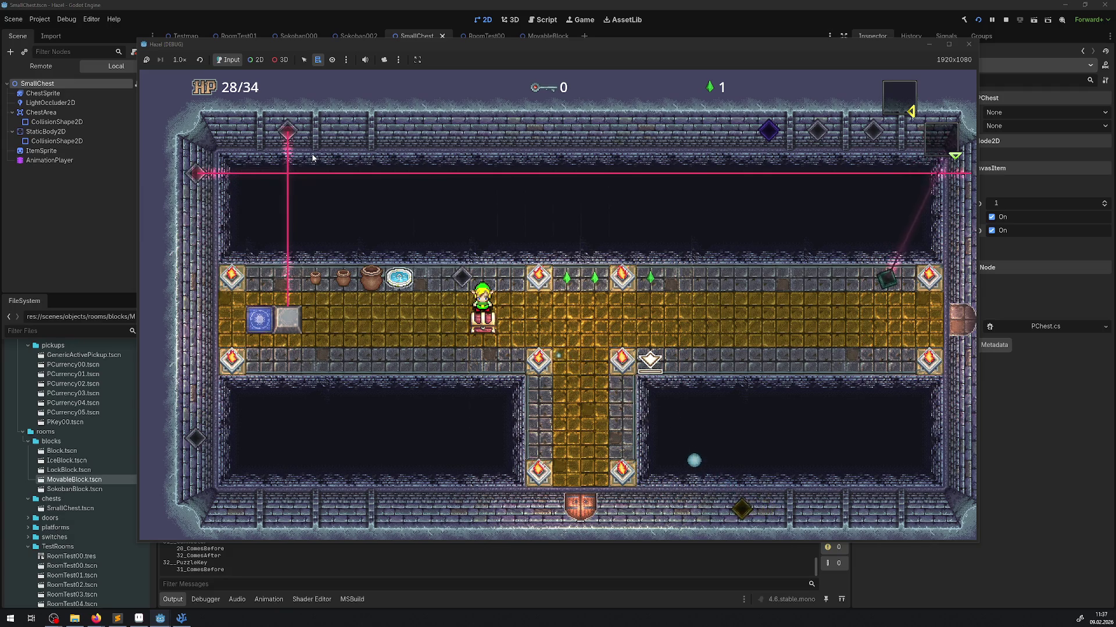
key(F8)
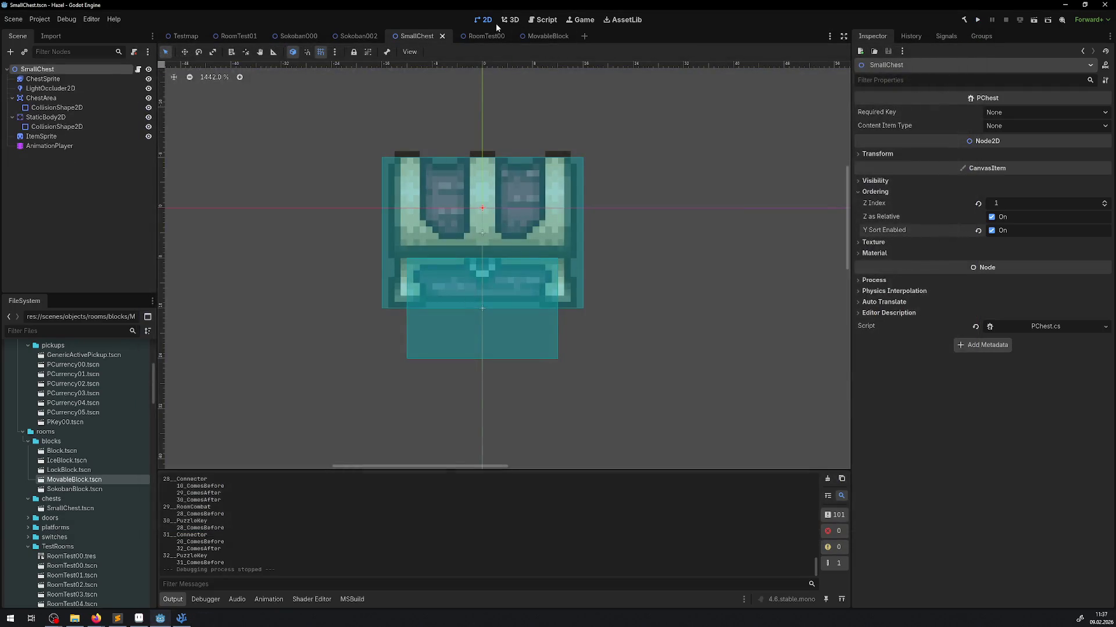
In Aseprite, commit the shifted open chest art and save Chest_Open.png.
click(139, 618)
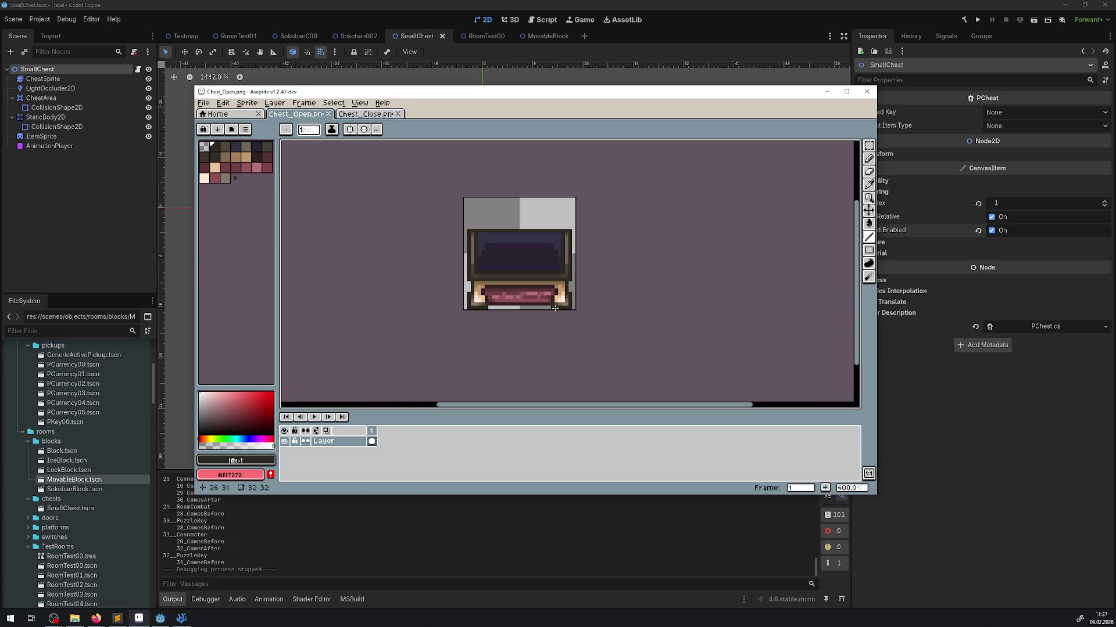
key(ctrl+z)
key(ctrl+s)
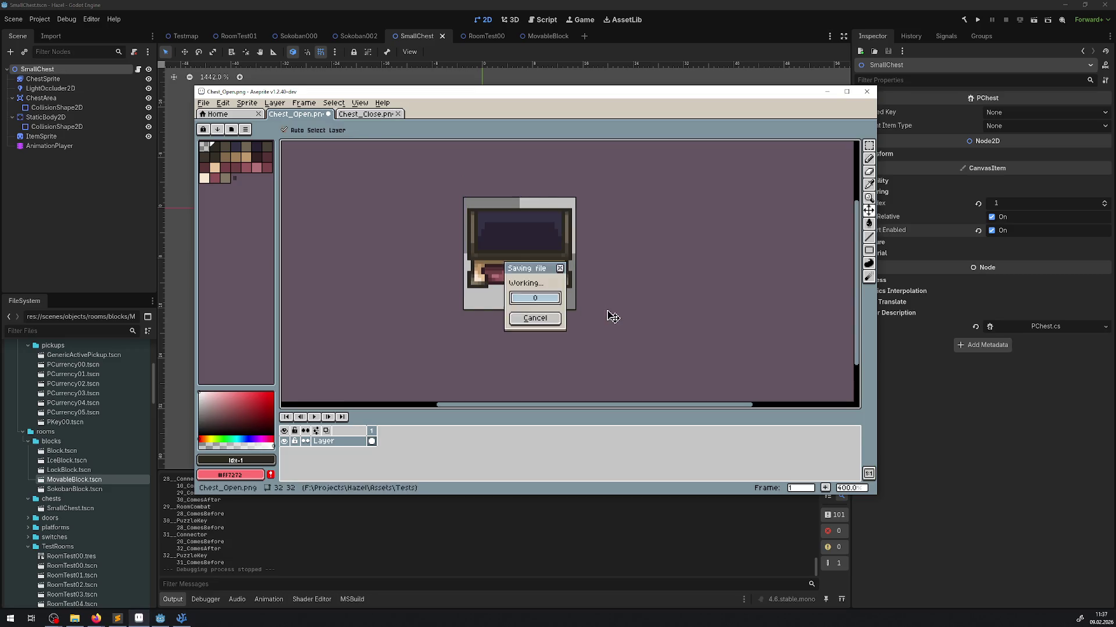
Redo the shift on Chest_Close, save it, and bring up Sokoban.cs in VS Code.
click(366, 114)
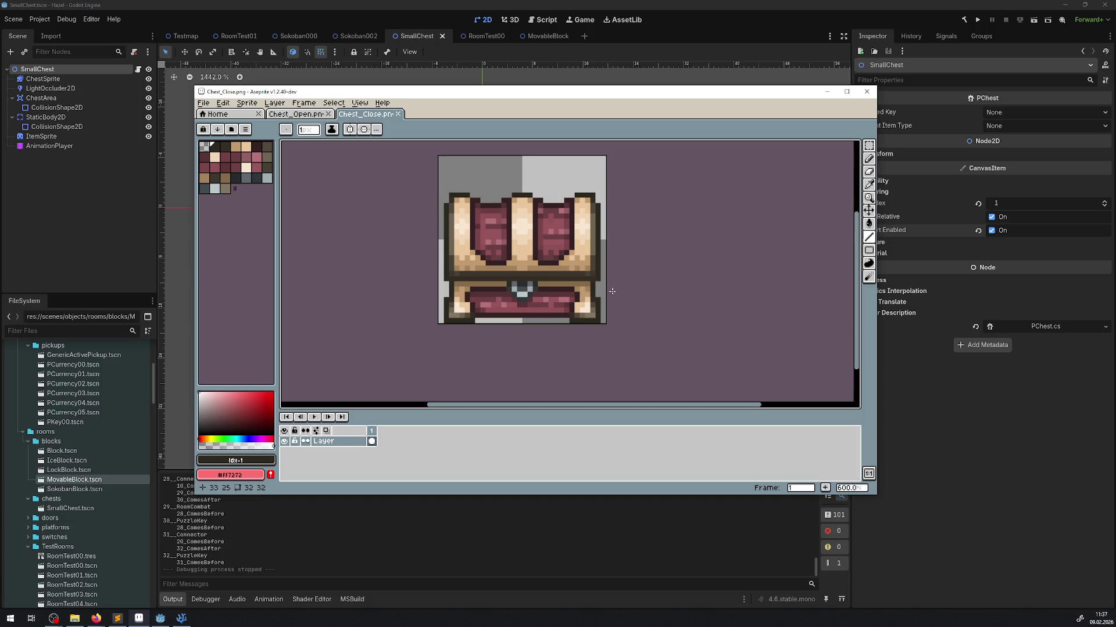
key(ctrl+y)
key(ctrl+s)
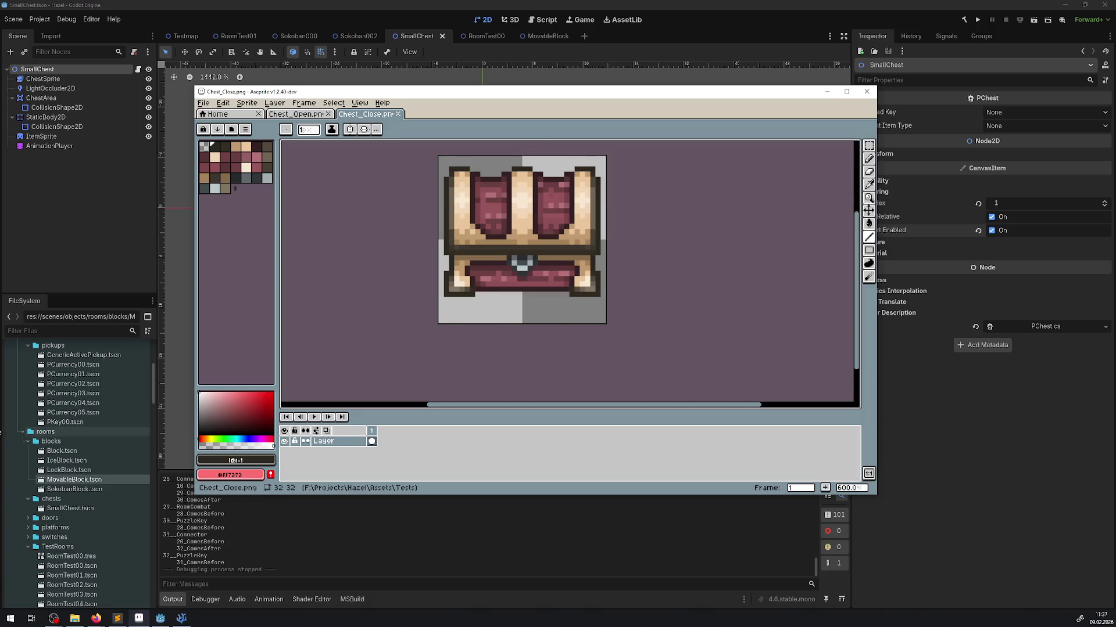
key(alt+Tab)
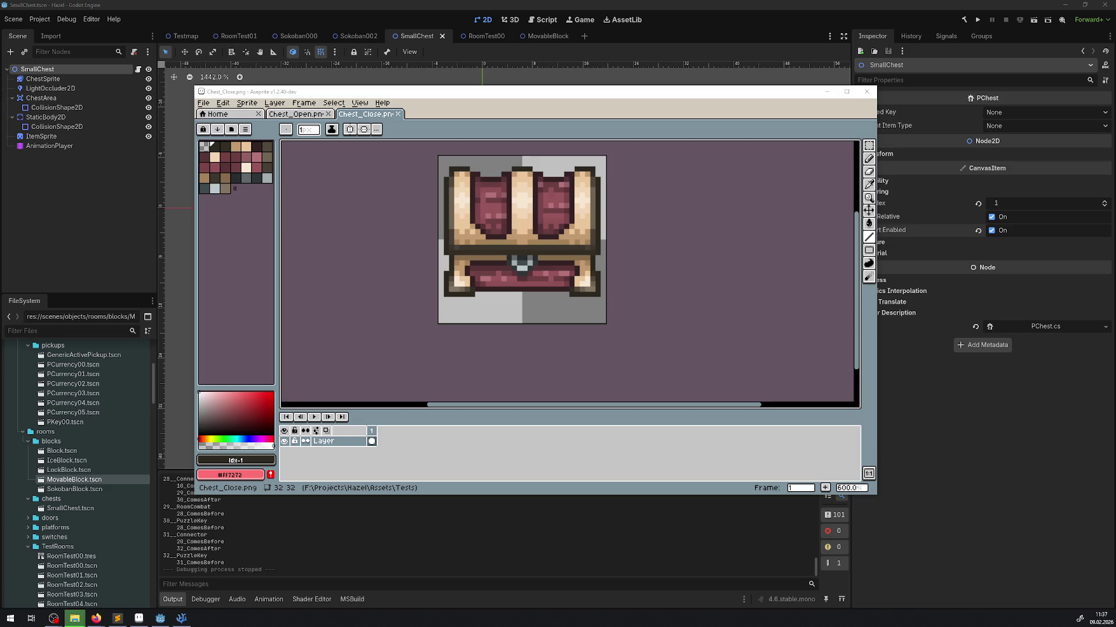
click(181, 619)
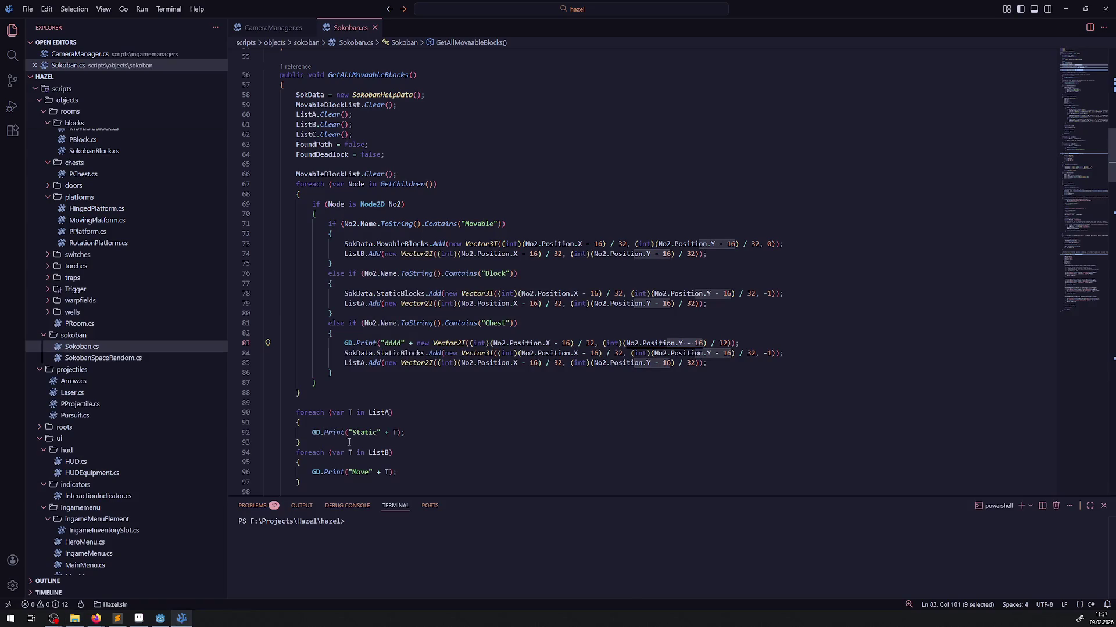
Select AStarGrid2D on line 9 of Sokoban.cs to read its documentation popup.
scroll(428, 358, up, 15)
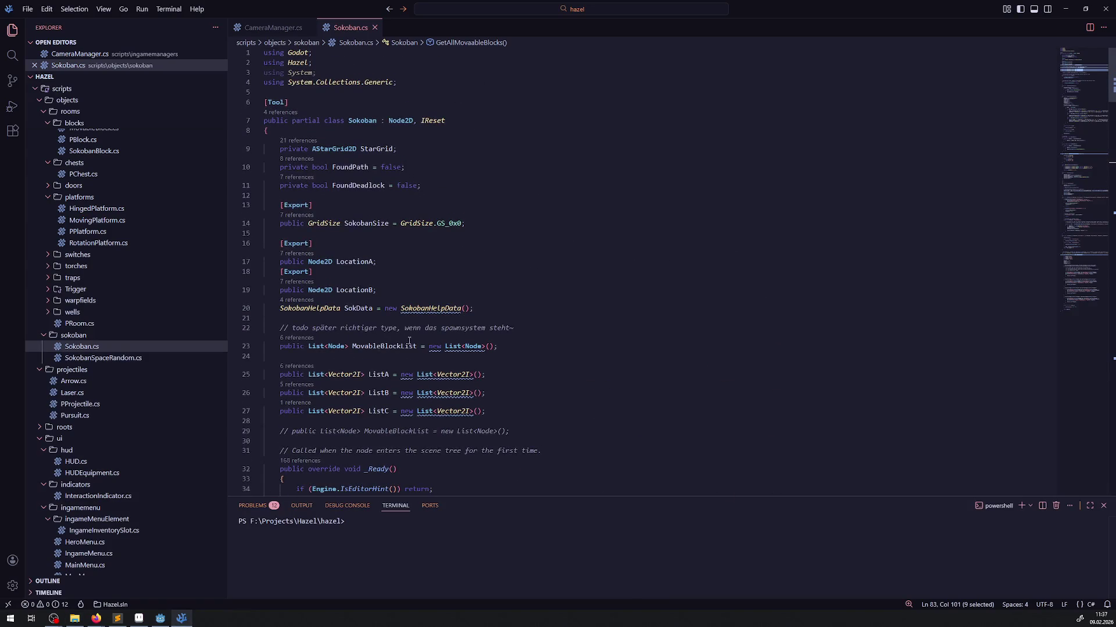
double_click(328, 150)
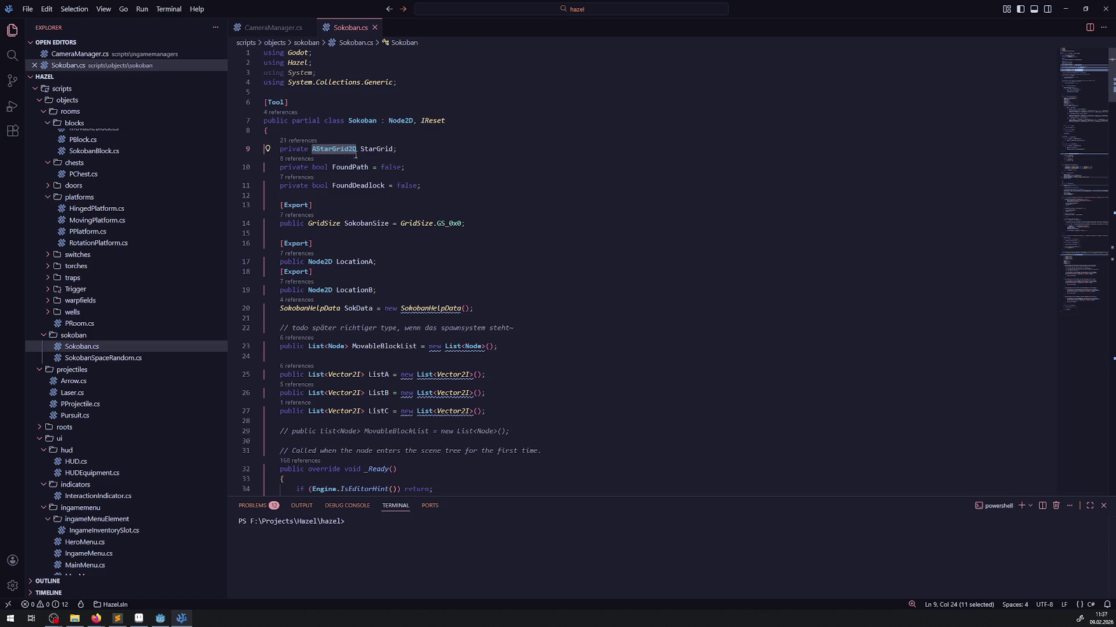
mouse_move(335, 150)
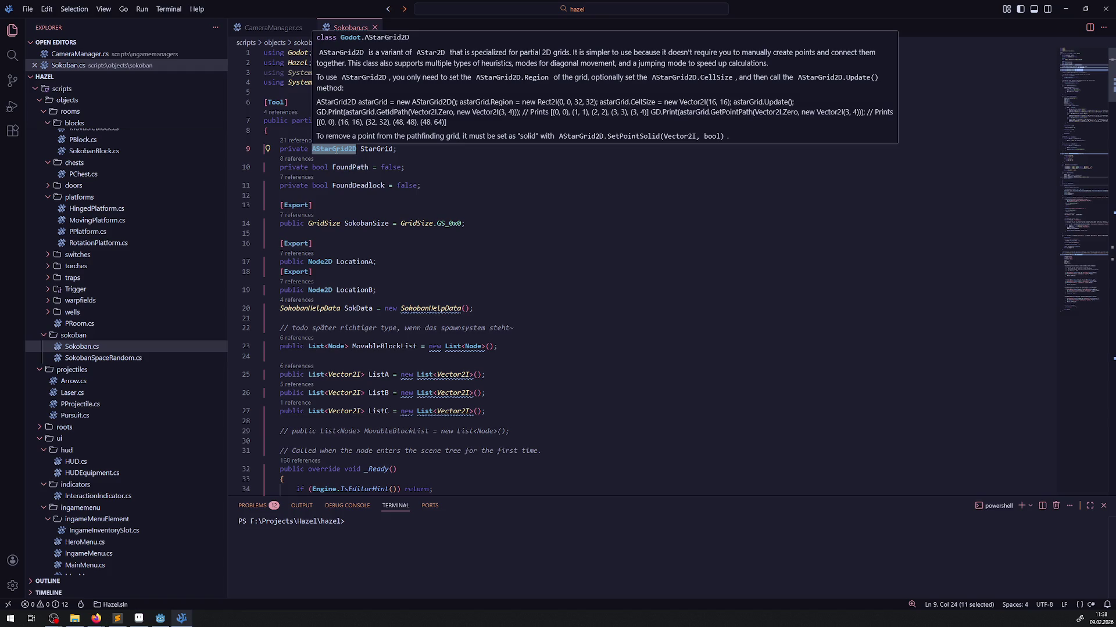
Scroll through the ResetStarGrid setup, then return to the SmallChest scene in Godot.
scroll(539, 255, down, 20)
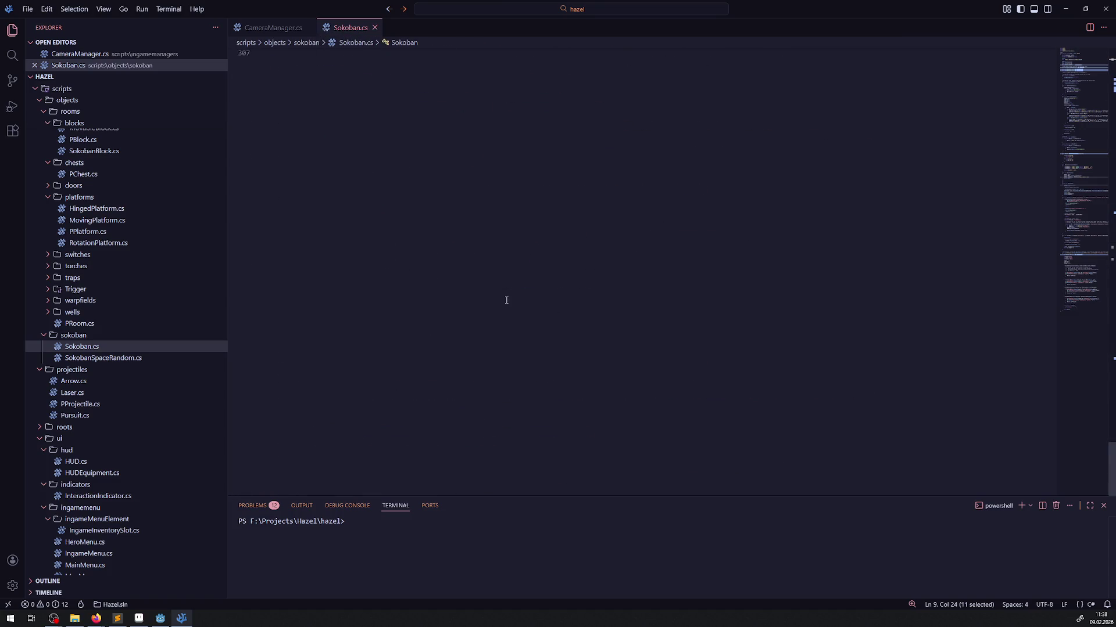
scroll(504, 301, up, 15)
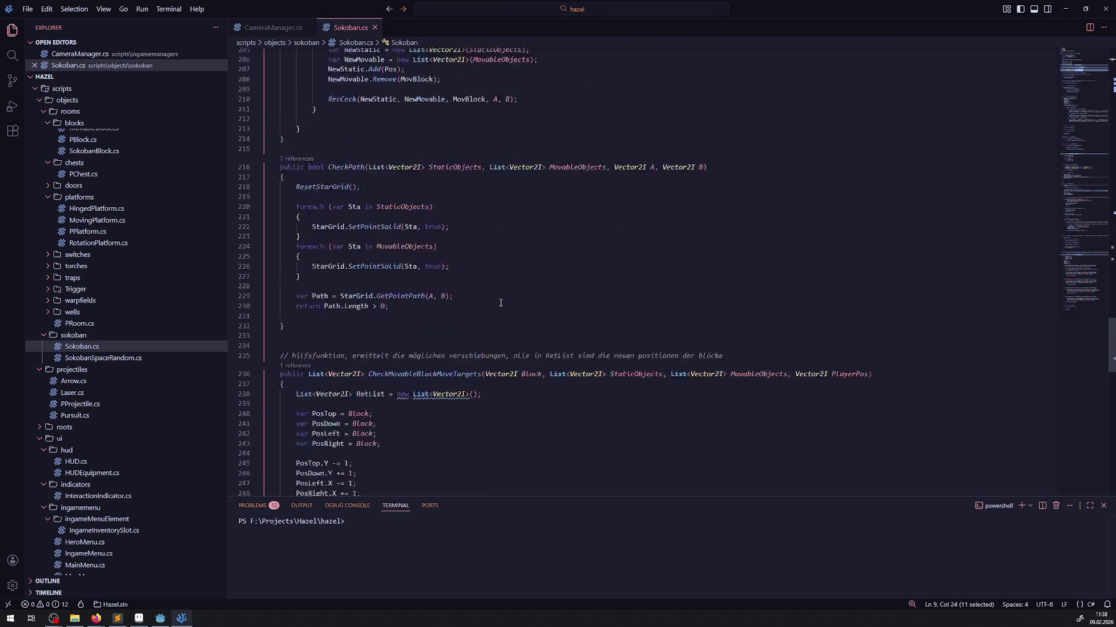
scroll(500, 303, up, 9)
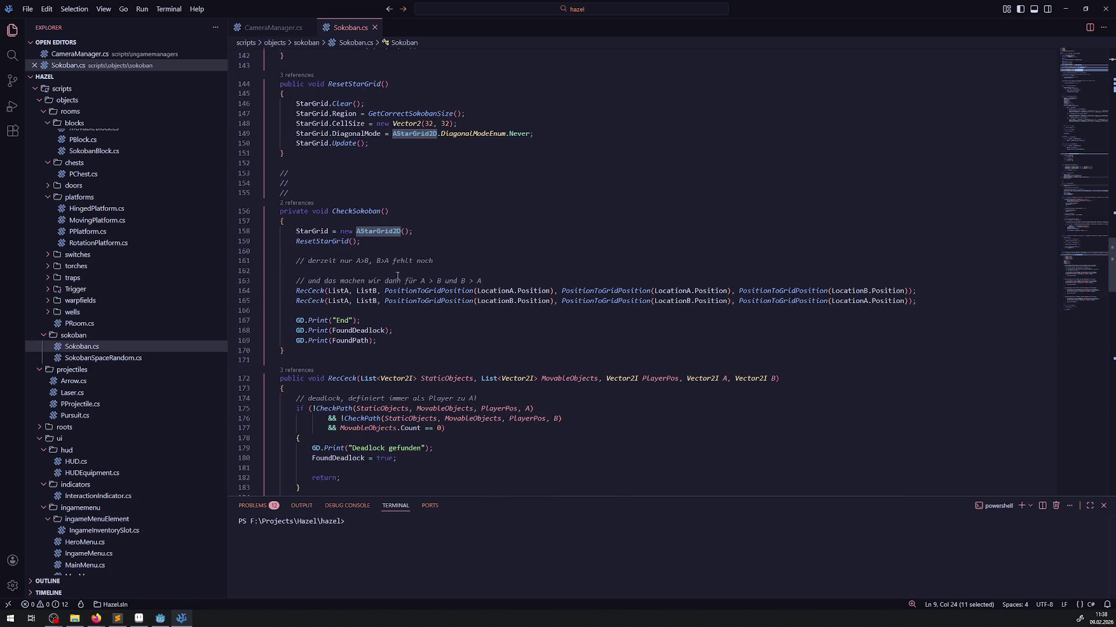
scroll(438, 304, up, 4)
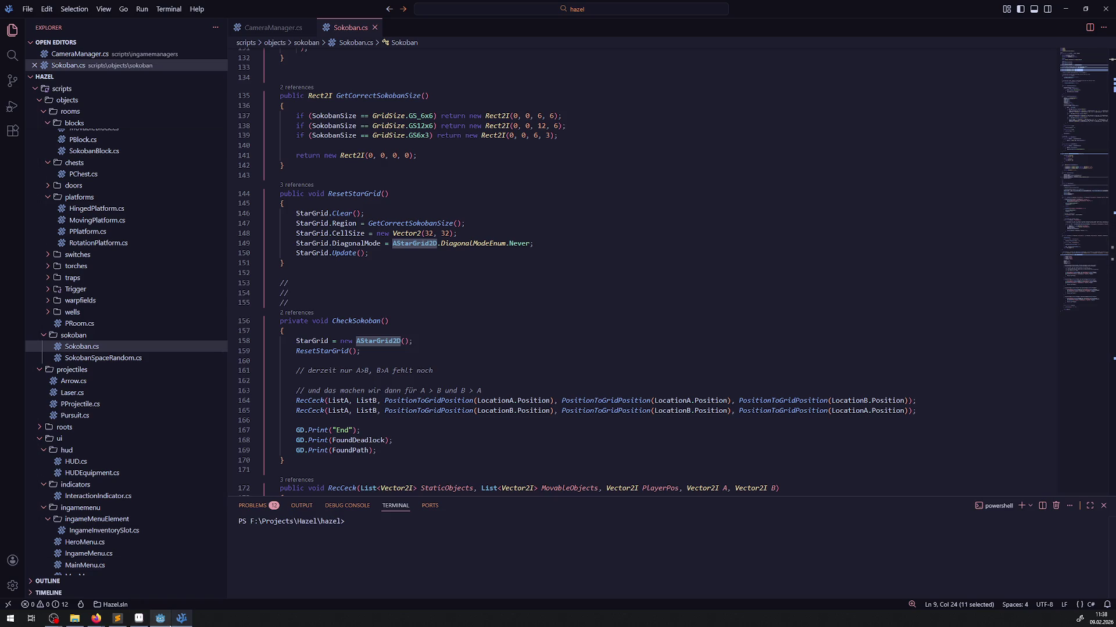
mouse_move(169, 626)
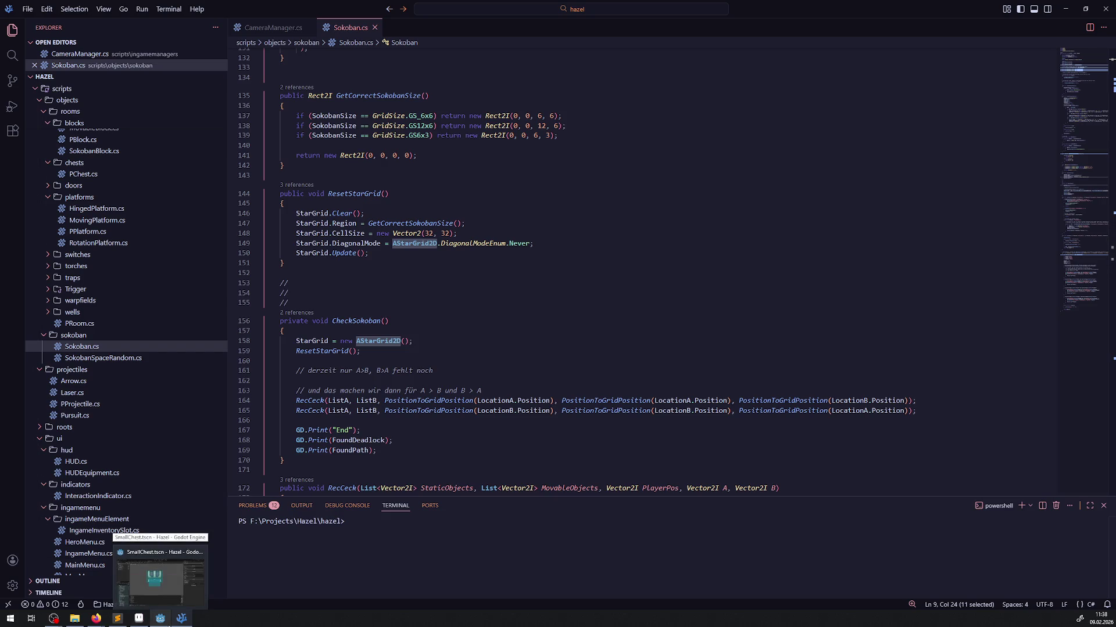
click(168, 625)
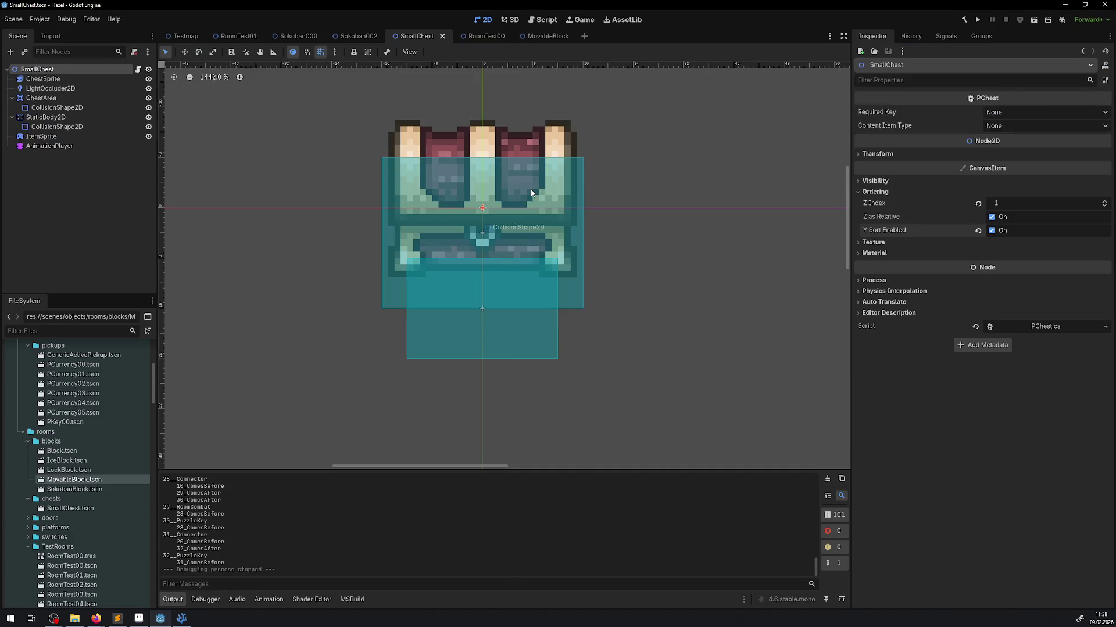
Set the ChestArea collision shape's y position to 12.
click(41, 98)
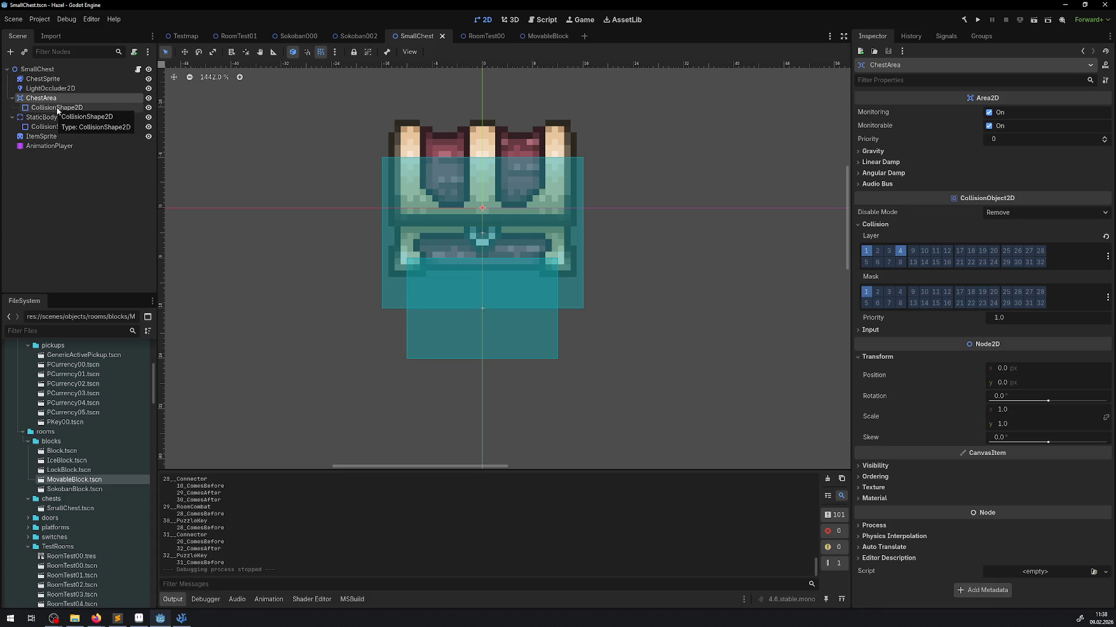
click(58, 108)
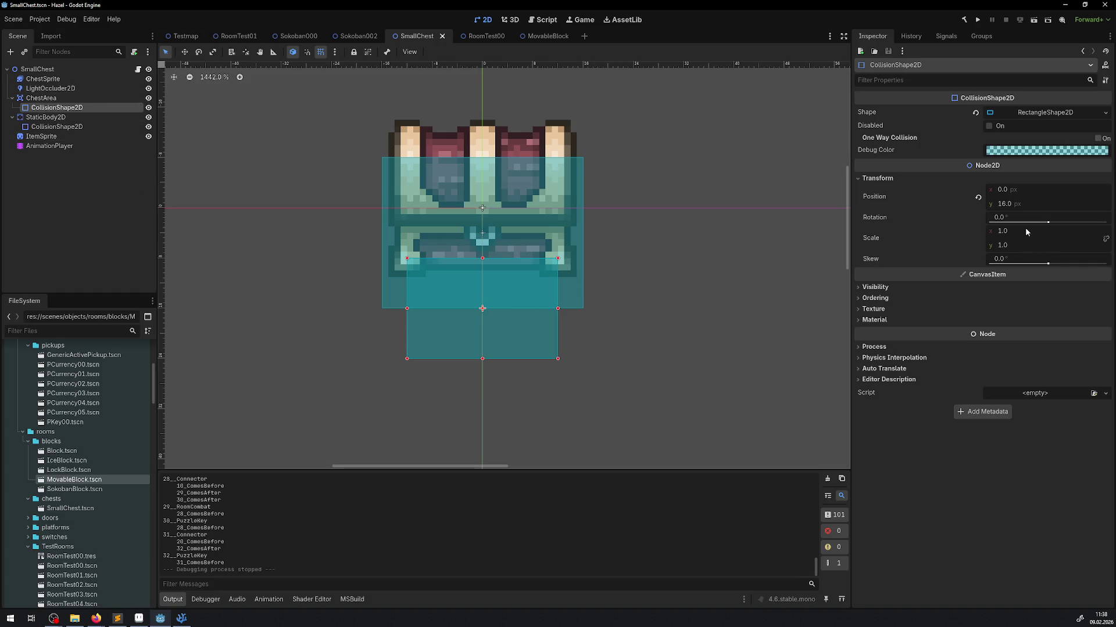
click(1014, 205)
text(12)
key(Return)
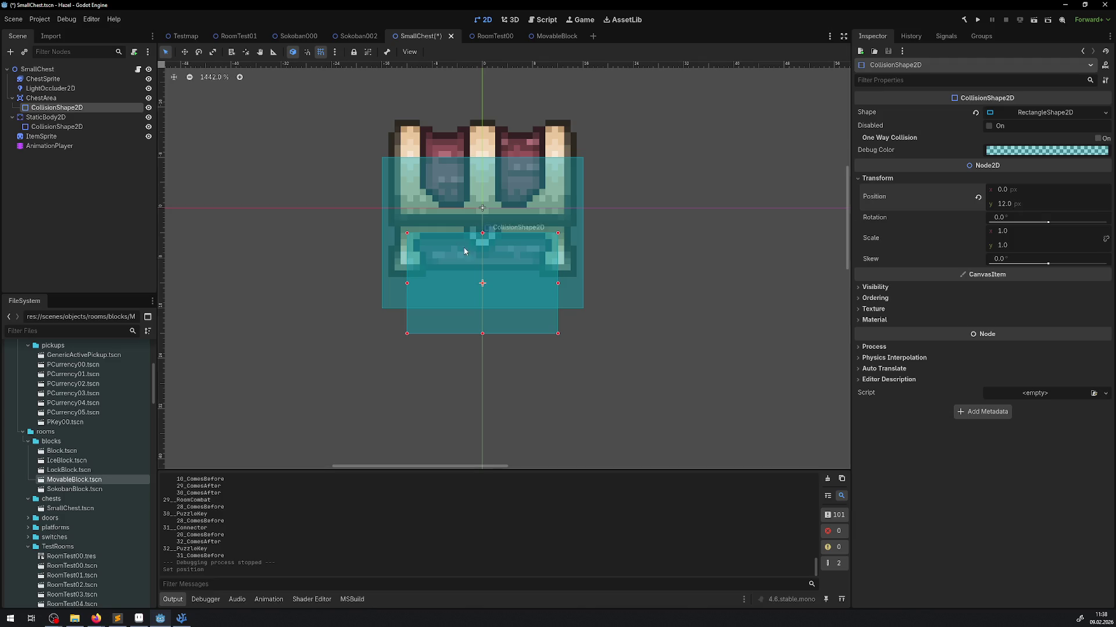
click(1009, 205)
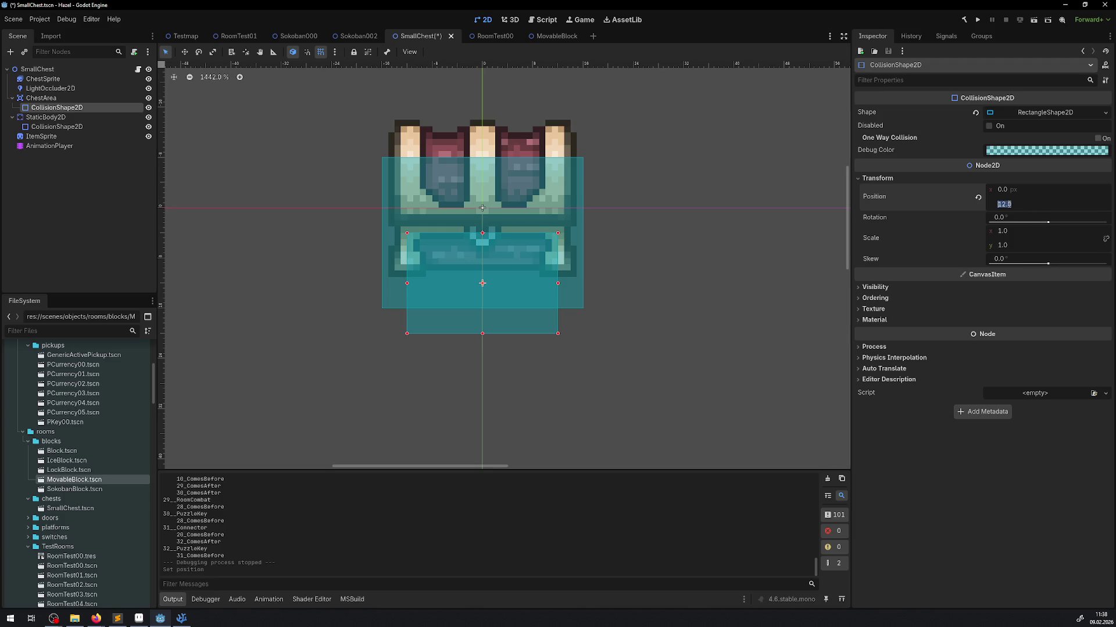
Set the StaticBody2D collision shape's y position to 0.
click(41, 118)
click(47, 127)
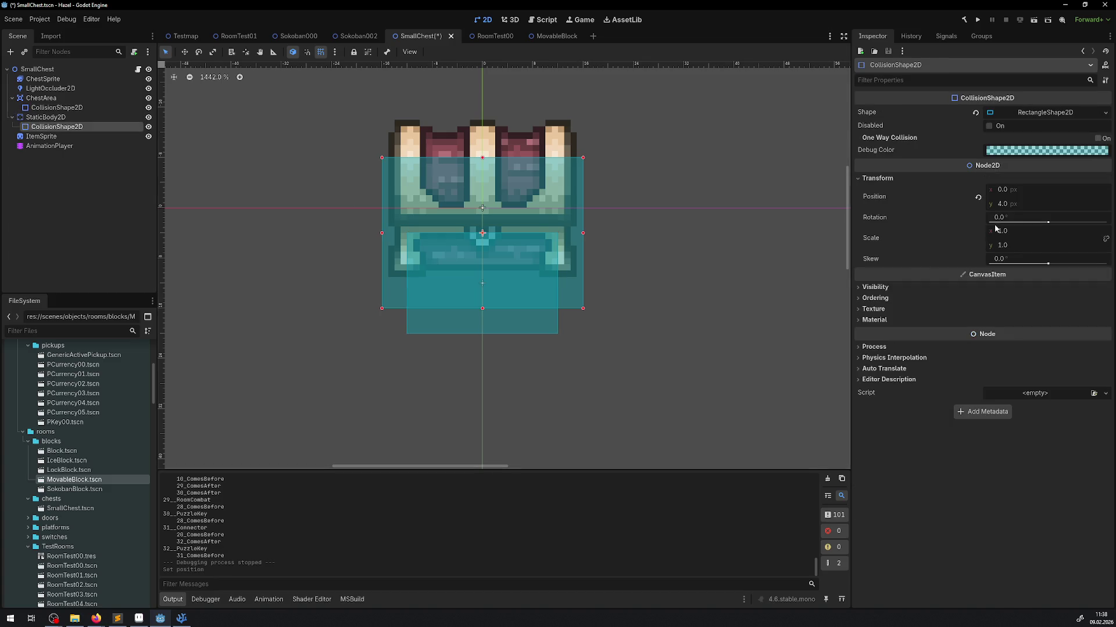
click(1008, 205)
text(0)
key(Return)
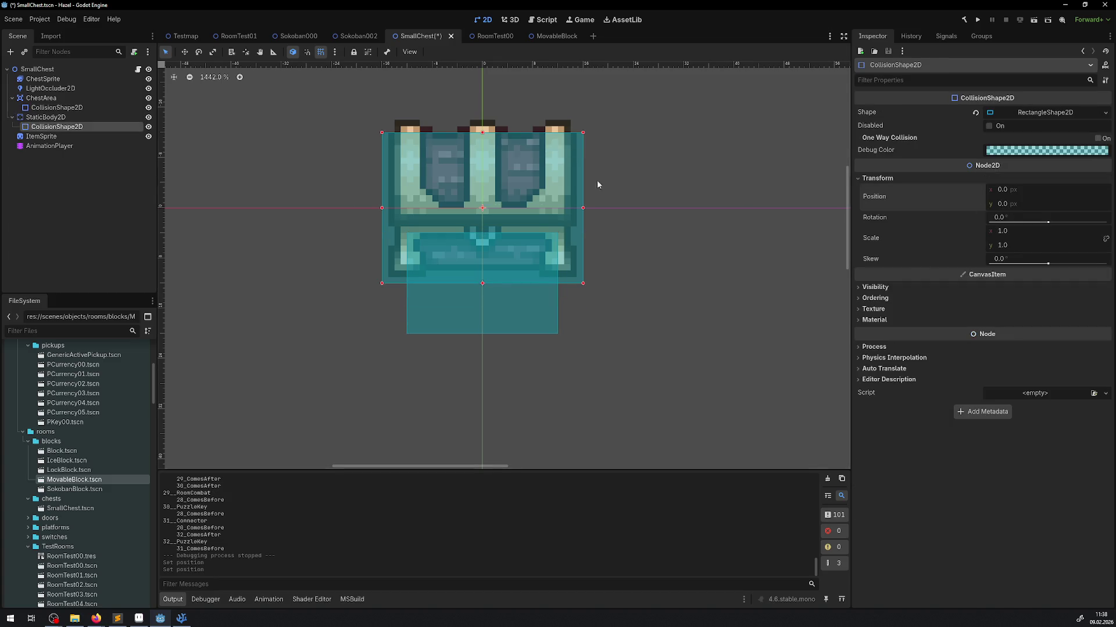
Change the StaticBody2D rectangle shape height to 22, then settle on 20 px.
click(1101, 114)
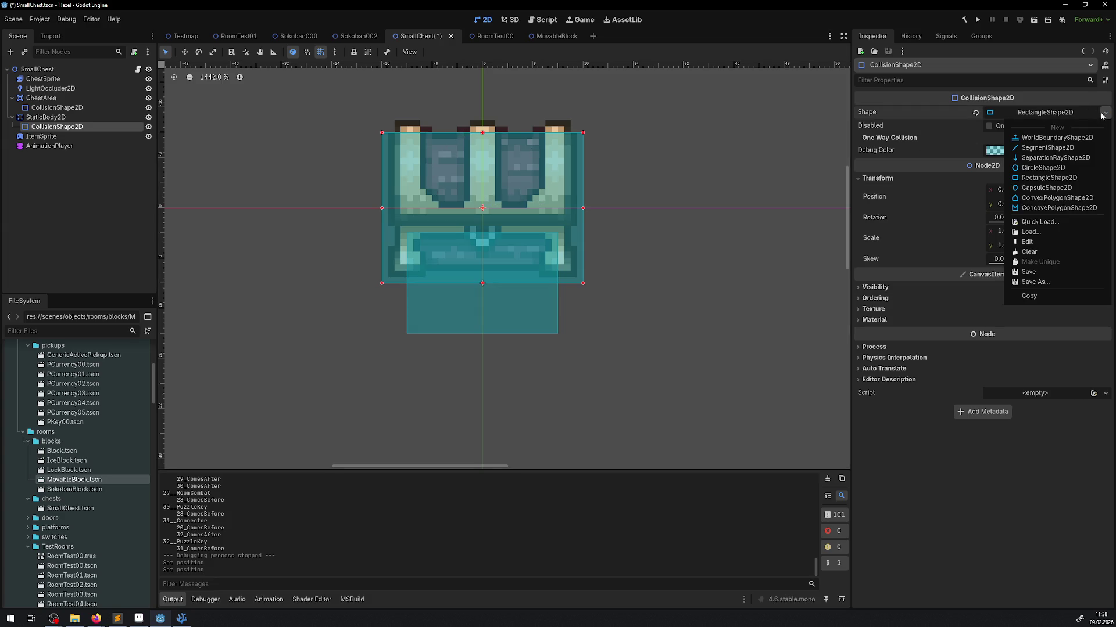
click(1066, 113)
click(1065, 112)
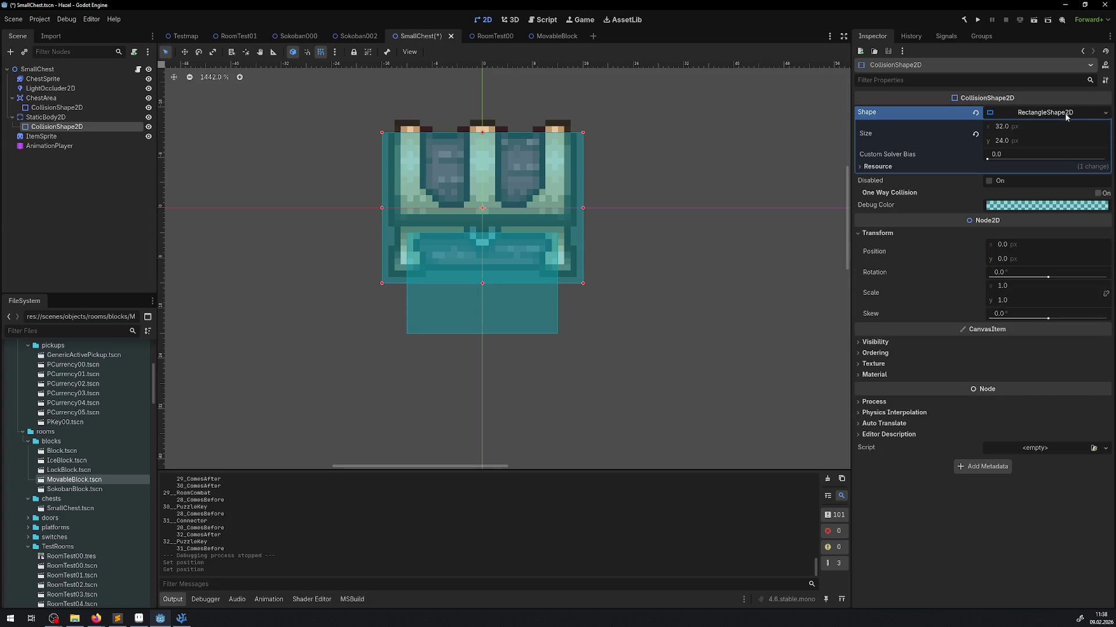
click(1011, 142)
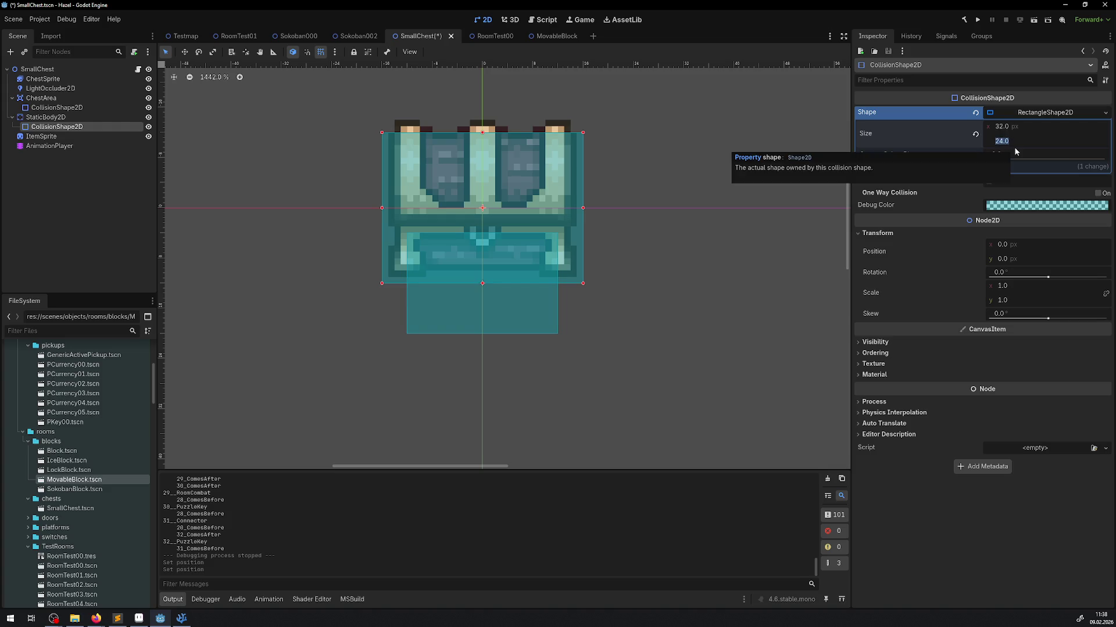
text(22)
key(Return)
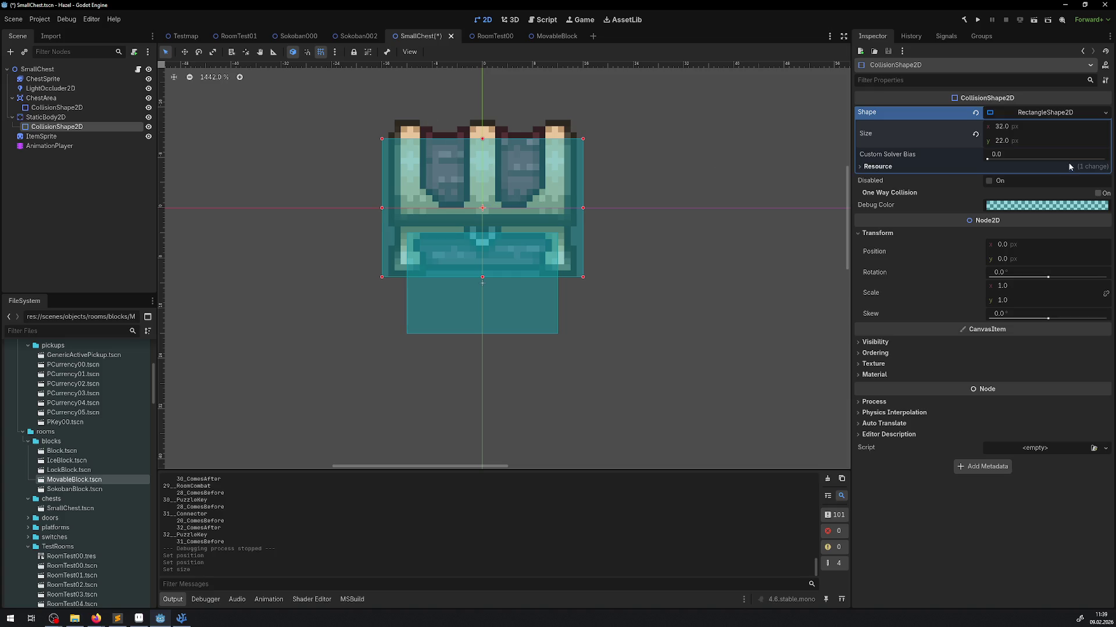
click(1010, 142)
text(20)
key(Return)
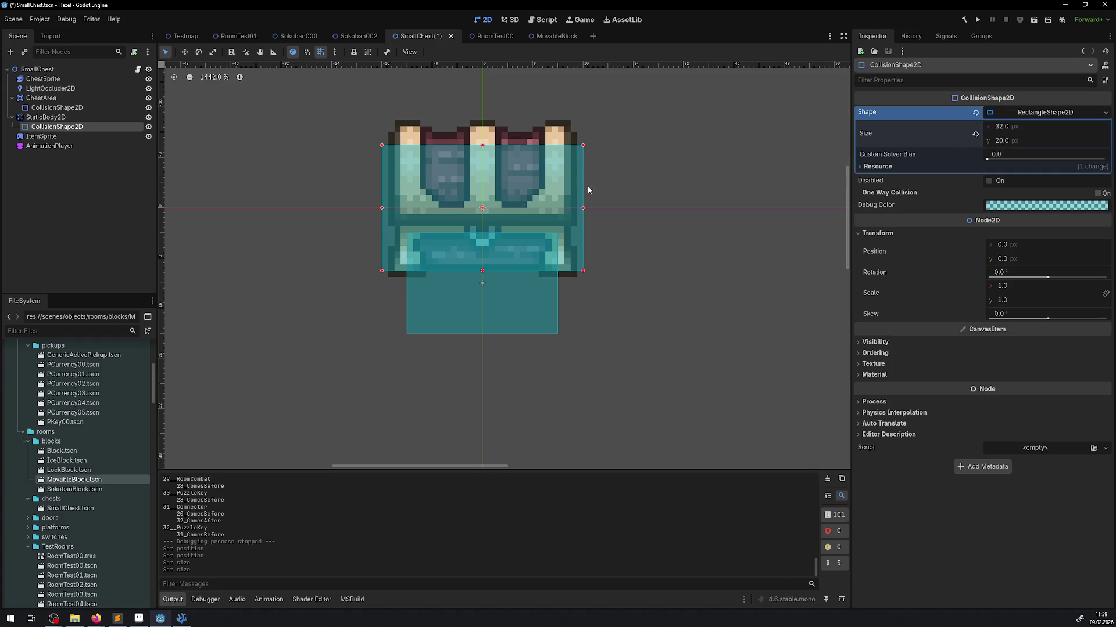
Lower the solid collision shape to y 2 and save the SmallChest scene.
click(1007, 259)
text(2)
key(Return)
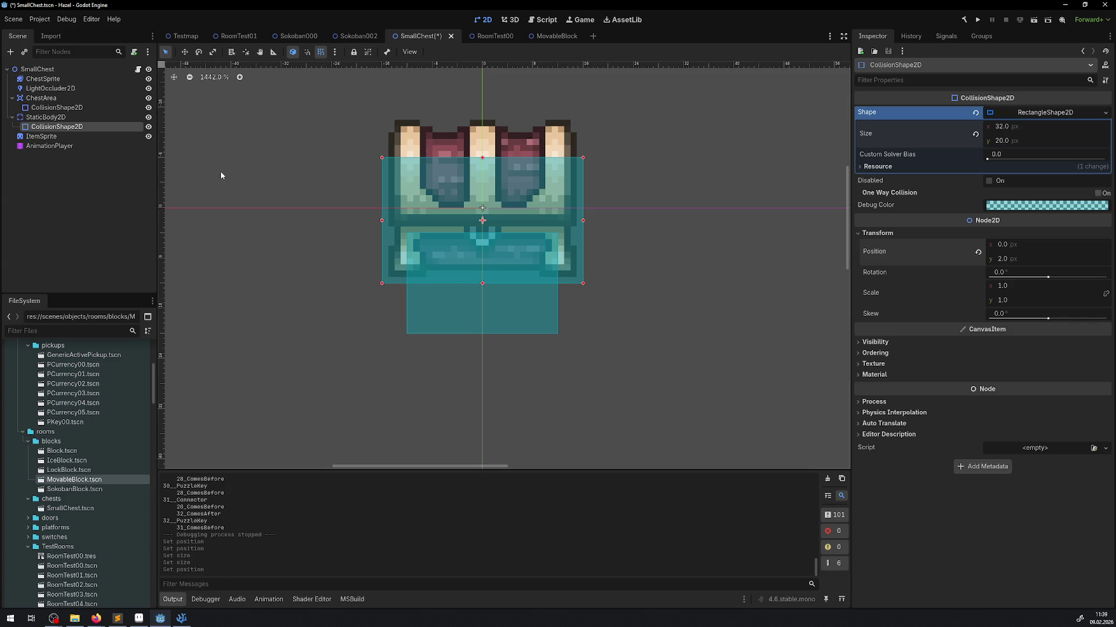
key(ctrl+s)
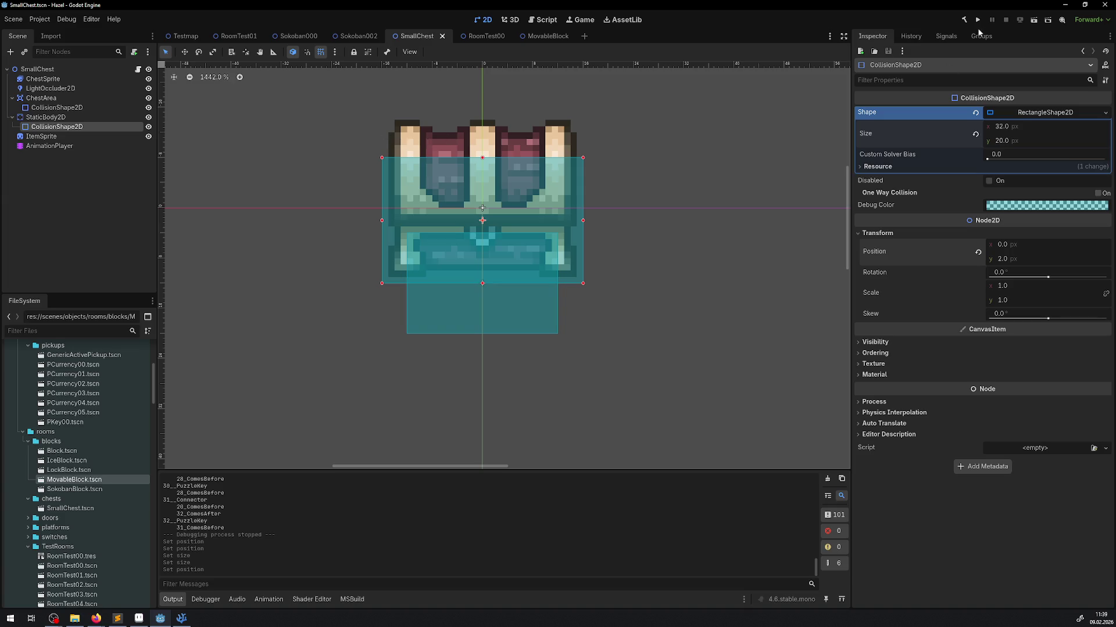
Run the game with F5, walk the player around all sides of the chest, then stop it.
key(F5)
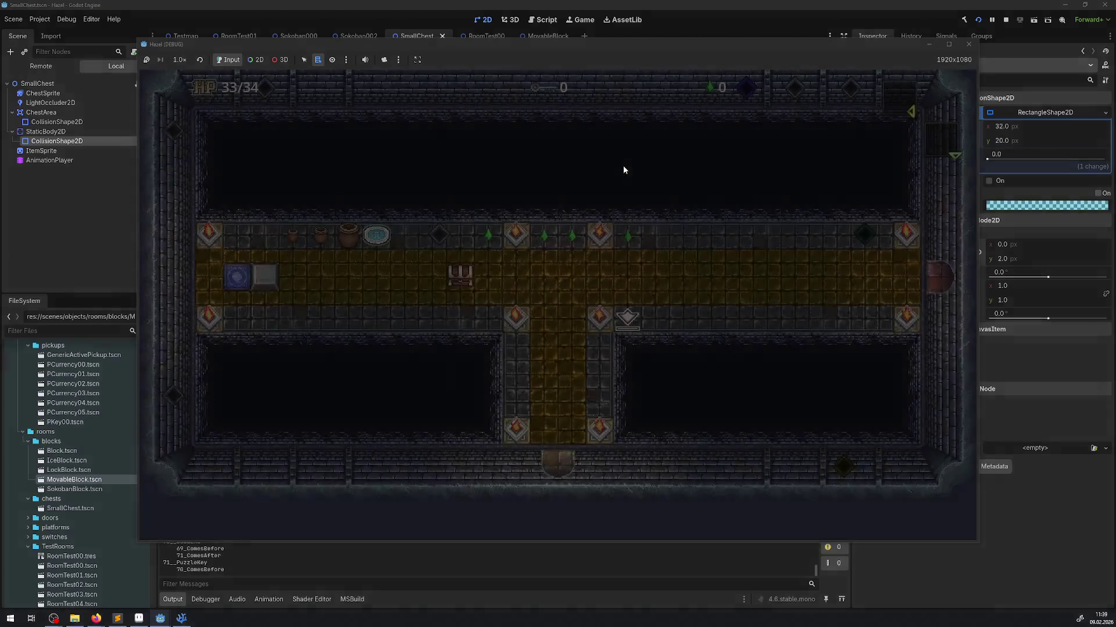
key(Up)
key(Left)
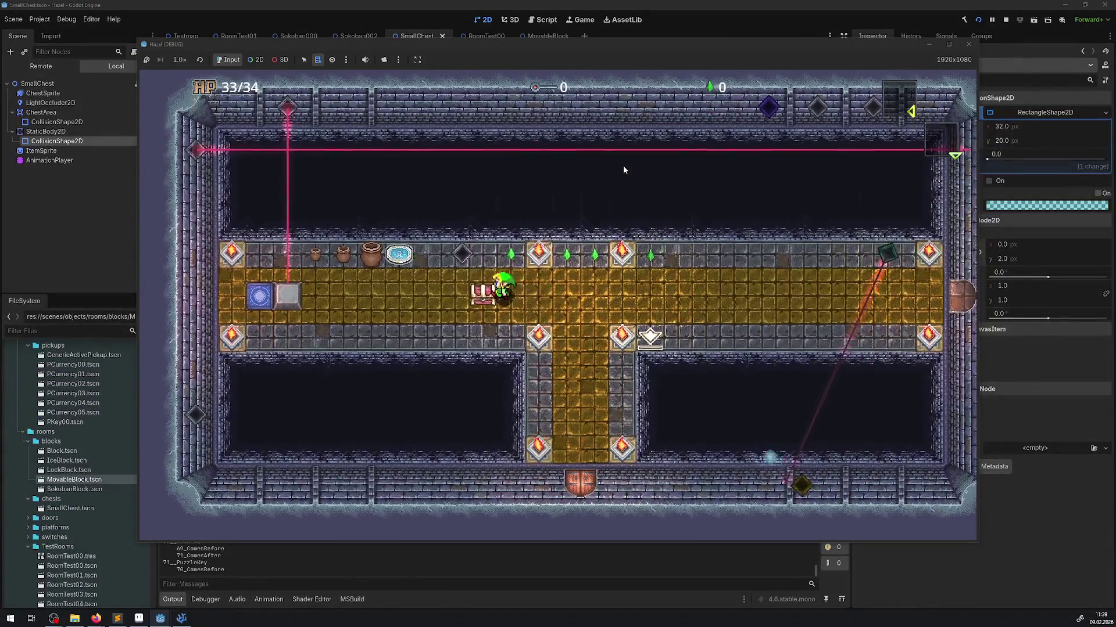
key(Left)
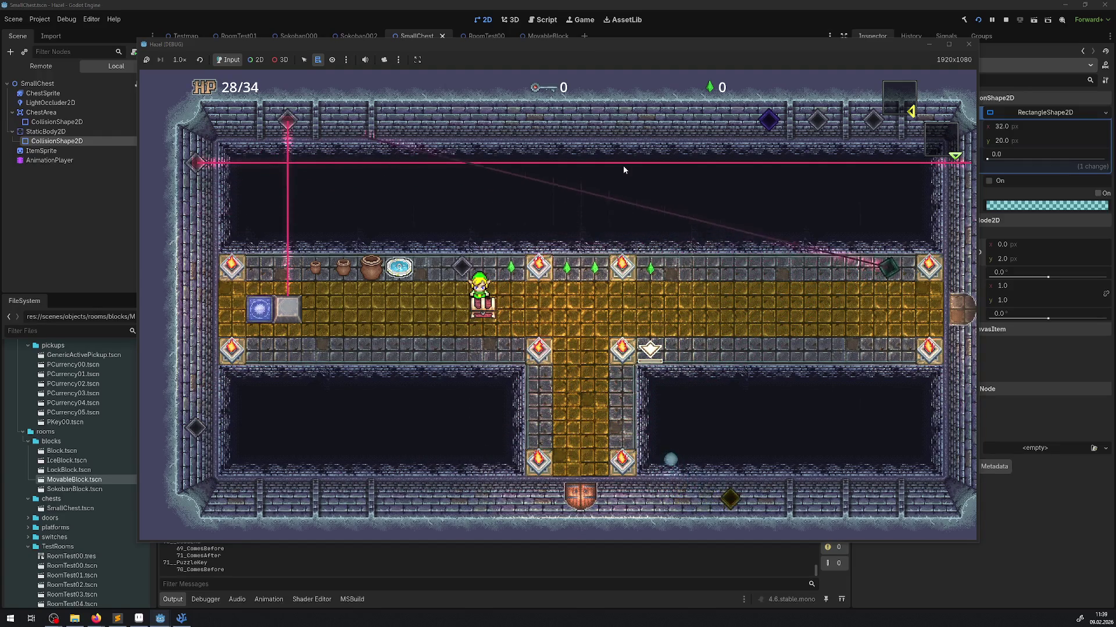
key(Right)
key(Left)
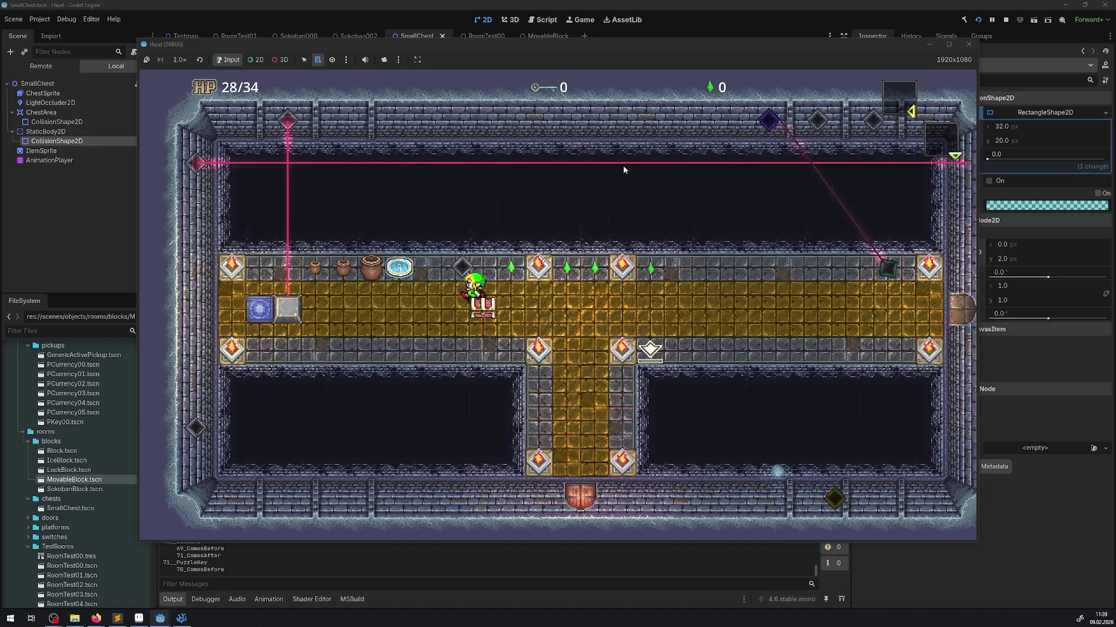
key(Right)
key(Left)
key(Right)
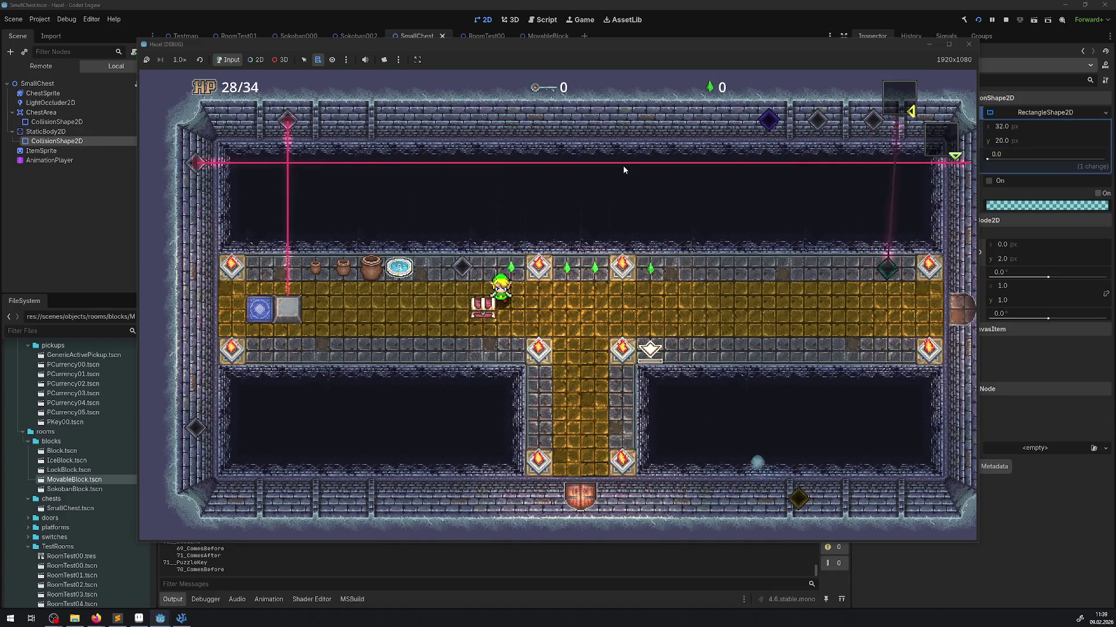
key(Left)
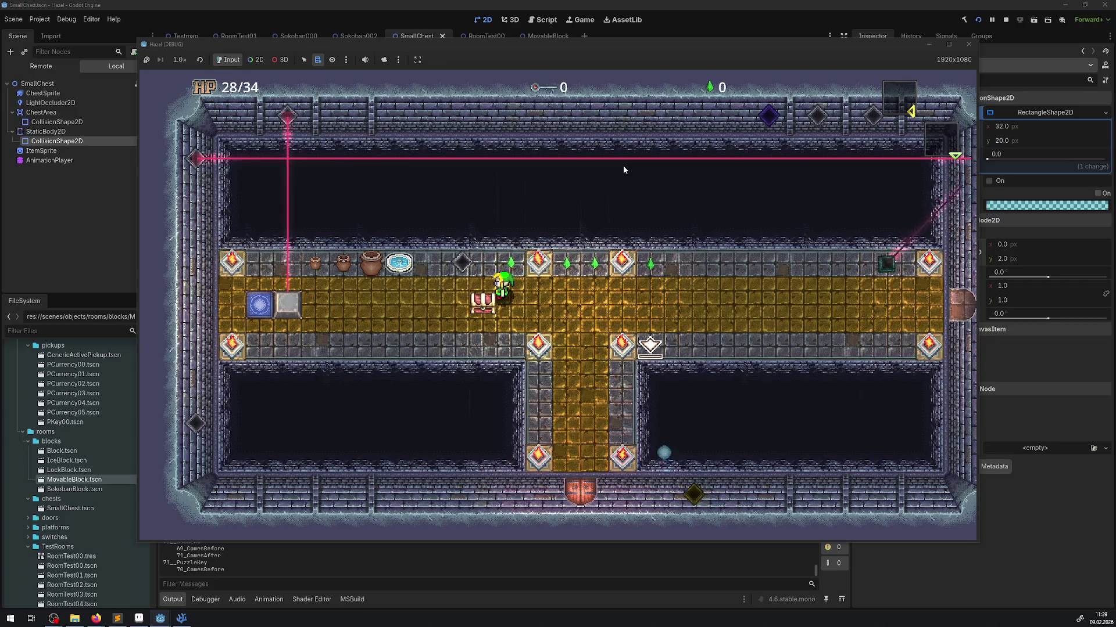
key(Down)
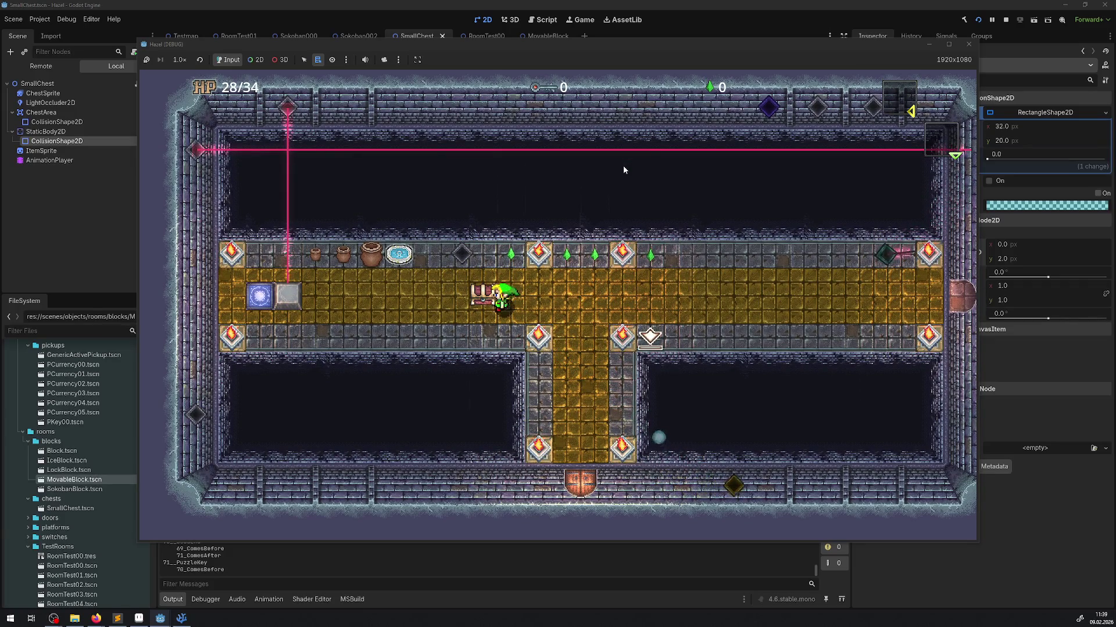
key(Up)
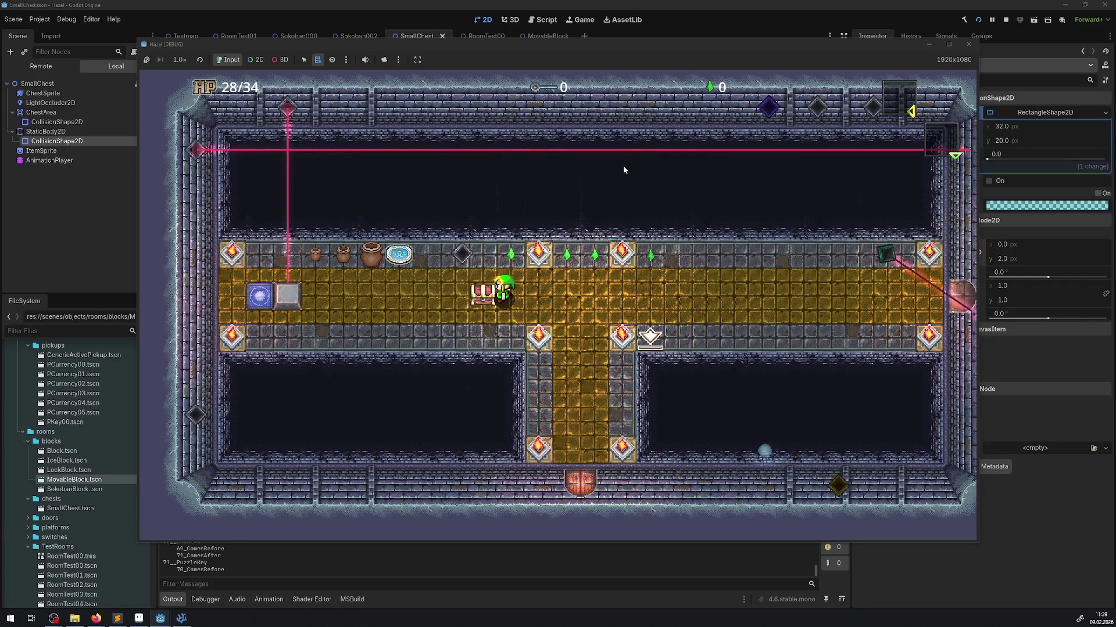
key(Up)
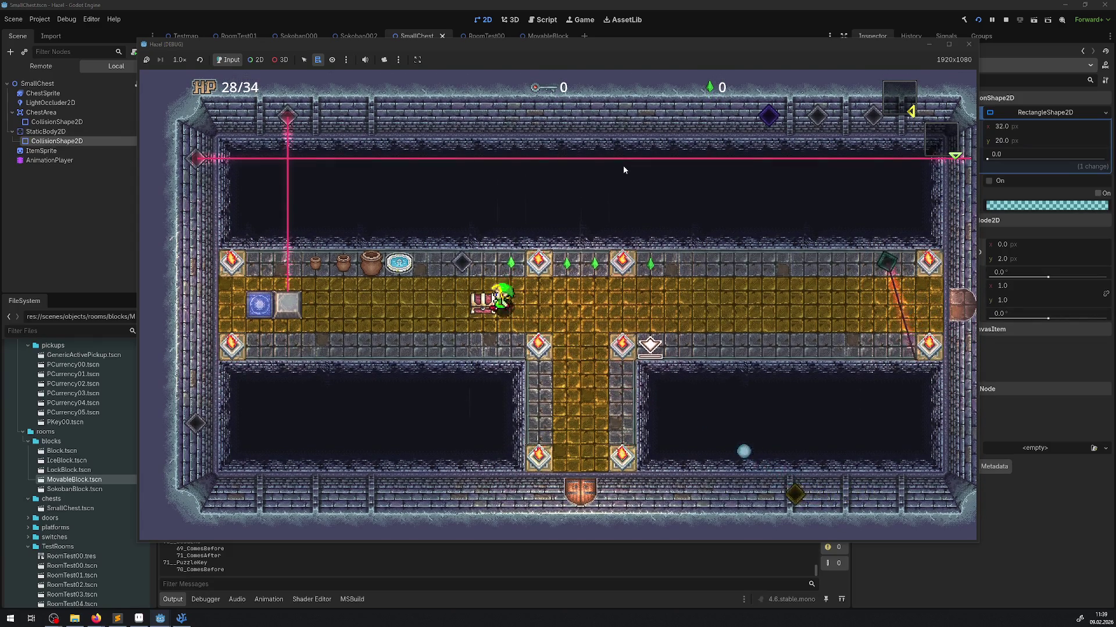
key(Down)
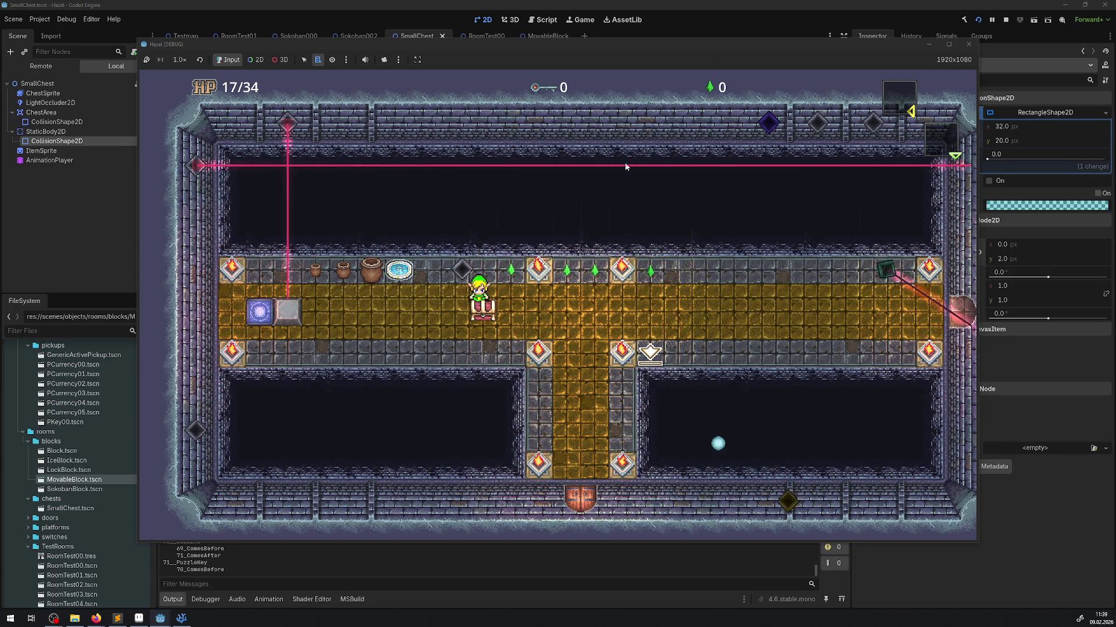
click(1005, 19)
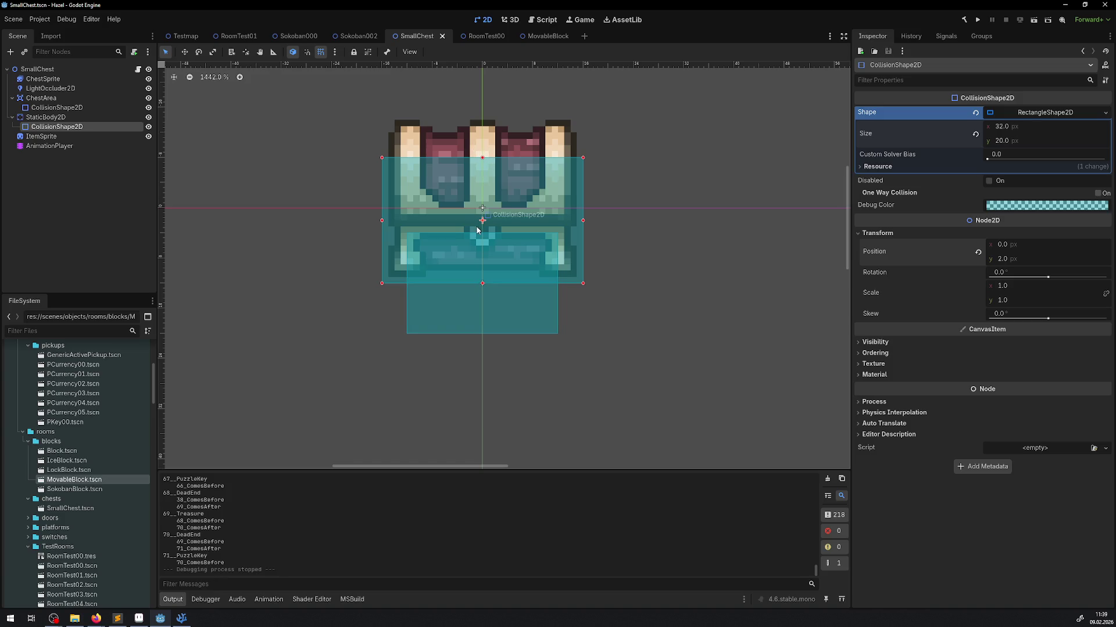
Measure the chest with the Ruler, then move Sokoban002's SmallChest down to (112, 48).
click(274, 54)
mouse_move(482, 208)
mouse_down()
mouse_move(483, 335)
mouse_move(482, 117)
mouse_move(482, 294)
mouse_up()
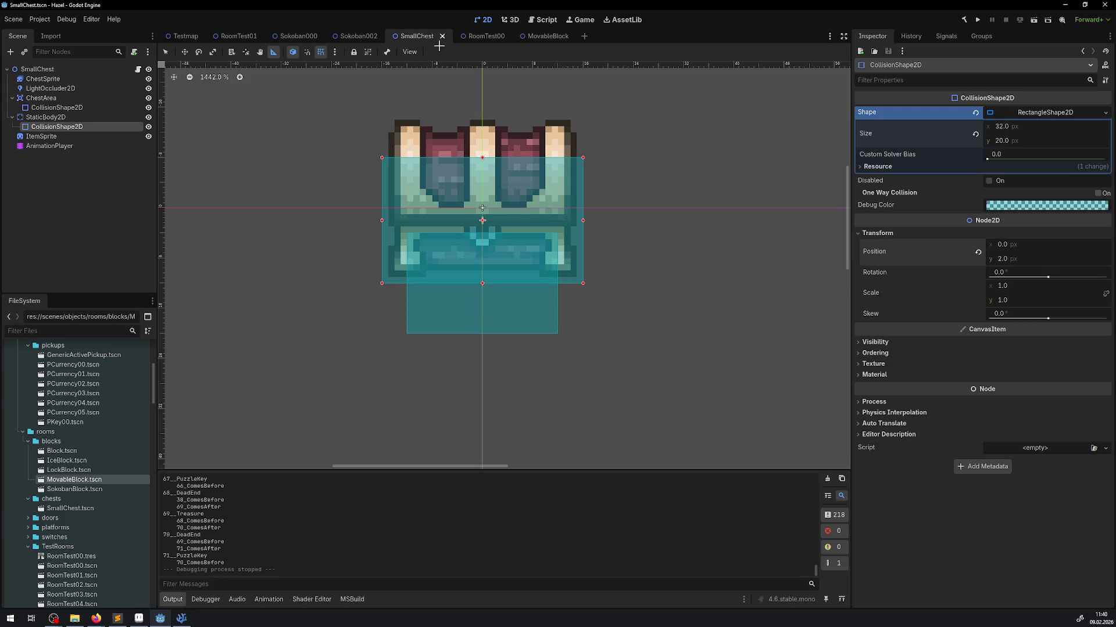
click(349, 39)
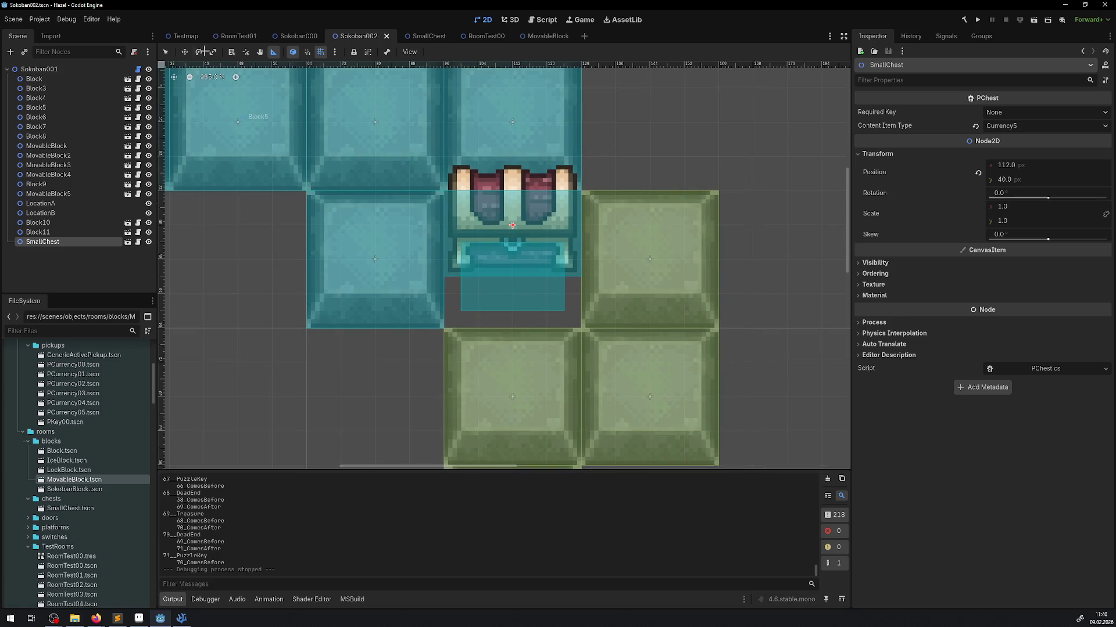
key(w)
drag(515, 230, 516, 250)
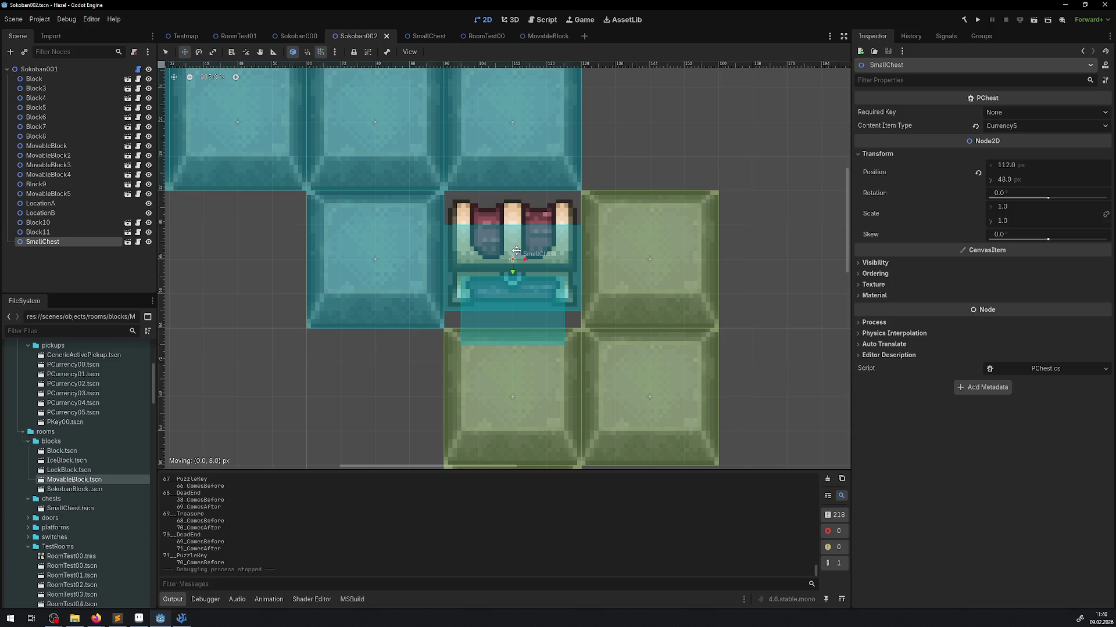
drag(516, 251, 516, 251)
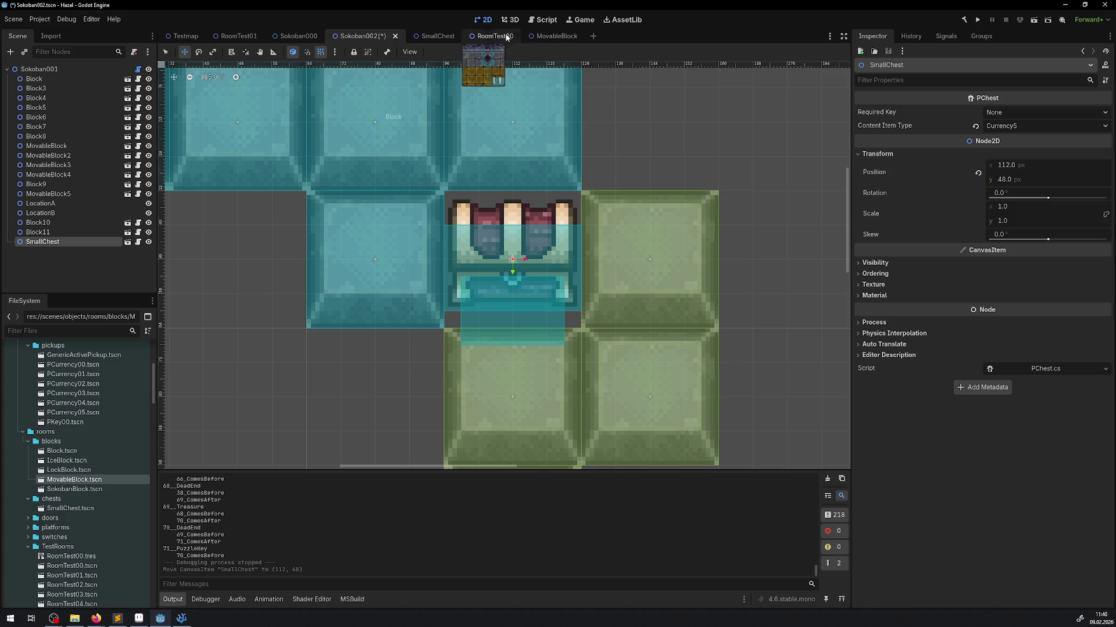
click(435, 37)
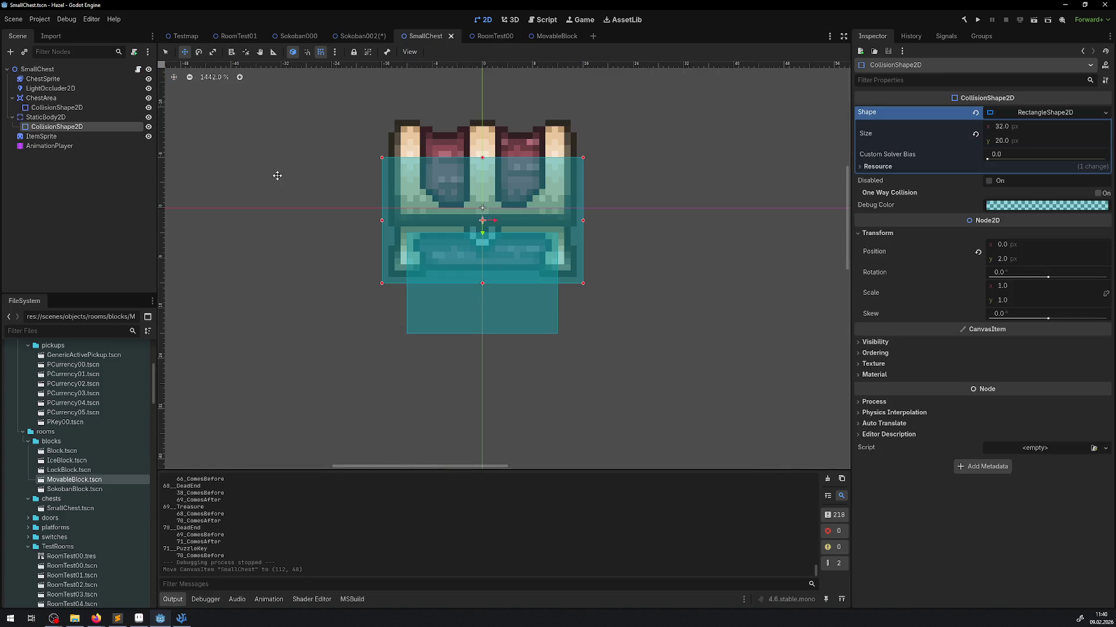
Try a 26 px height on the StaticBody2D collision shape, then undo back to 20 px.
click(46, 117)
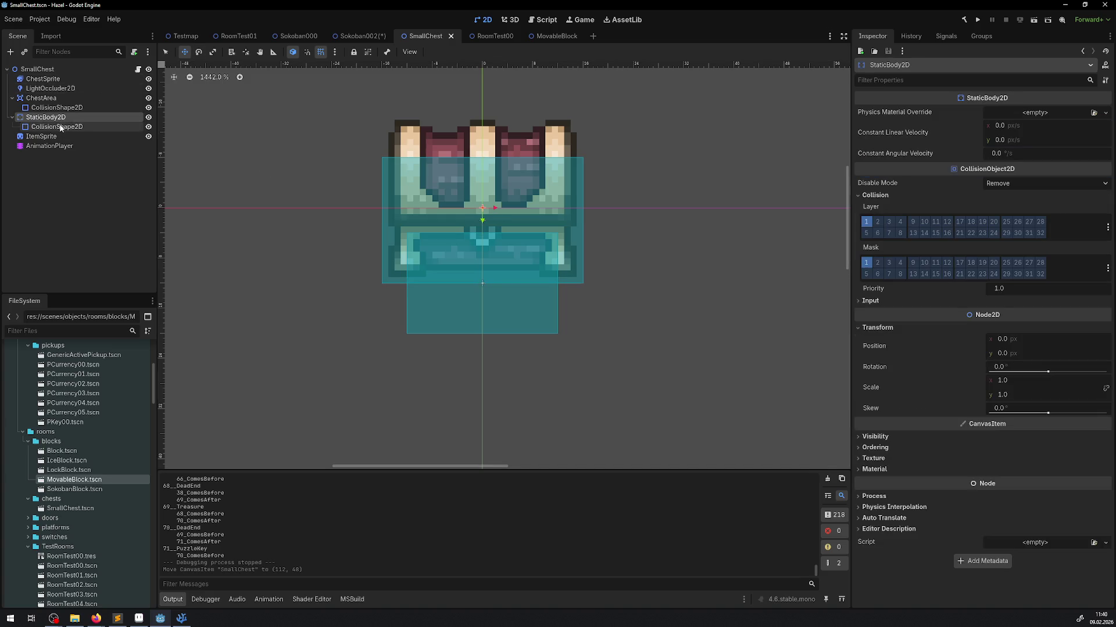
click(60, 127)
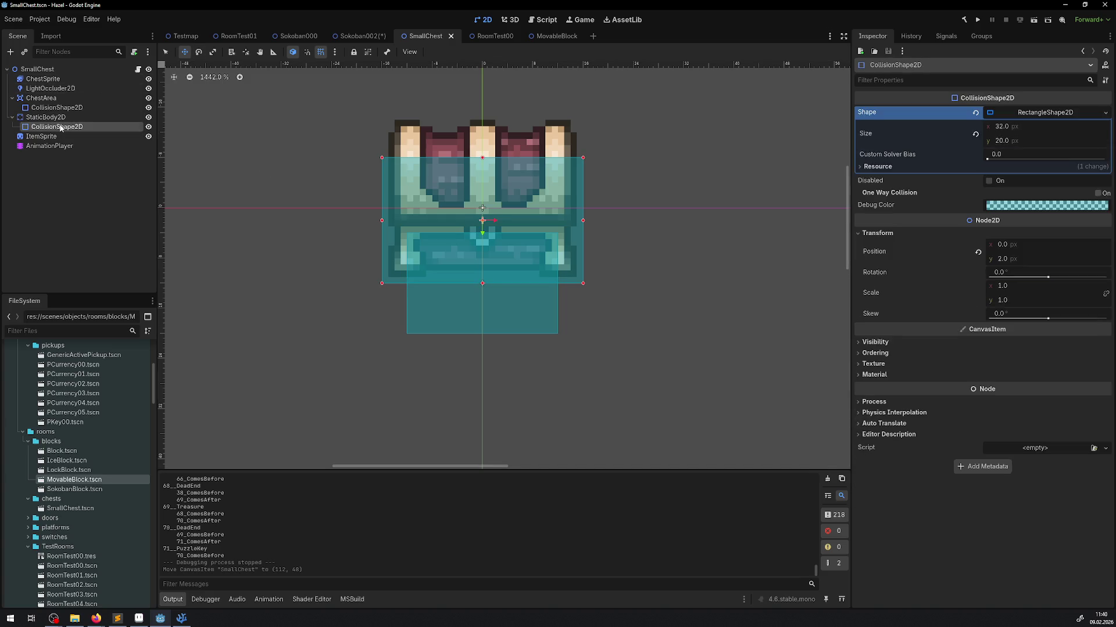
click(1001, 142)
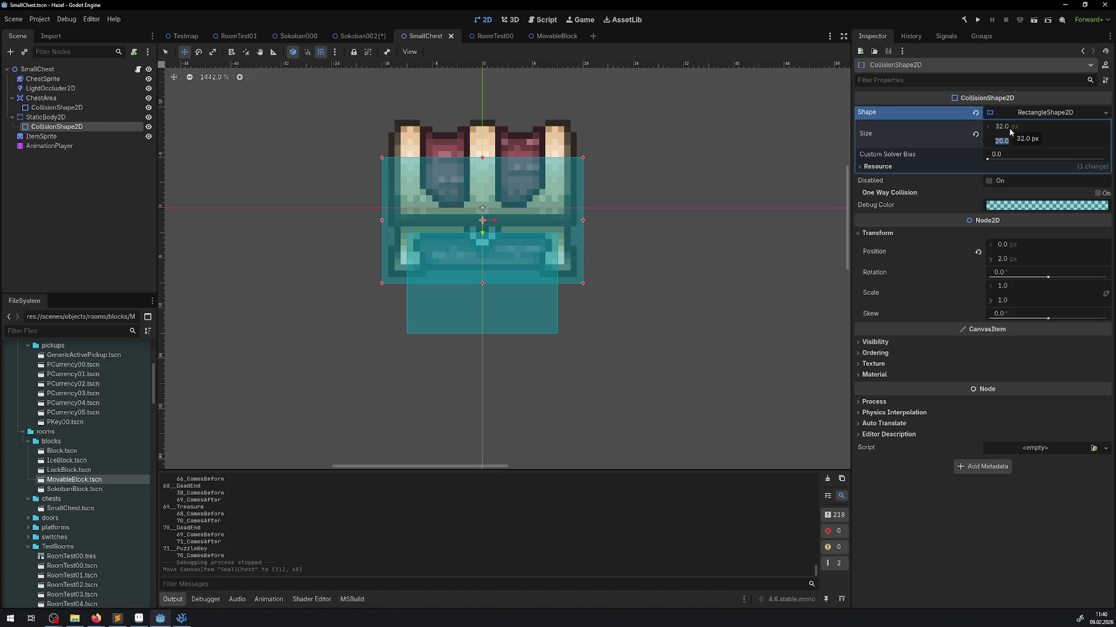
text(26)
key(Return)
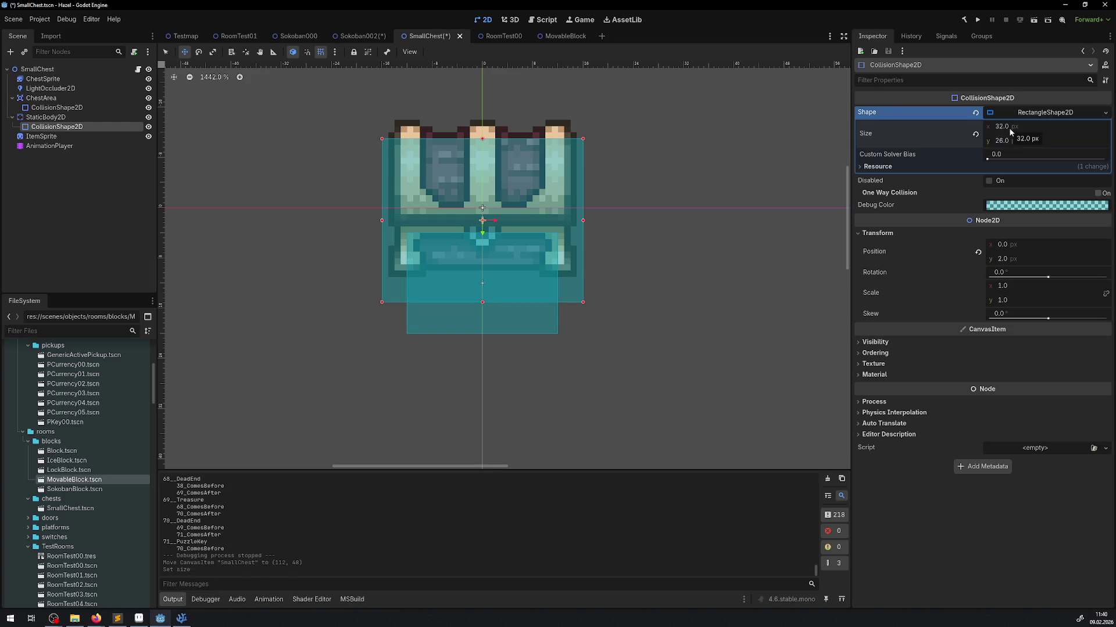
key(ctrl+z)
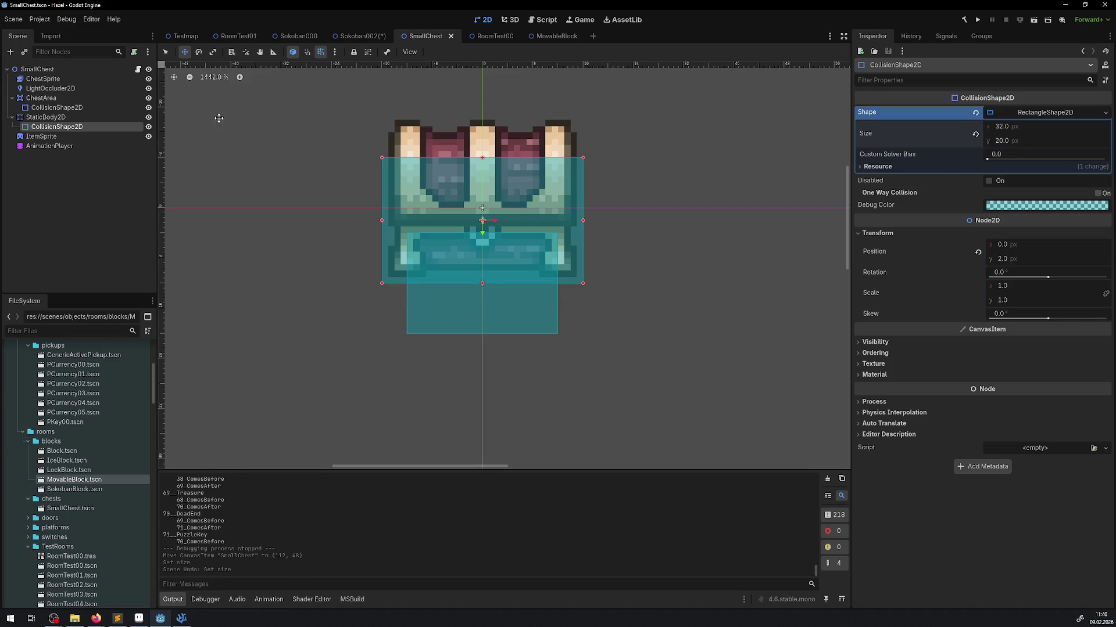
Set the ChestArea collision shape height to 12, then to 6 px.
click(56, 108)
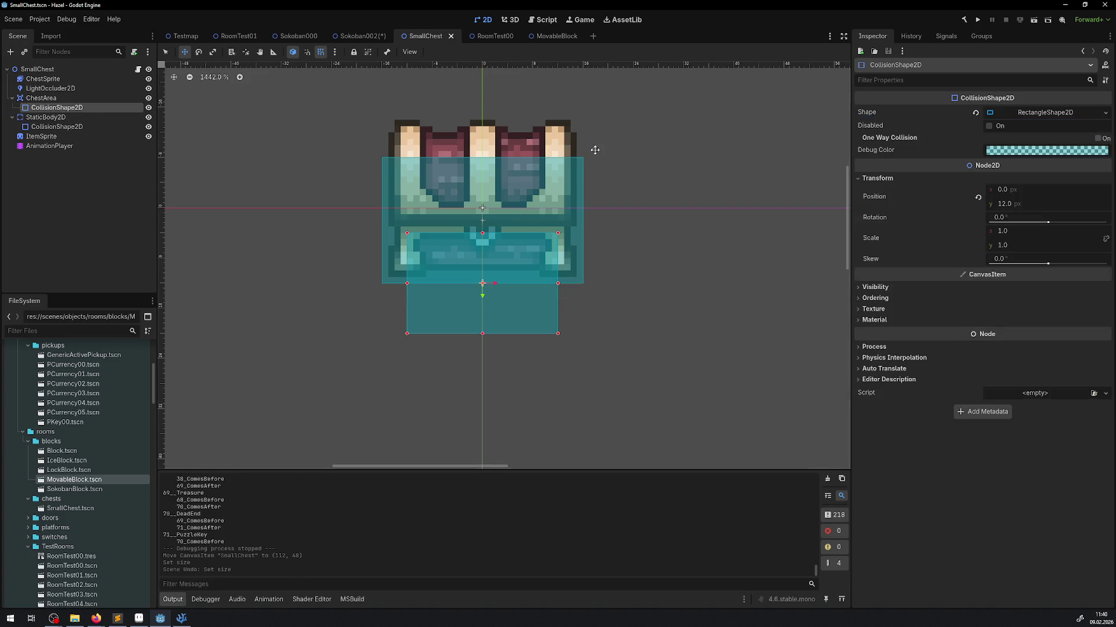
click(1037, 113)
click(1005, 142)
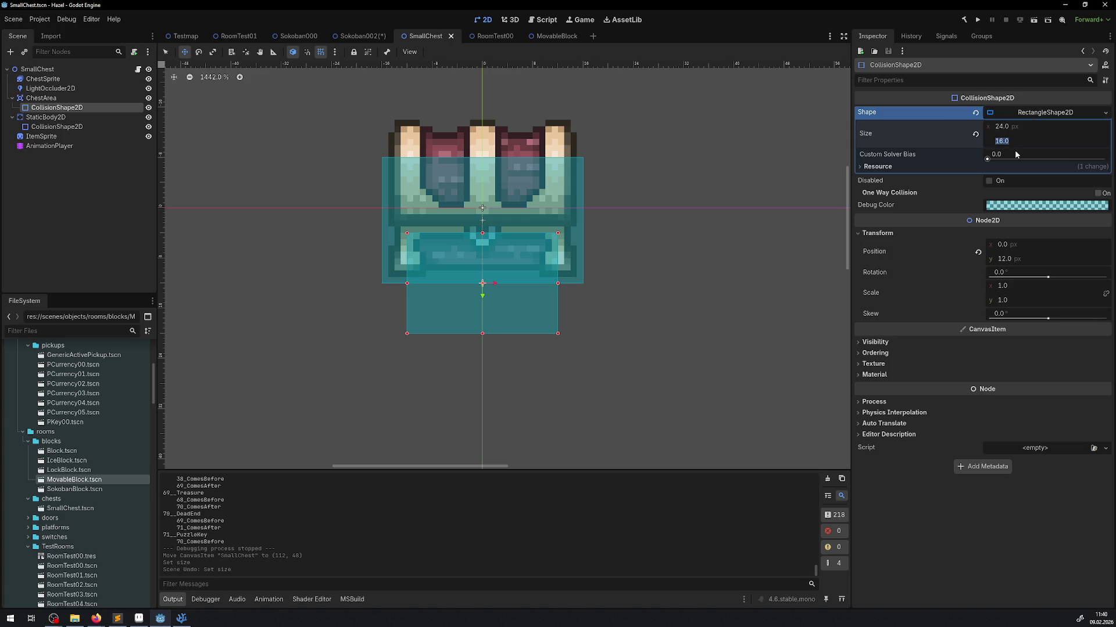
text(12)
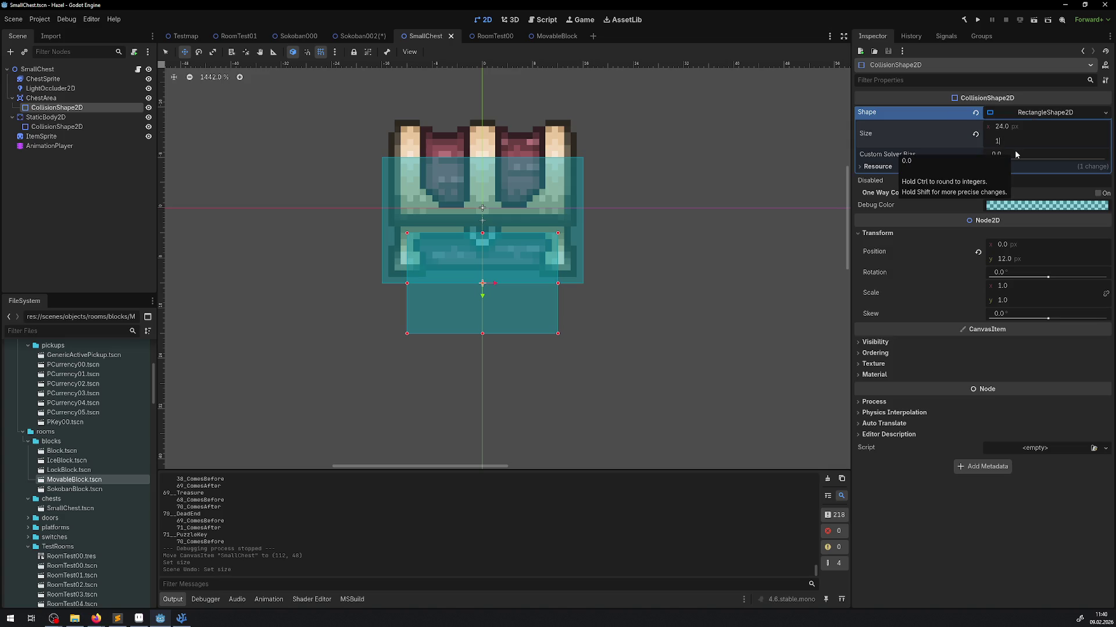
key(Return)
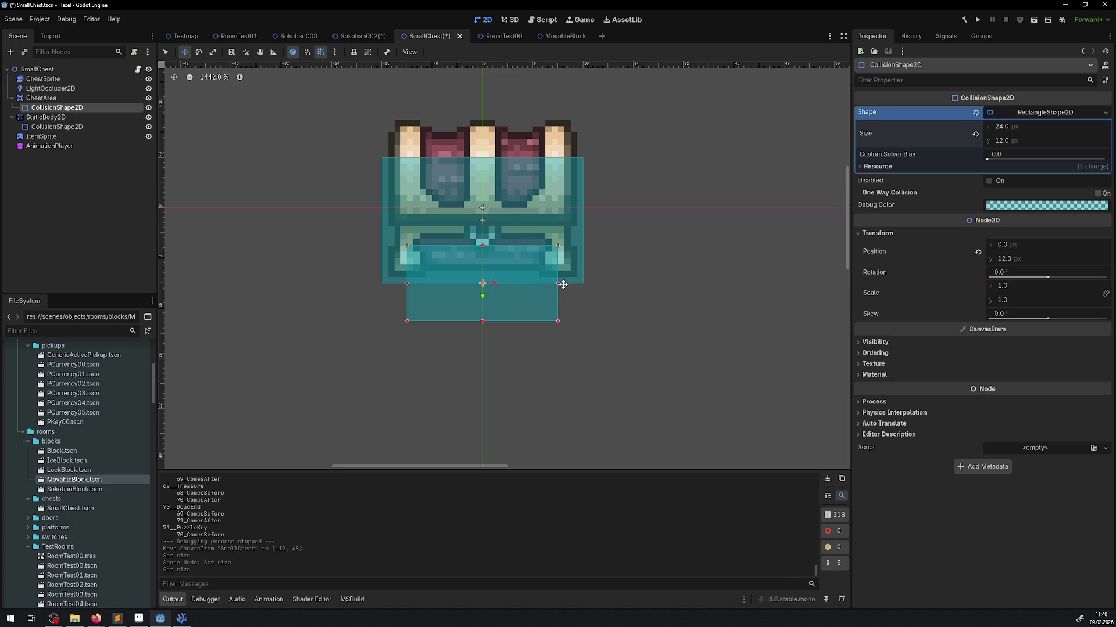
click(1007, 143)
text(6)
key(Return)
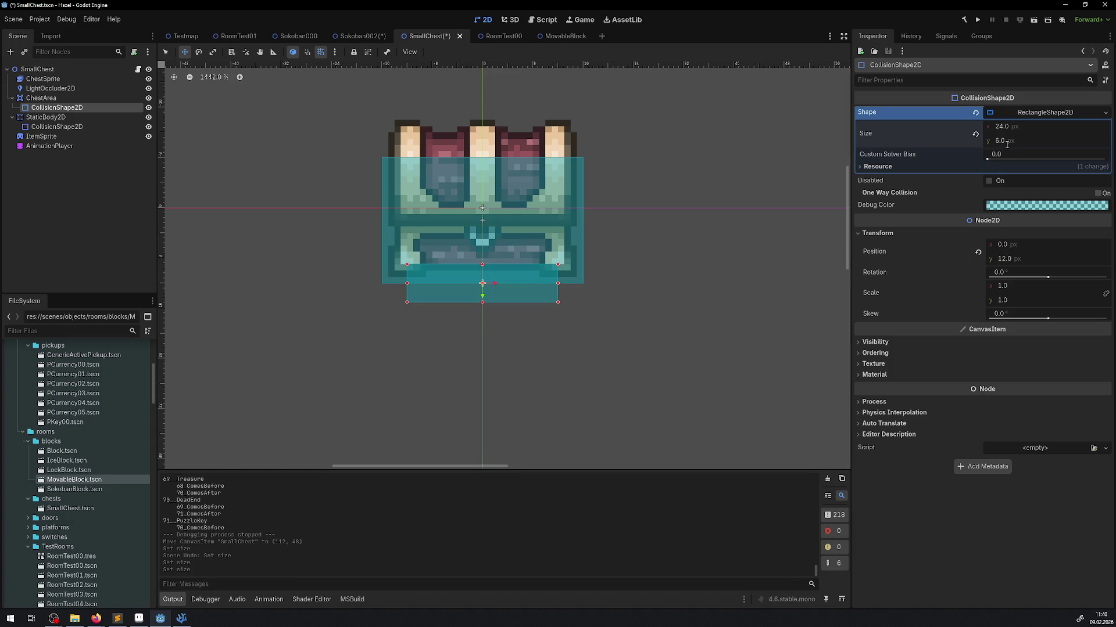
Set the ChestArea shape height to 8 px and drag it to y 13.
scroll(480, 280, up, 4)
drag(493, 291, 495, 407)
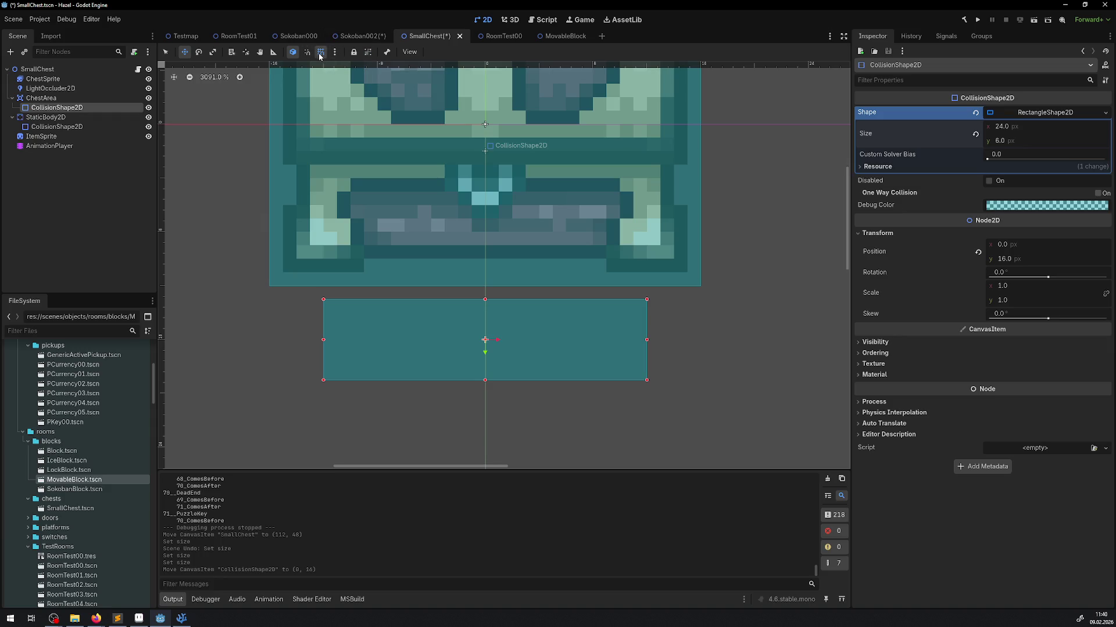
drag(501, 338, 514, 280)
click(1006, 140)
text(8)
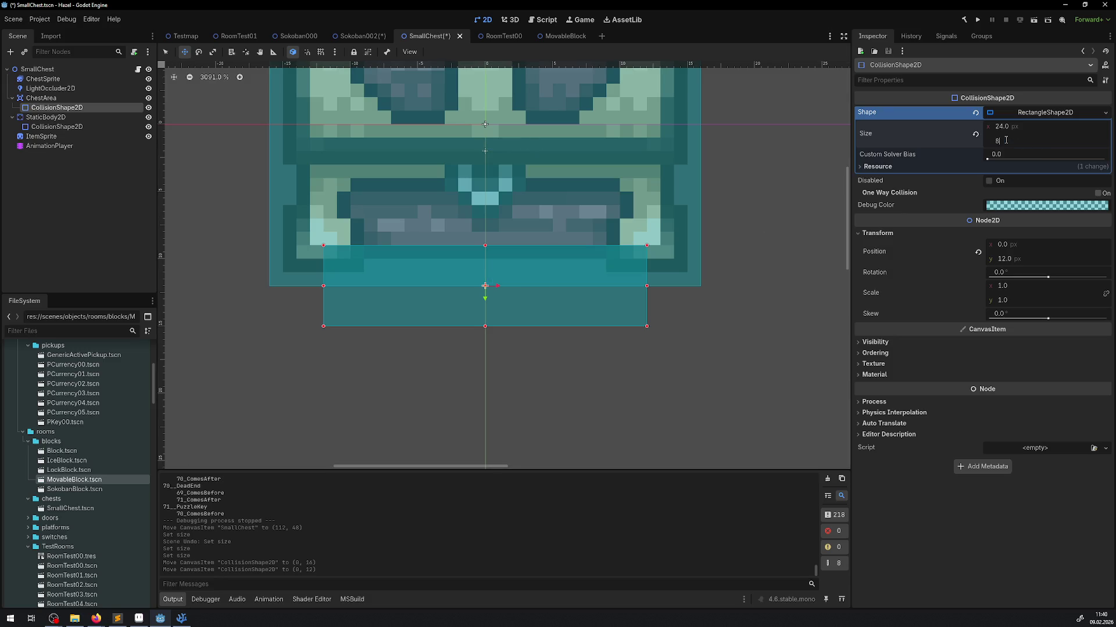
key(Return)
drag(497, 307, 497, 320)
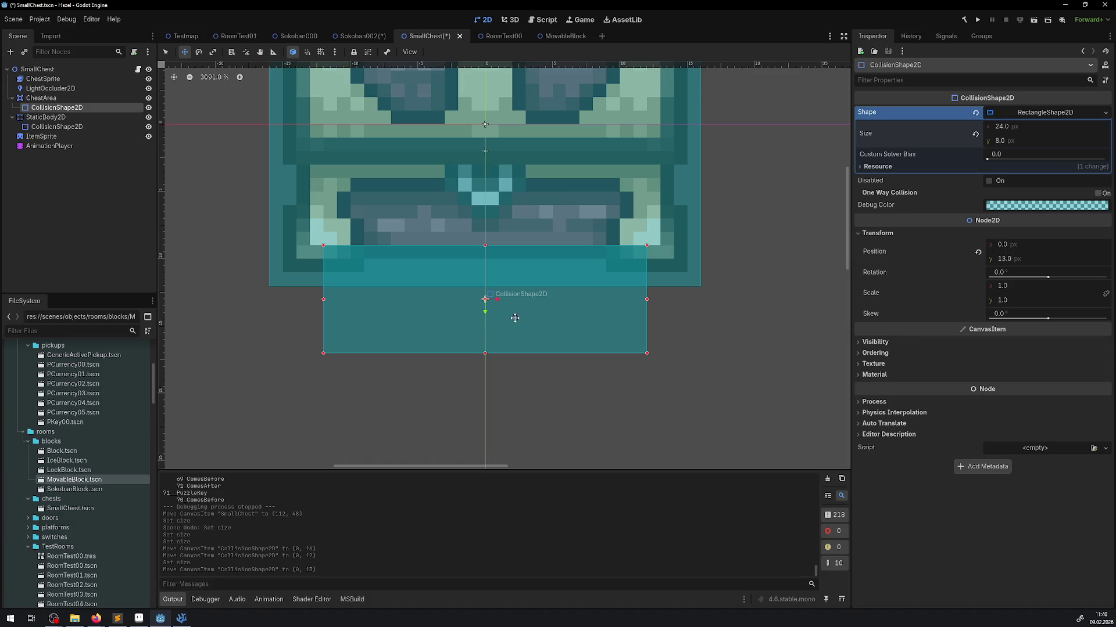
click(355, 36)
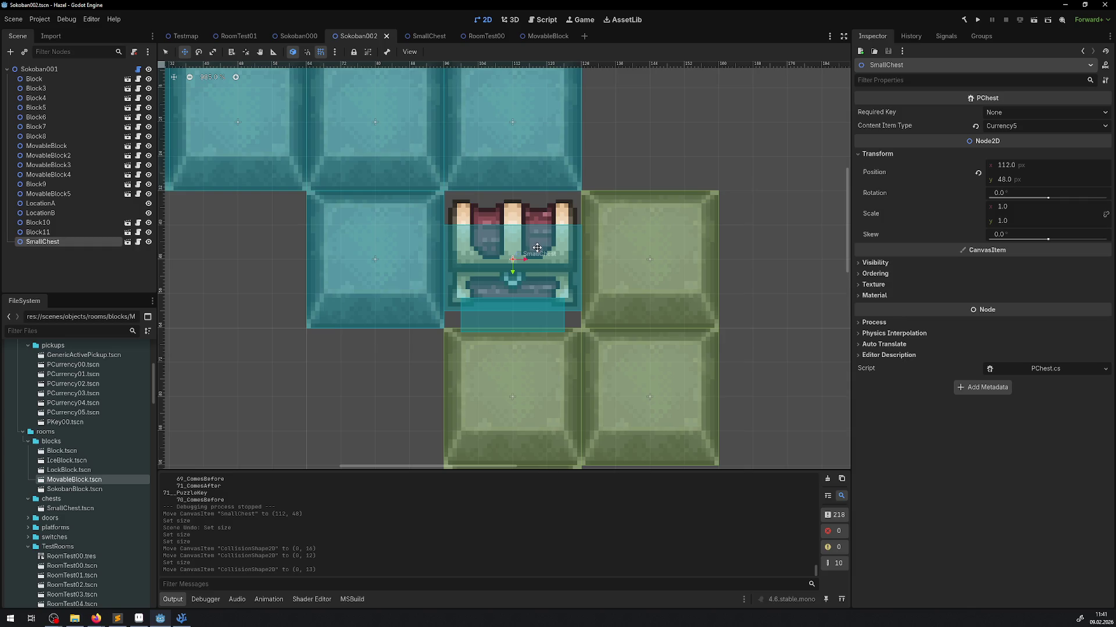
Clear the Output, rerun GetAllMovaableBlocks on the Sokoban001 root, and select the dddd(3, 1) log line.
click(825, 478)
click(64, 68)
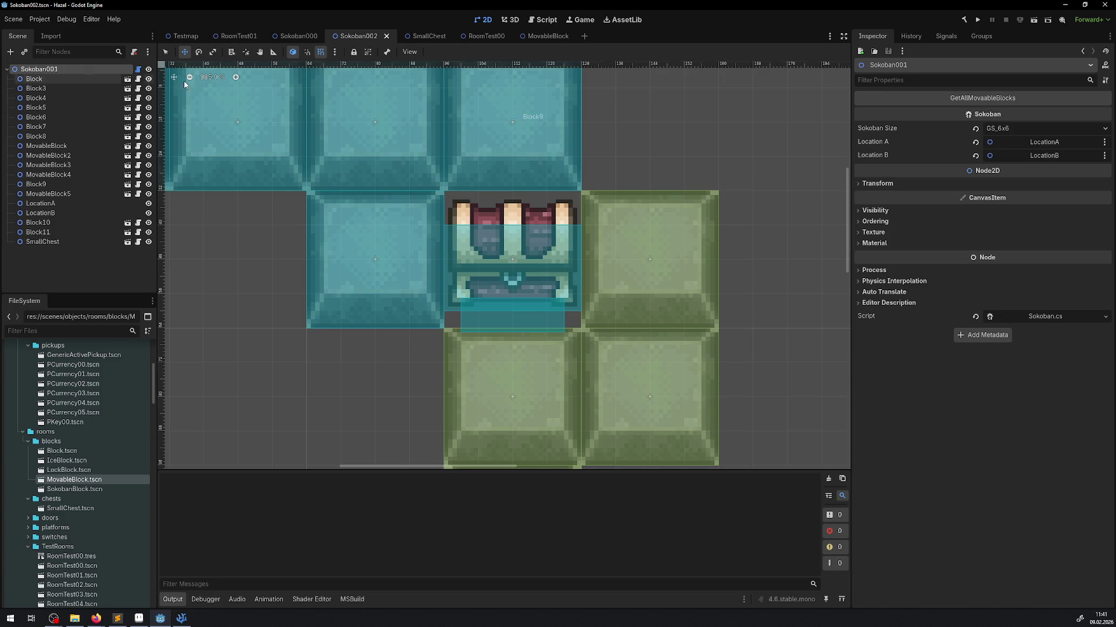
click(982, 98)
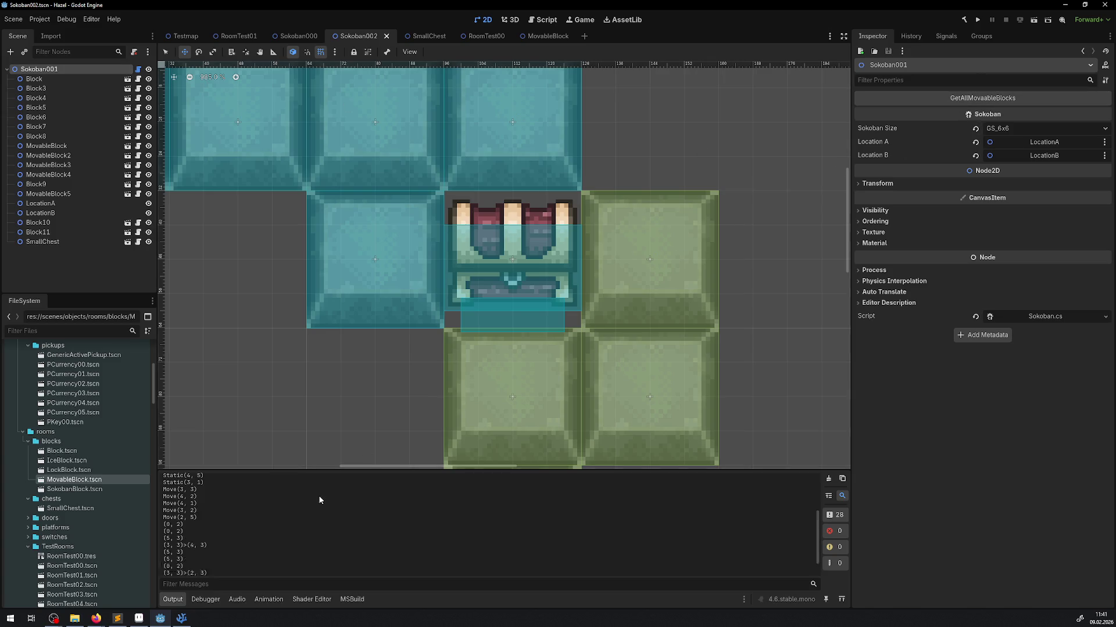
scroll(311, 514, up, 5)
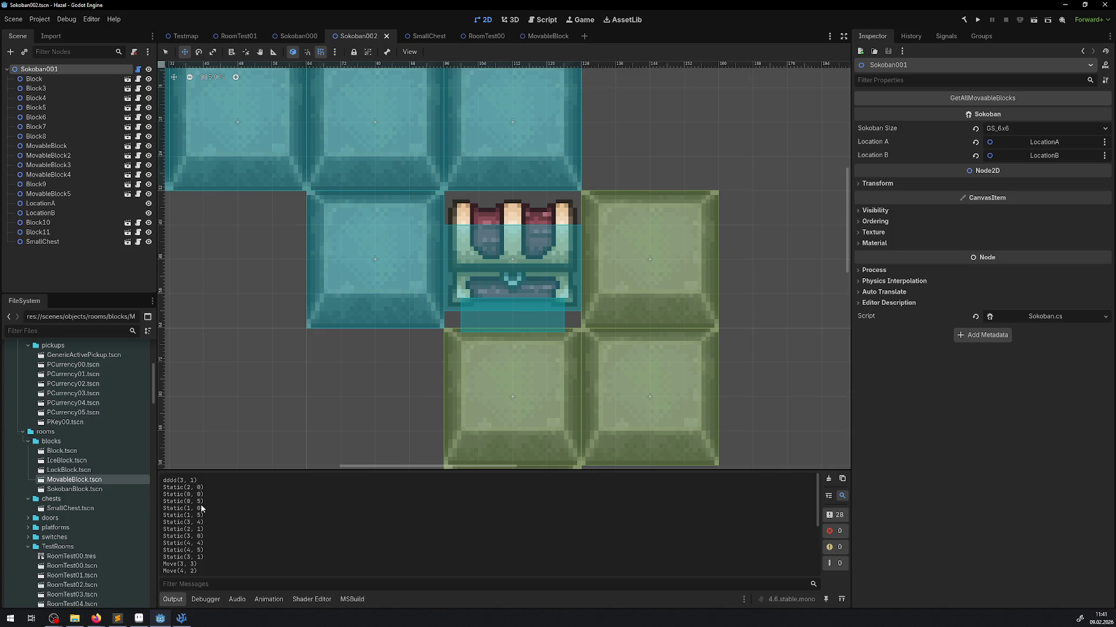
triple_click(168, 484)
scroll(534, 265, down, 5)
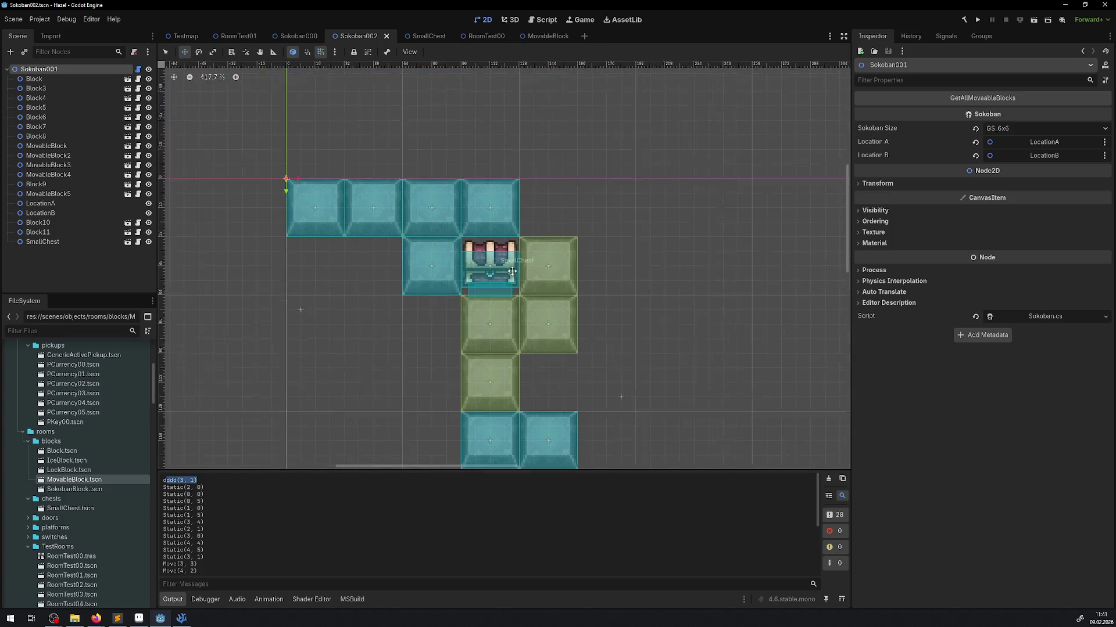
scroll(534, 265, down, 3)
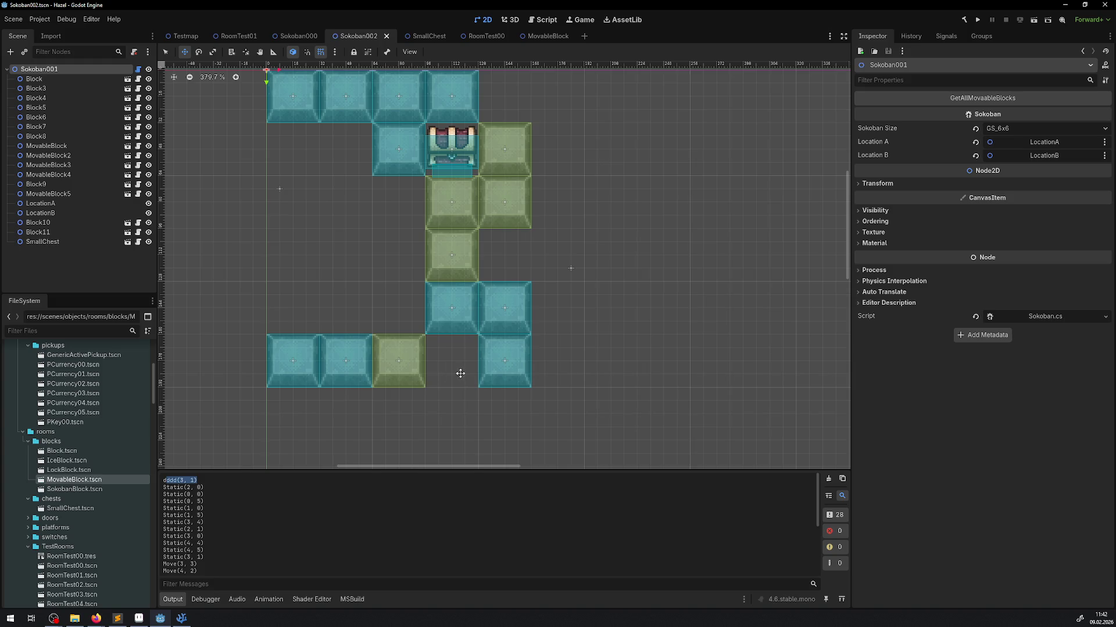
Rerun GetAllMovaableBlocks and select the closing End and False lines in the Output log.
click(940, 98)
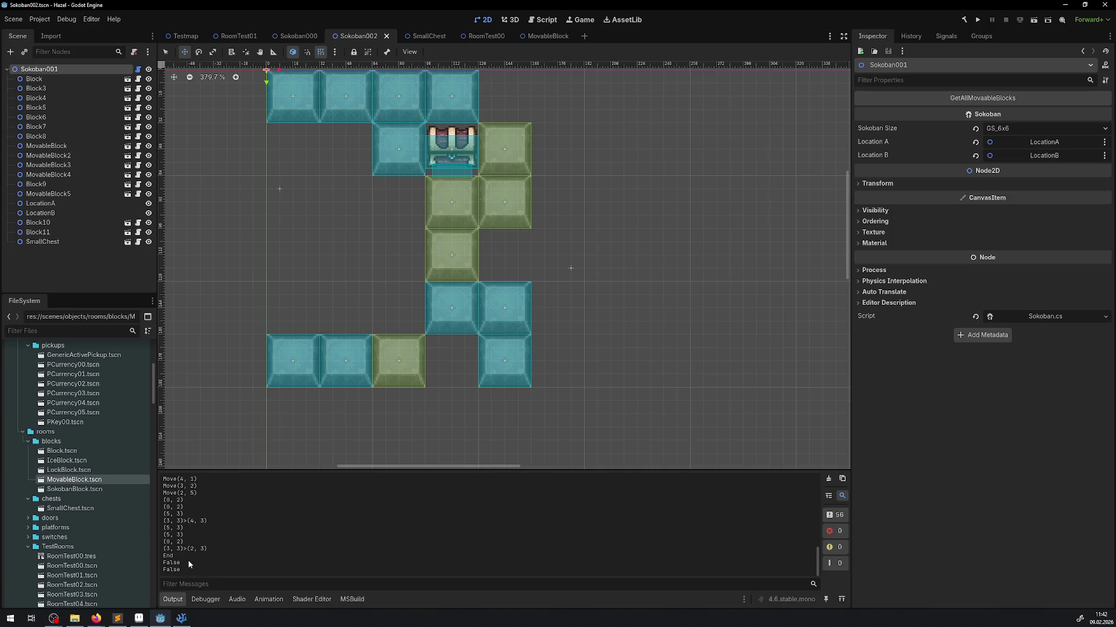
drag(164, 554, 202, 565)
double_click(171, 562)
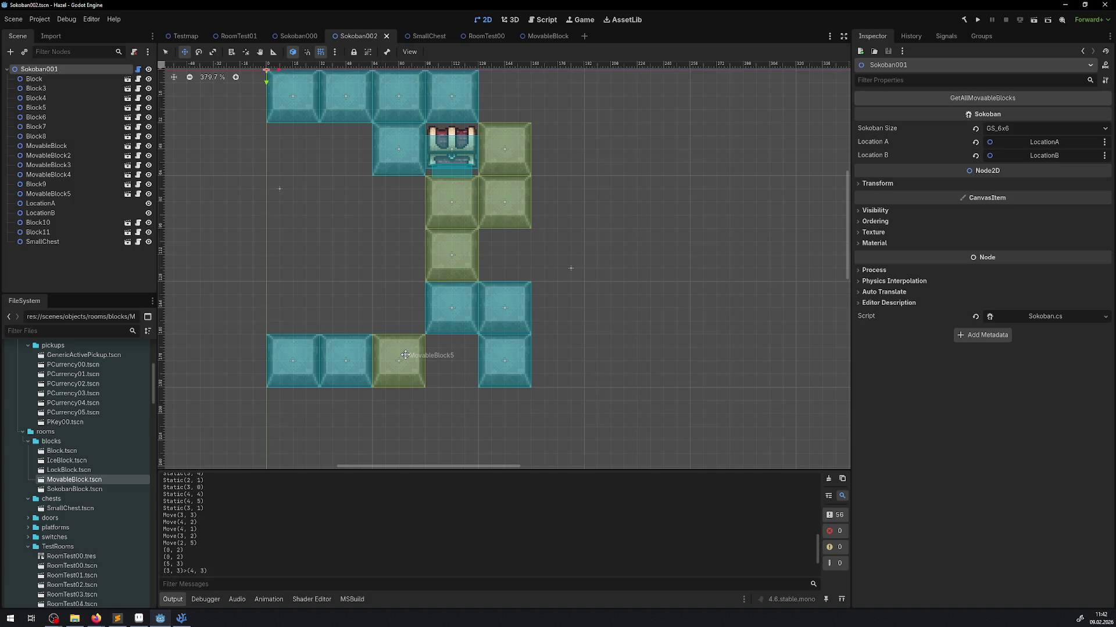
click(182, 618)
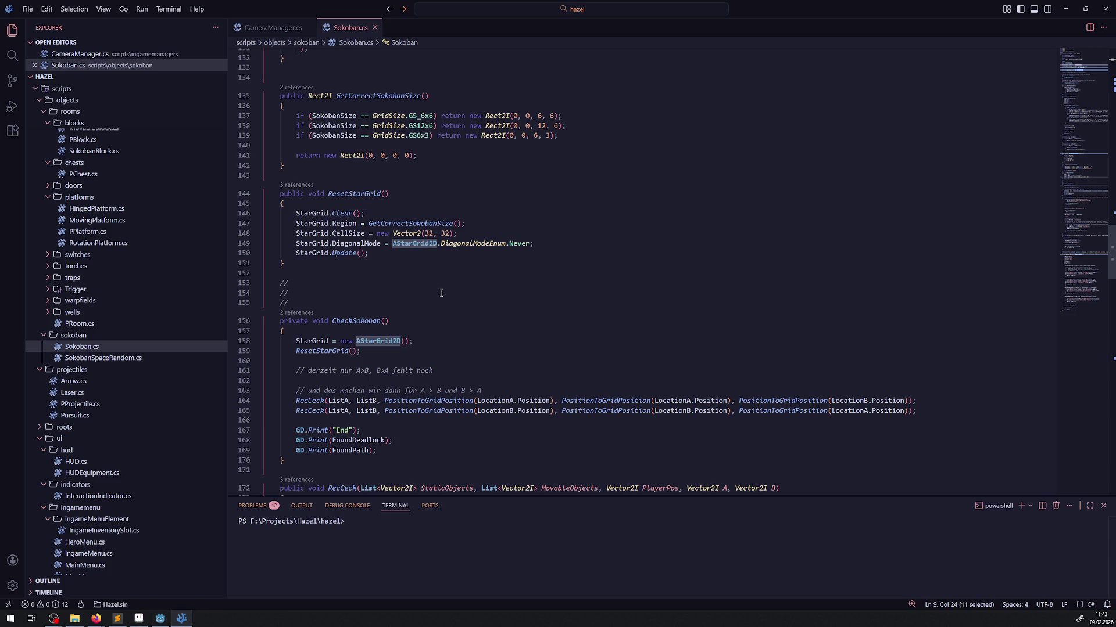
Scroll Sokoban.cs to CheckSokoban and RecCeck, highlighting every use of FoundPath on line 169.
scroll(442, 316, down, 4)
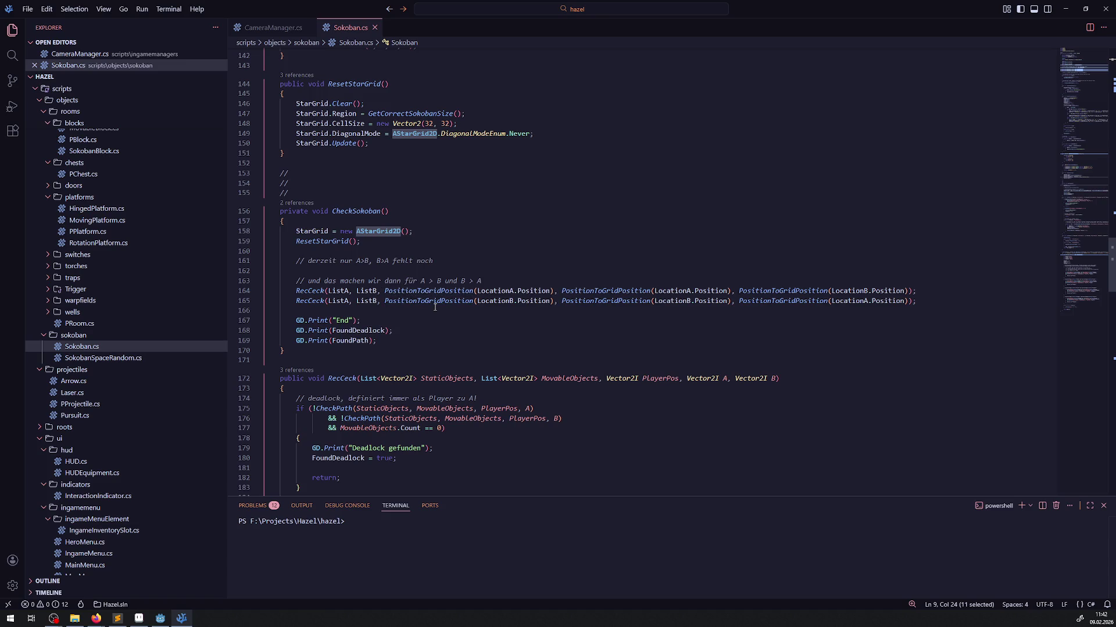
double_click(351, 341)
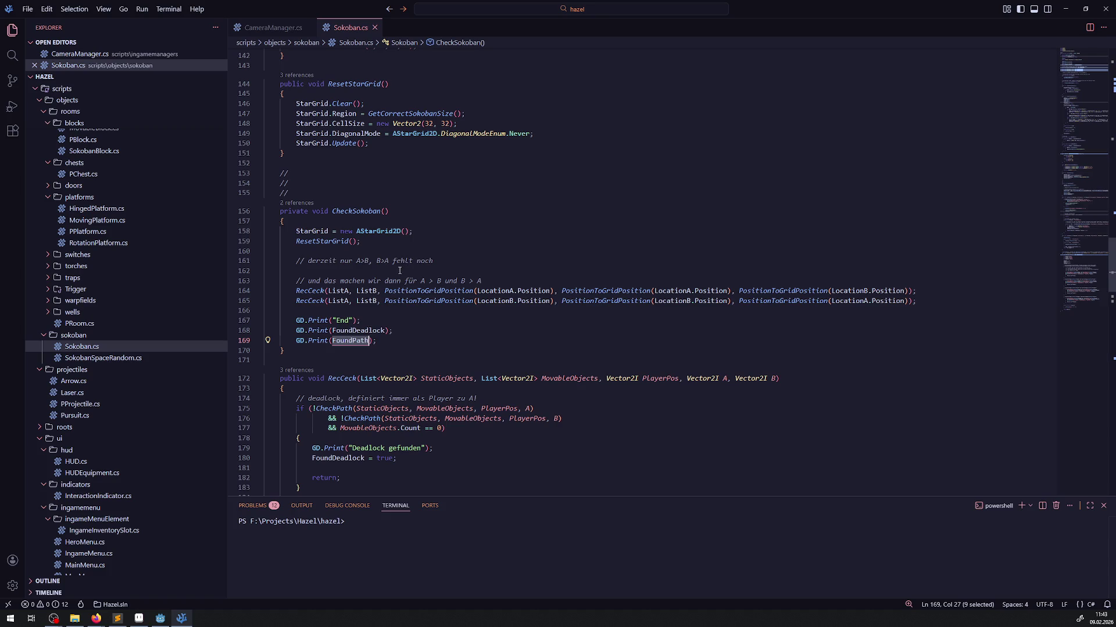
scroll(477, 228, down, 5)
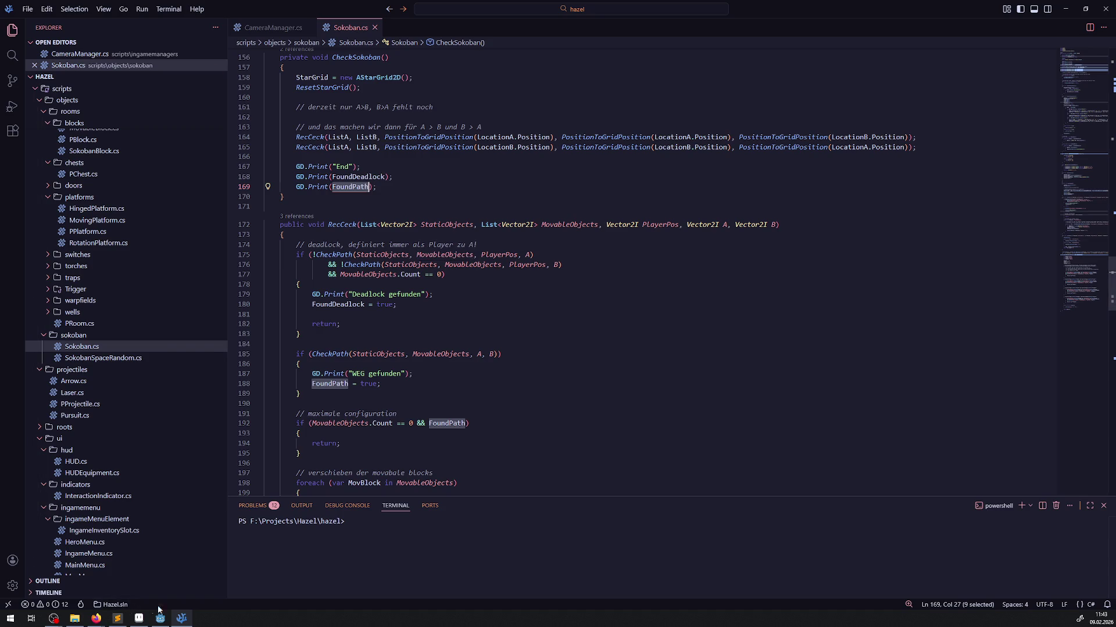
mouse_move(168, 620)
click(161, 619)
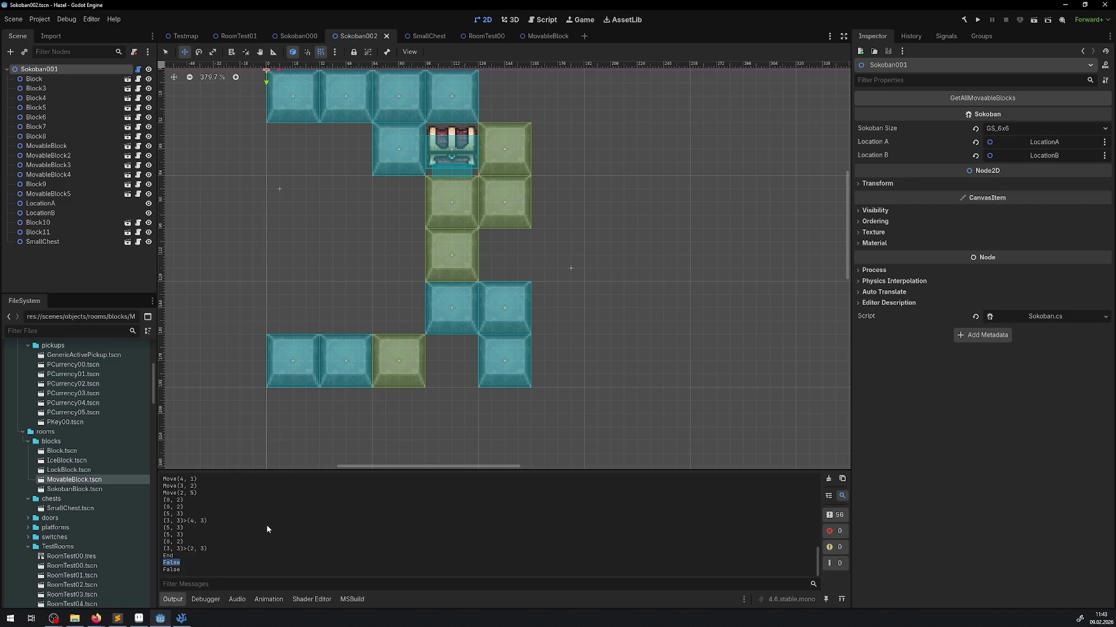
scroll(266, 524, up, 2)
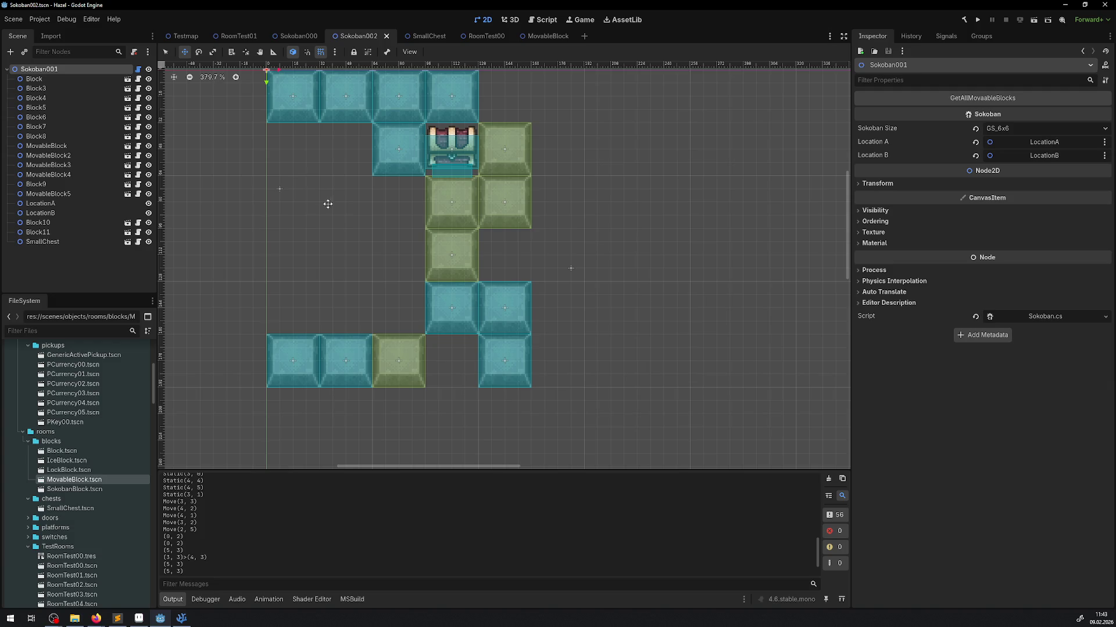
drag(339, 202, 355, 242)
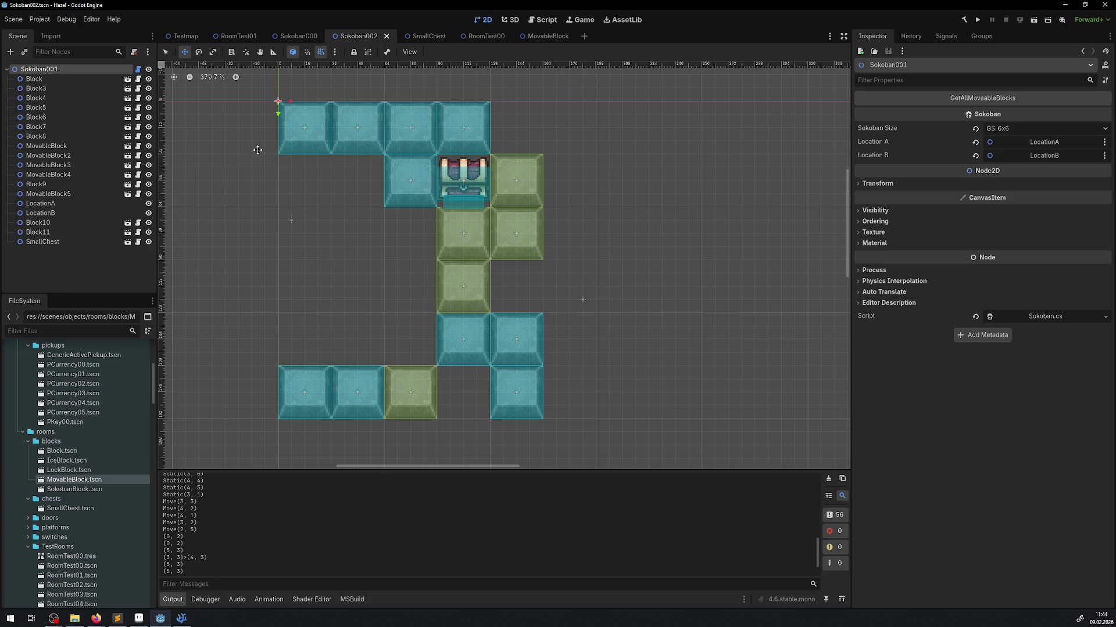
scroll(418, 372, down, 2)
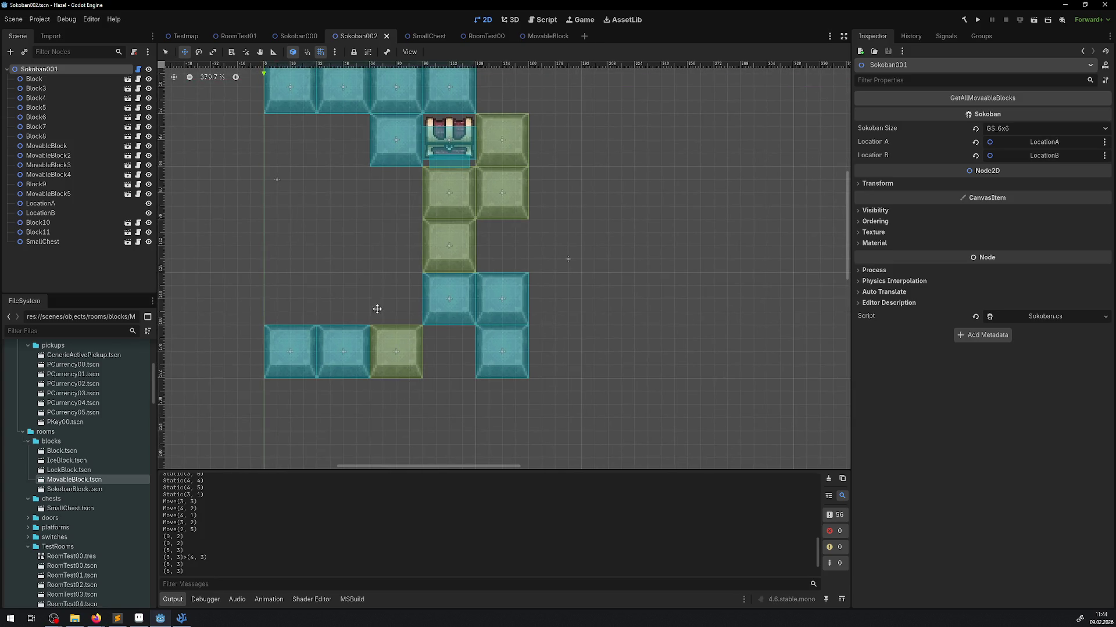
mouse_move(394, 353)
mouse_down()
mouse_move(393, 375)
mouse_move(392, 360)
mouse_up()
key(Escape)
click(165, 52)
Select MovableBlock5 and attempt a Move-tool drag, leaving it in place, then return to Sokoban.cs.
click(388, 352)
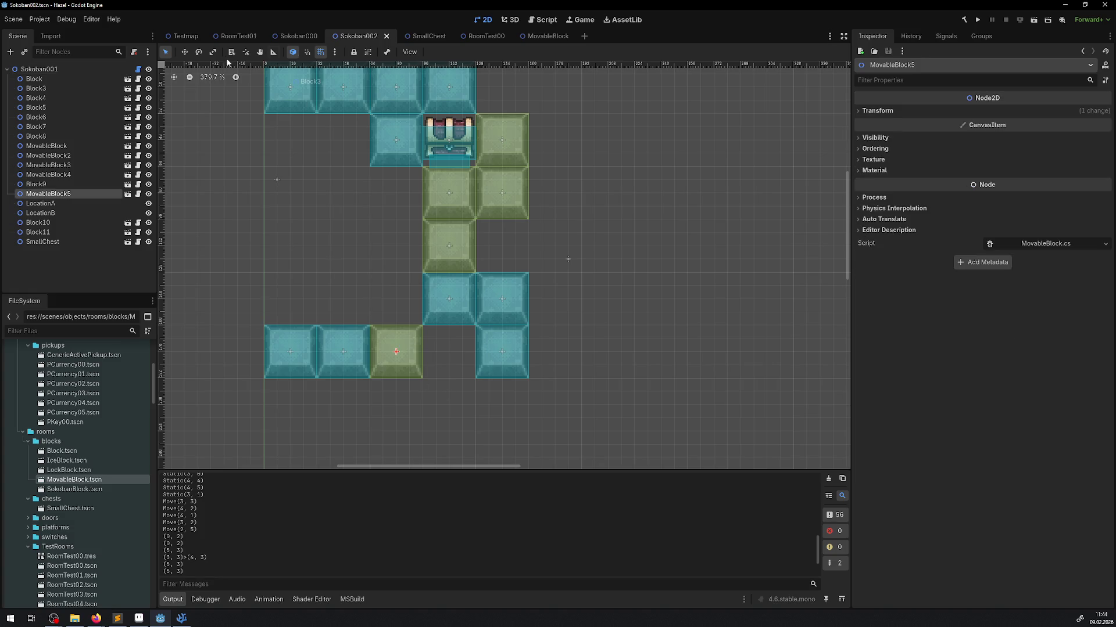
click(184, 51)
mouse_move(380, 349)
mouse_down()
mouse_move(380, 403)
mouse_move(381, 349)
mouse_up()
key(alt+Tab)
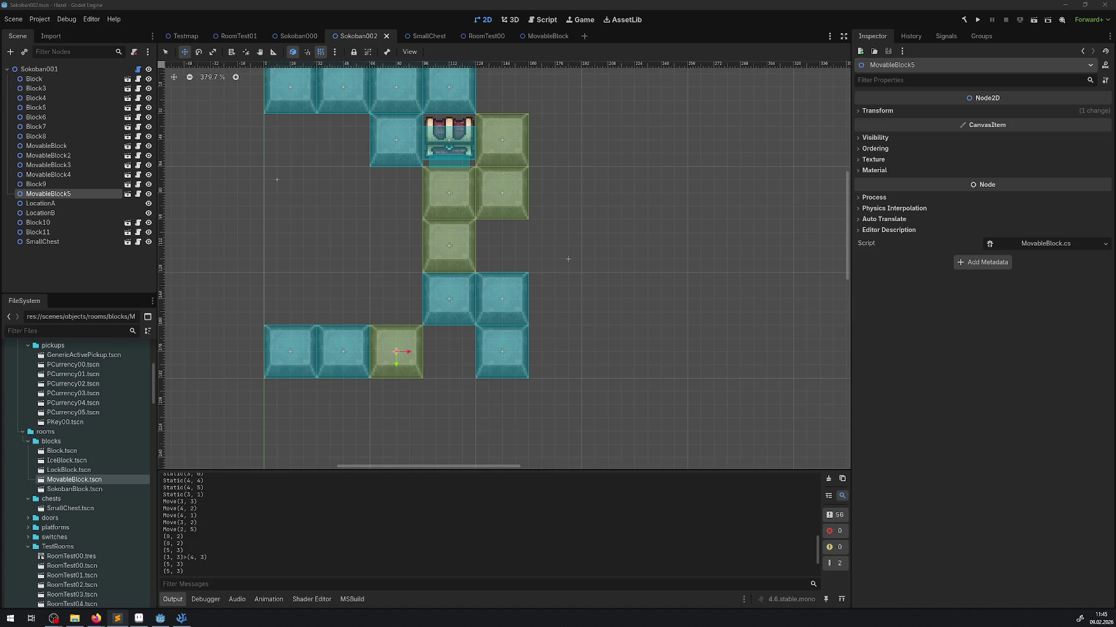
click(182, 619)
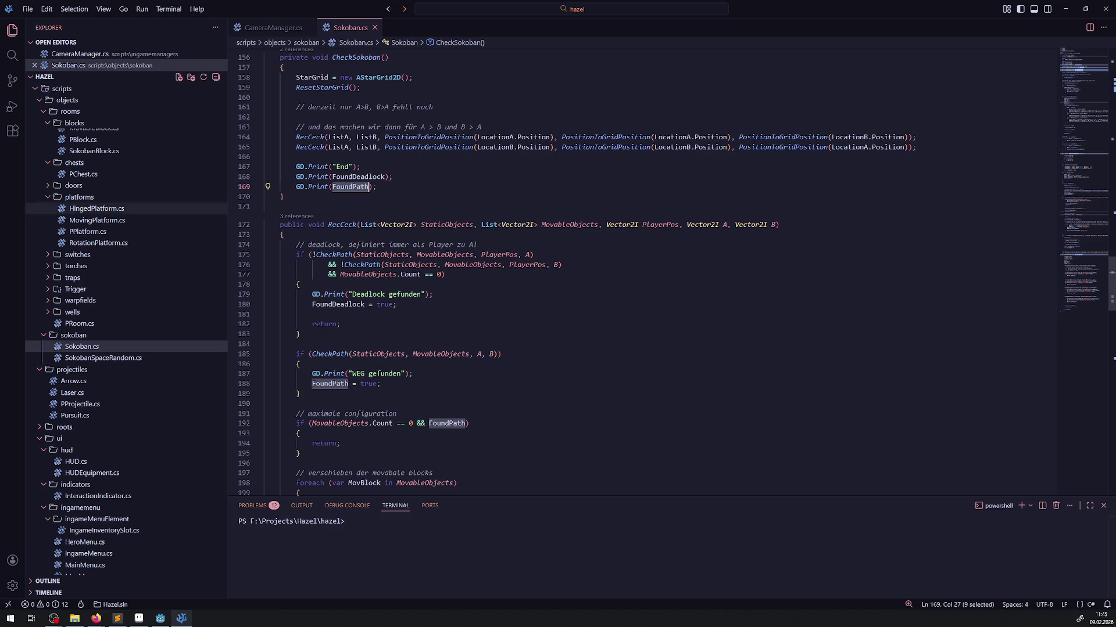
click(940, 140)
key(Return)
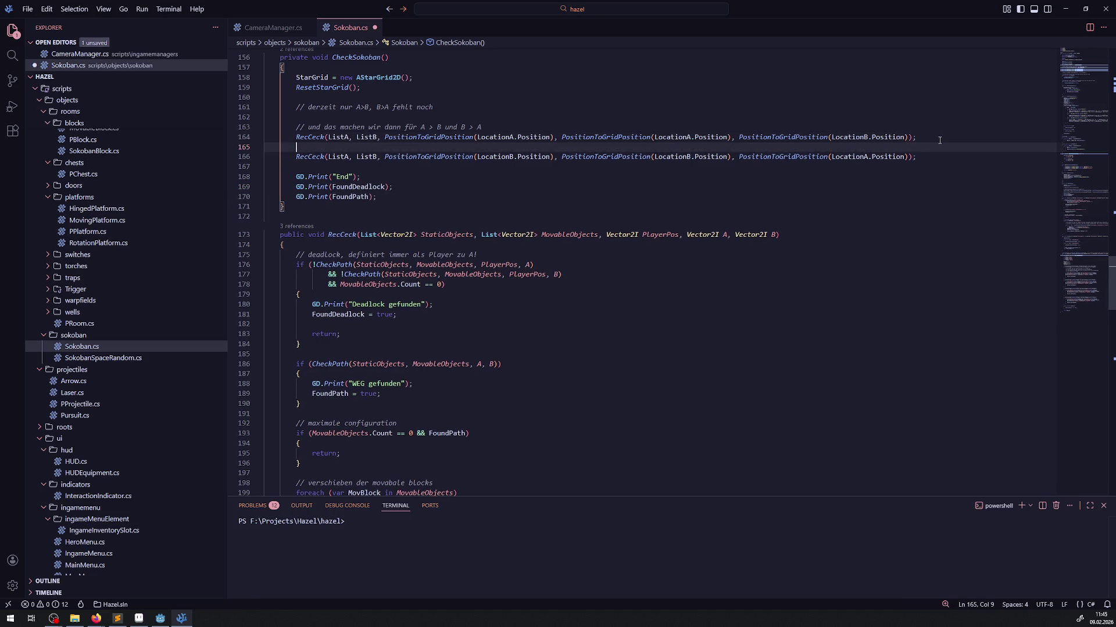
text(// todo )
text(if)
double_click(374, 187)
key(ctrl+c)
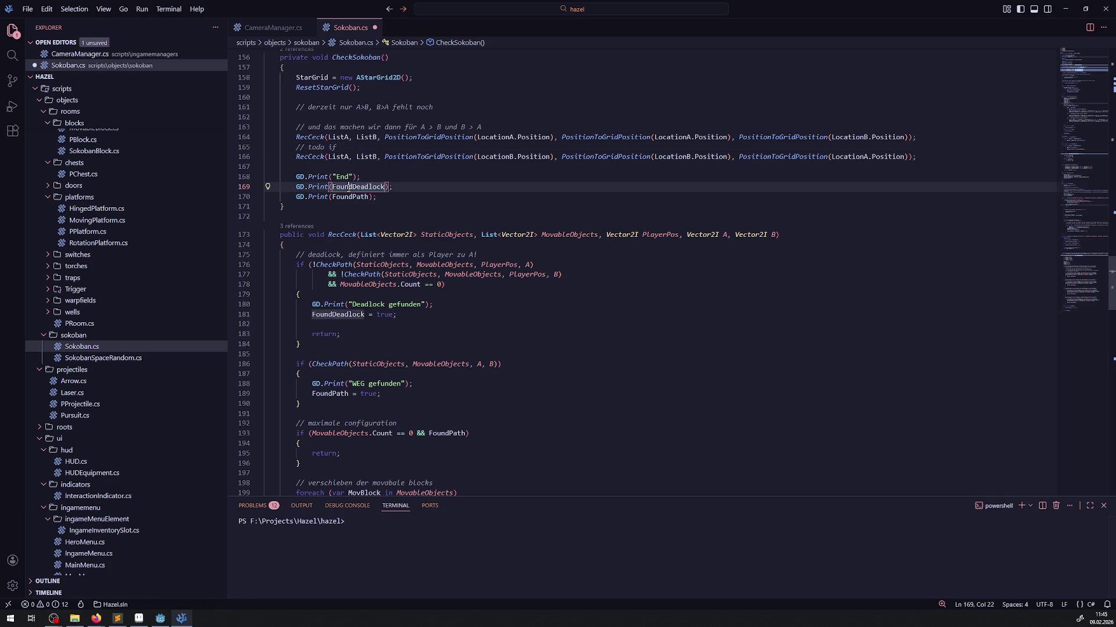
click(358, 147)
key(ctrl+v)
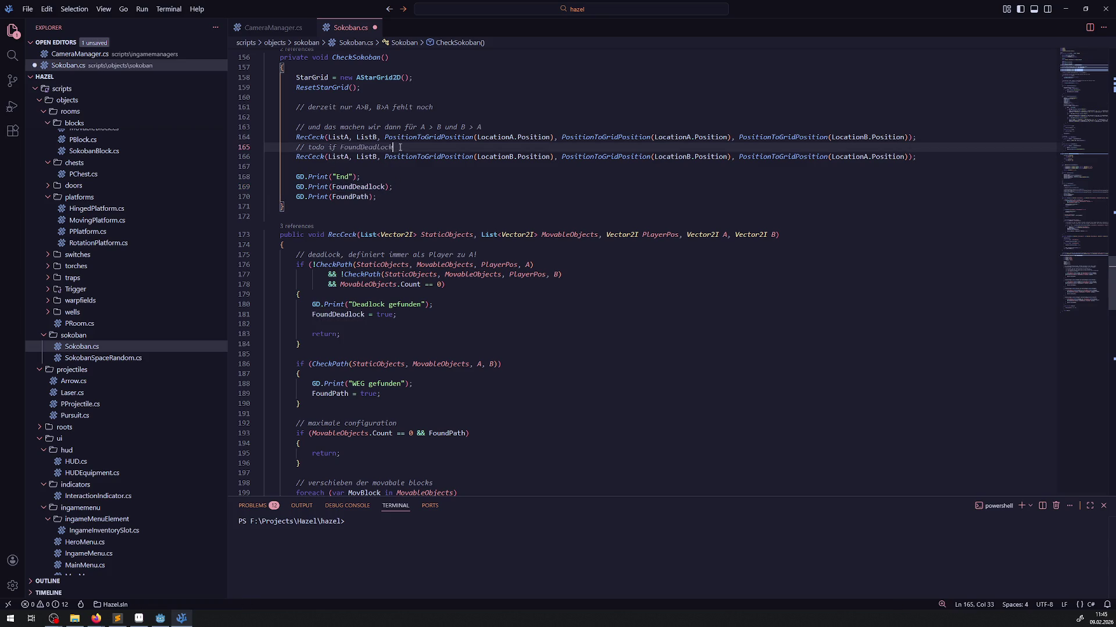
key(ctrl+z)
key(ctrl+z)
key(ctrl+z)
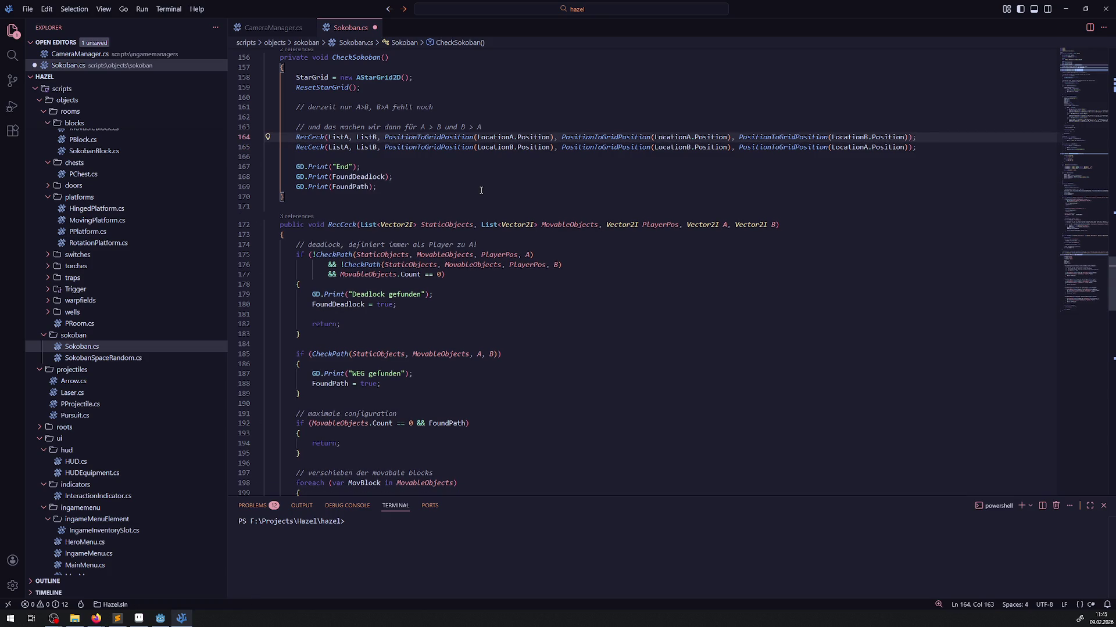
key(ctrl+s)
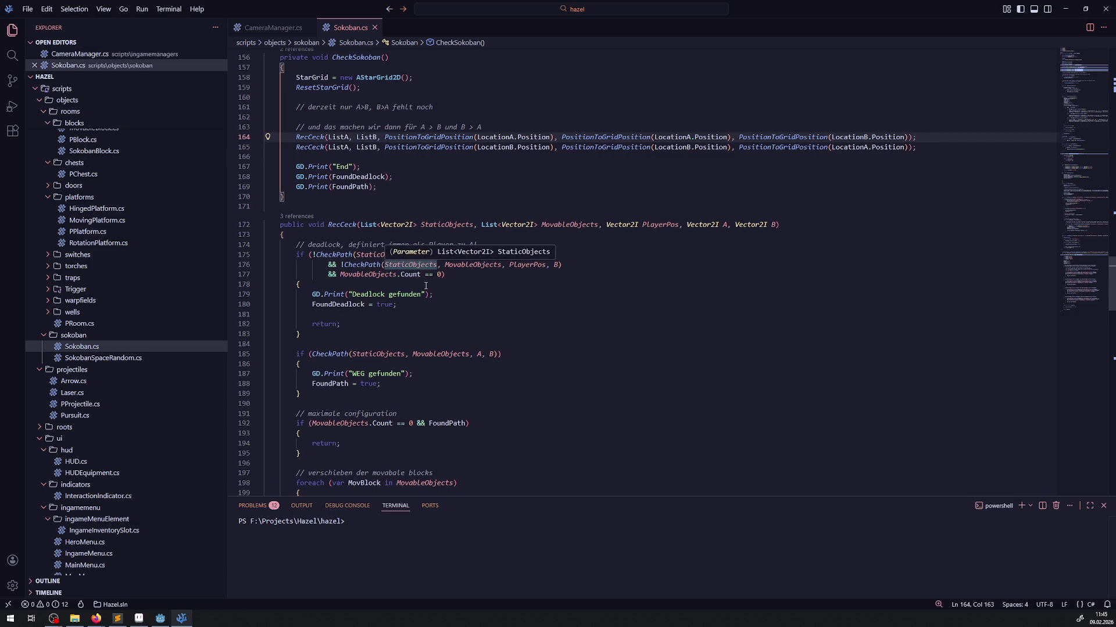
double_click(350, 187)
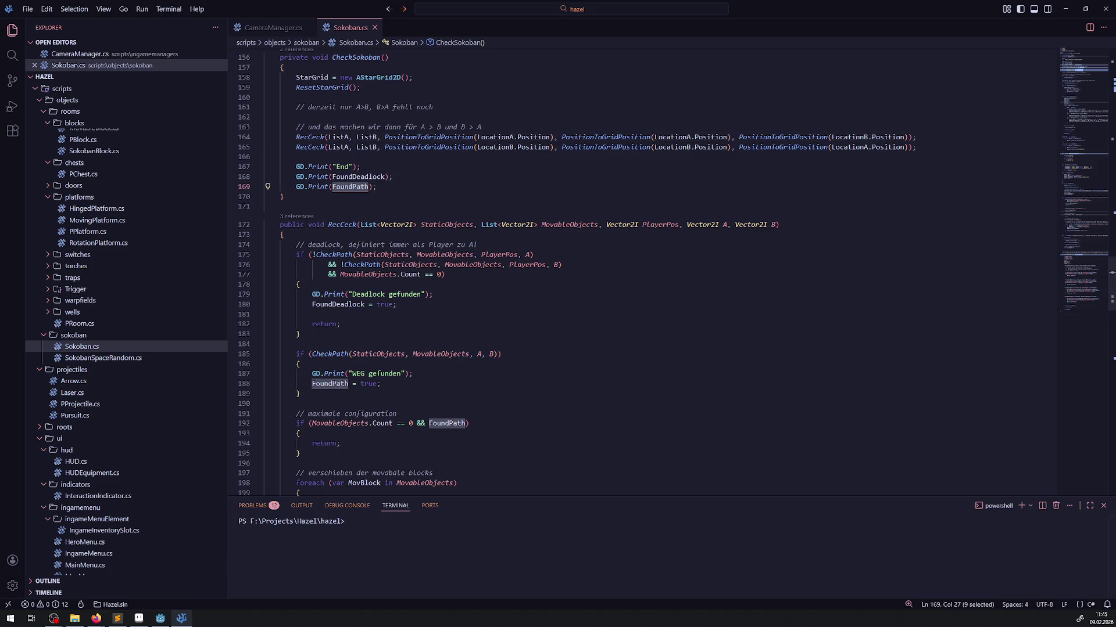
key(alt+Tab)
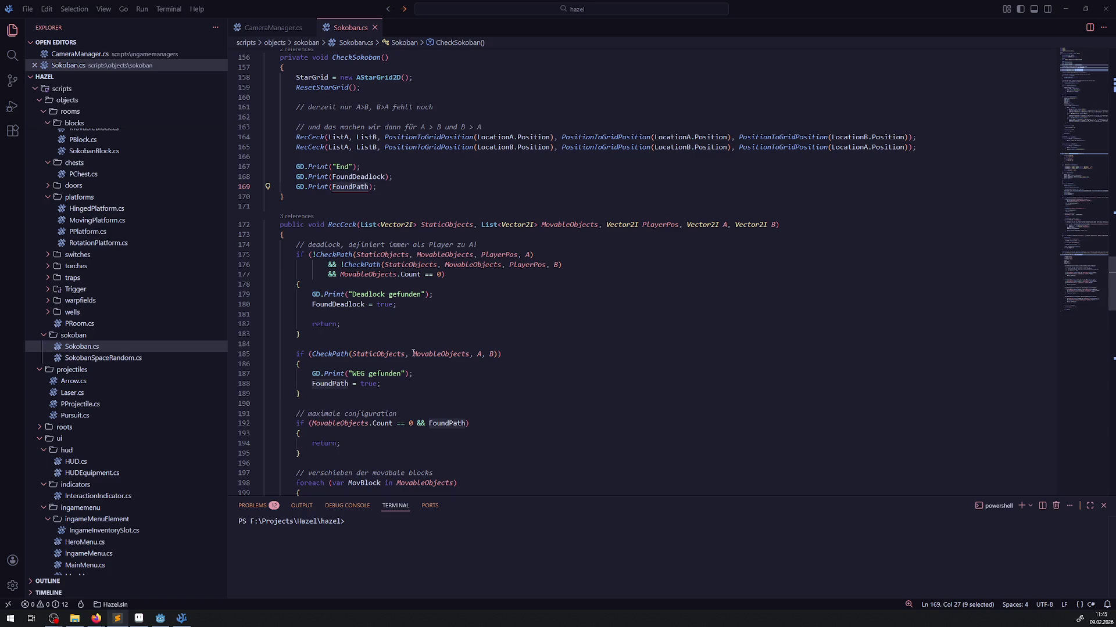
Highlight FoundPath, the first RecCeck call on line 164, and the FoundDeadlock assignment in RecCeck.
double_click(331, 384)
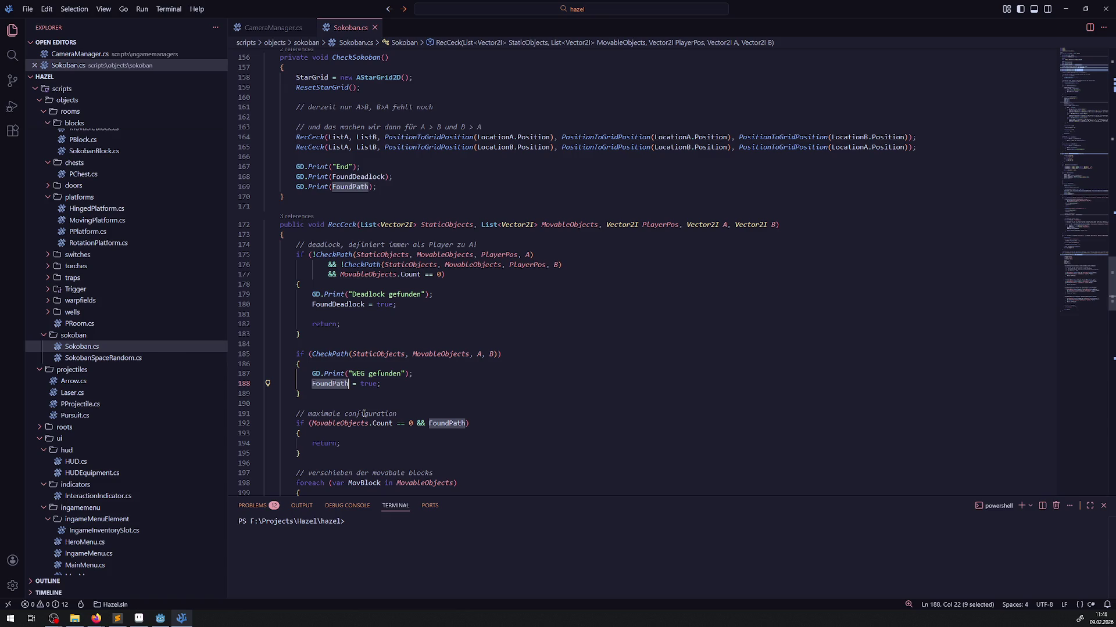
drag(295, 137, 964, 140)
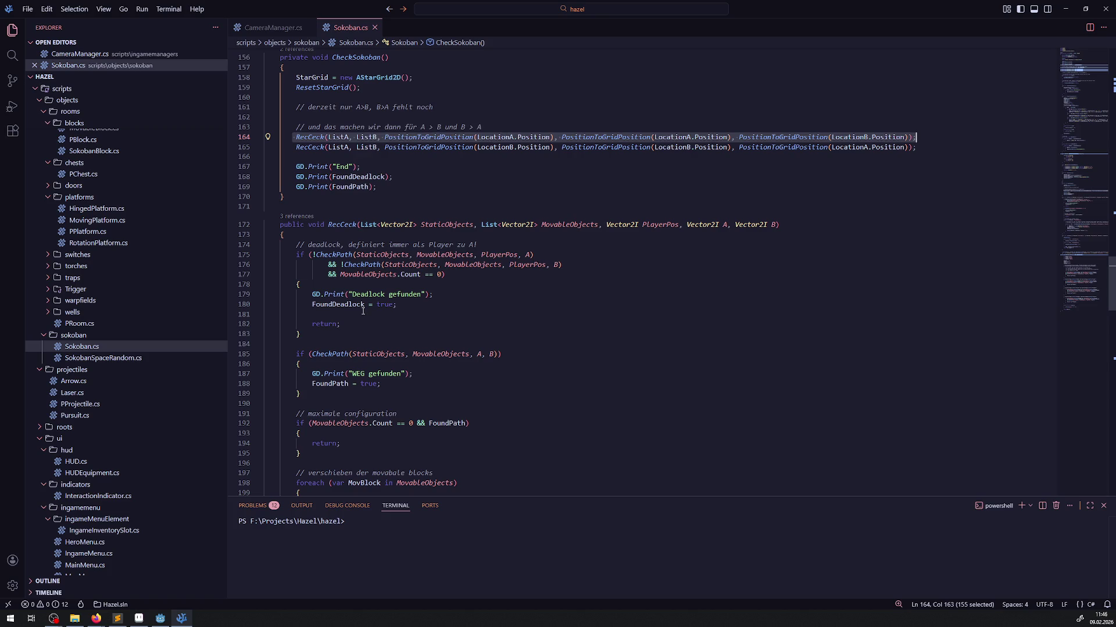
drag(333, 304, 397, 304)
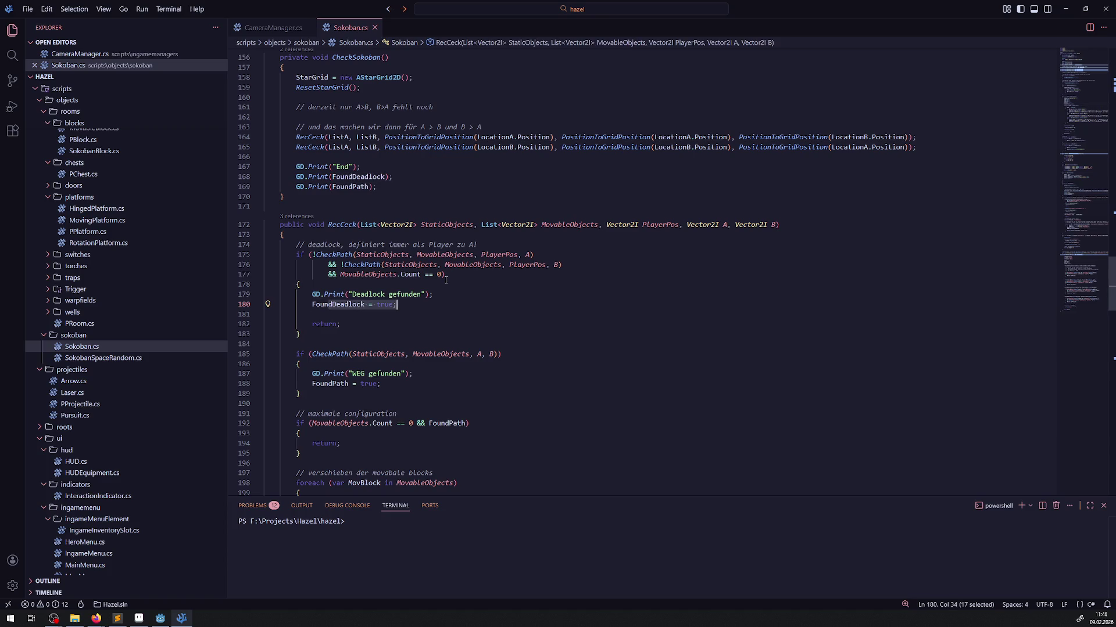
scroll(446, 280, down, 2)
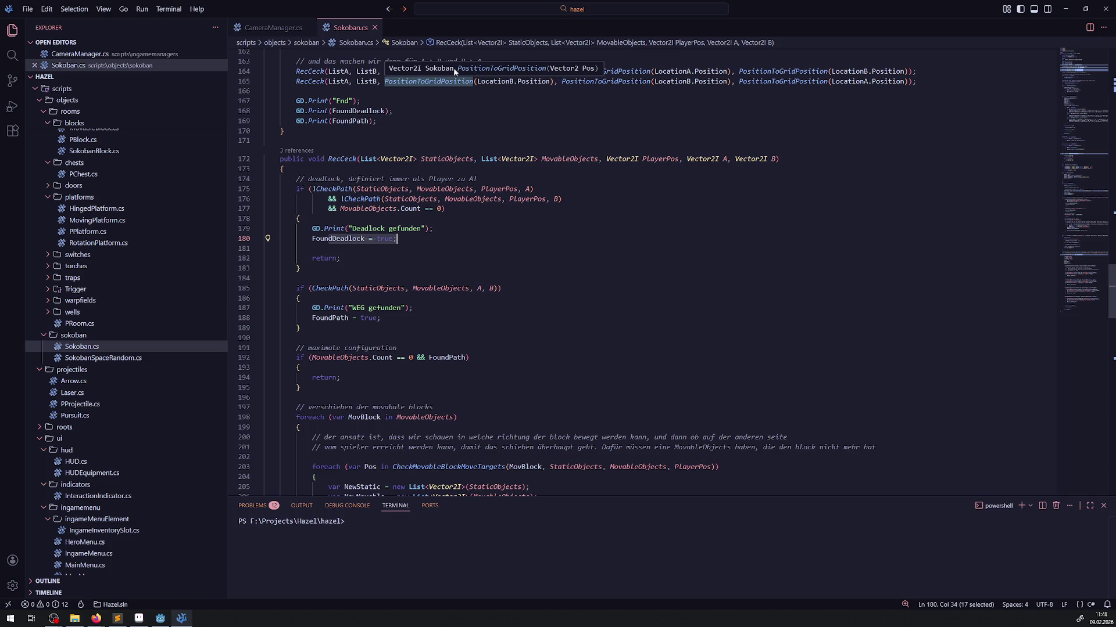
click(160, 618)
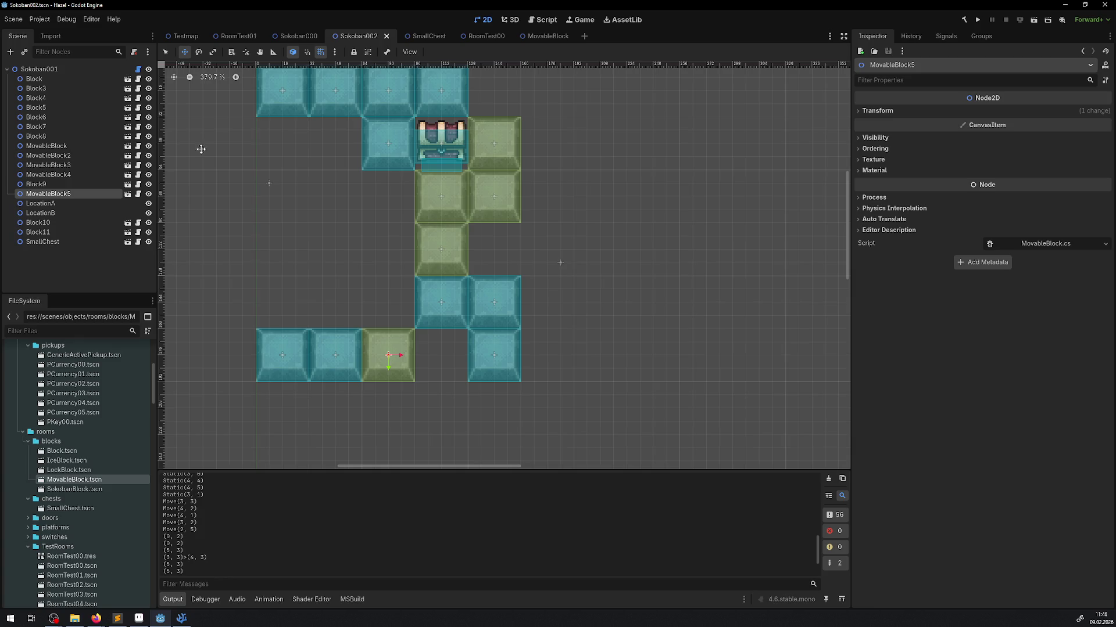
scroll(392, 247, down, 3)
mouse_move(394, 324)
mouse_down()
mouse_move(394, 363)
mouse_move(392, 326)
mouse_up()
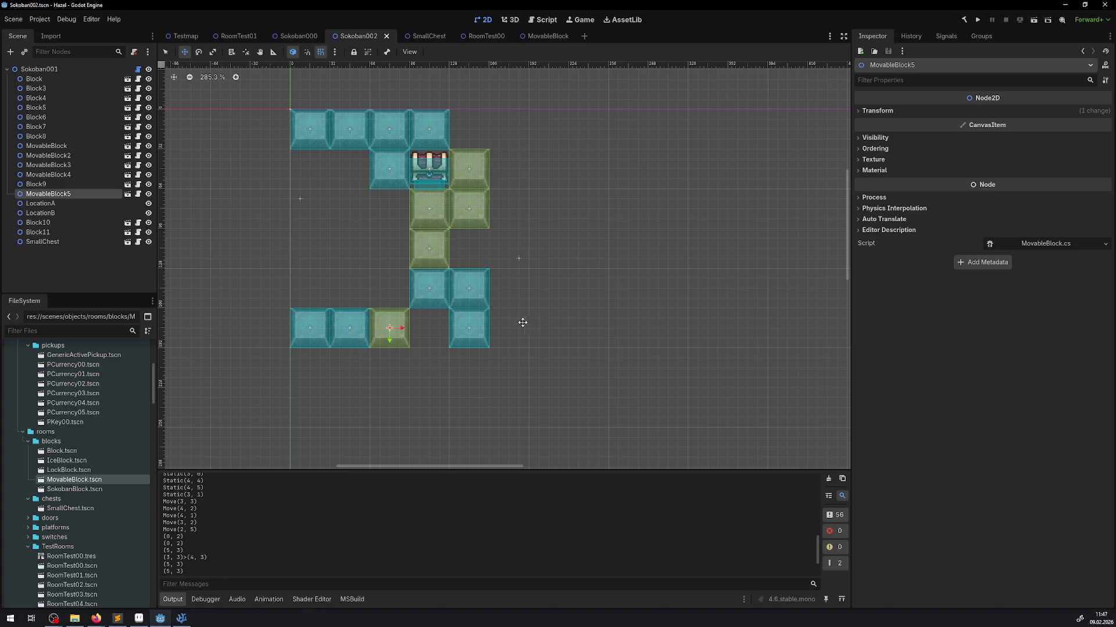
click(168, 52)
Duplicate Block11 twice, placing copies right of it and at the top row's right end, then save.
click(471, 337)
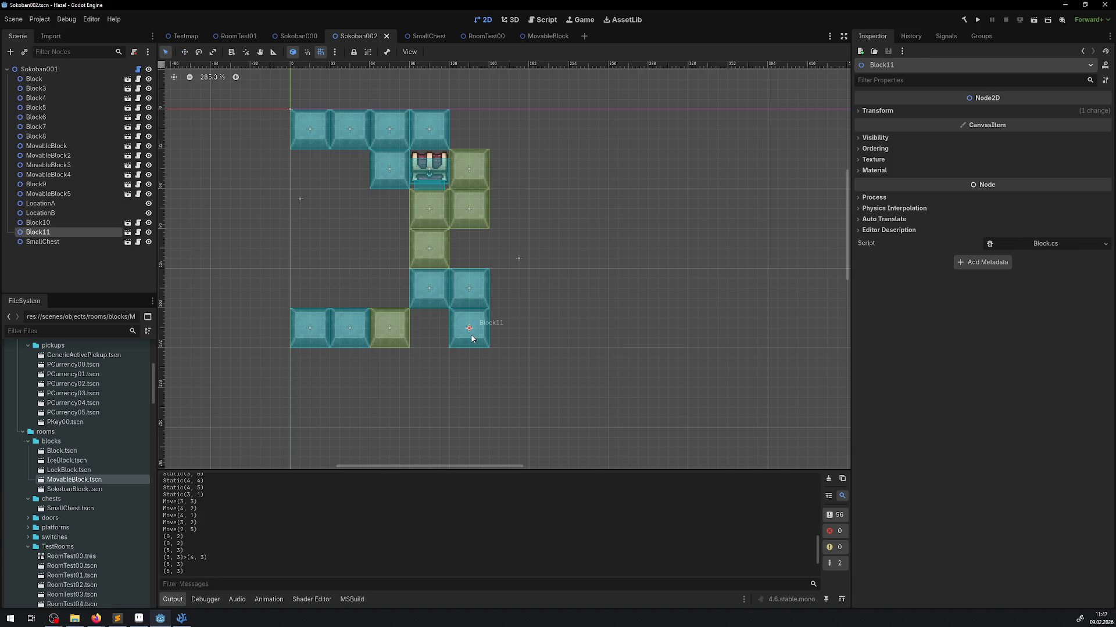
key(ctrl+d)
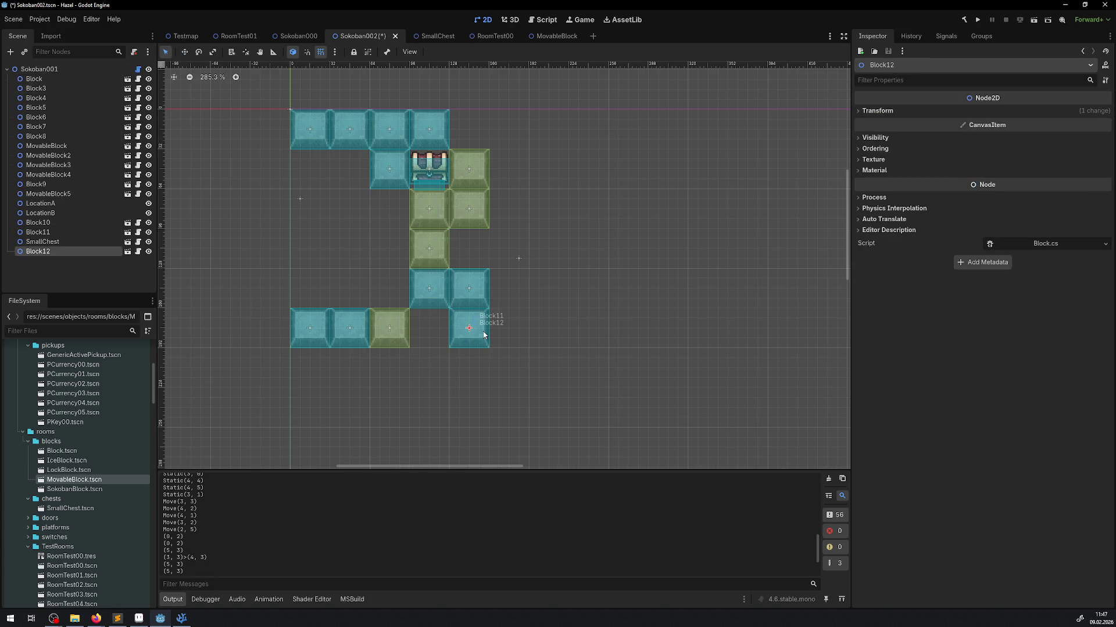
mouse_move(484, 335)
mouse_down()
mouse_move(490, 320)
mouse_move(515, 323)
mouse_up()
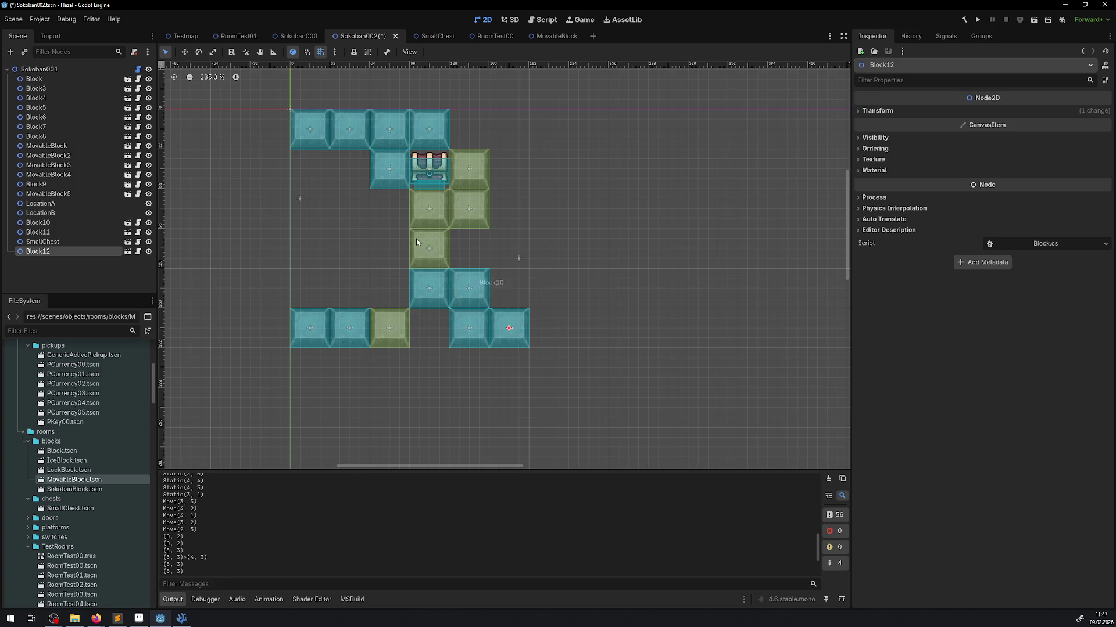
click(472, 335)
key(ctrl+d)
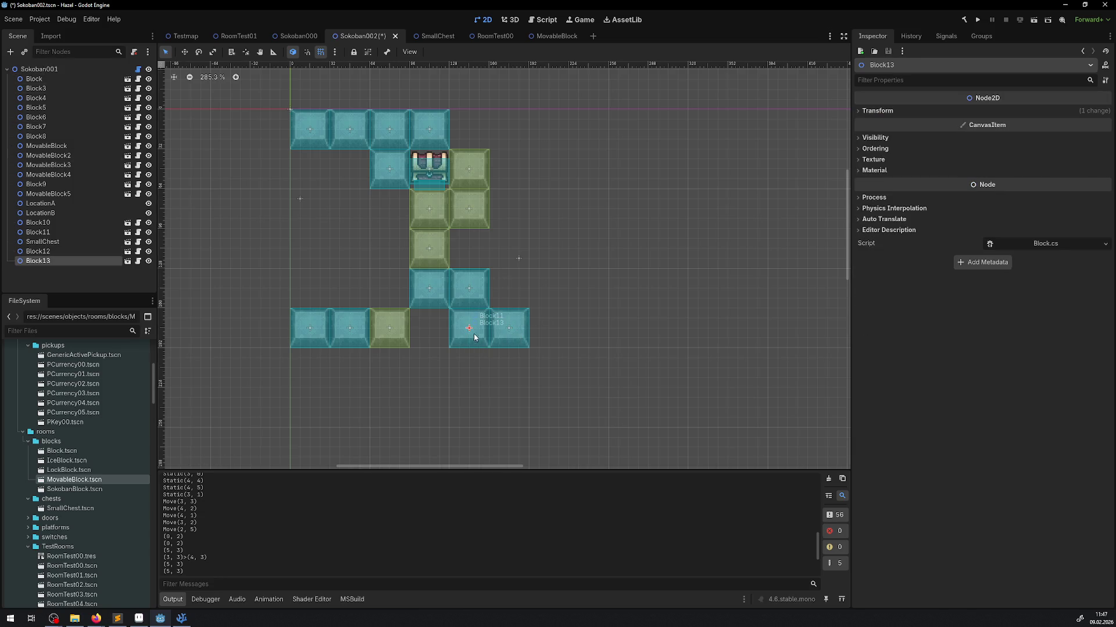
drag(475, 337, 514, 137)
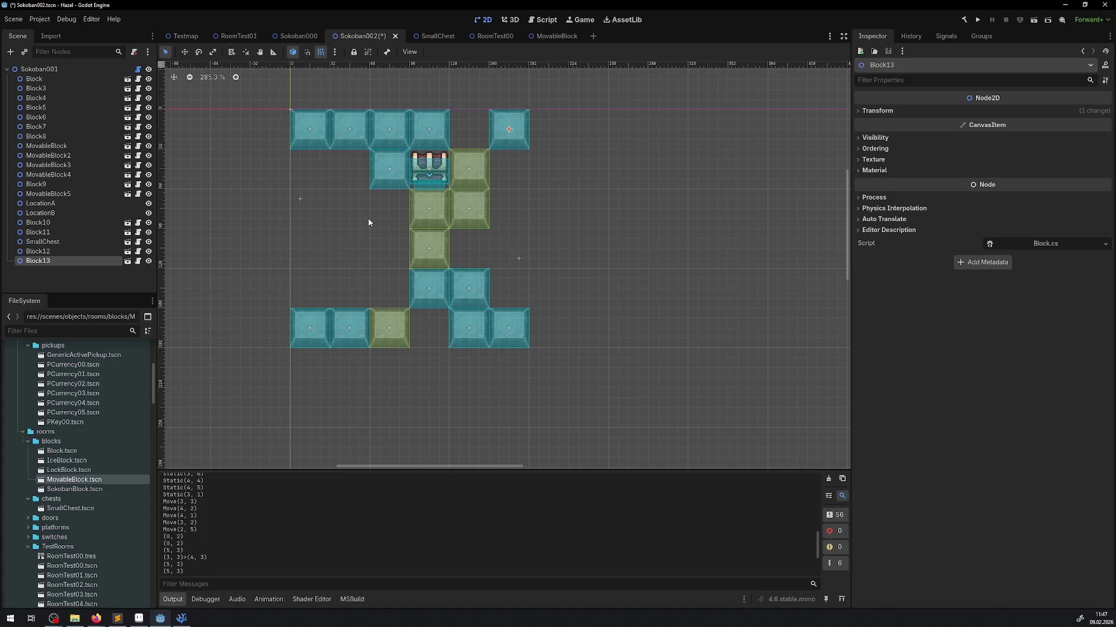
click(535, 198)
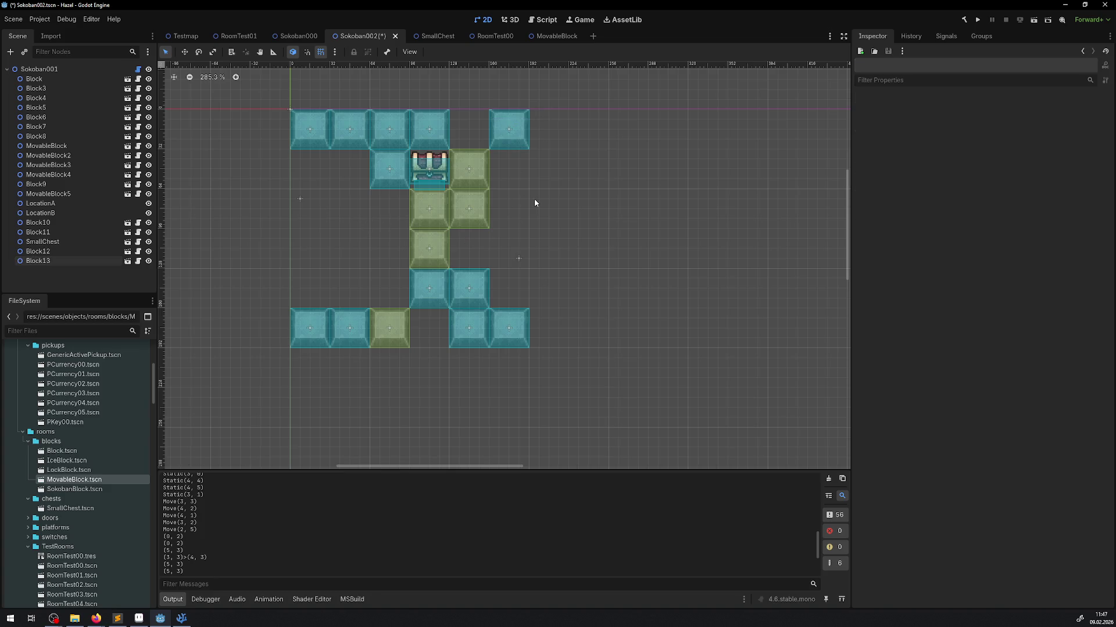
key(ctrl+s)
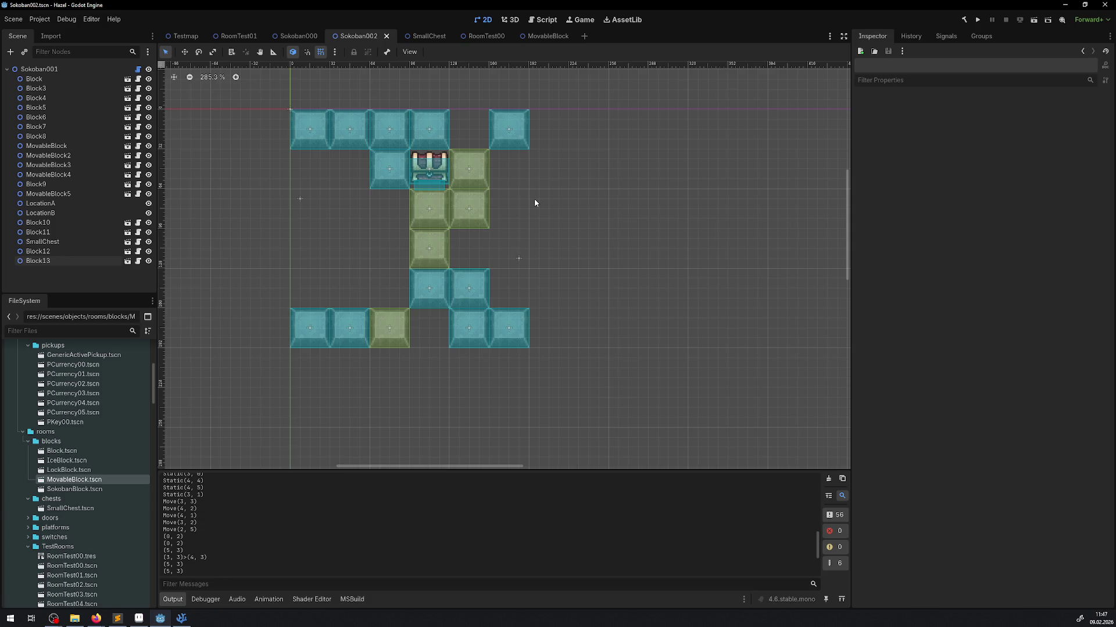
Add two movable blocks left of the middle column, MovableBlock7 under MovableBlock6 at root, and save.
click(439, 244)
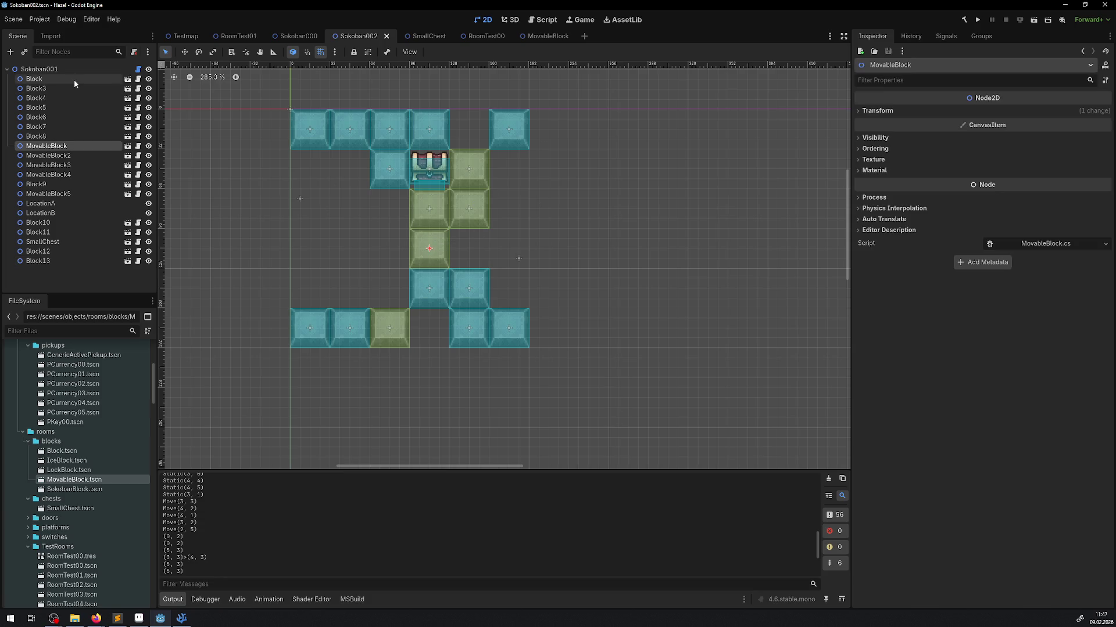
key(ctrl+d)
drag(428, 249, 356, 257)
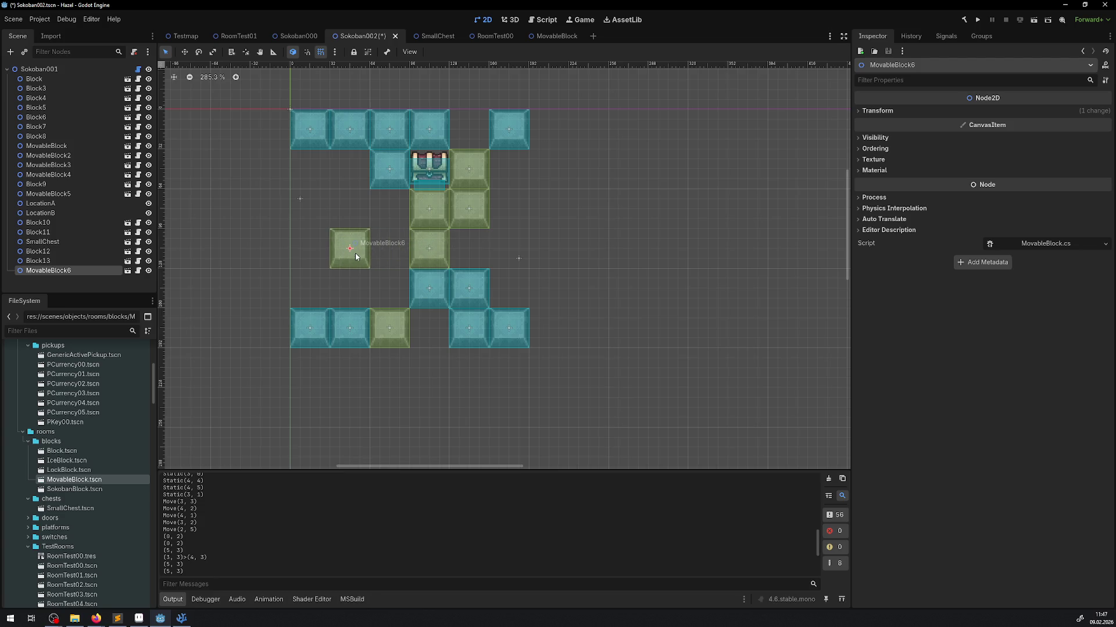
click(430, 261)
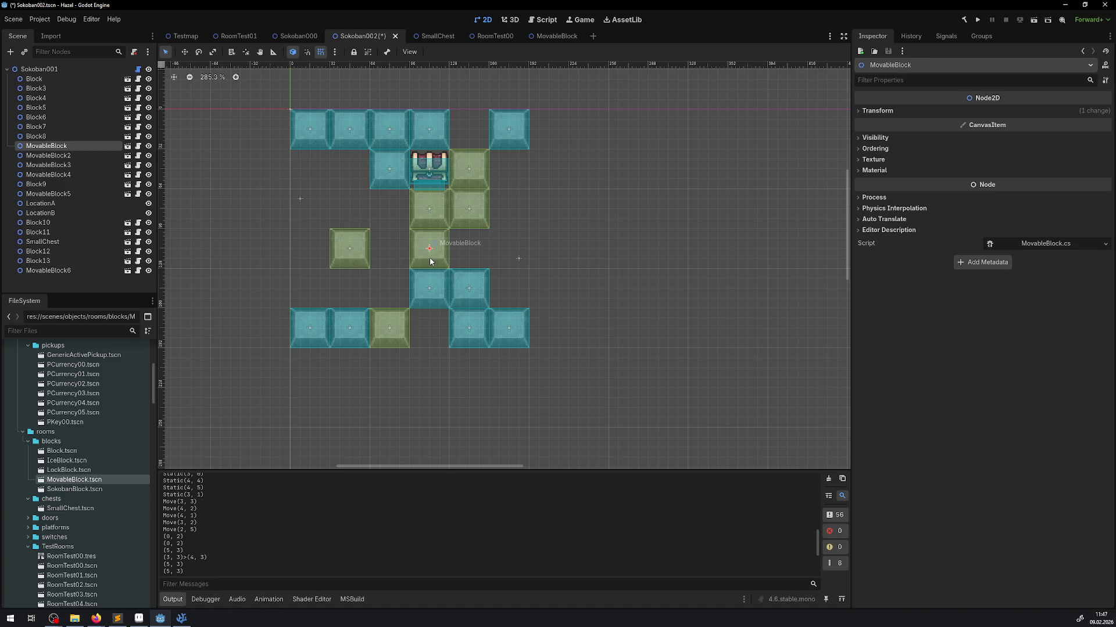
key(ctrl+v)
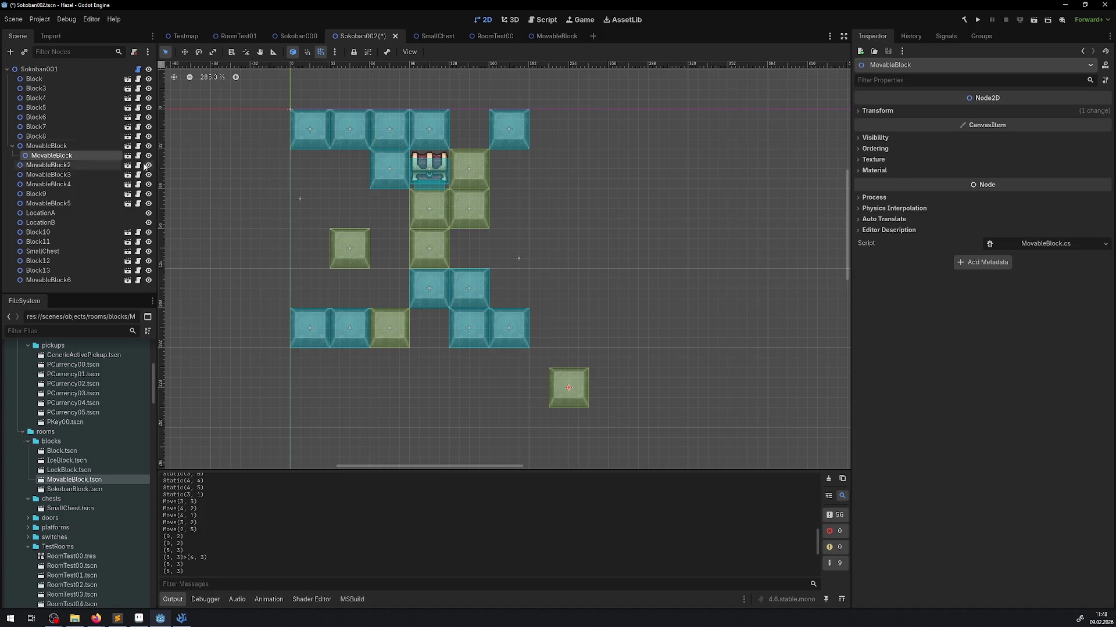
drag(46, 156, 41, 70)
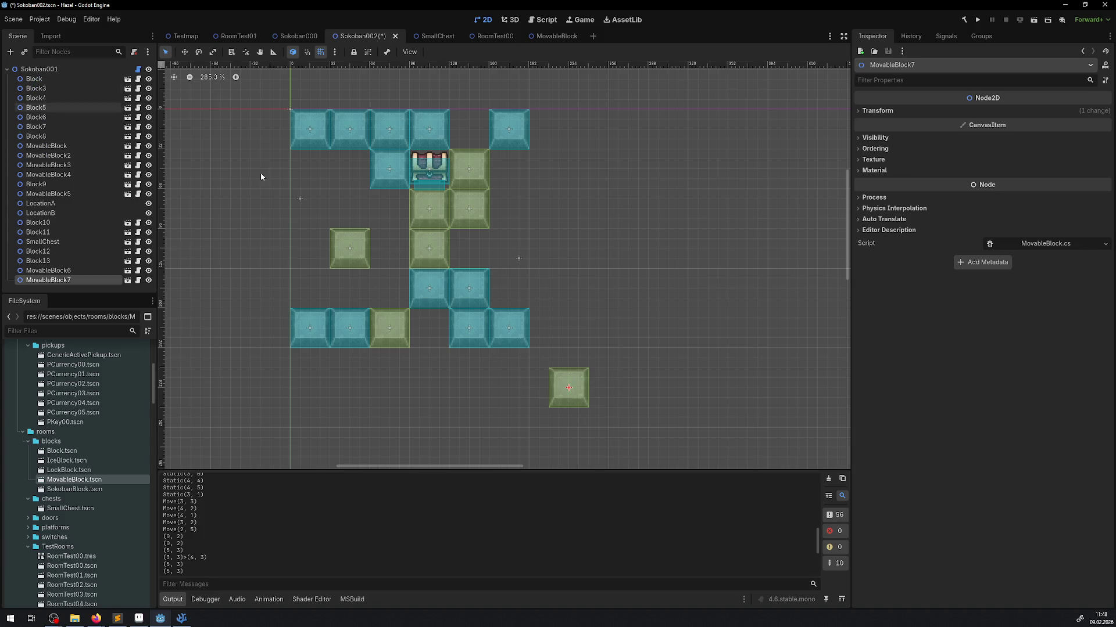
mouse_move(578, 404)
mouse_down()
mouse_move(321, 275)
mouse_move(359, 305)
mouse_up()
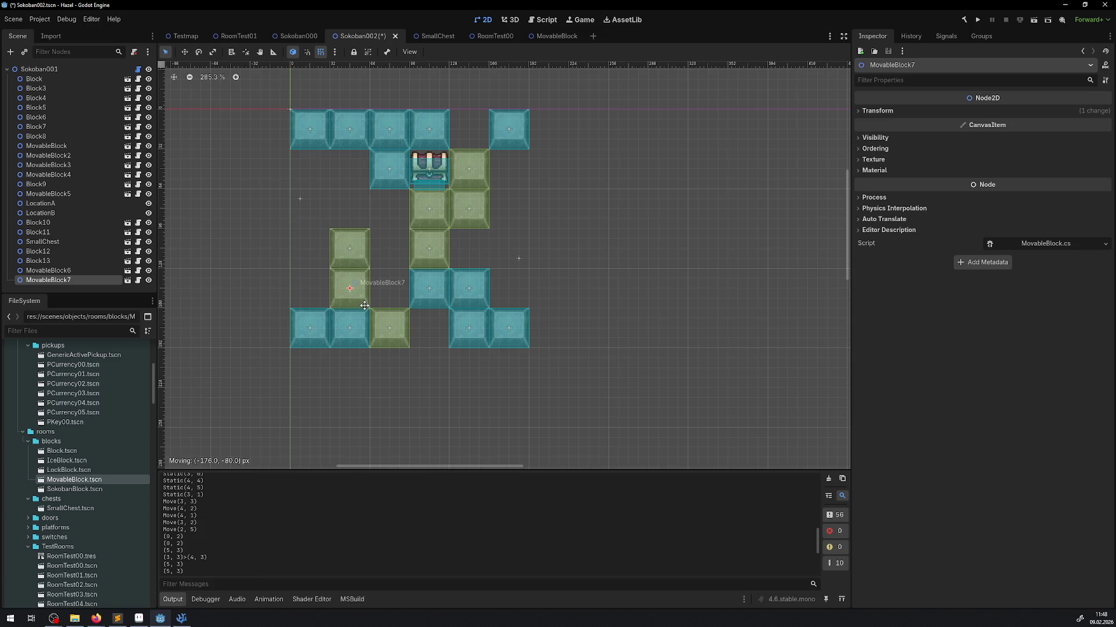
click(501, 385)
key(ctrl+s)
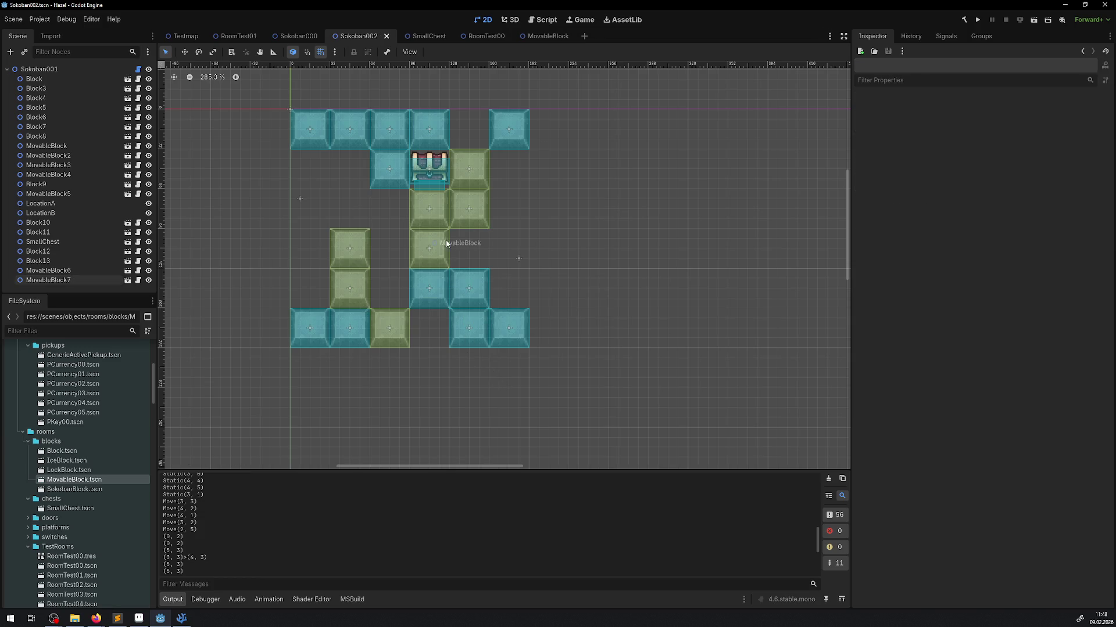
Try nudging MovableBlock and MovableBlock2 slightly, then clear the selection.
mouse_move(430, 248)
mouse_down()
mouse_move(387, 248)
mouse_move(427, 247)
mouse_up()
mouse_move(468, 209)
mouse_down()
mouse_move(500, 239)
mouse_move(364, 220)
mouse_move(473, 220)
mouse_up()
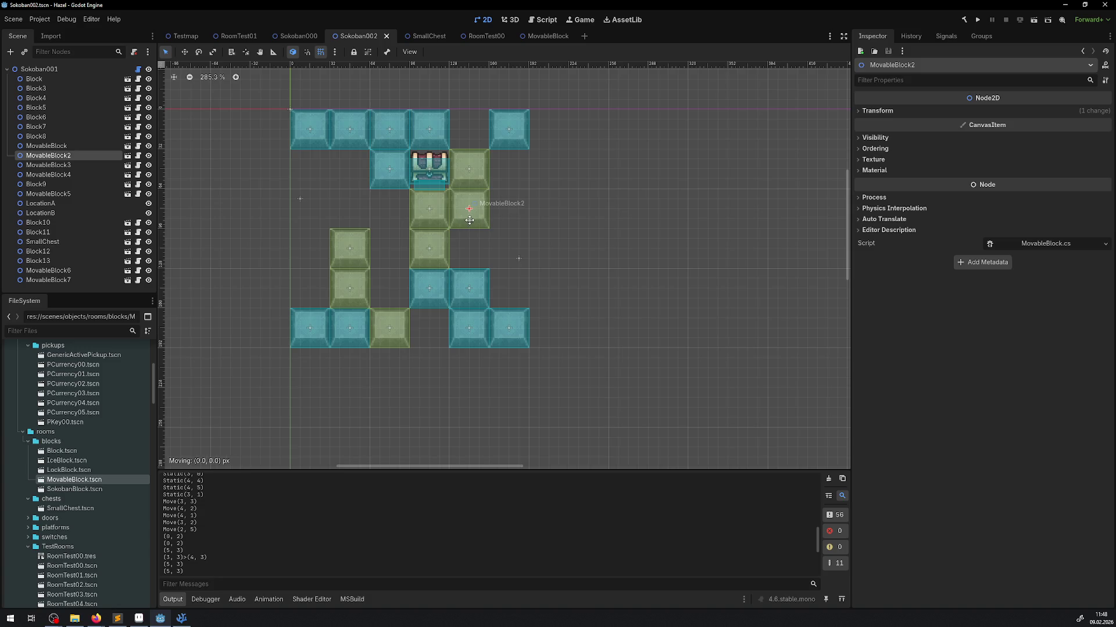
click(591, 241)
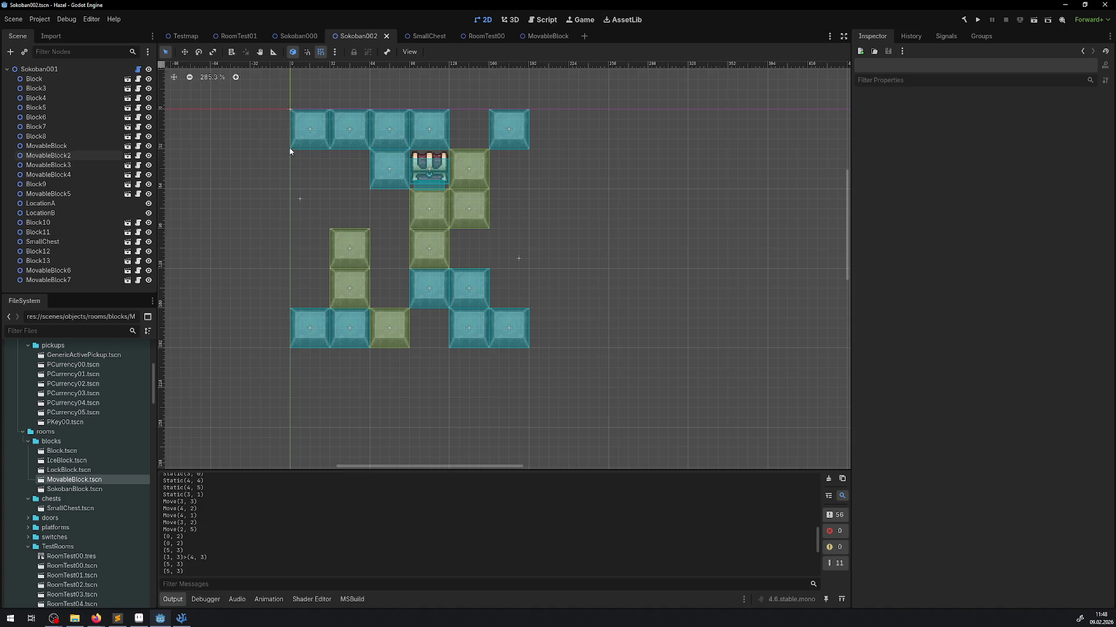
Select all nodes from Block to MovableBlock7 and drag the whole layout down one tile.
click(35, 79)
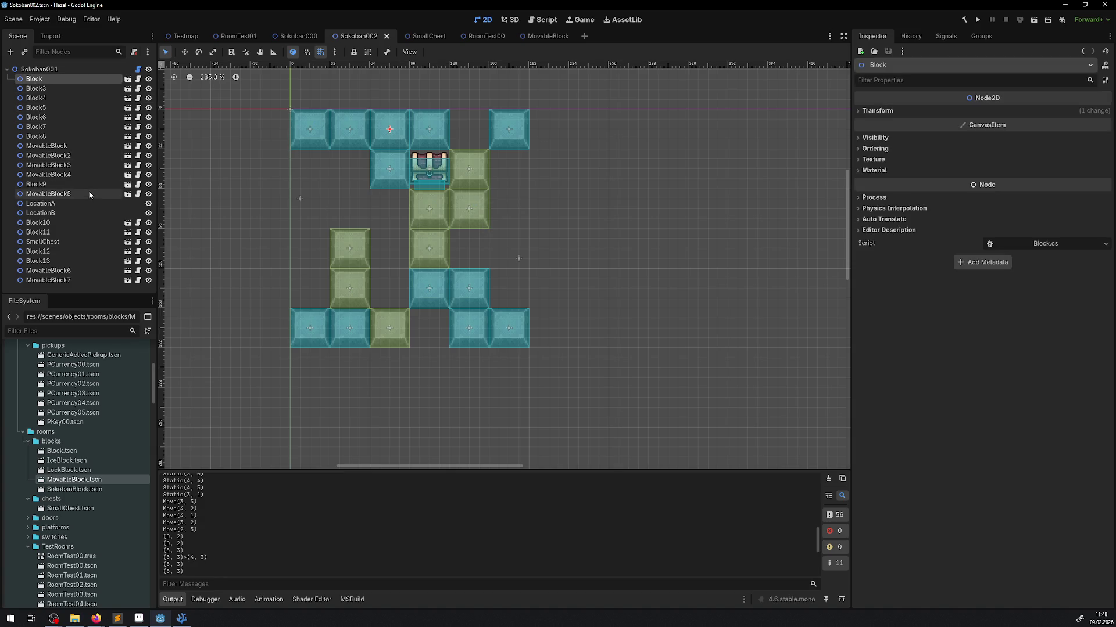
shift+click(64, 281)
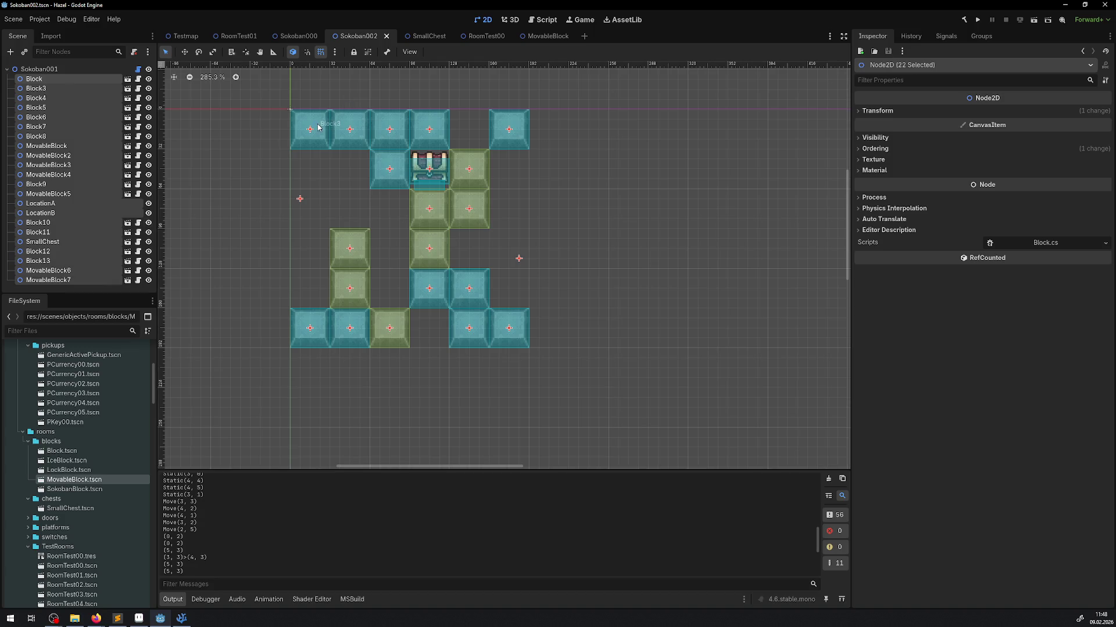
mouse_move(315, 132)
mouse_down()
mouse_move(304, 167)
mouse_move(313, 171)
mouse_up()
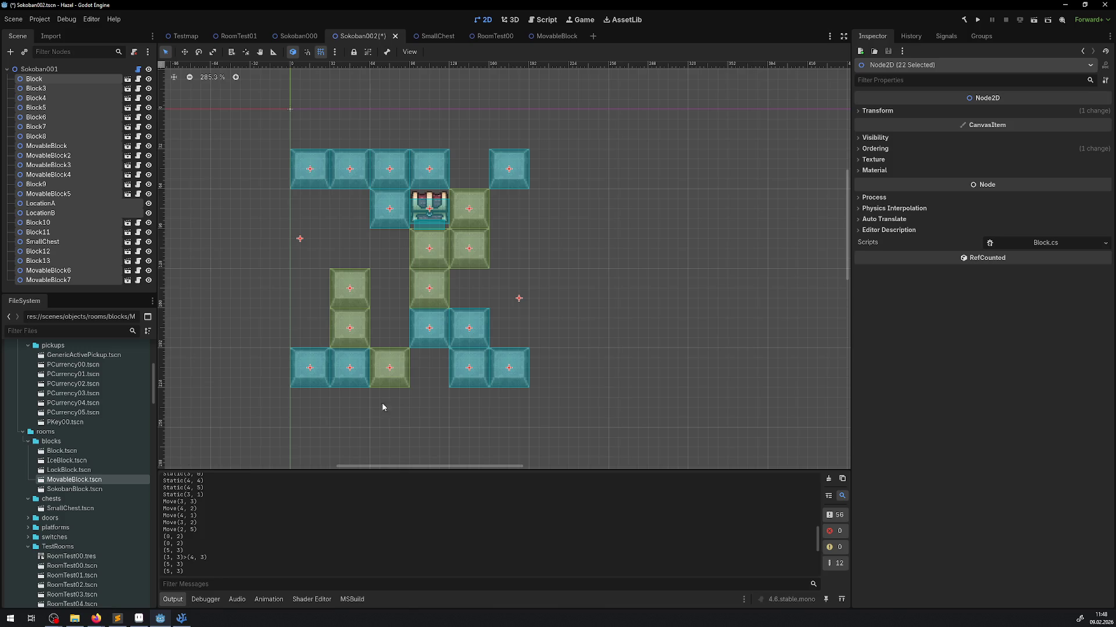
click(347, 124)
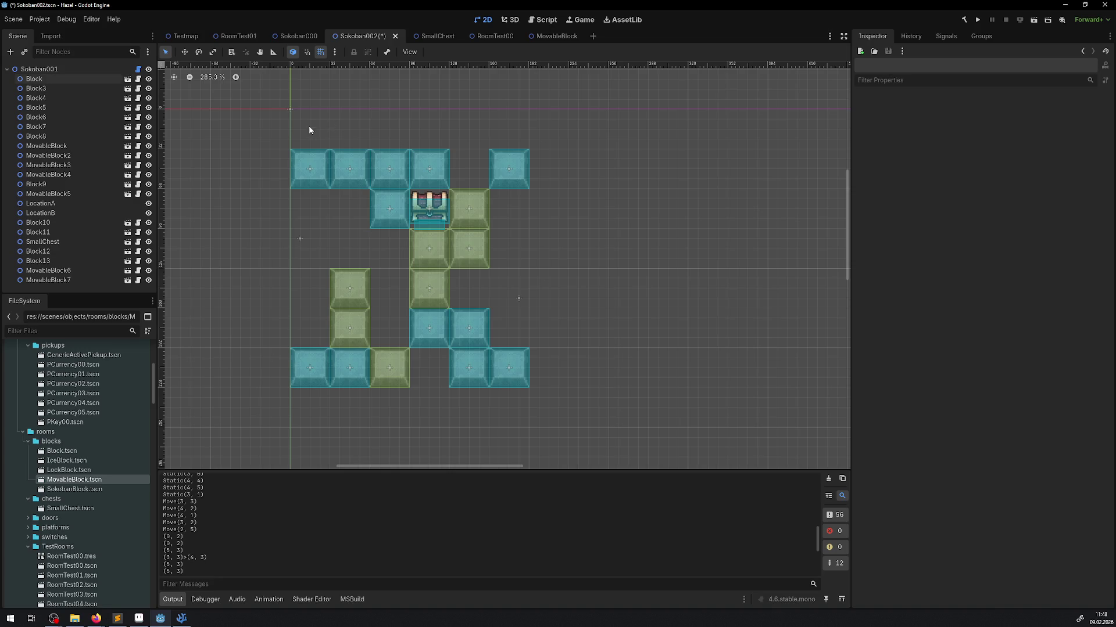
Check the new positions of Block3, Block8 and the other blocks in each cell.
click(312, 172)
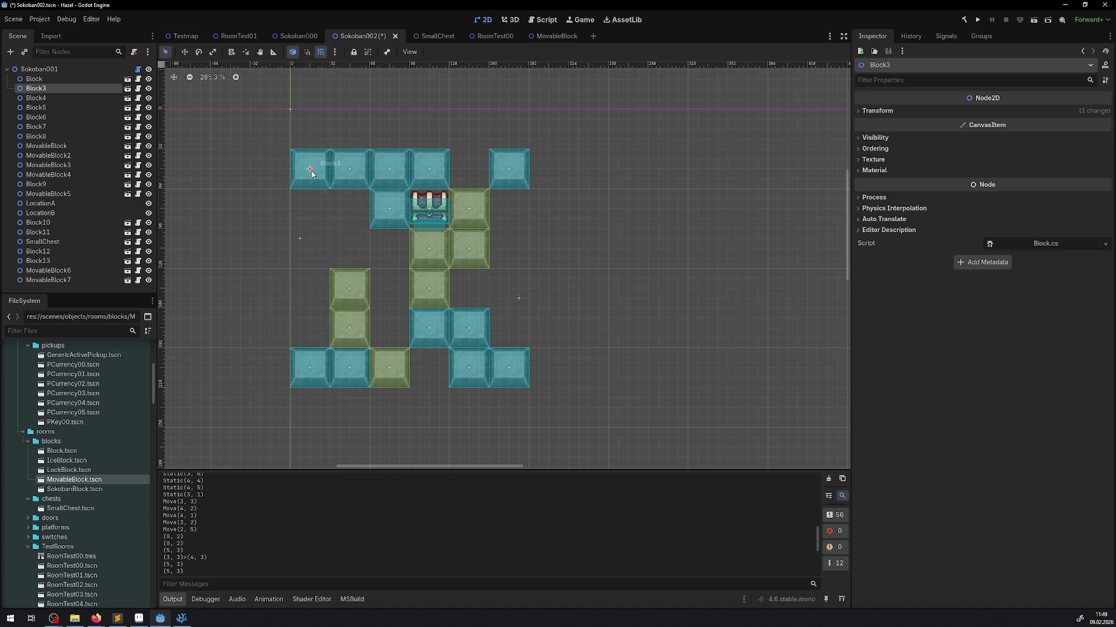
click(390, 208)
click(421, 243)
click(420, 335)
click(389, 372)
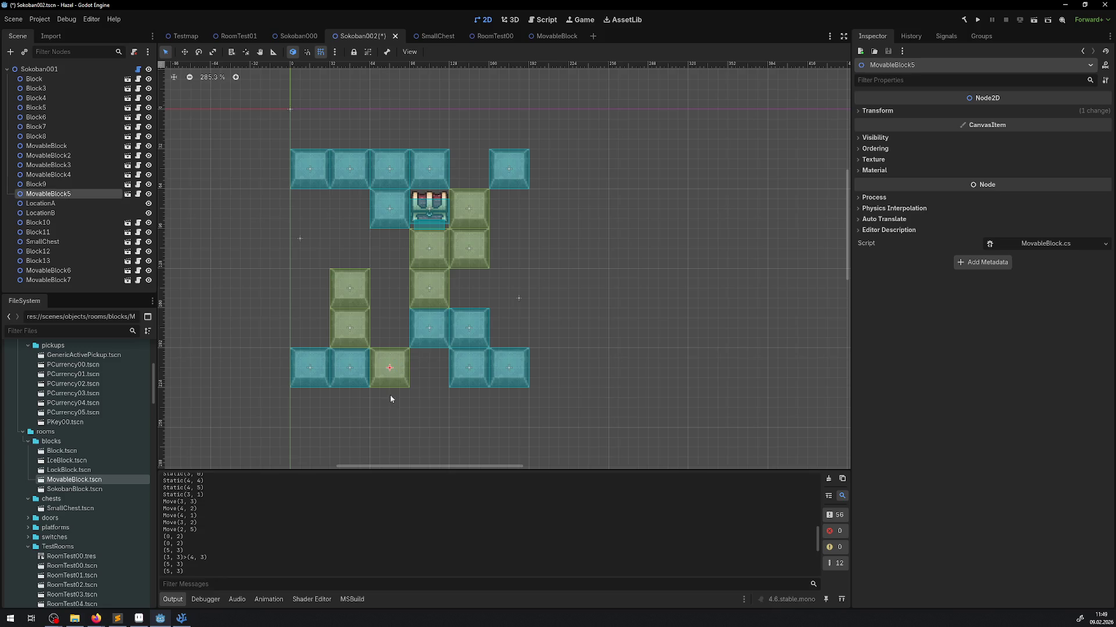
click(389, 416)
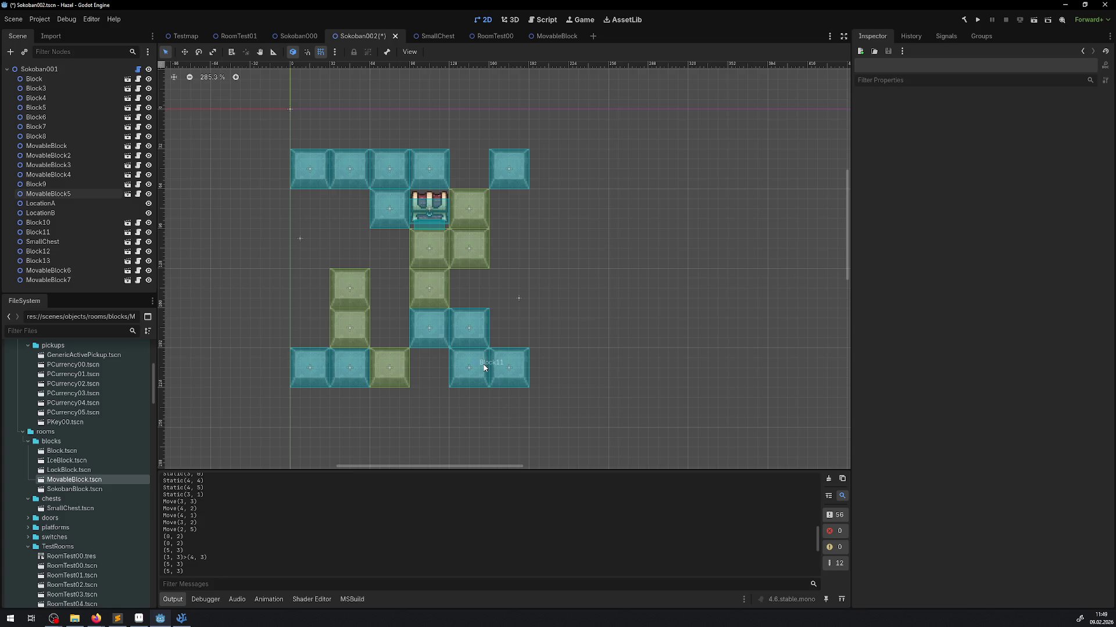
Select the 6, 6 grid size values in Rect2I on line 137 of Sokoban.cs.
click(186, 618)
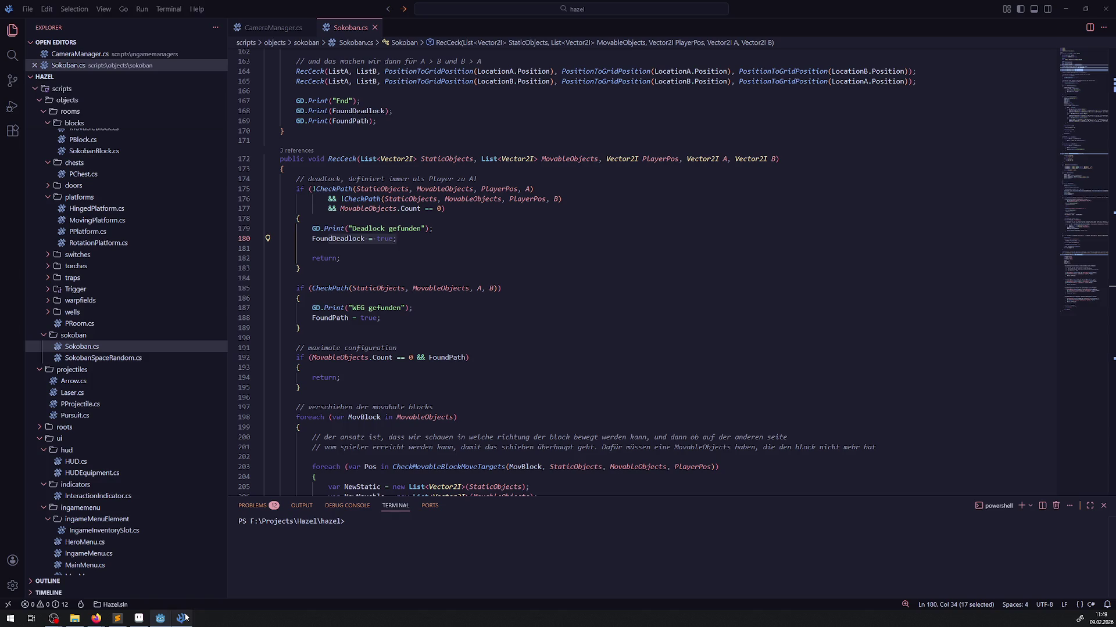
scroll(556, 285, up, 10)
scroll(556, 285, down, 2)
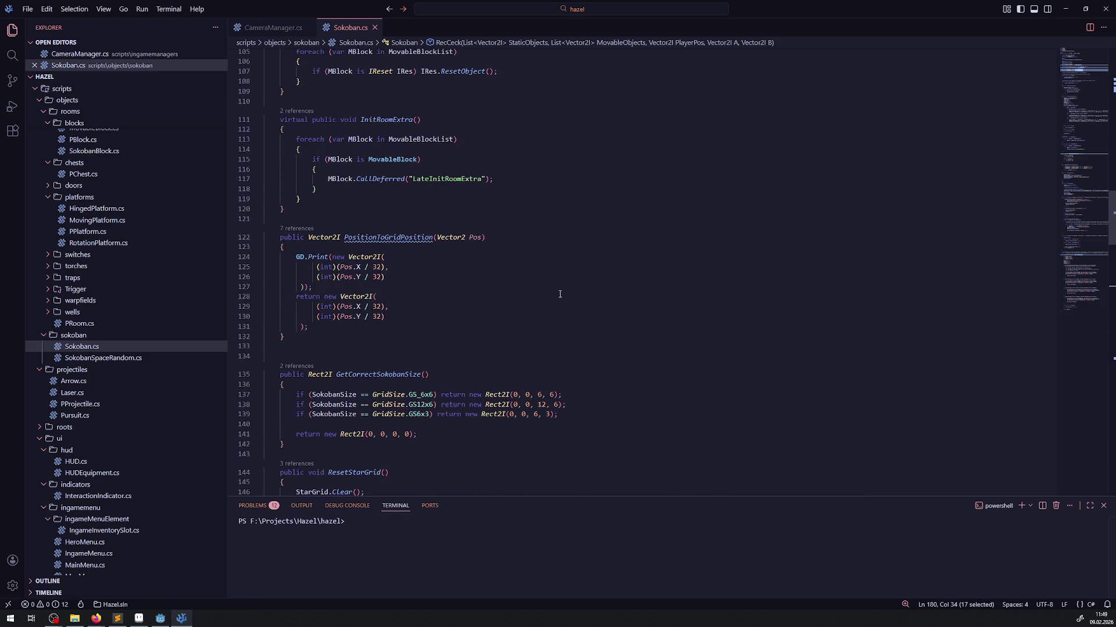
drag(537, 396, 555, 396)
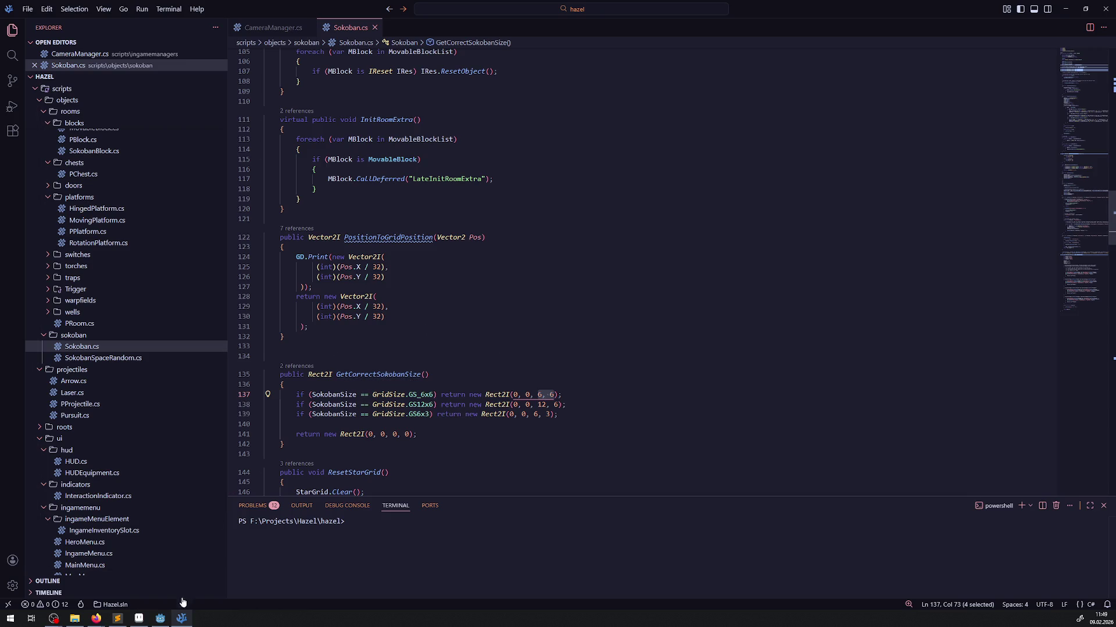
mouse_move(161, 623)
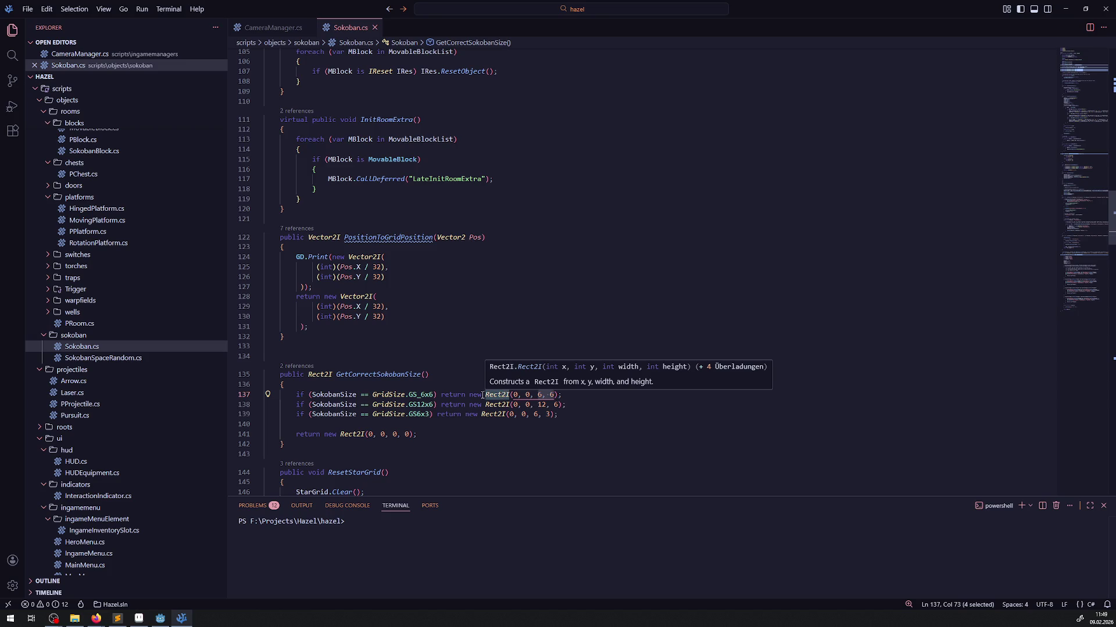
click(161, 619)
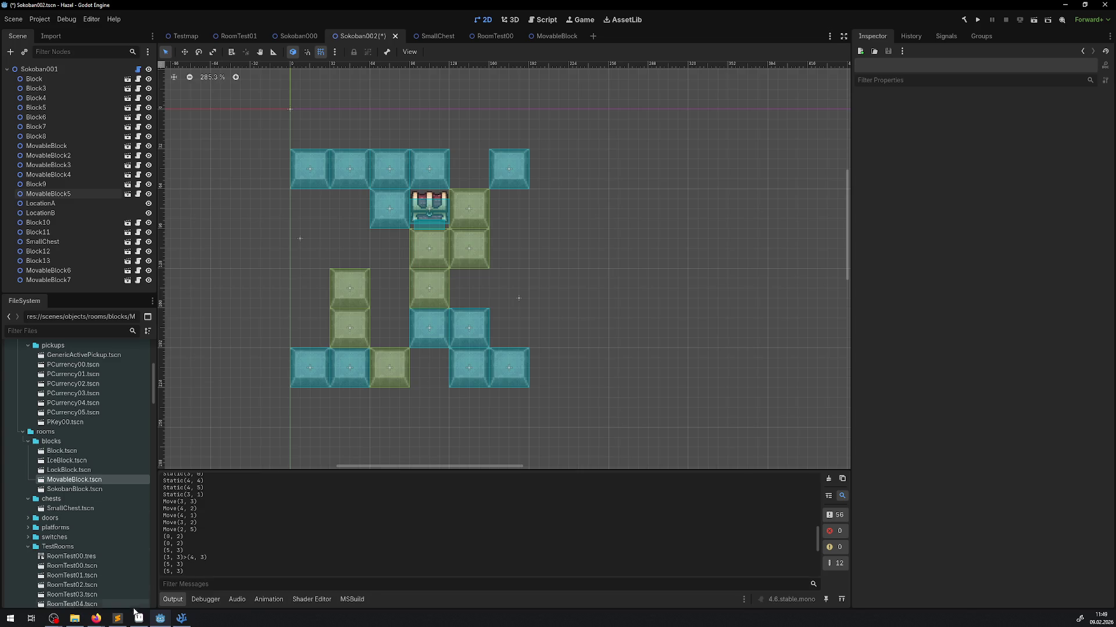
Replace them with 7, 7 so the GS_6x6 case returns Rect2I(0, 0, 7, 7).
mouse_move(183, 621)
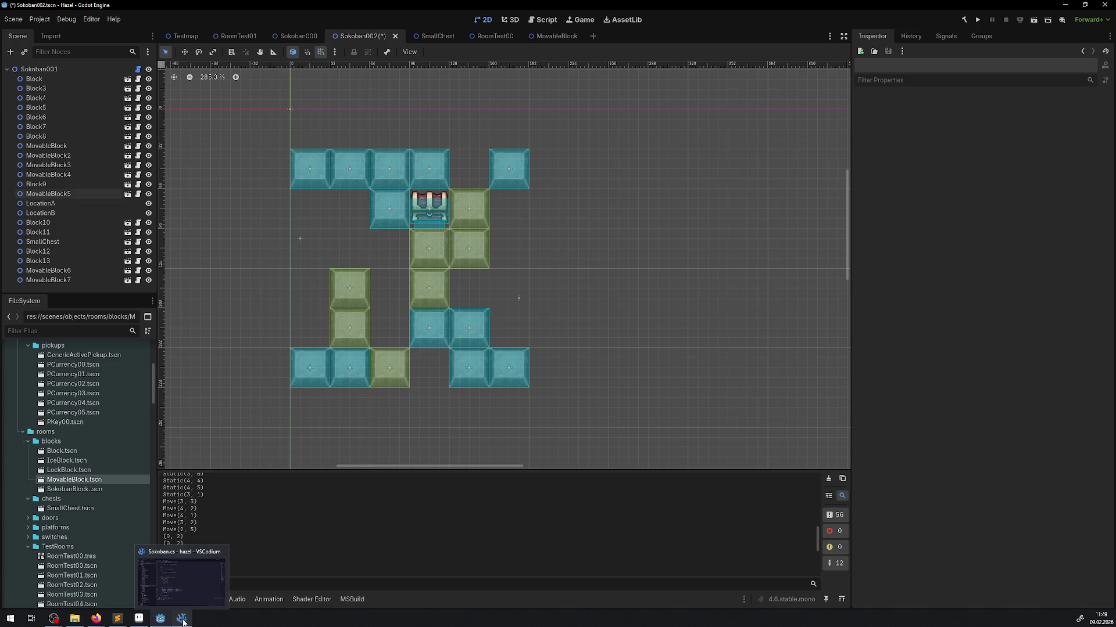
click(183, 621)
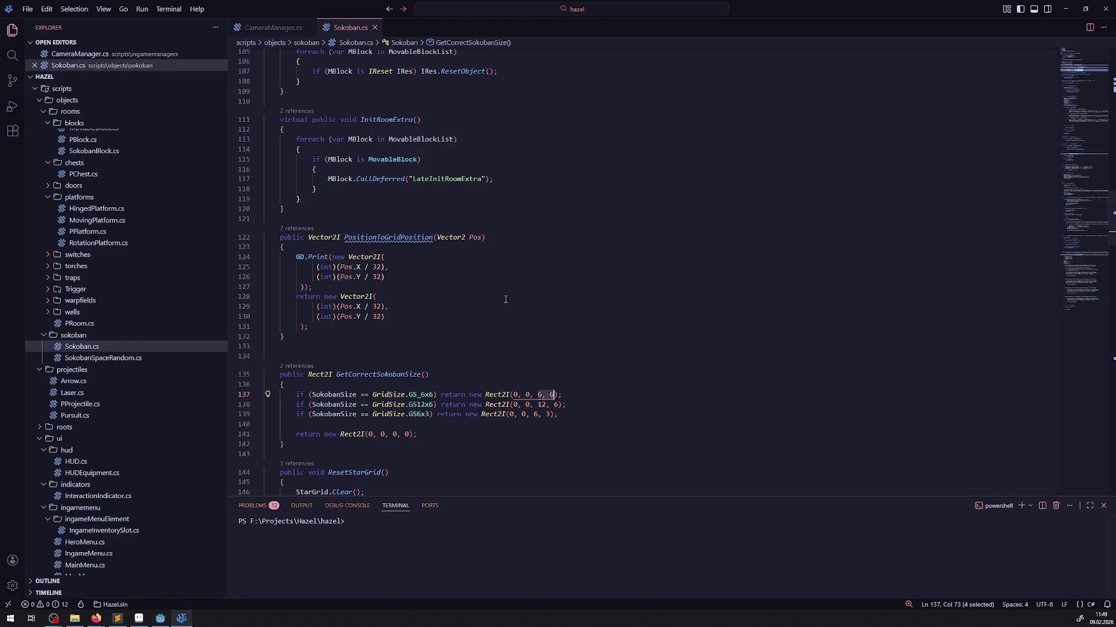
text(7, 7)
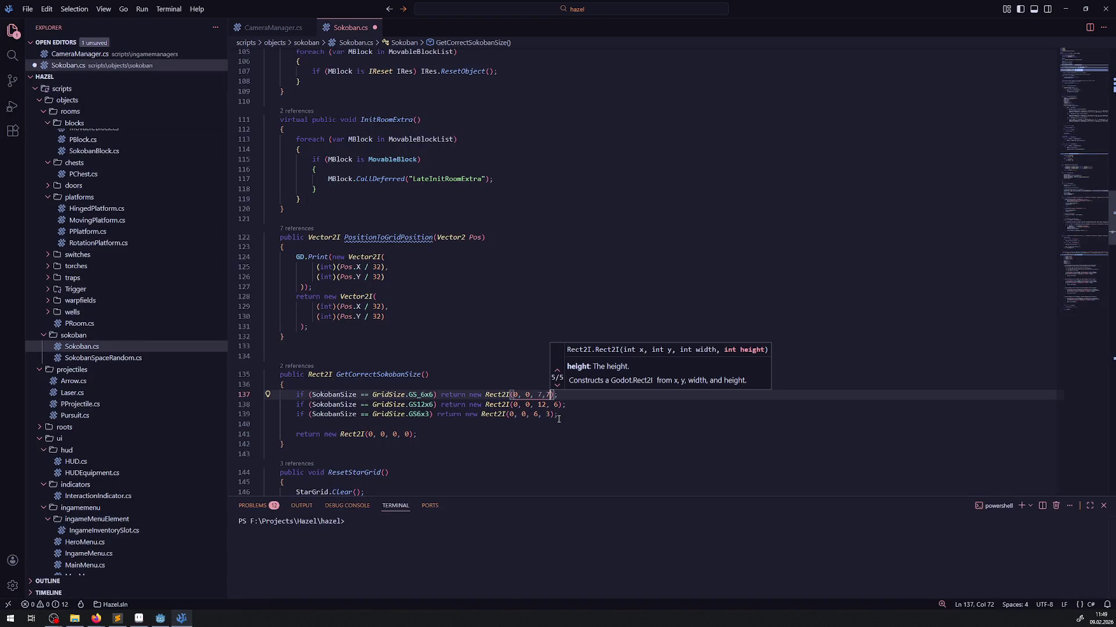
click(348, 326)
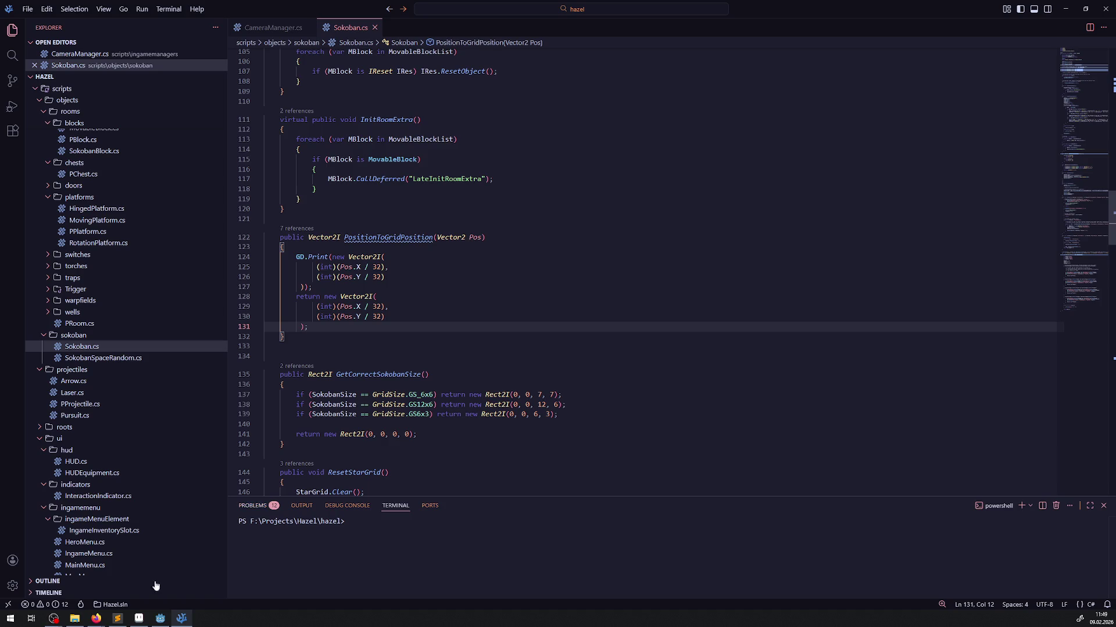
click(161, 619)
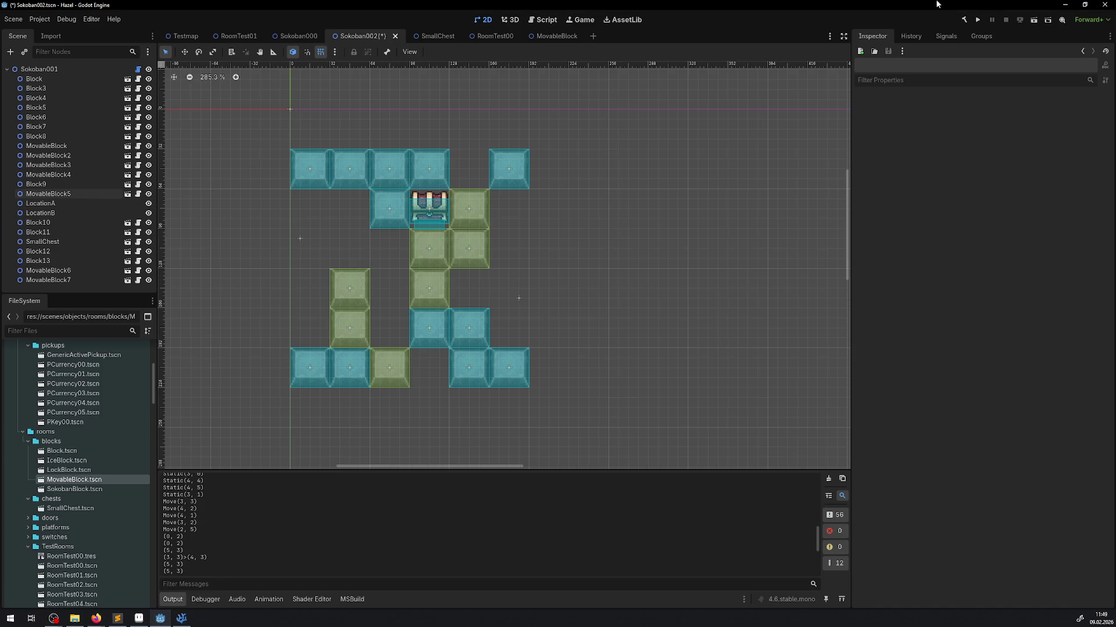
Rebuild the .NET project and run GetAllMovaableBlocks on the Sokoban001 root node.
click(965, 20)
click(104, 69)
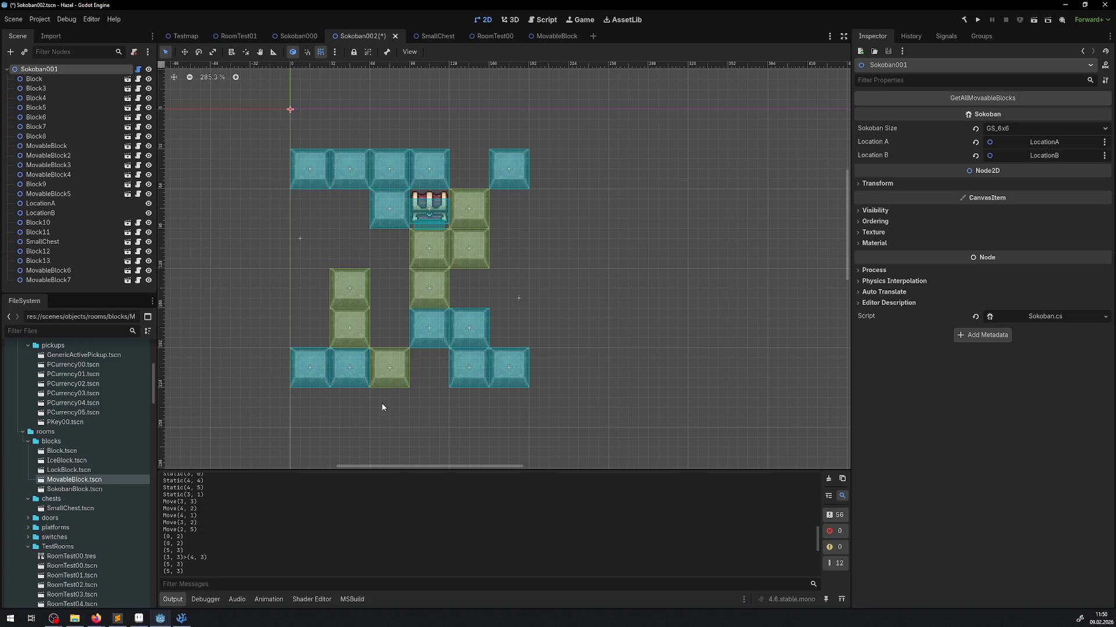
click(945, 97)
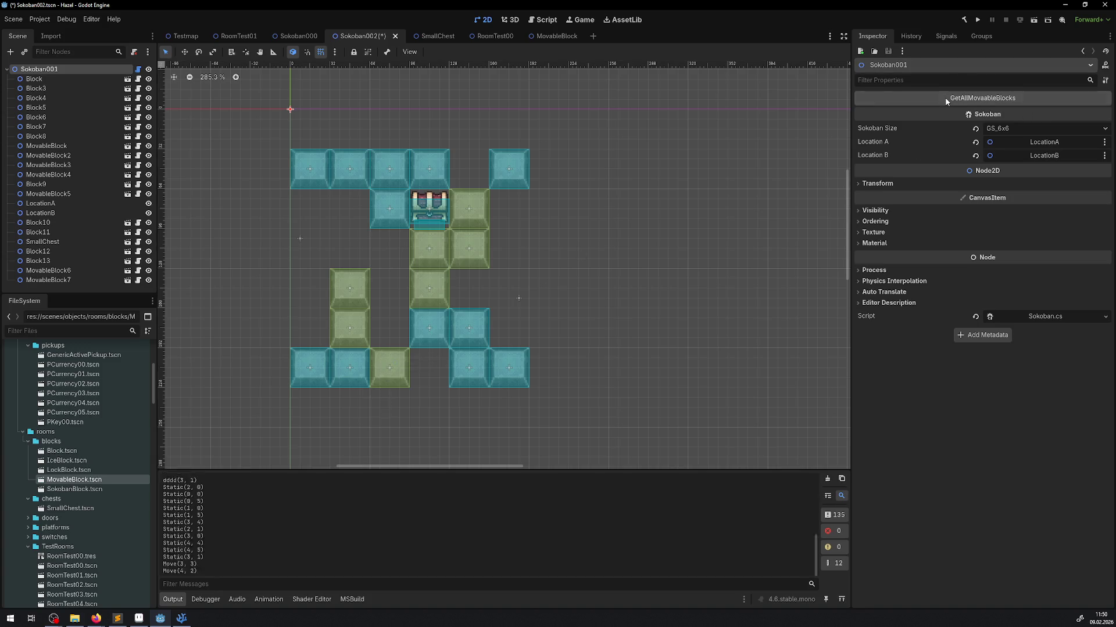
scroll(684, 512, down, 5)
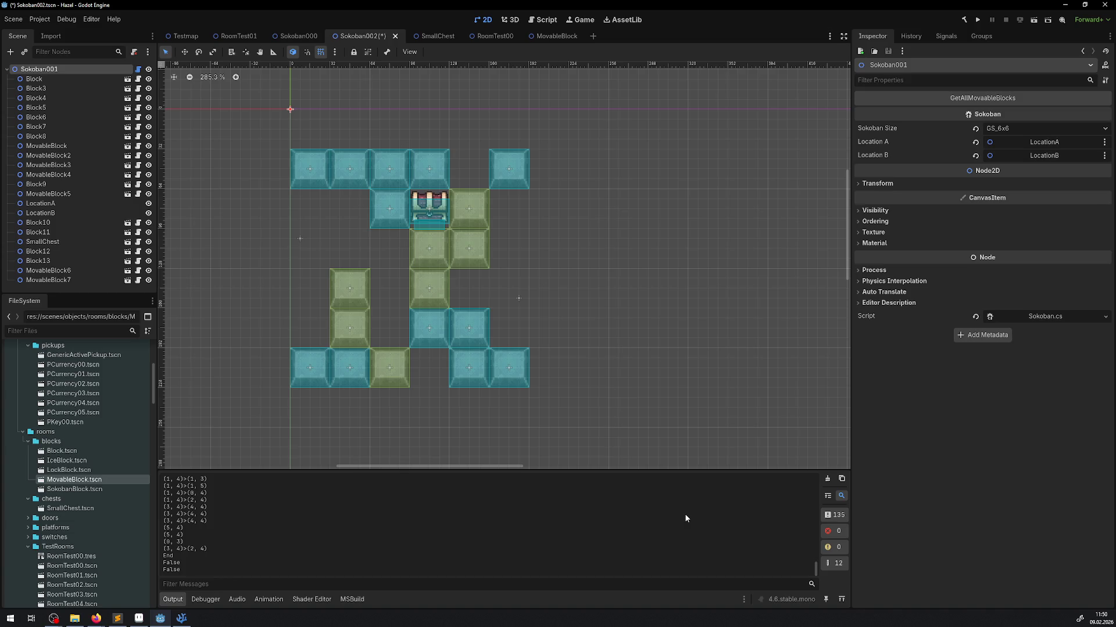
Clear the Output, rerun the search, and review the Move entries and path steps like (1, 4)=>(2, 4).
click(827, 479)
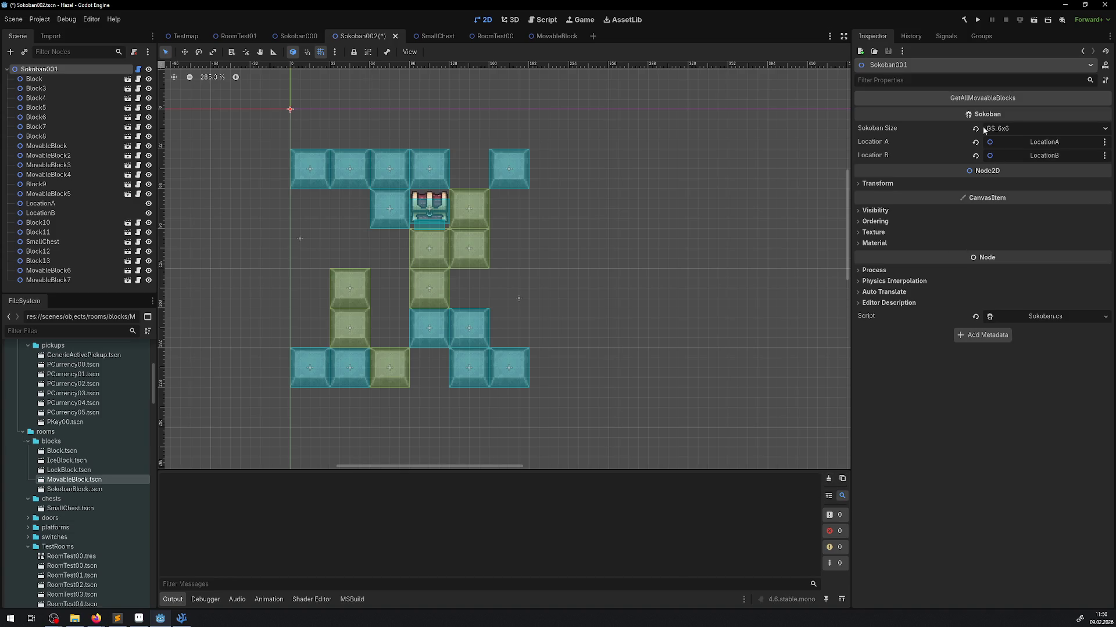
click(983, 98)
scroll(294, 546, up, 15)
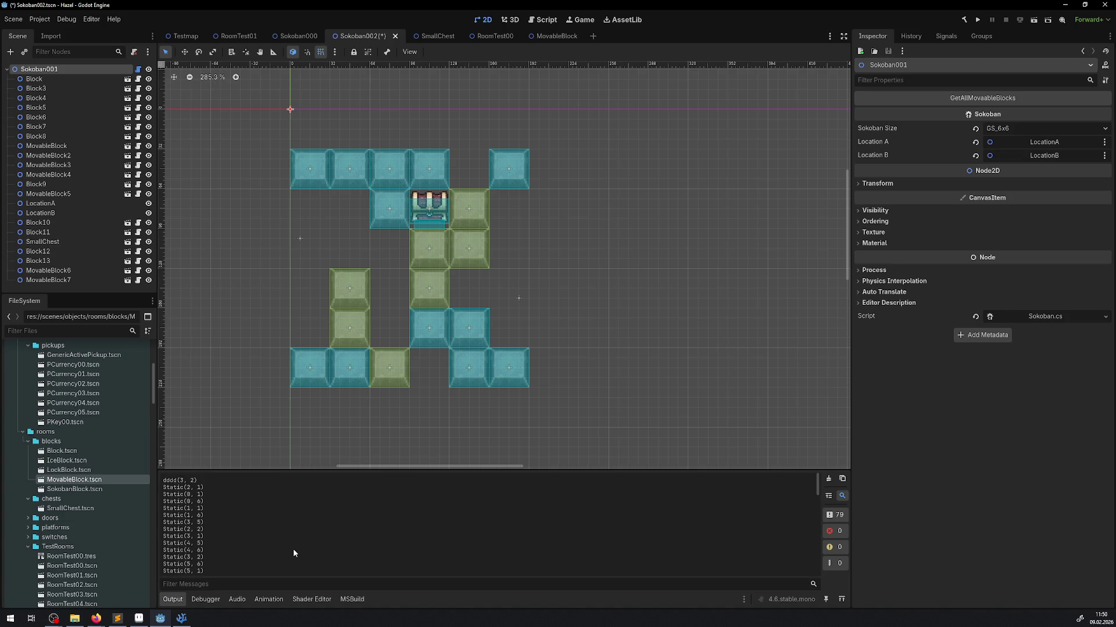
scroll(293, 549, down, 5)
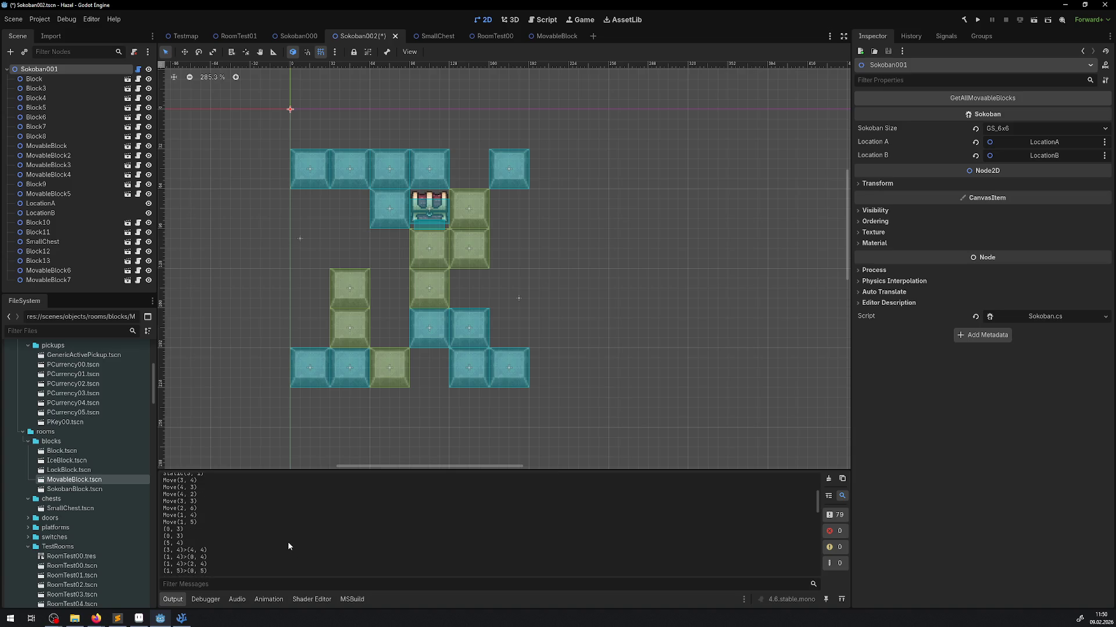
scroll(288, 541, down, 3)
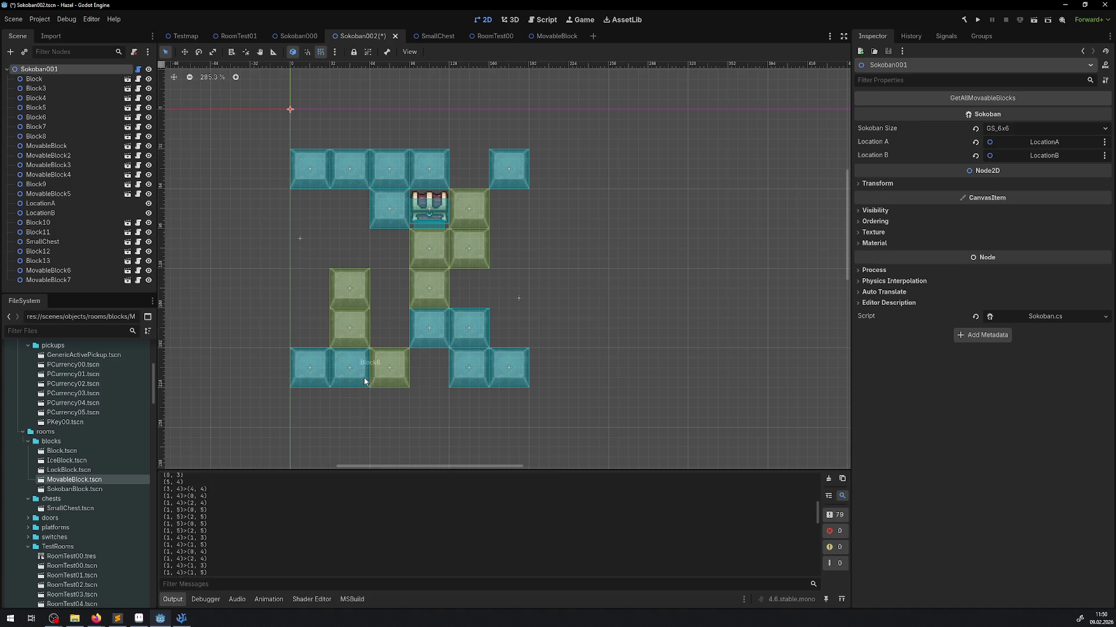
Move MovableBlock5 down one tile, save, and rerun GetAllMovaableBlocks on the Sokoban001 root.
drag(384, 375, 385, 415)
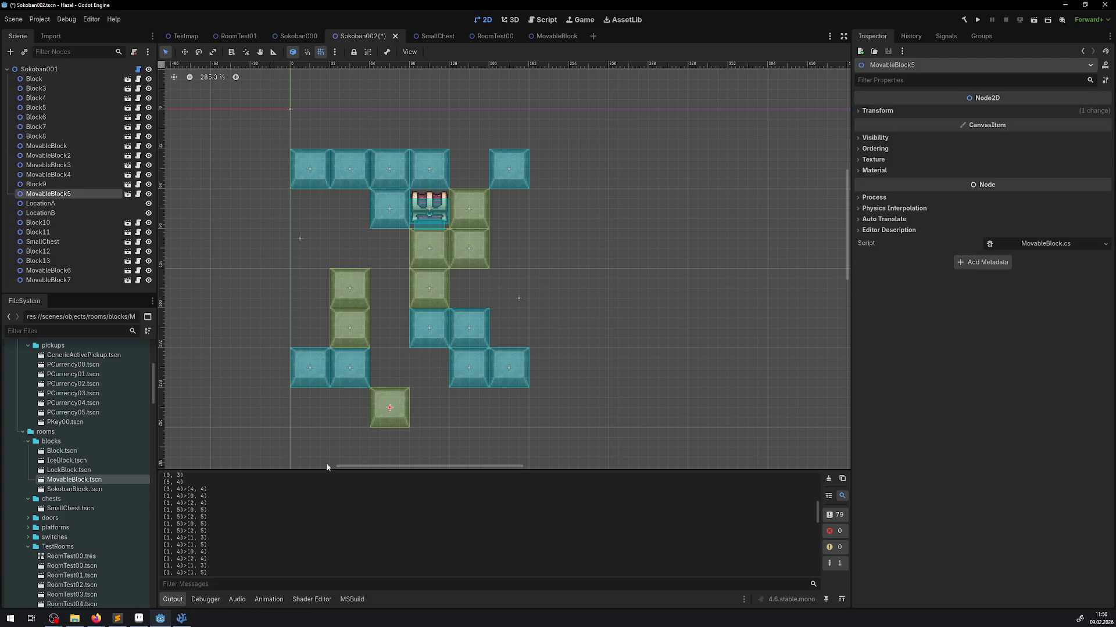
key(ctrl+s)
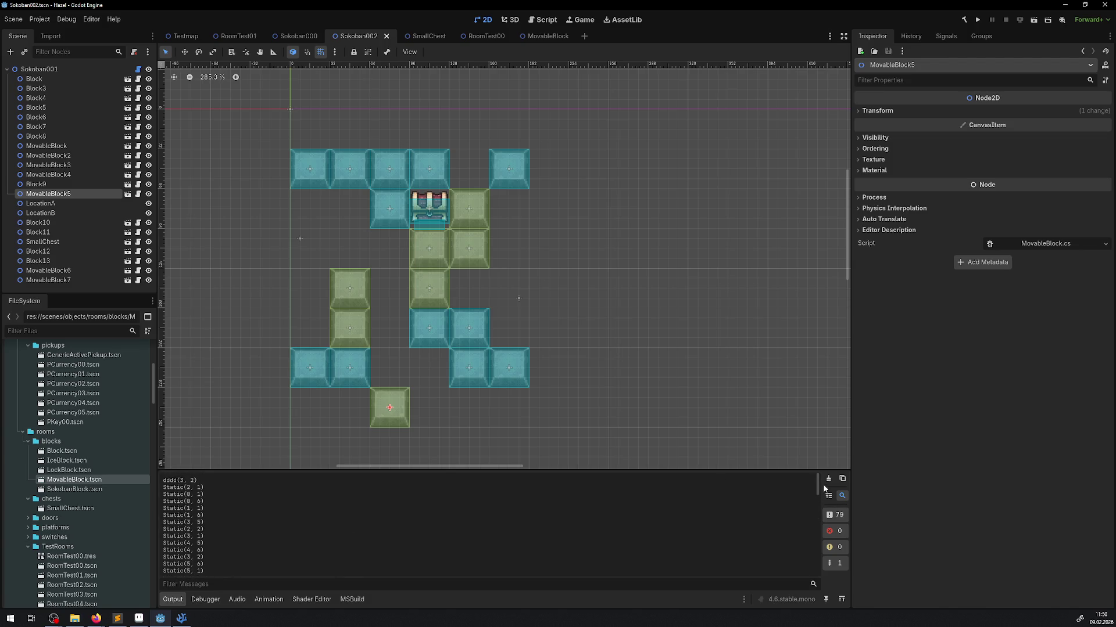
click(829, 479)
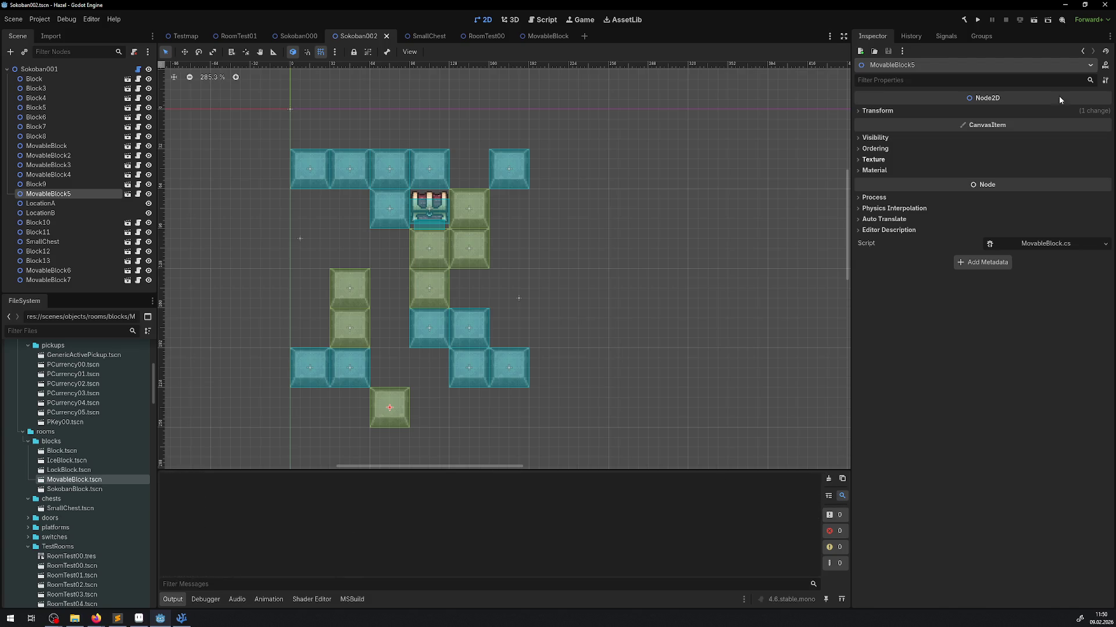
click(81, 72)
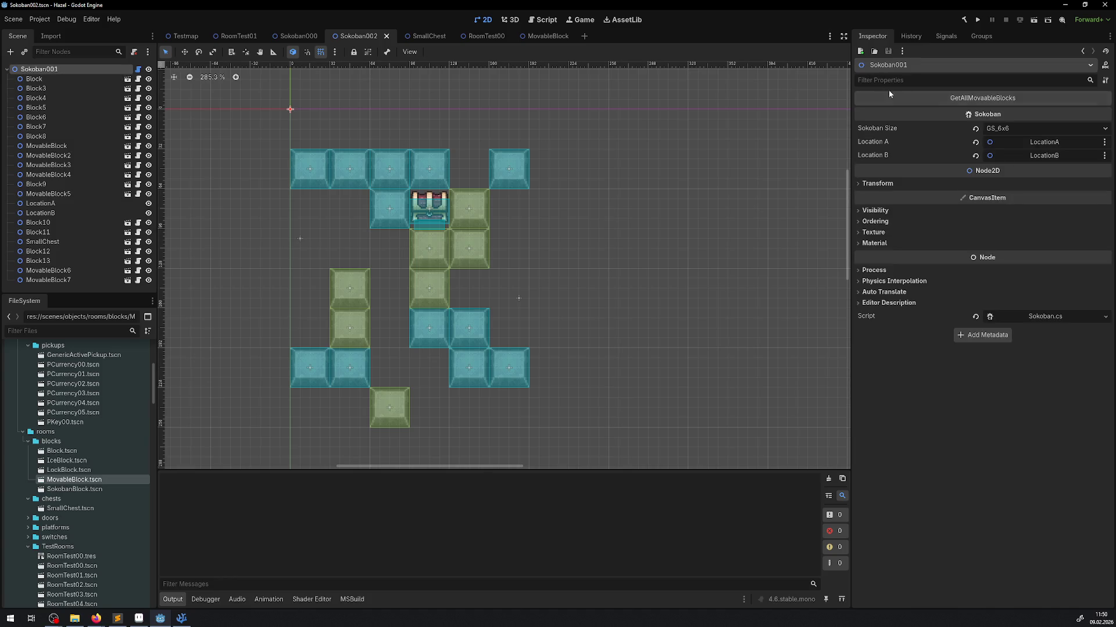
click(926, 100)
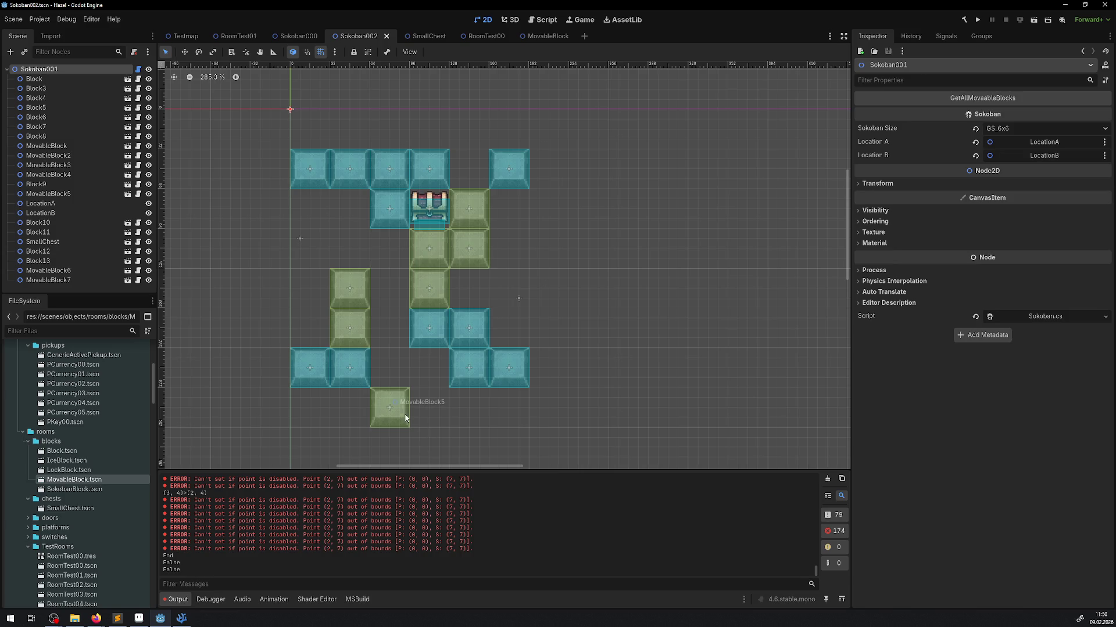
Move MovableBlock5 back up one tile, clear the Output, and save Sokoban002.
drag(406, 418, 406, 378)
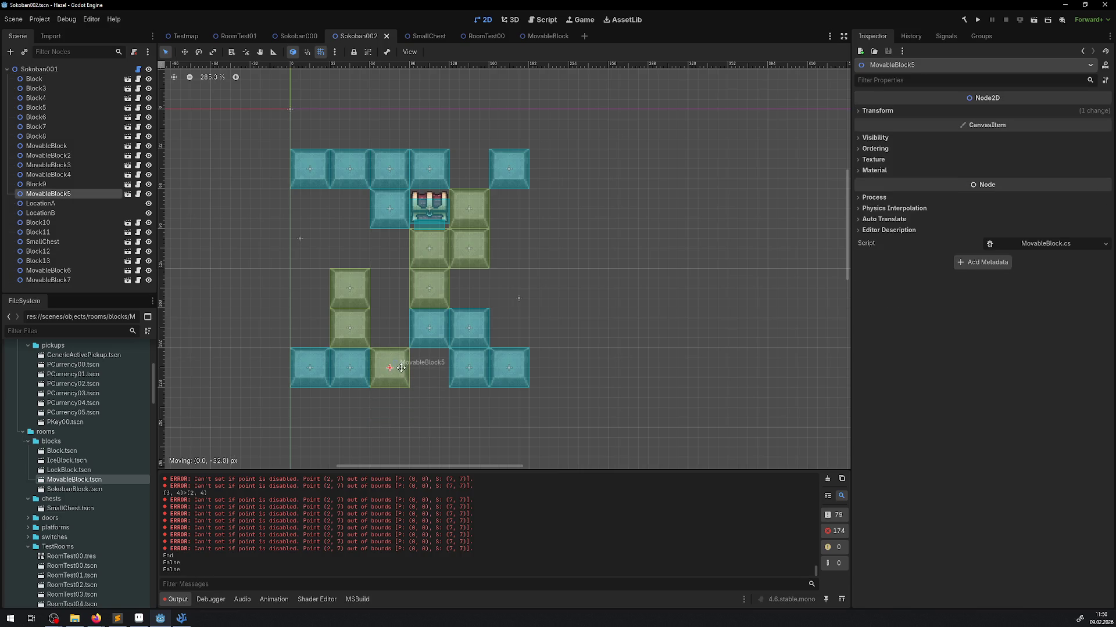
click(828, 479)
key(ctrl+s)
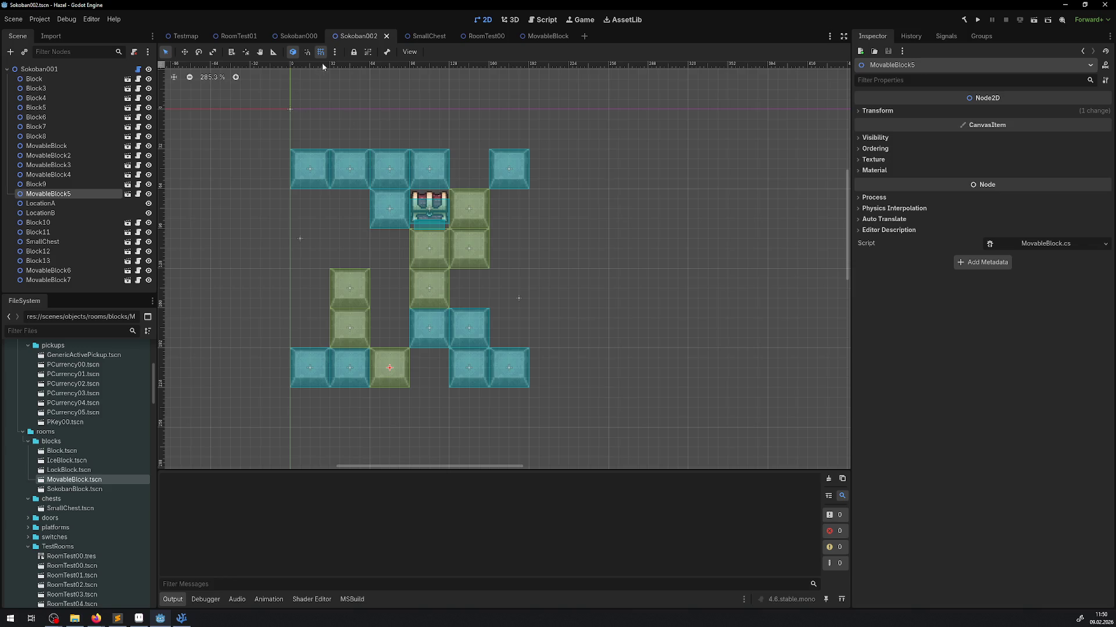
click(298, 36)
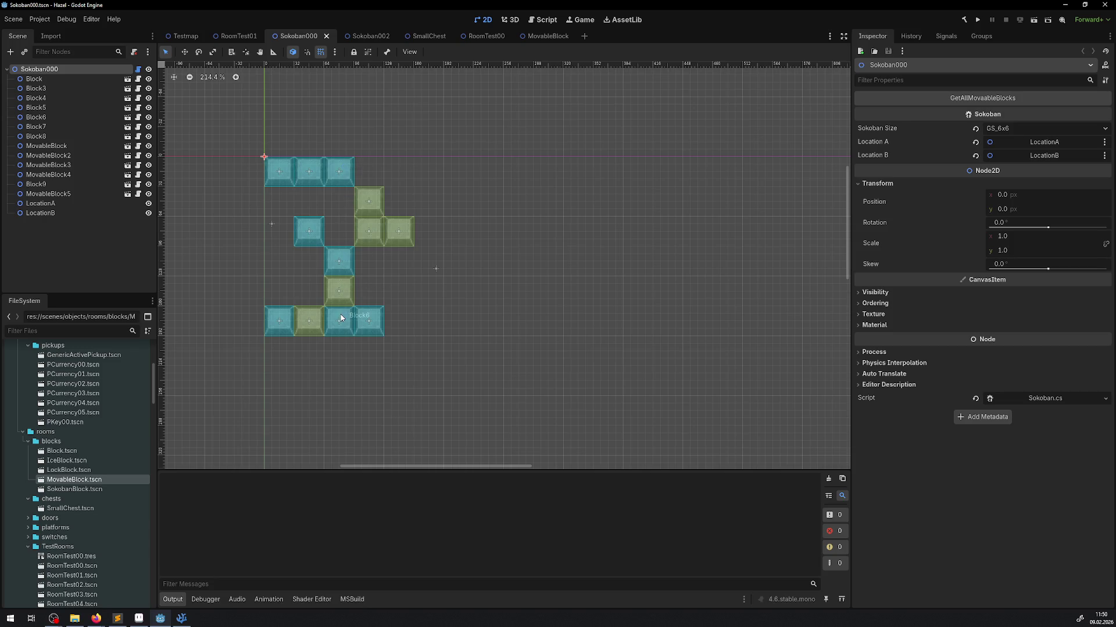
Return to Sokoban.cs in VSCodium and select the GS_6x6 grid width value on line 137.
click(181, 618)
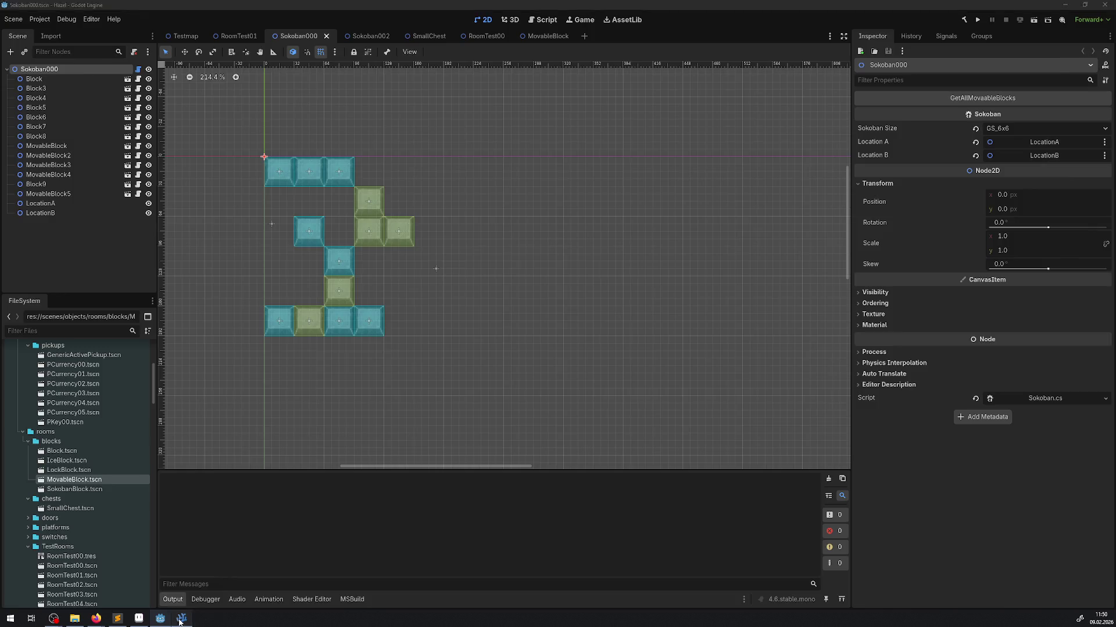
double_click(539, 395)
Change line 137 to Rect2I(0, 0, 8, 8), save, and rebuild in Godot on Sokoban002.
text(8)
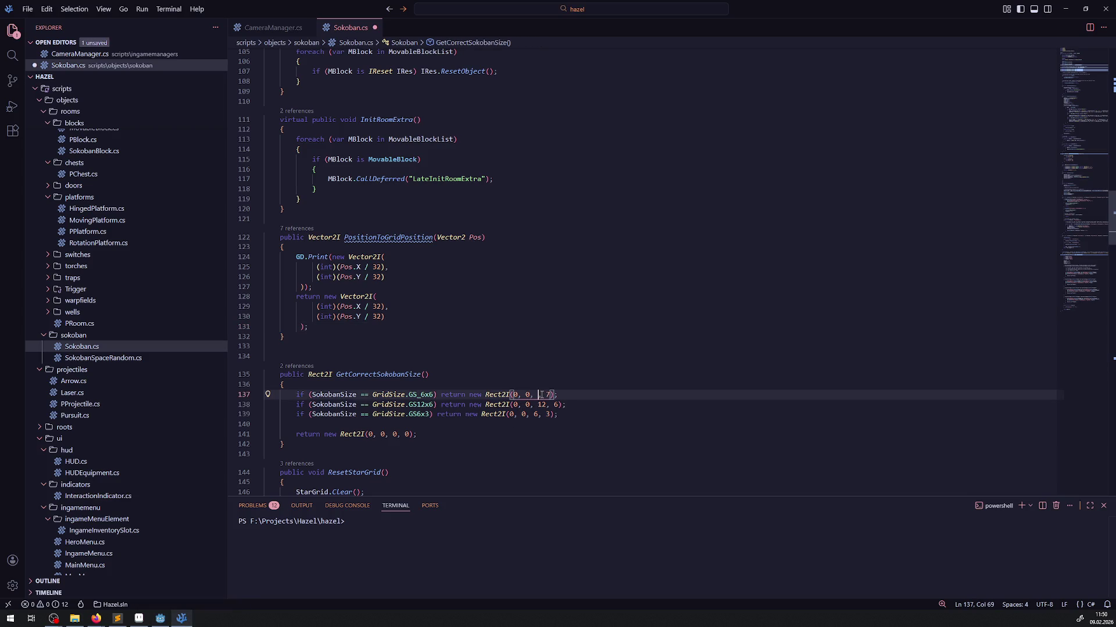
click(553, 395)
key(BackSpace)
text(8)
key(ctrl+s)
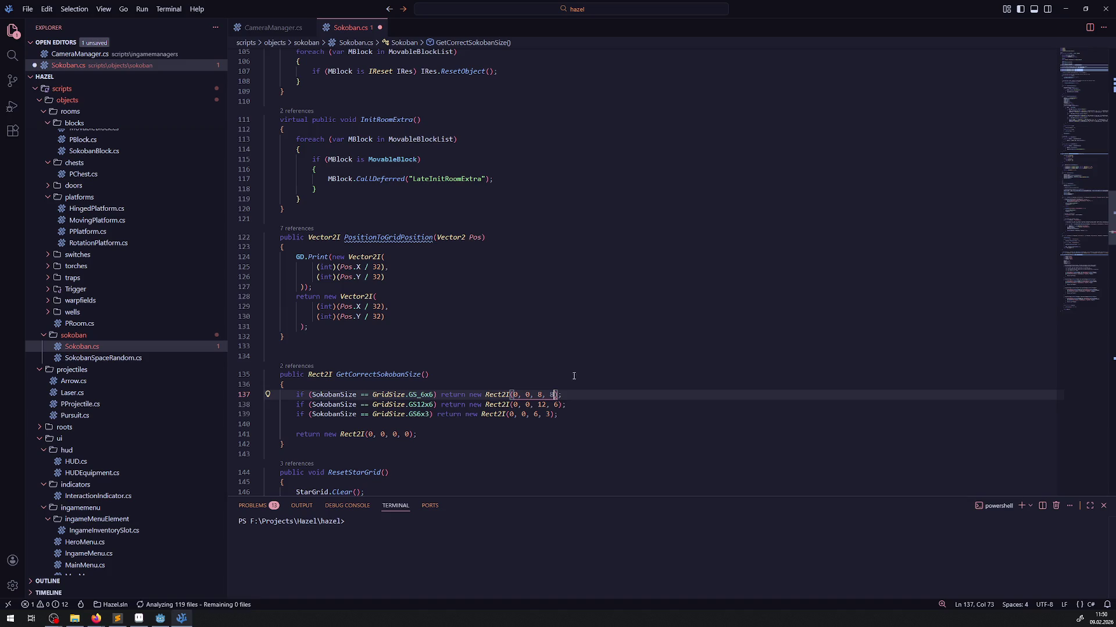
click(597, 347)
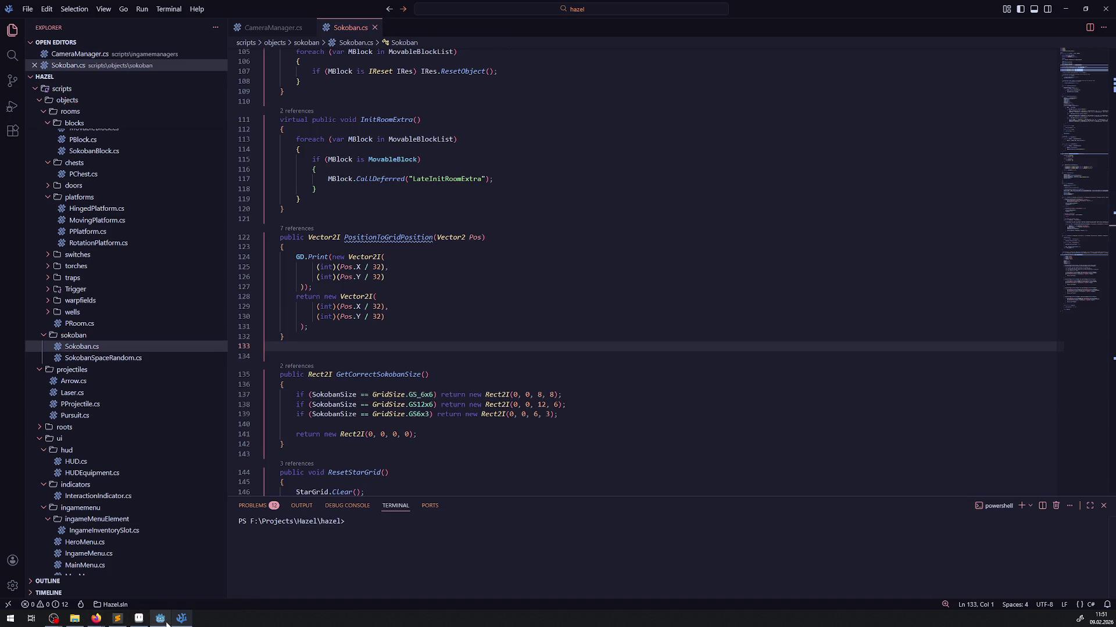
click(160, 618)
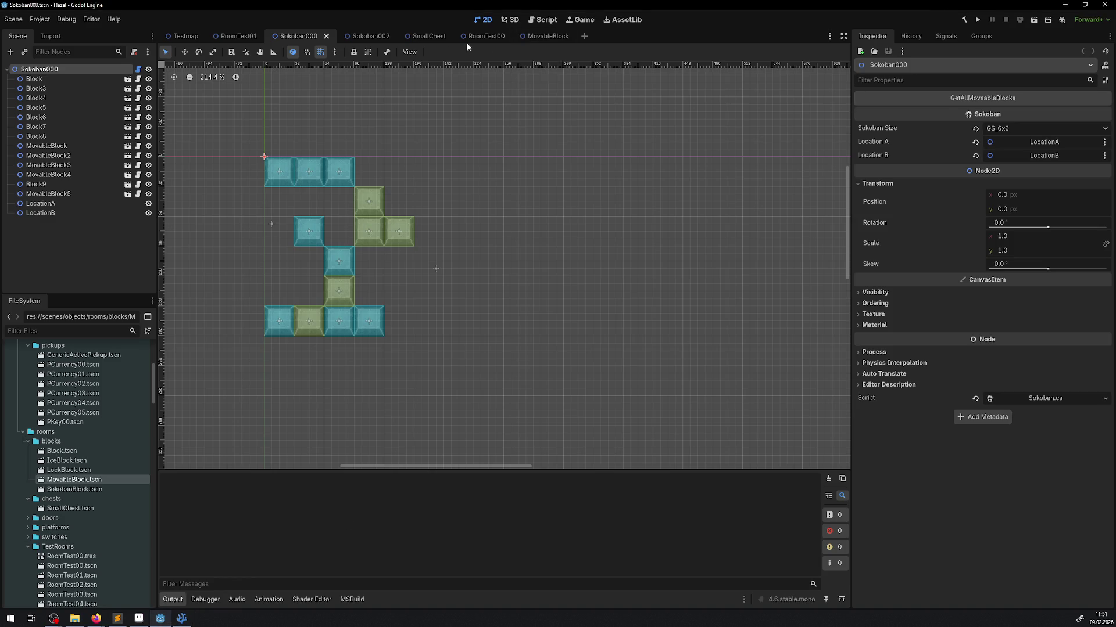
click(358, 36)
click(964, 19)
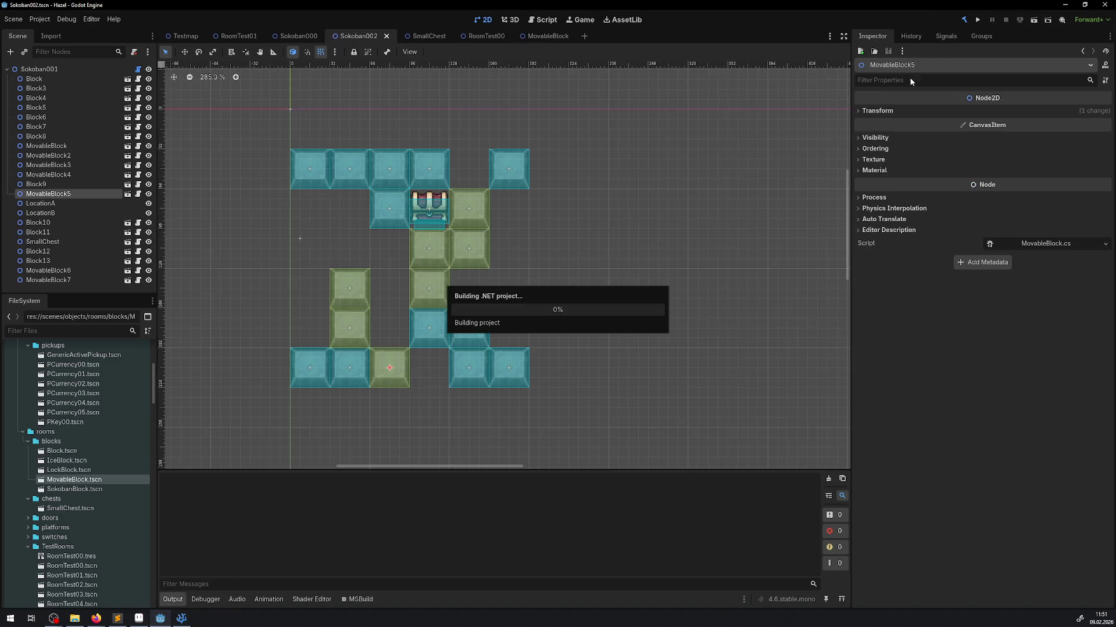
Change the grid width to 6 for Rect2I(0, 0, 6, 8) and rebuild the project again.
click(189, 621)
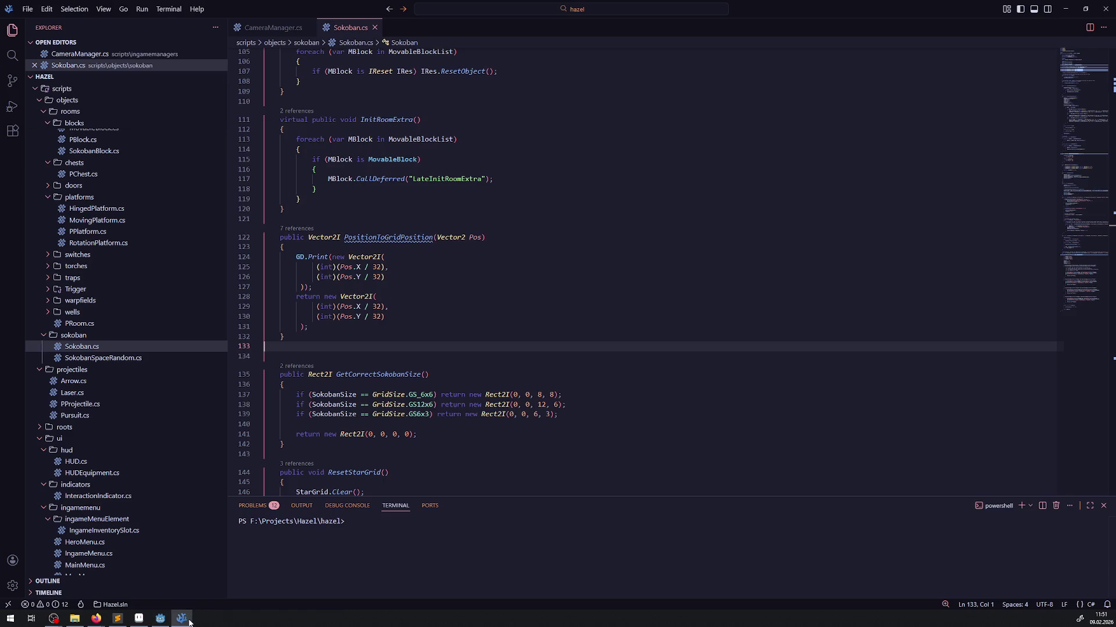
double_click(540, 395)
text(6)
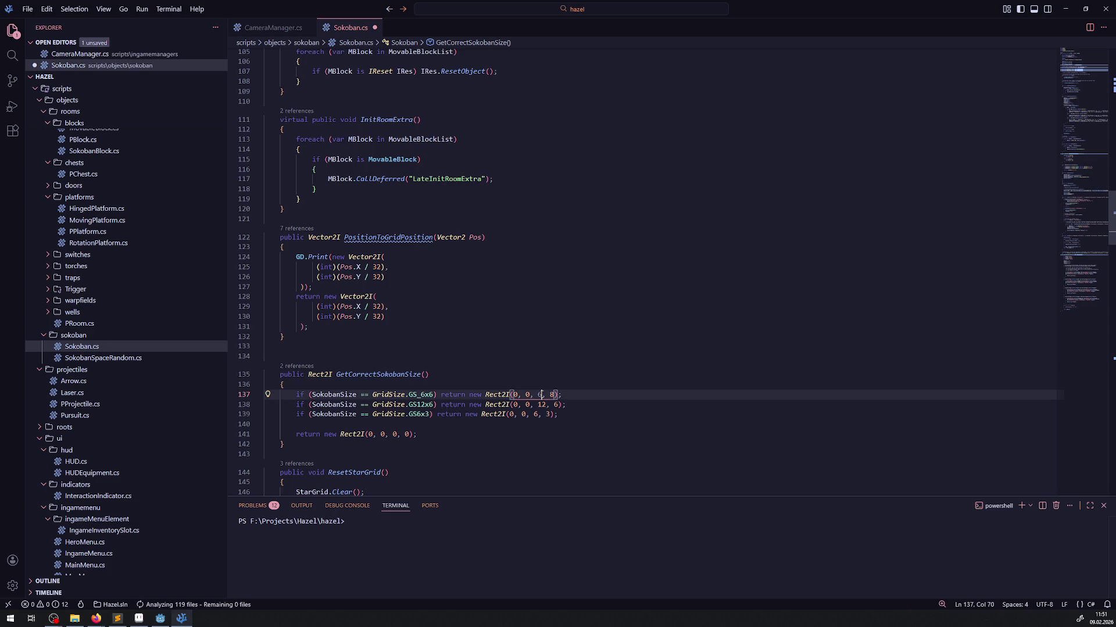
click(161, 618)
click(965, 21)
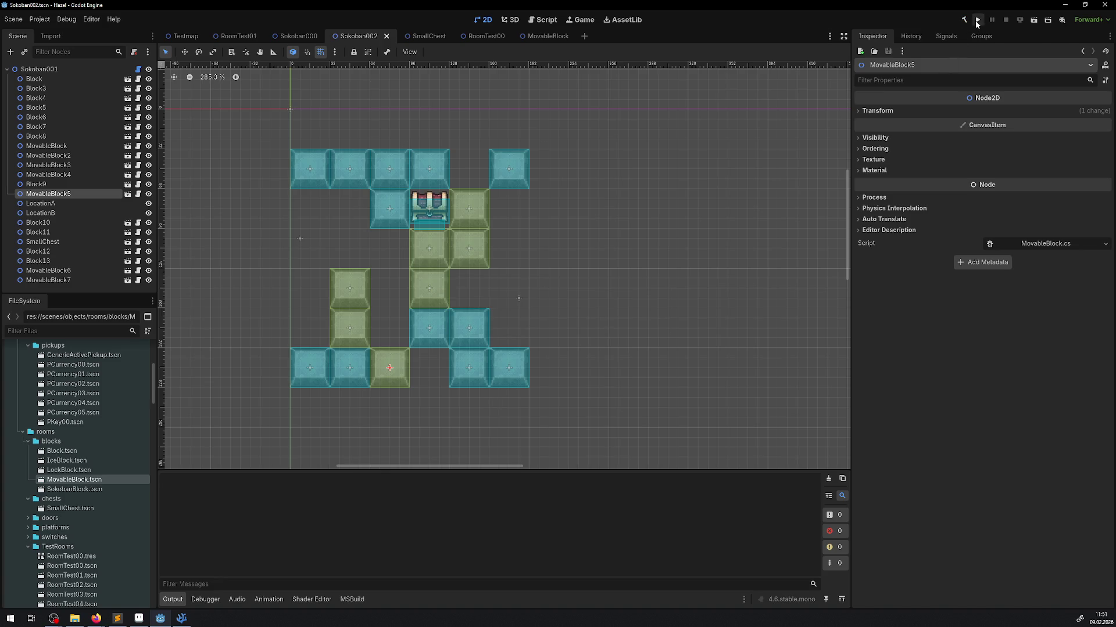
click(76, 69)
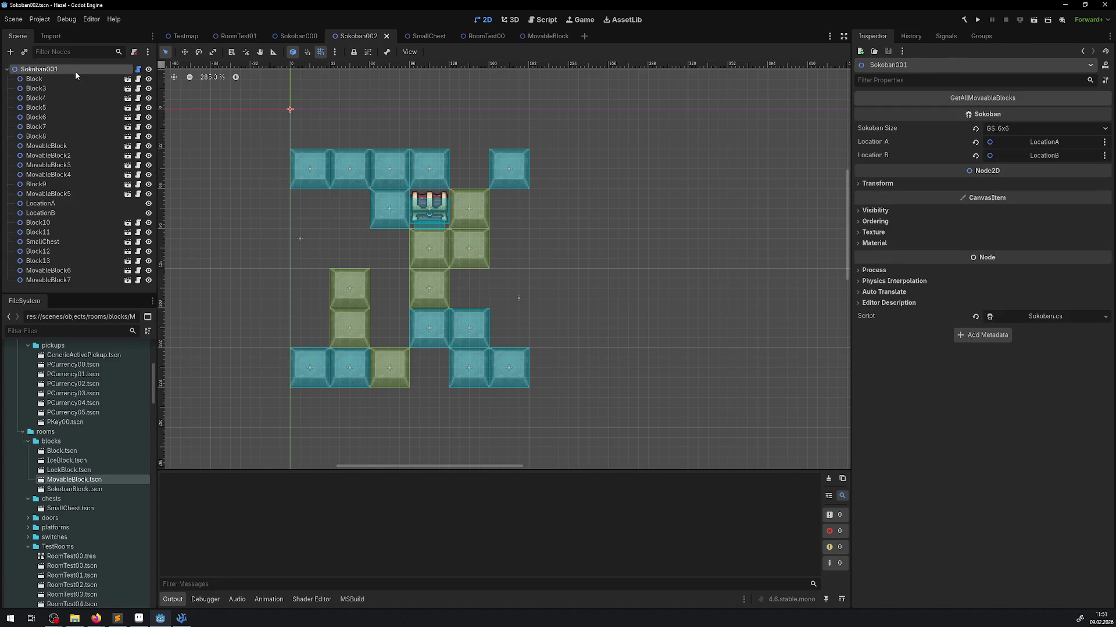
click(1023, 98)
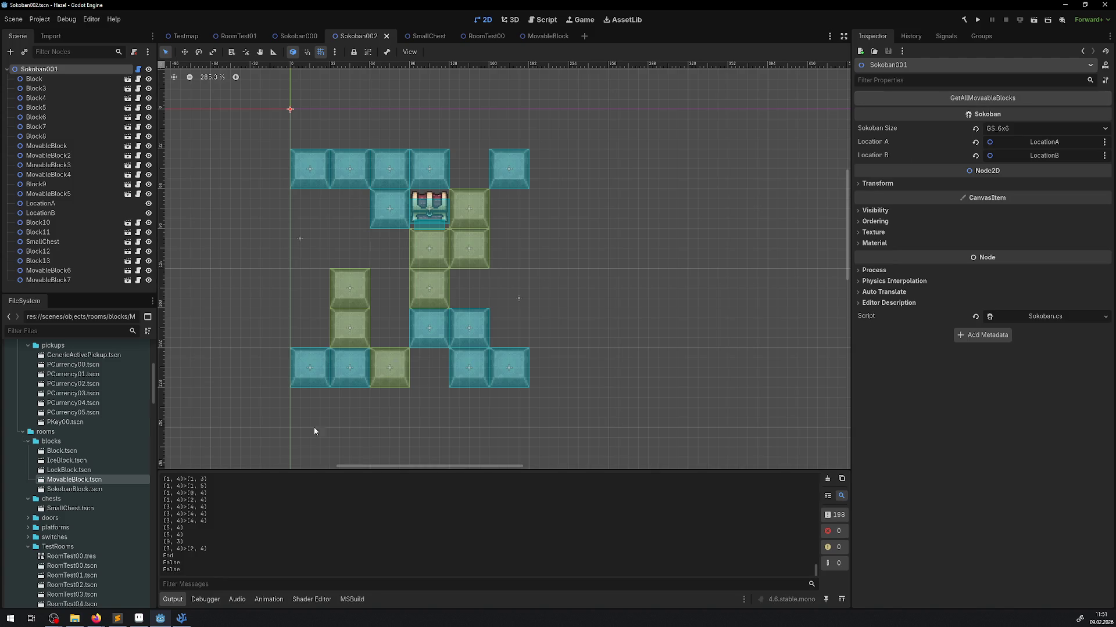
scroll(250, 531, up, 15)
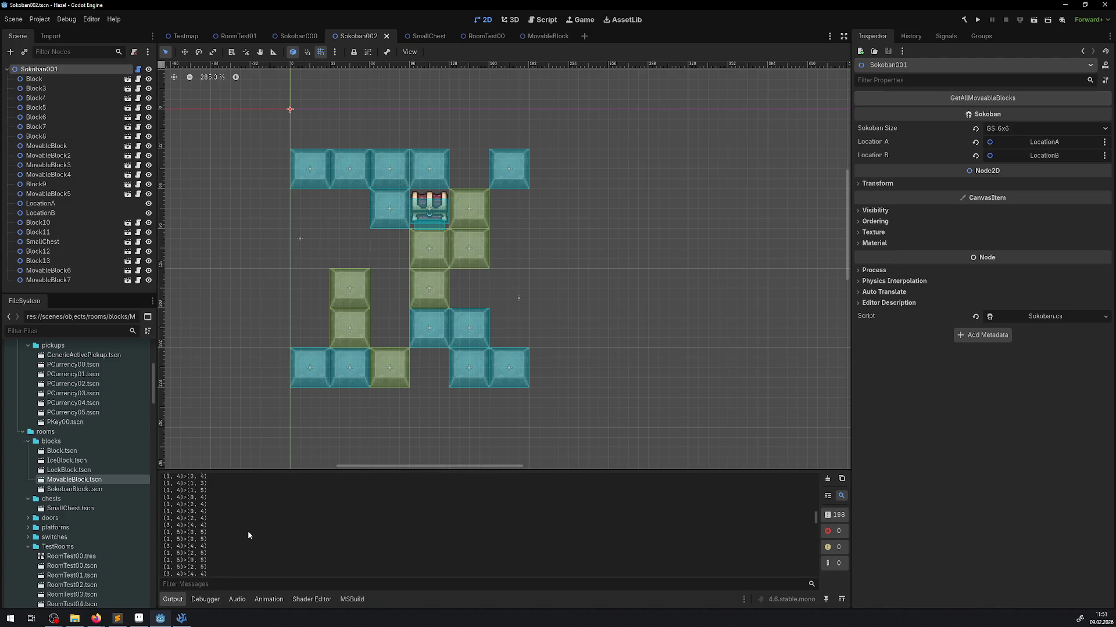
scroll(249, 534, down, 5)
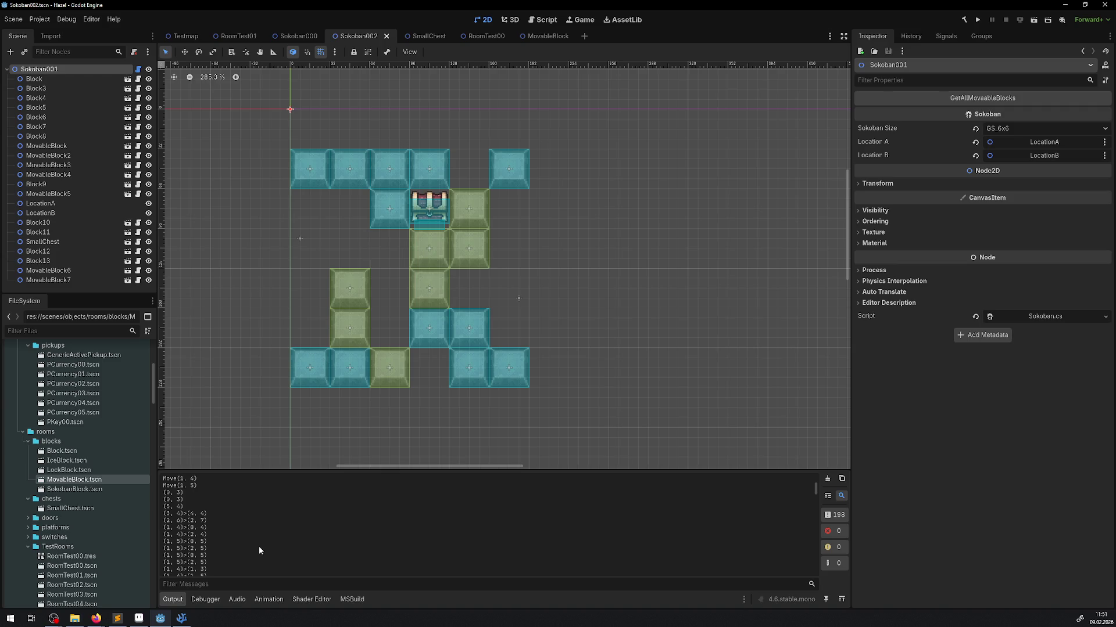
scroll(259, 546, down, 4)
scroll(238, 527, up, 8)
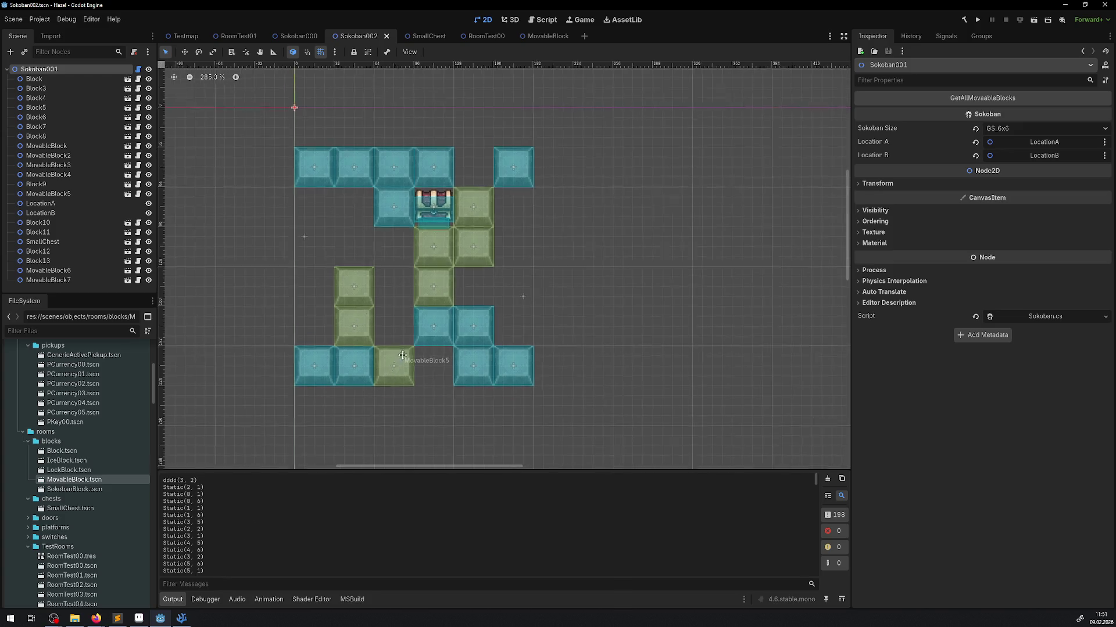
scroll(348, 378, down, 2)
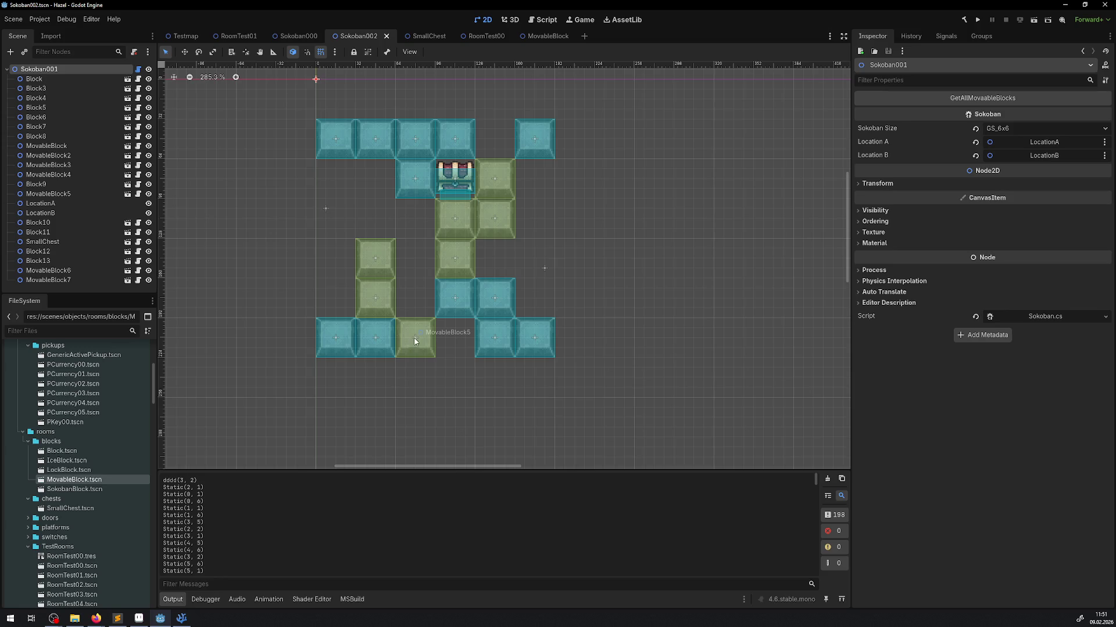
scroll(244, 517, down, 3)
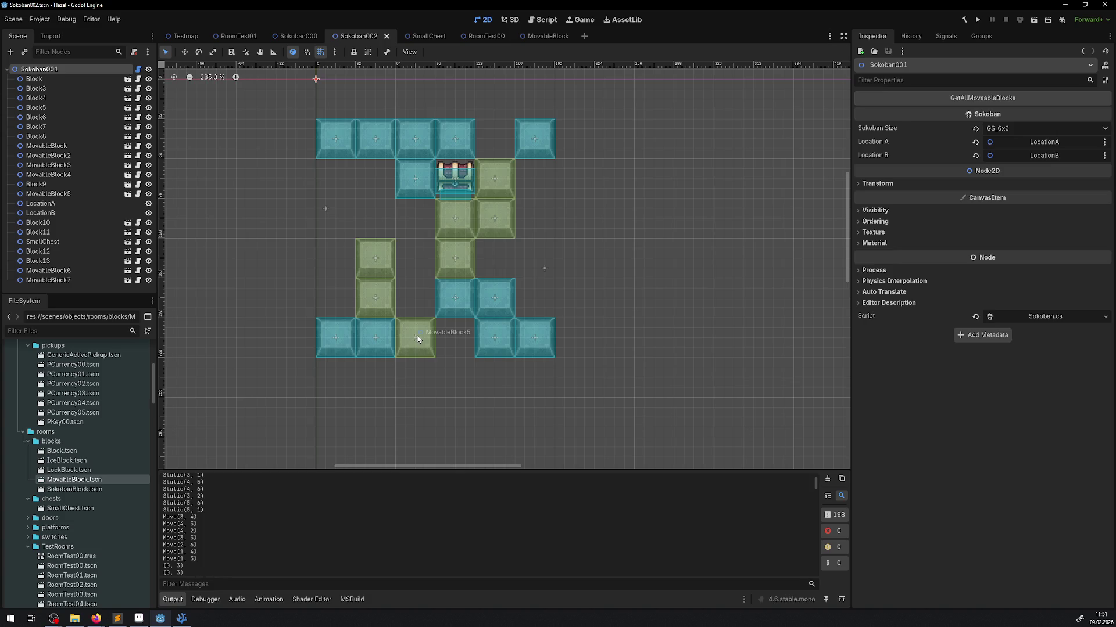
scroll(260, 530, down, 3)
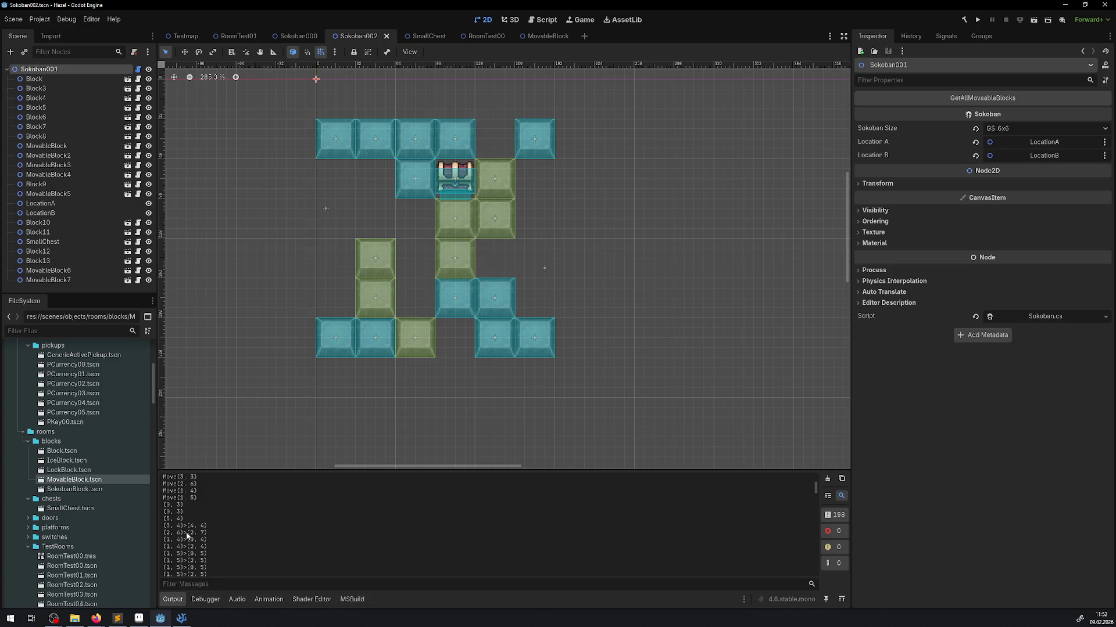
click(415, 341)
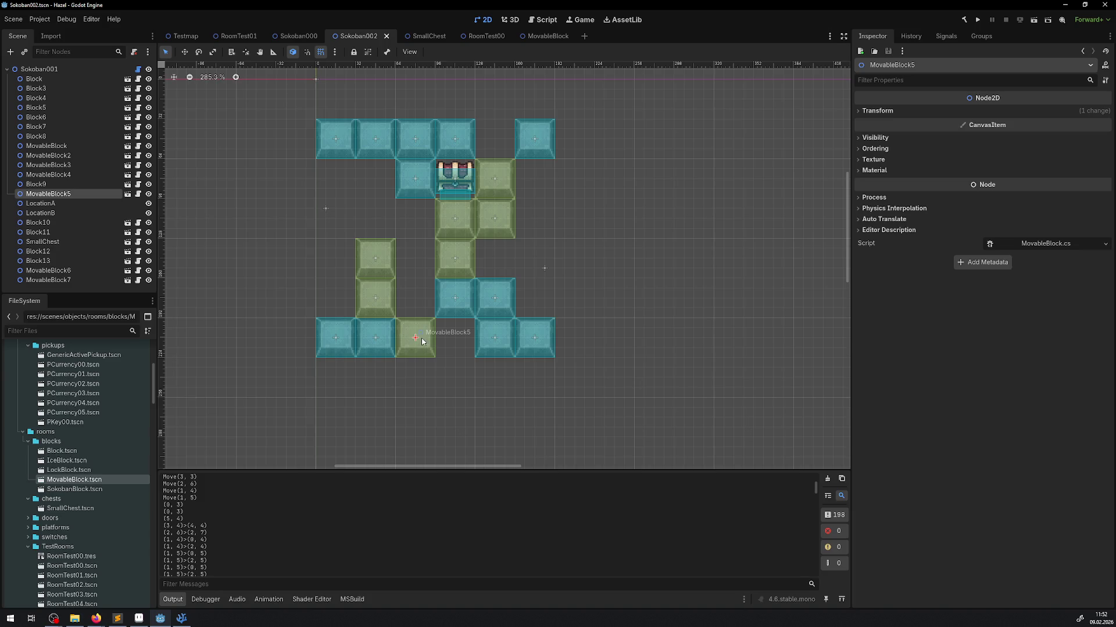
Test-move MovableBlock5 down and back, then delete wall Block12 from the bottom row.
drag(422, 342, 419, 376)
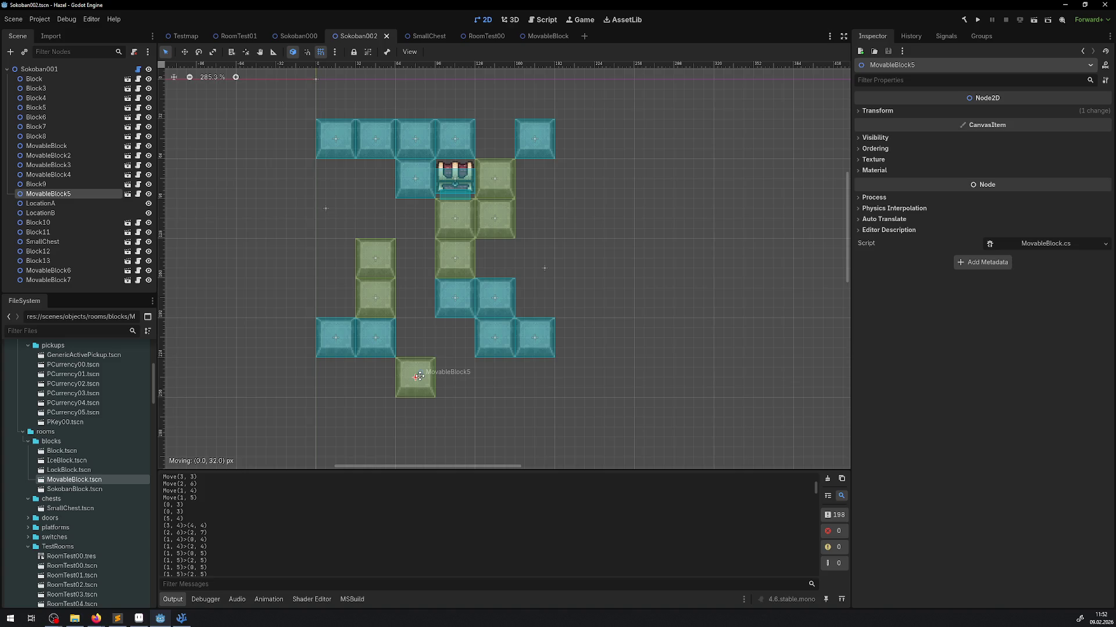
drag(419, 377, 424, 342)
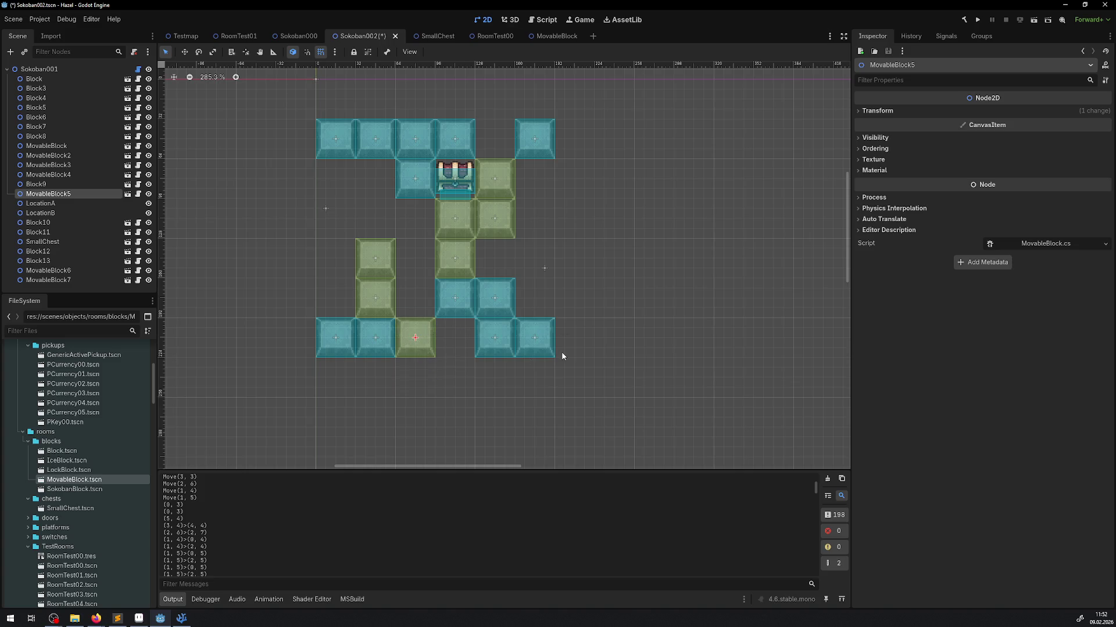
click(538, 351)
key(Delete)
click(538, 320)
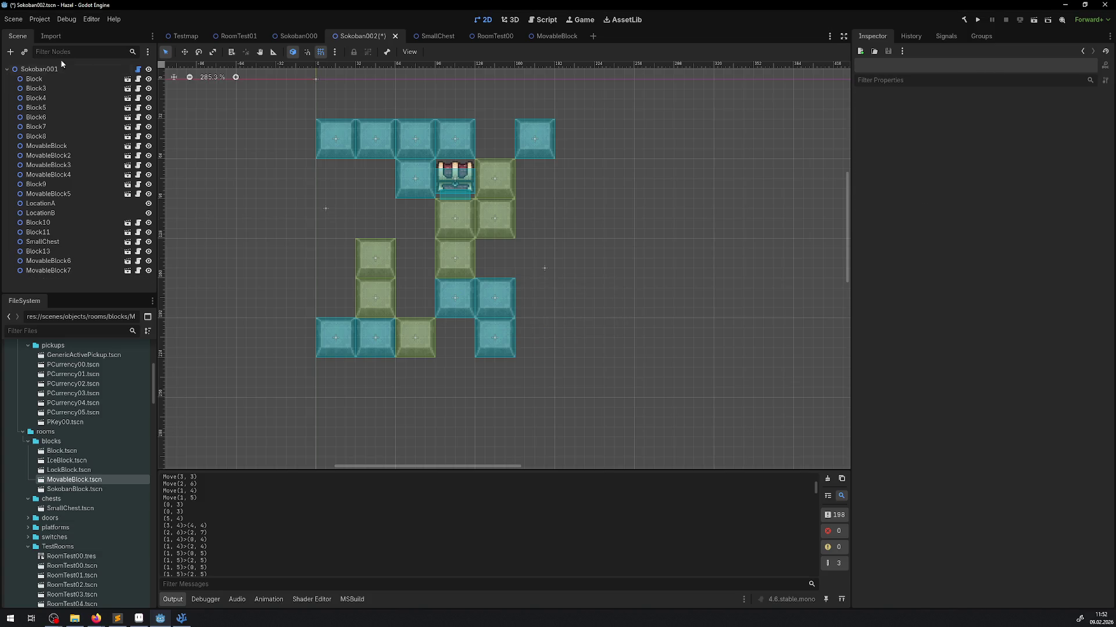
Rerun GetAllMovableBlocks on Sokoban001 and check the log for "WEG gefunden".
click(91, 69)
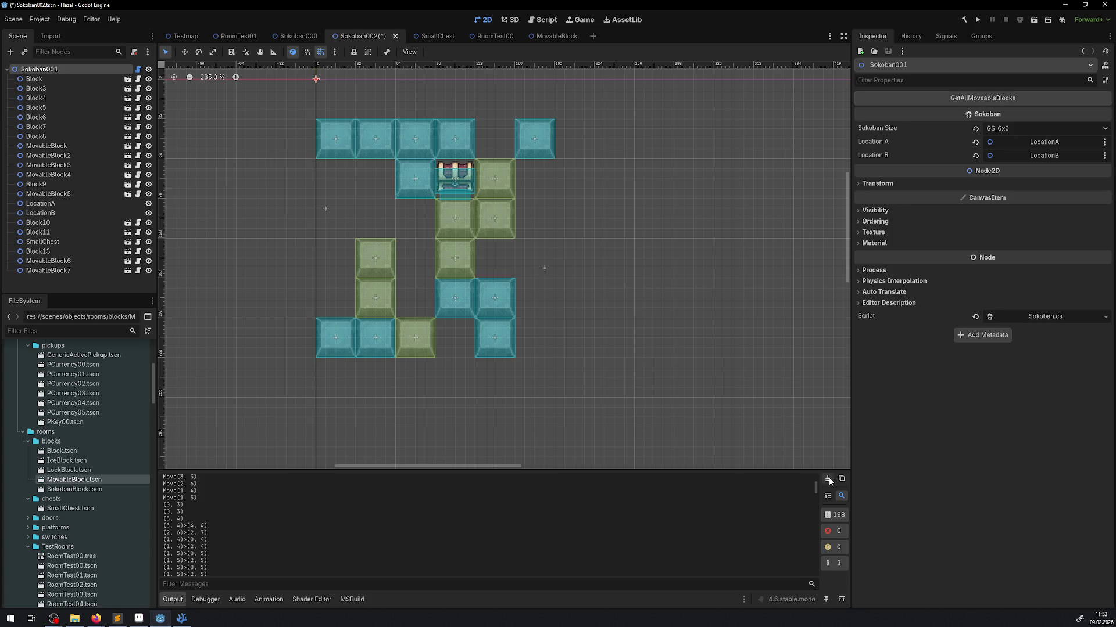
click(950, 98)
scroll(301, 508, up, 3)
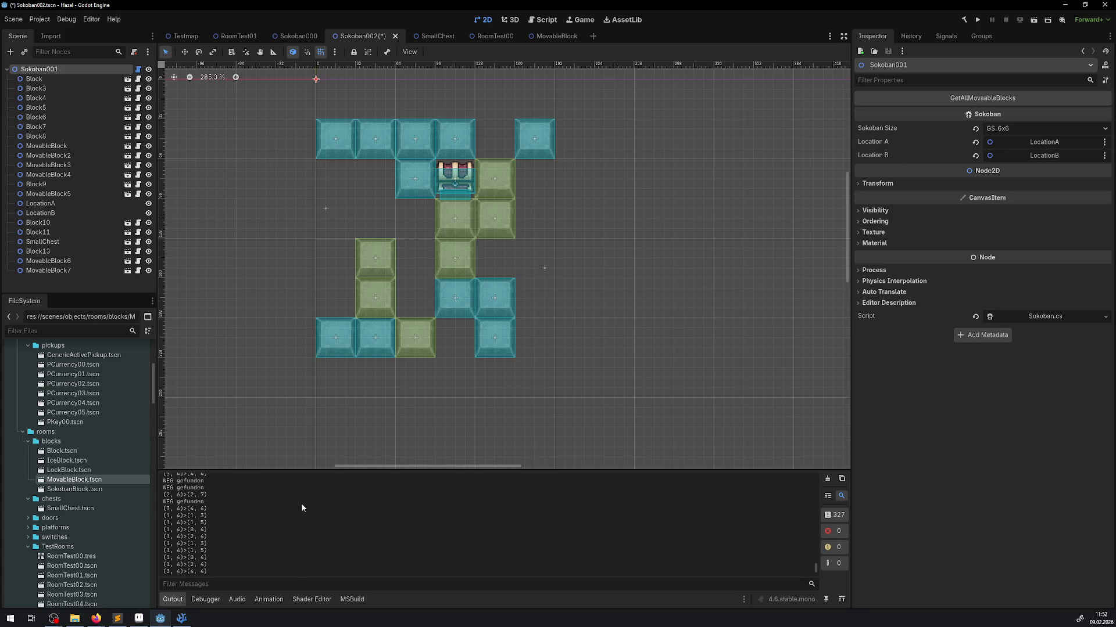
scroll(290, 516, up, 1)
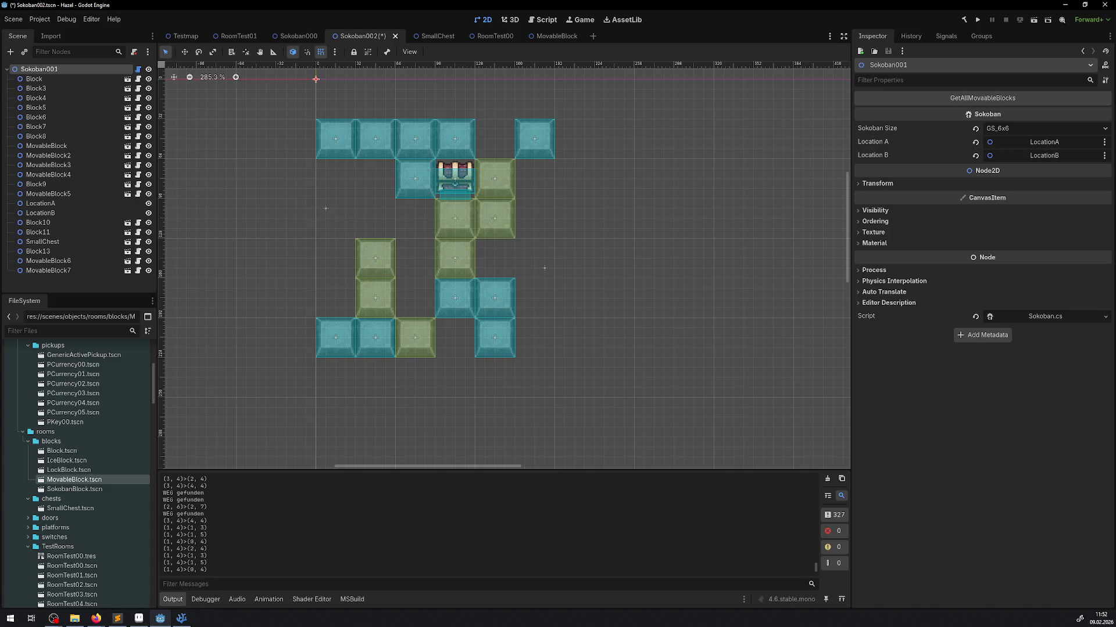
key(alt+Tab)
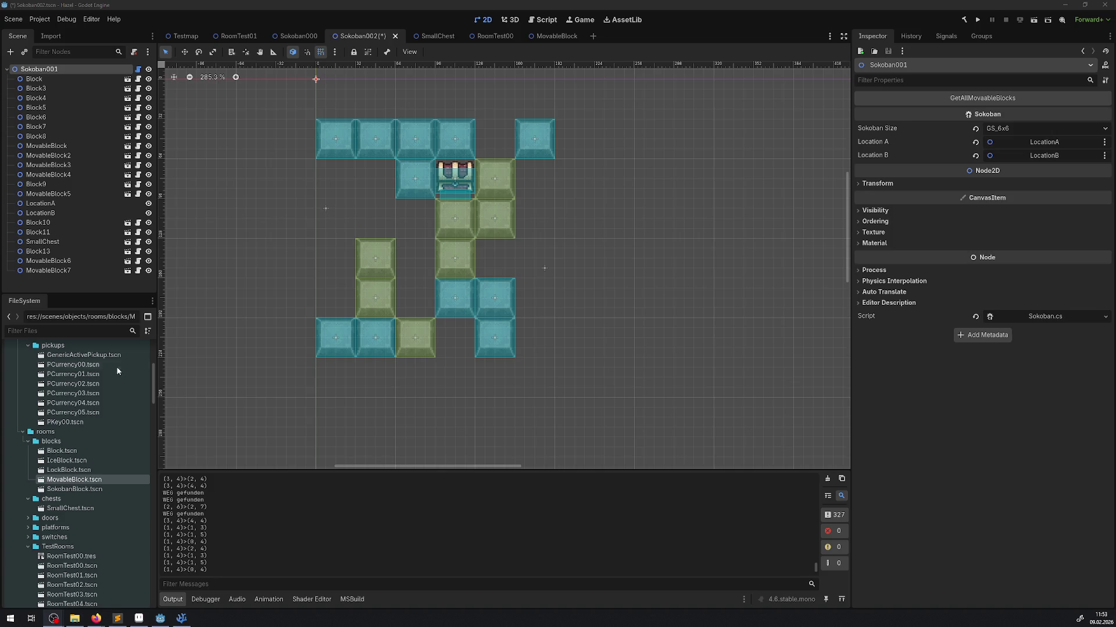
Review the top of Sokoban.cs and its AStarGrid2D tooltip, then glance at the Godot scene.
click(181, 619)
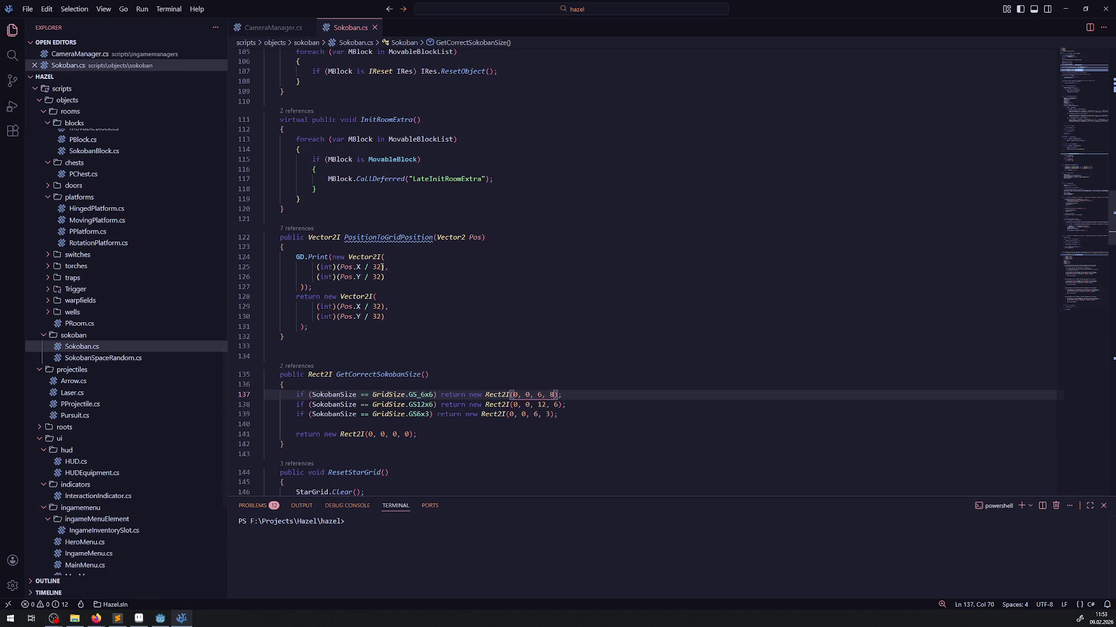
scroll(382, 266, up, 20)
mouse_move(331, 147)
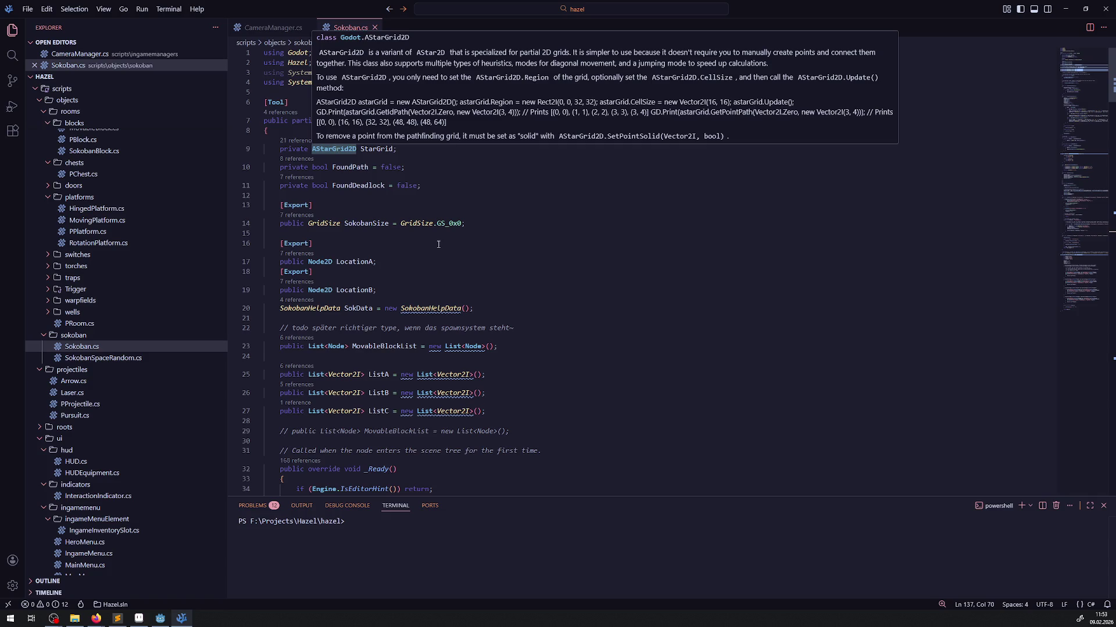
scroll(438, 244, down, 20)
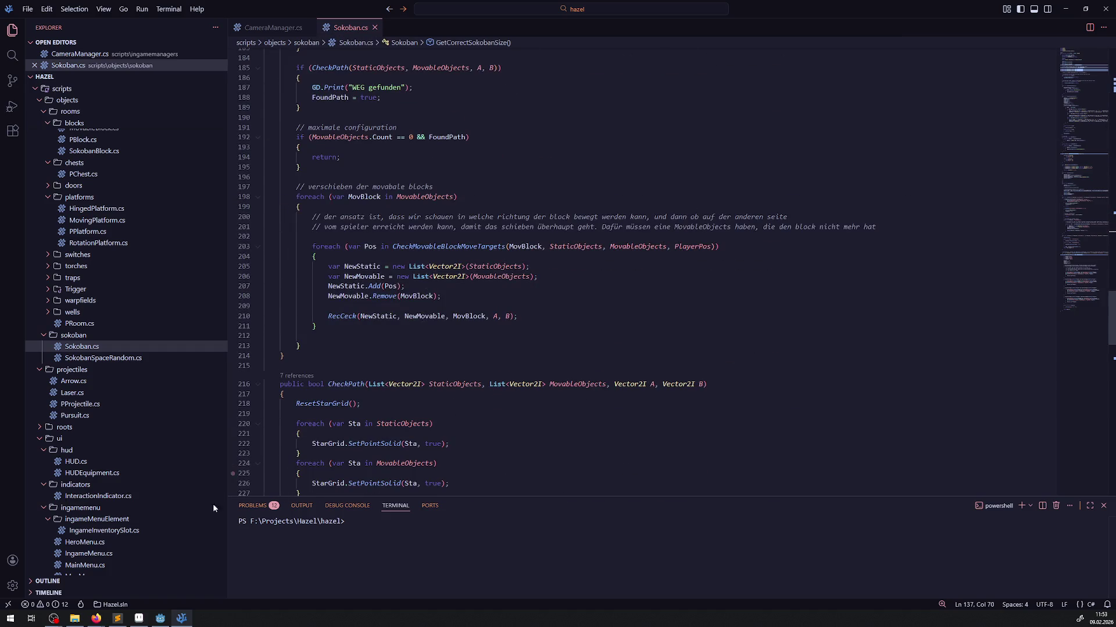
click(160, 618)
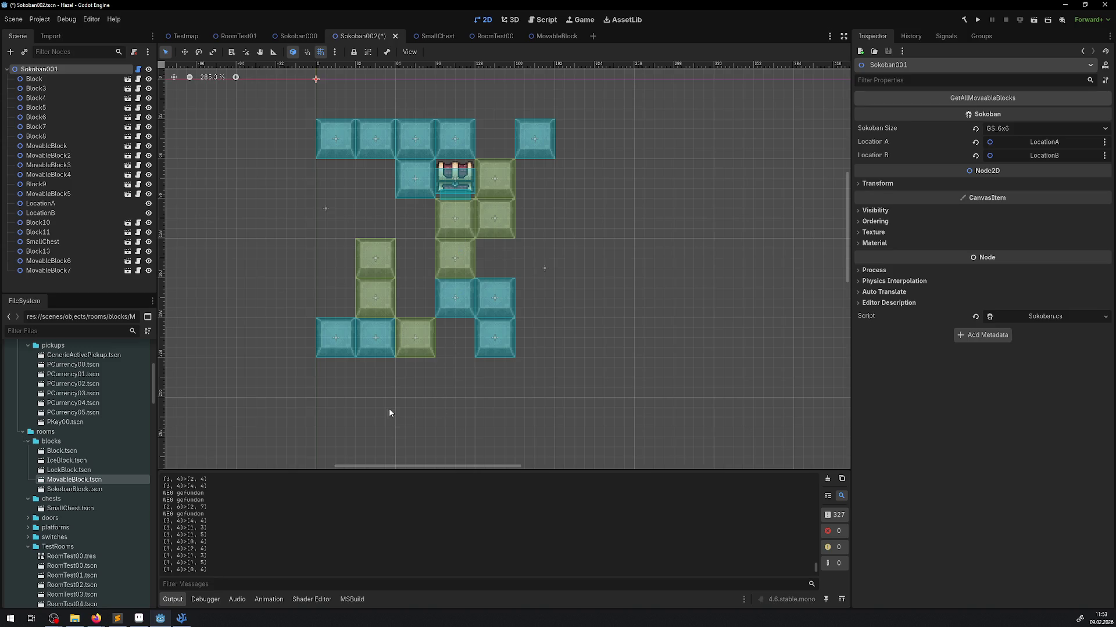
scroll(389, 408, down, 3)
scroll(405, 353, up, 2)
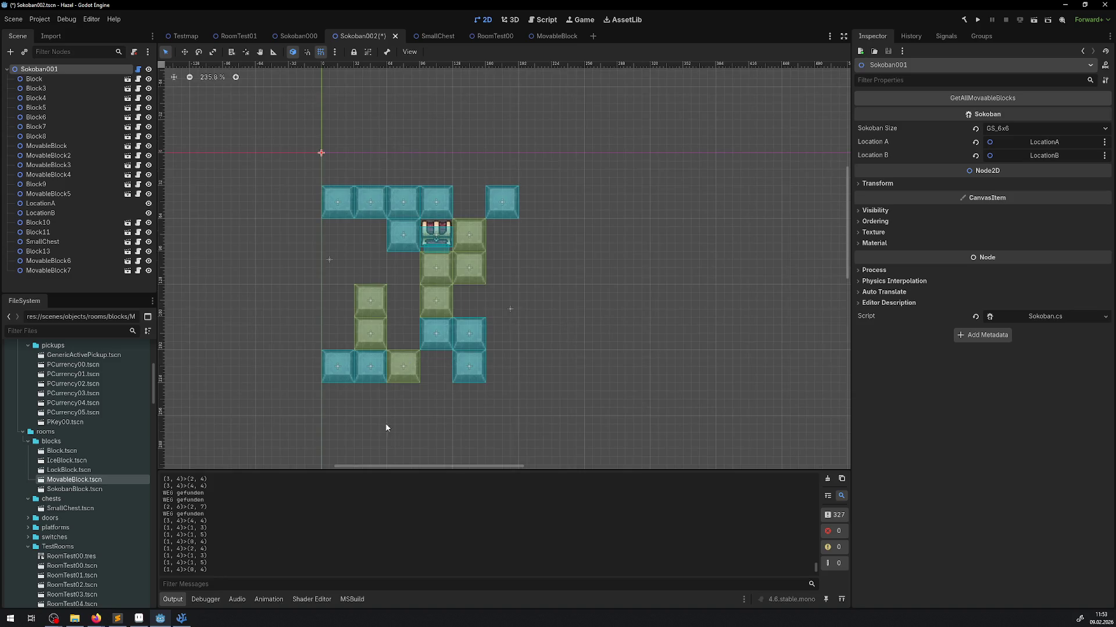
Reread the AStarGrid2D documentation in Sokoban.cs and put the caret on the AStarGrid2D type.
key(alt+Tab)
scroll(418, 279, up, 20)
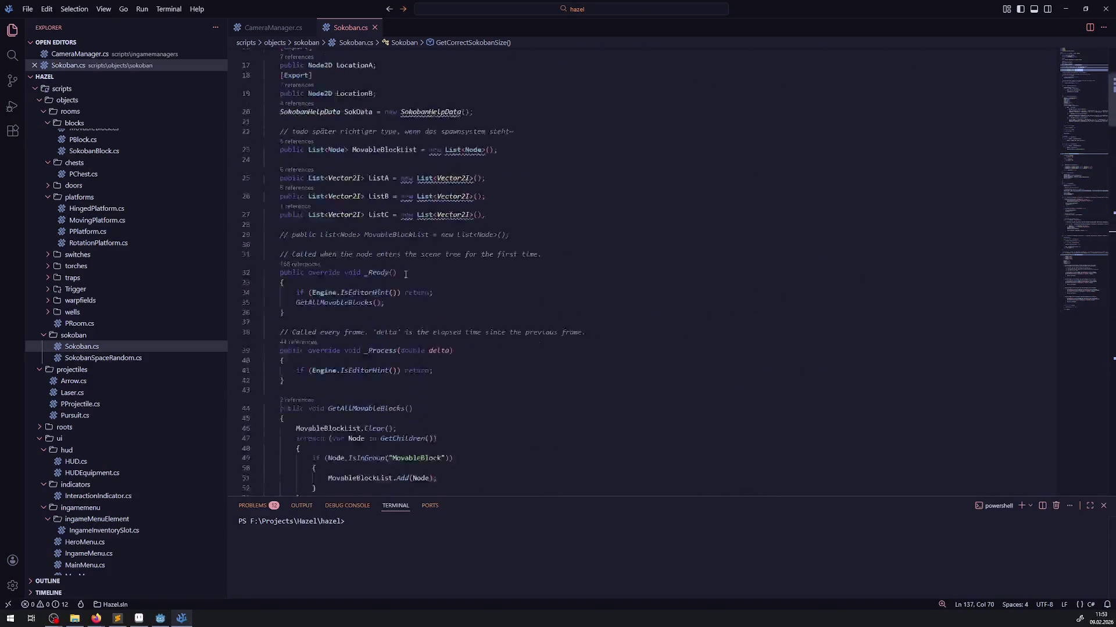
mouse_move(351, 151)
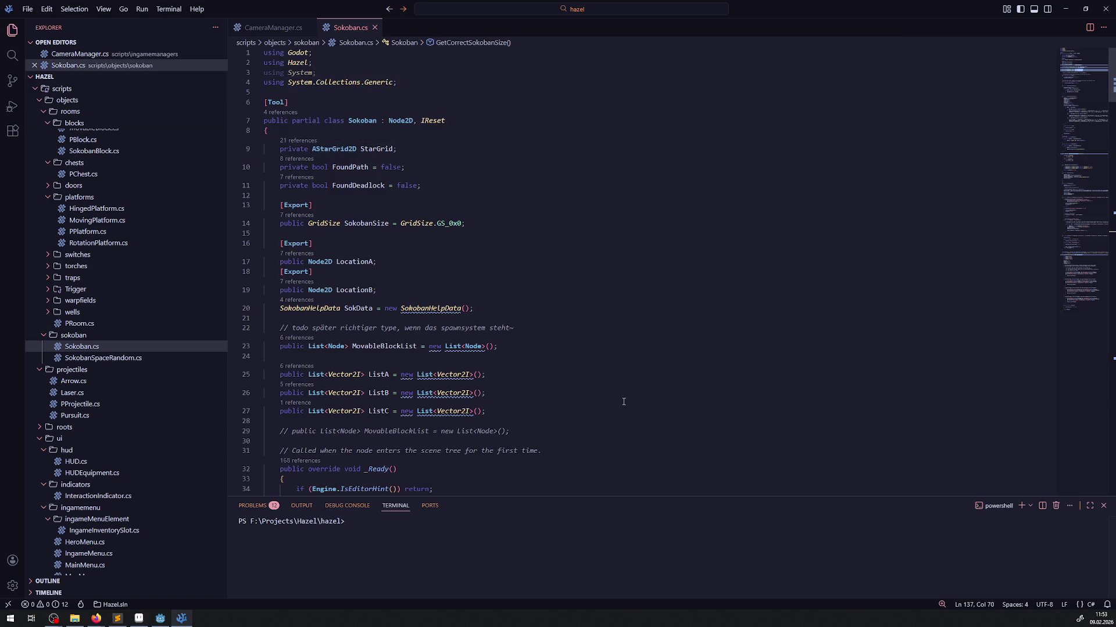
scroll(590, 382, down, 20)
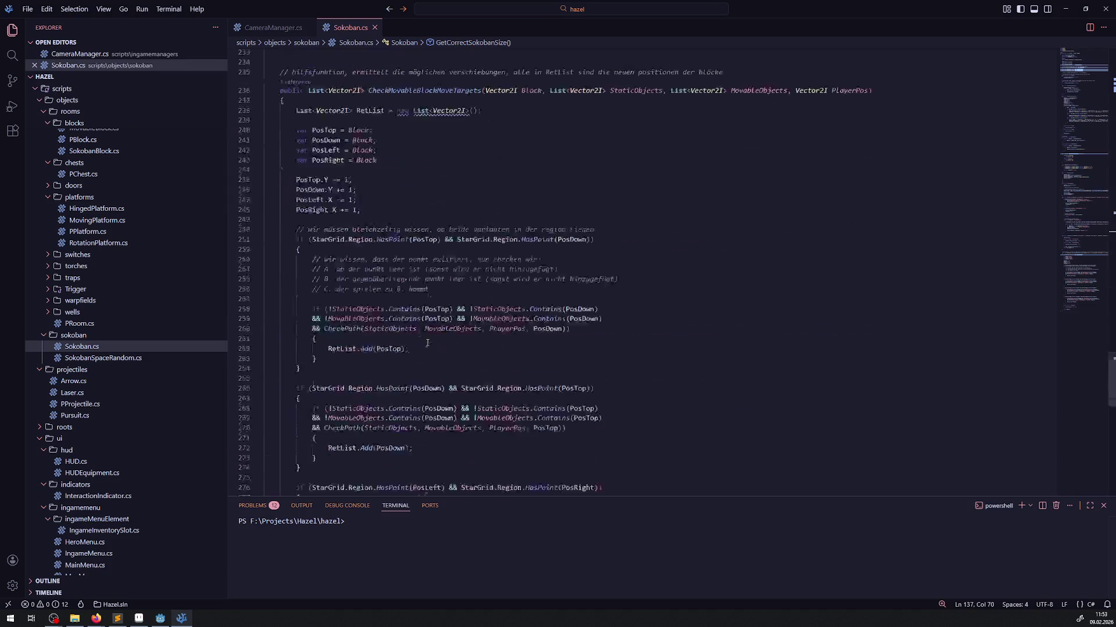
scroll(427, 351, up, 6)
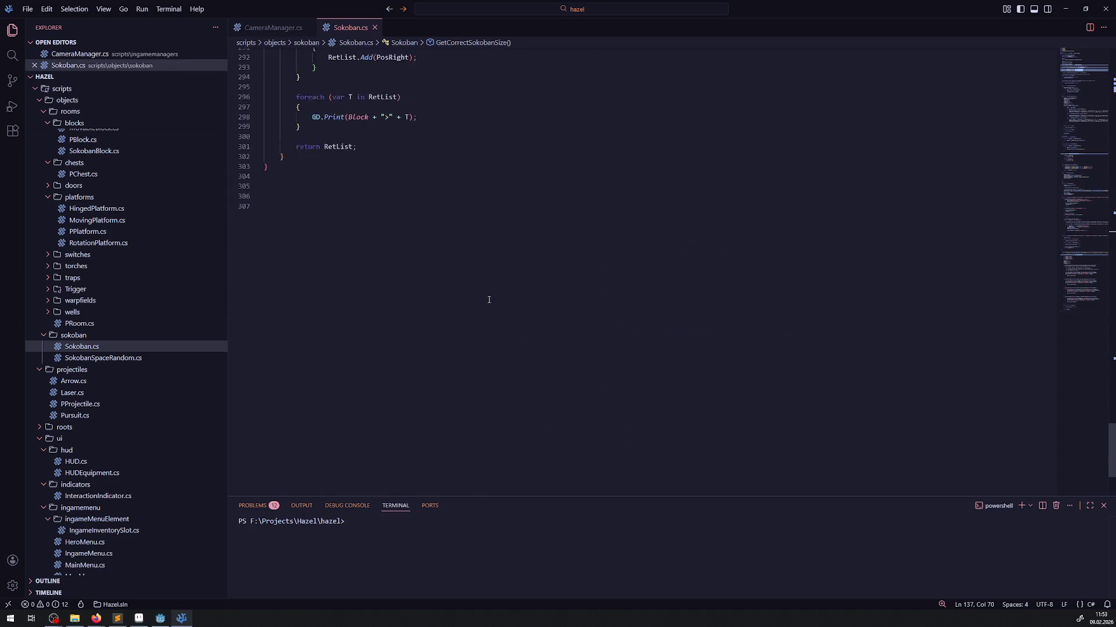
scroll(489, 300, up, 20)
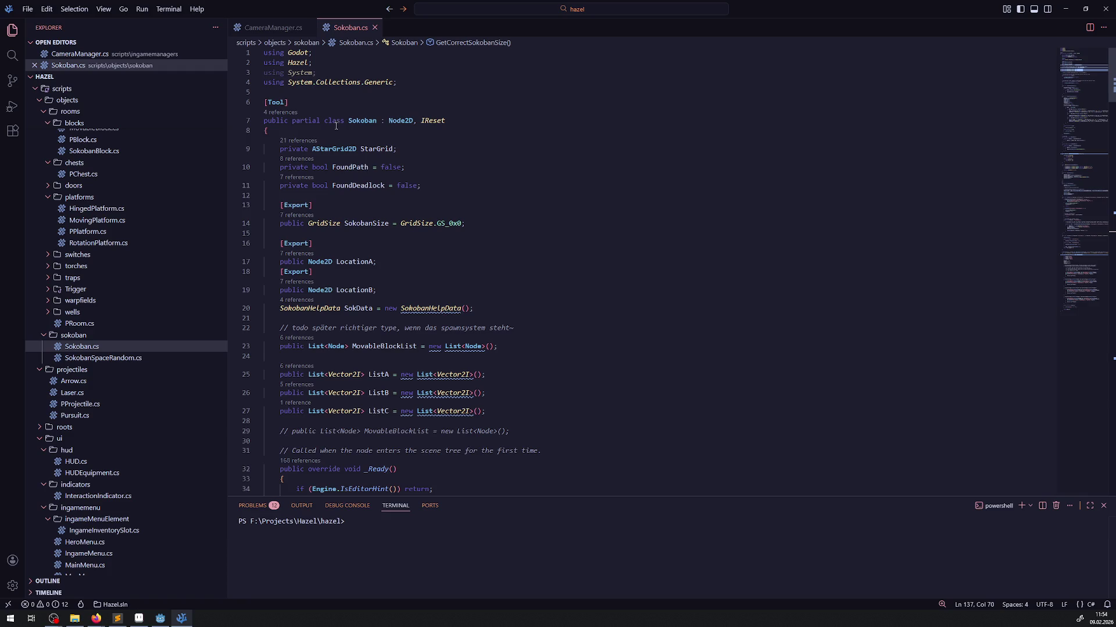
click(341, 150)
right_click(341, 150)
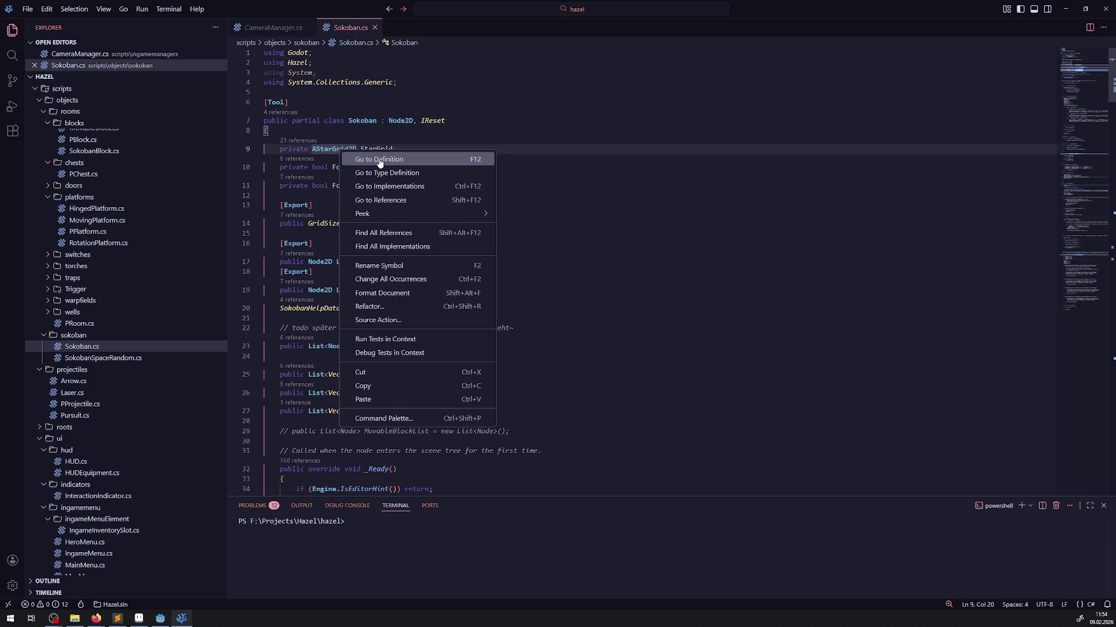
key(Escape)
key(F12)
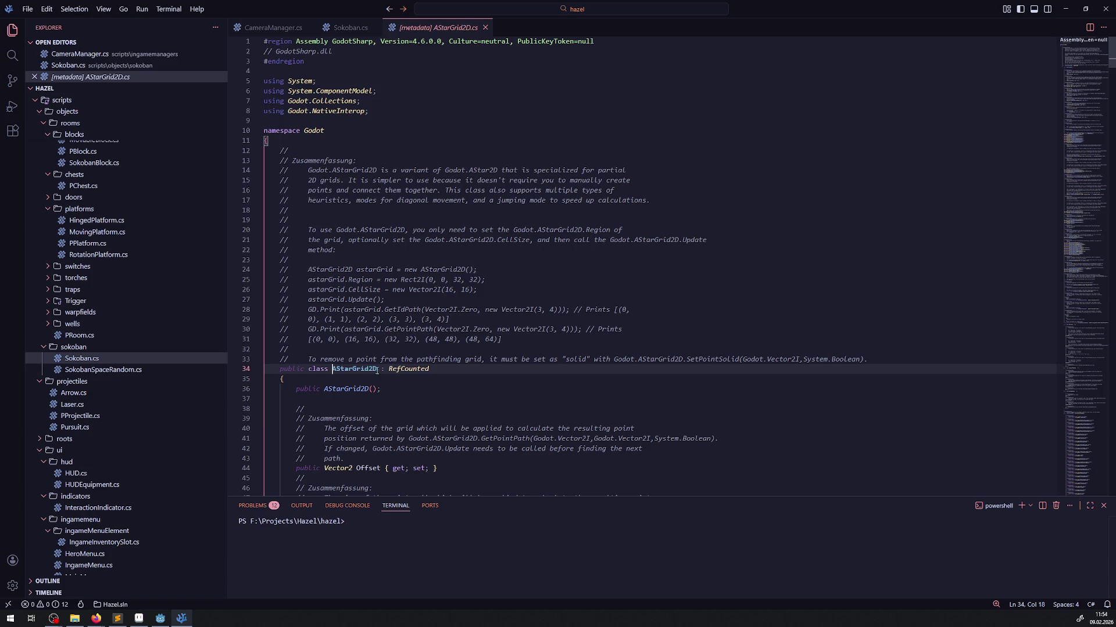
scroll(377, 371, down, 3)
scroll(371, 370, down, 20)
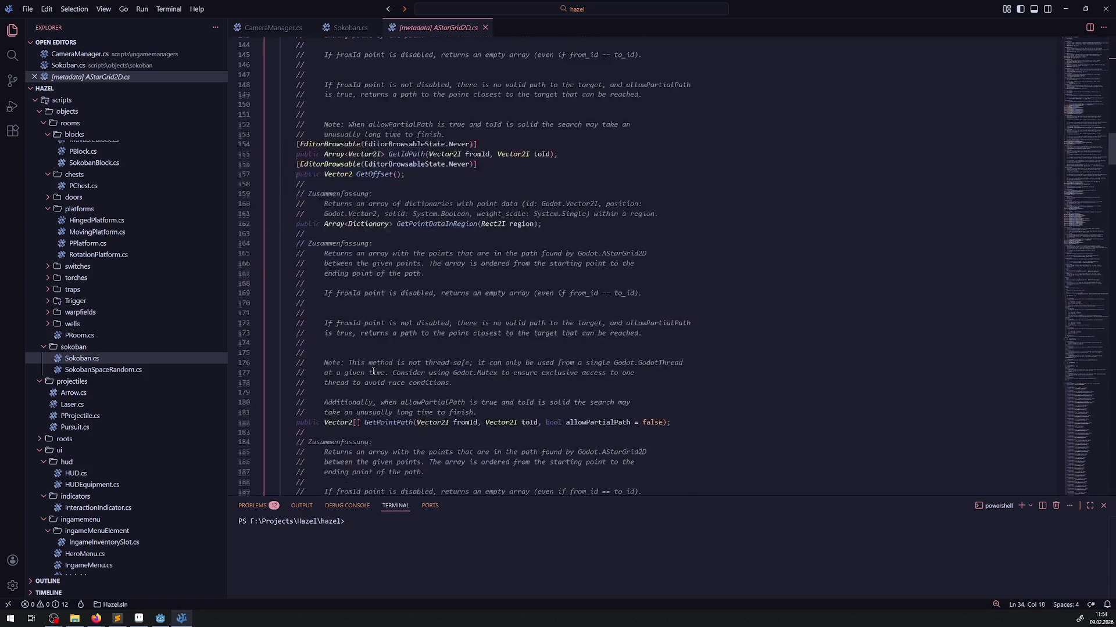
scroll(373, 370, down, 15)
scroll(373, 370, up, 20)
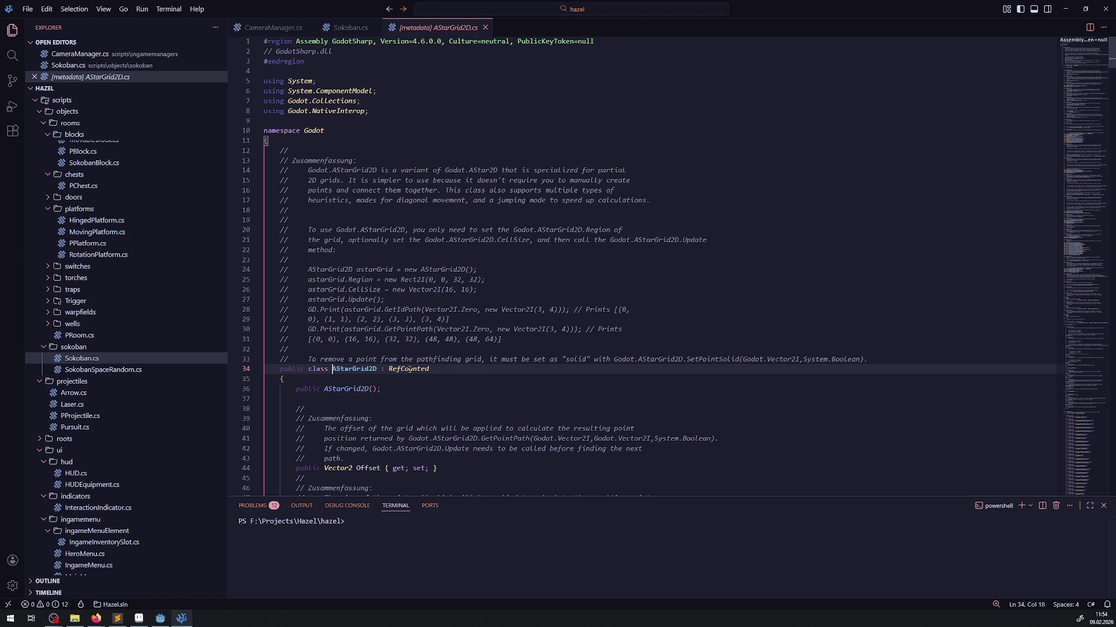
double_click(361, 370)
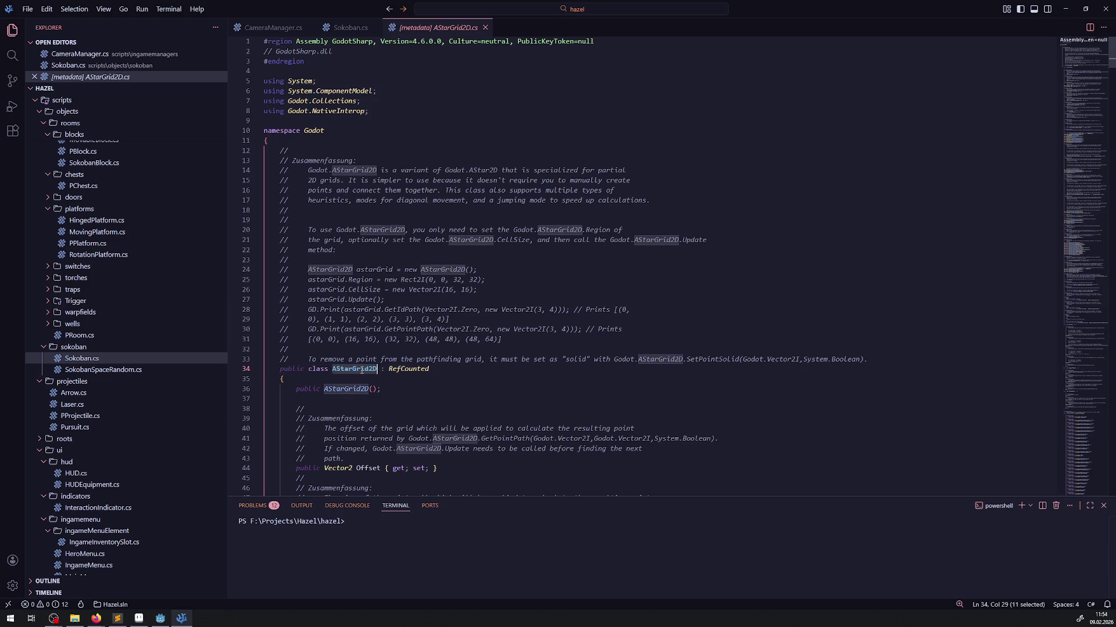
drag(444, 170, 498, 170)
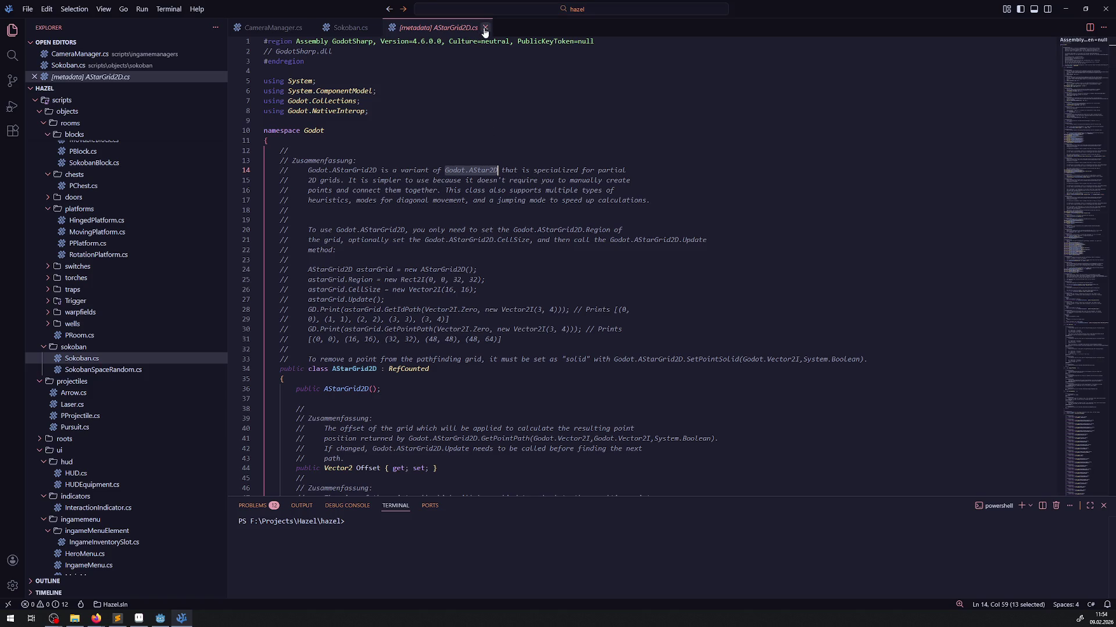
click(485, 28)
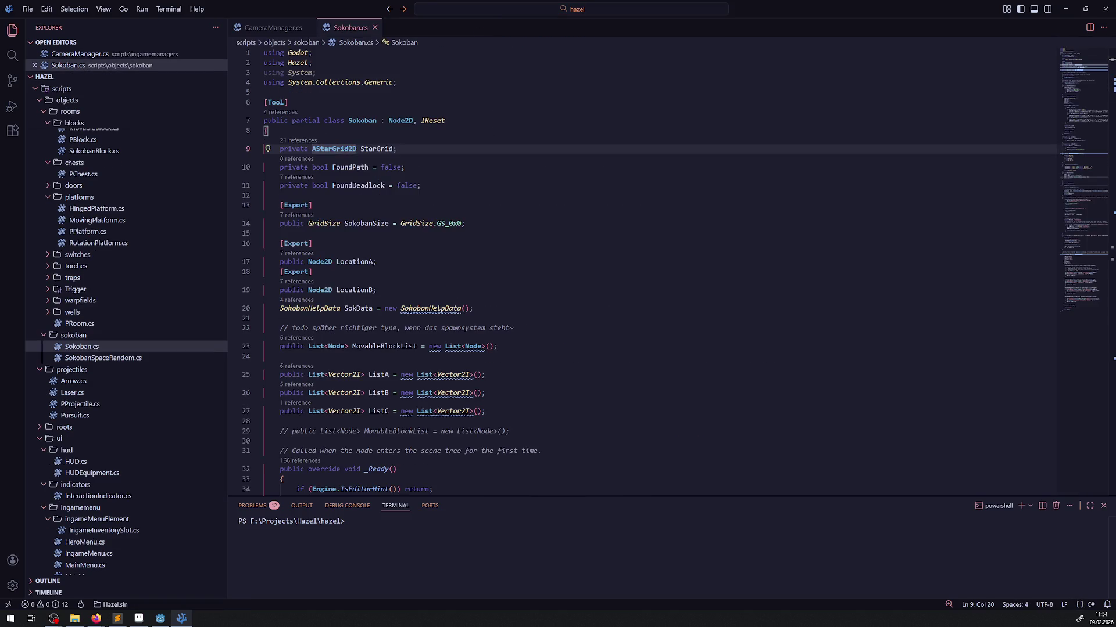
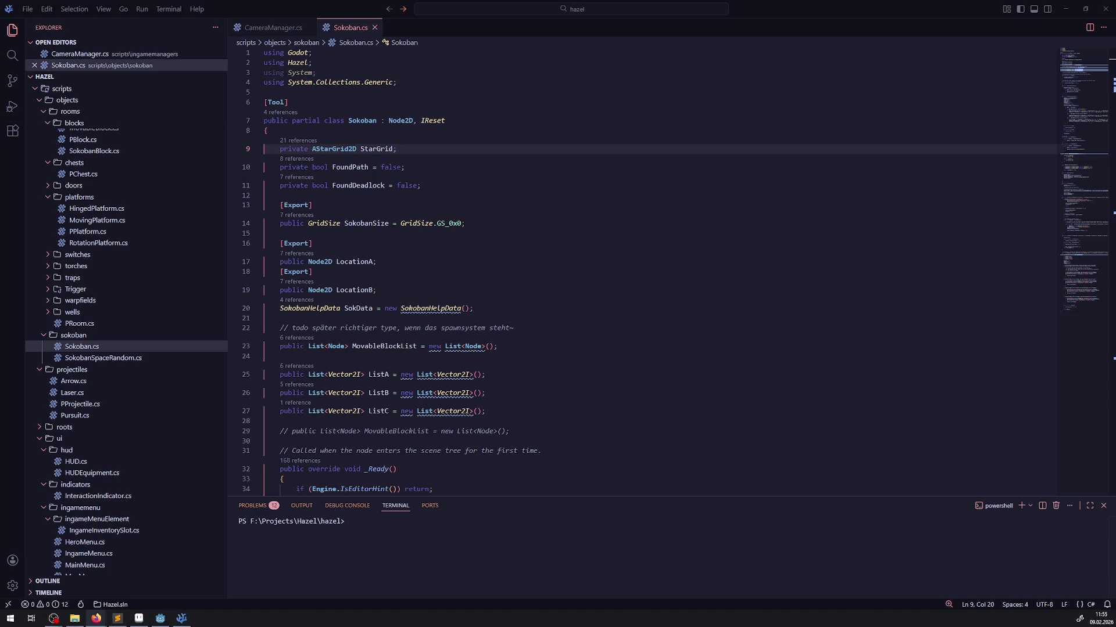
Read the AStar2D documentation, comparing its connect_points example in C# and GDScript.
key(alt+Tab)
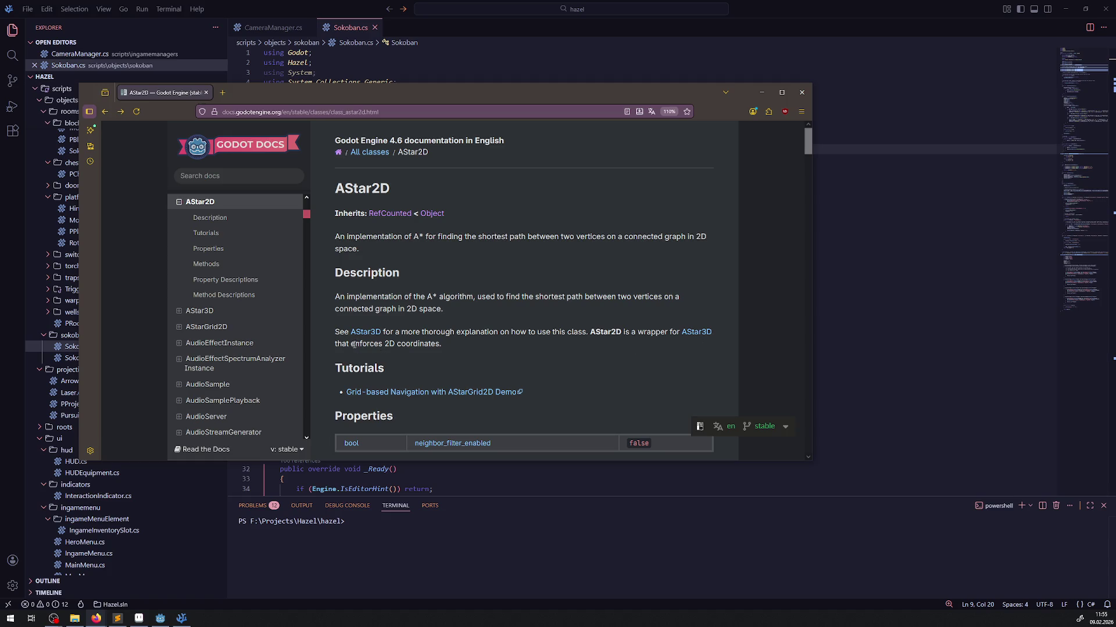
drag(353, 345, 463, 351)
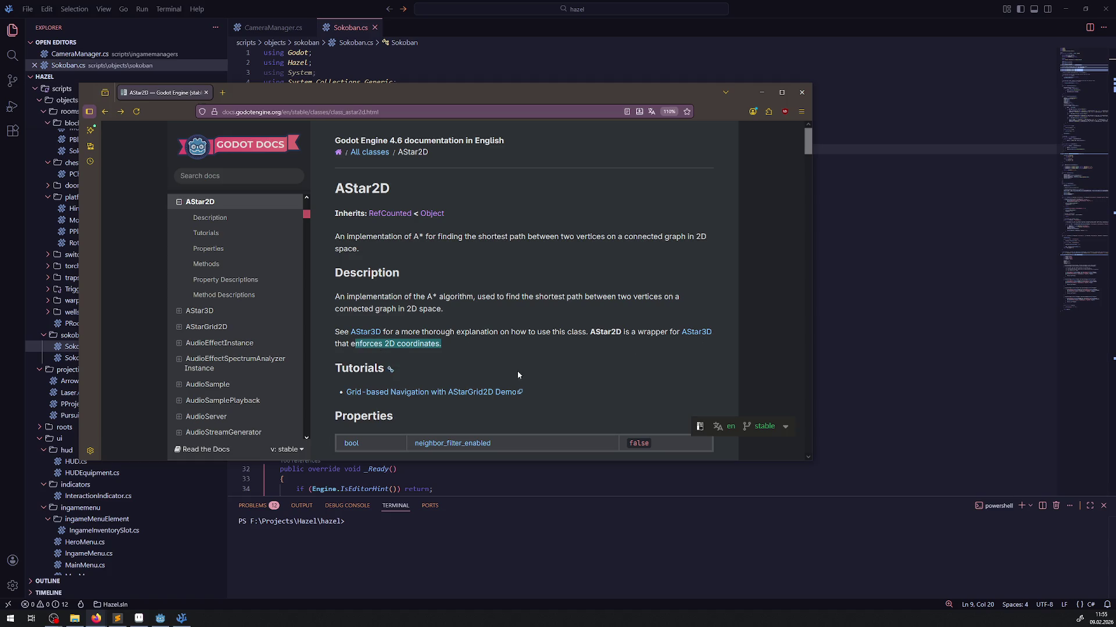
scroll(529, 370, down, 5)
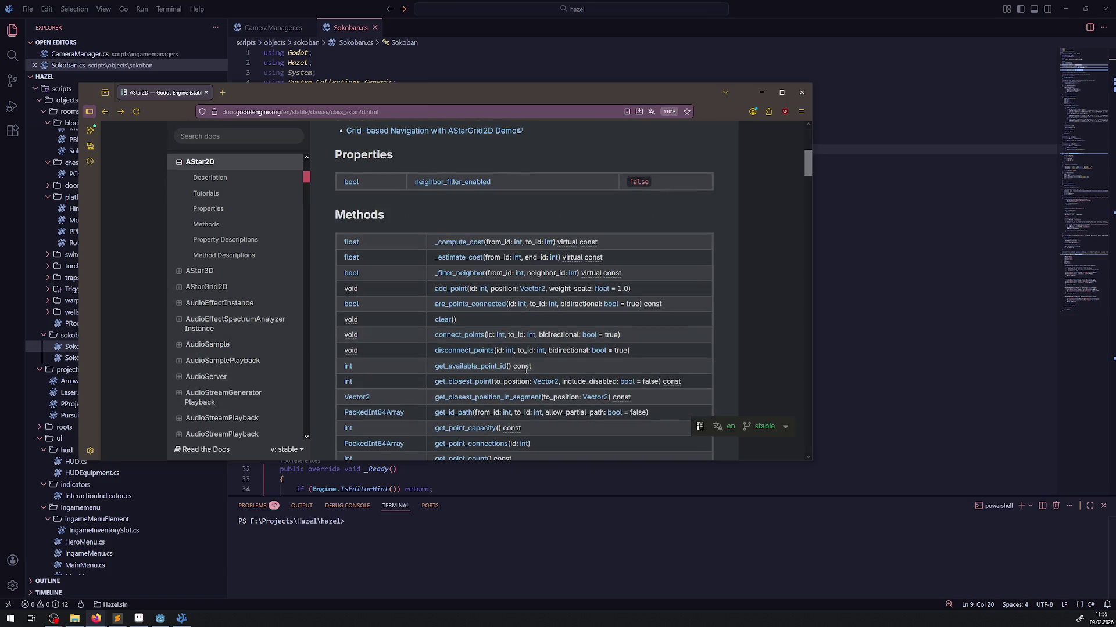
scroll(529, 378, down, 5)
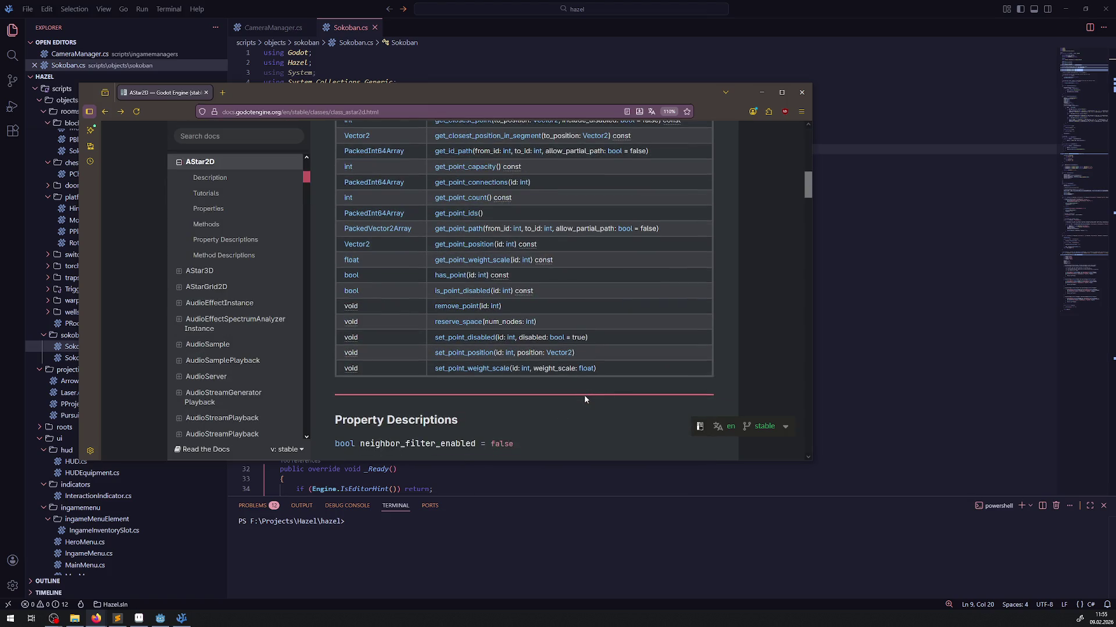
scroll(584, 395, down, 10)
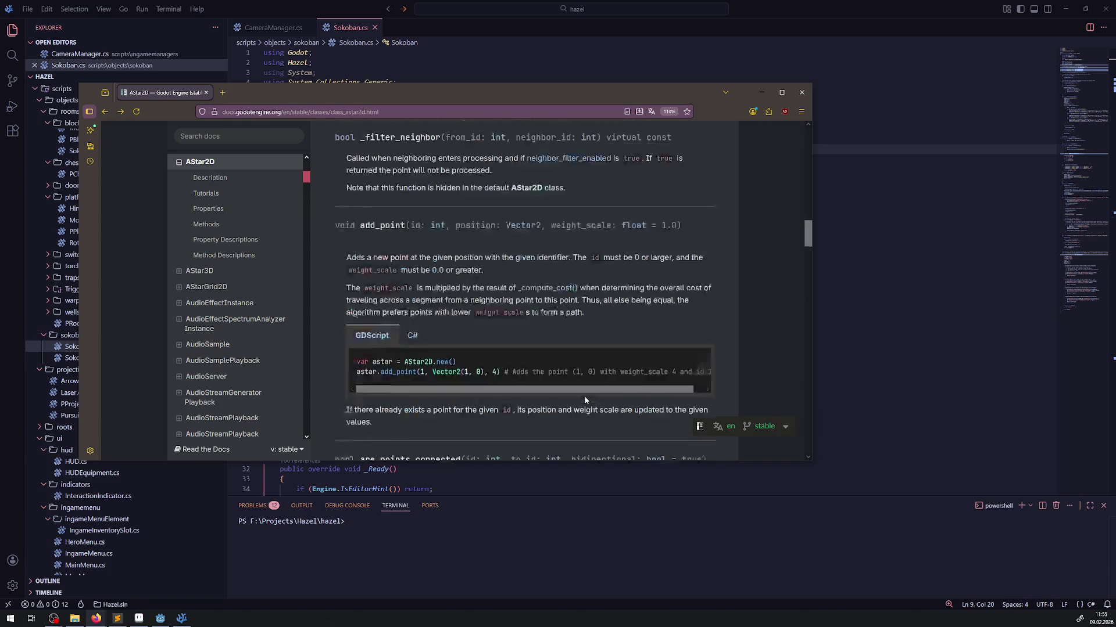
scroll(584, 400, down, 5)
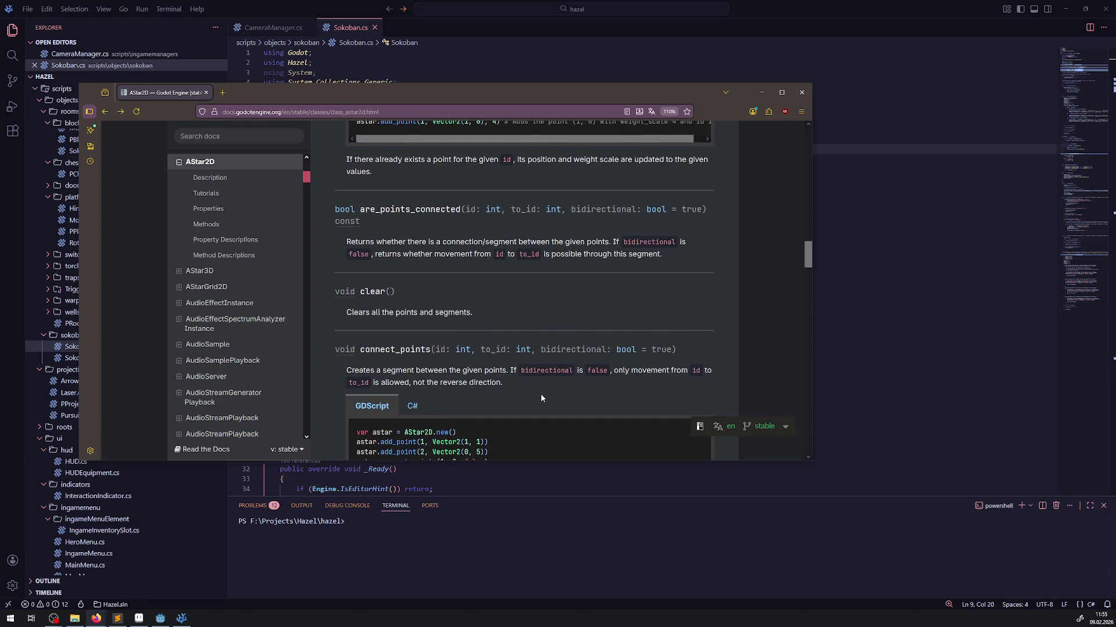
scroll(542, 395, down, 4)
click(411, 197)
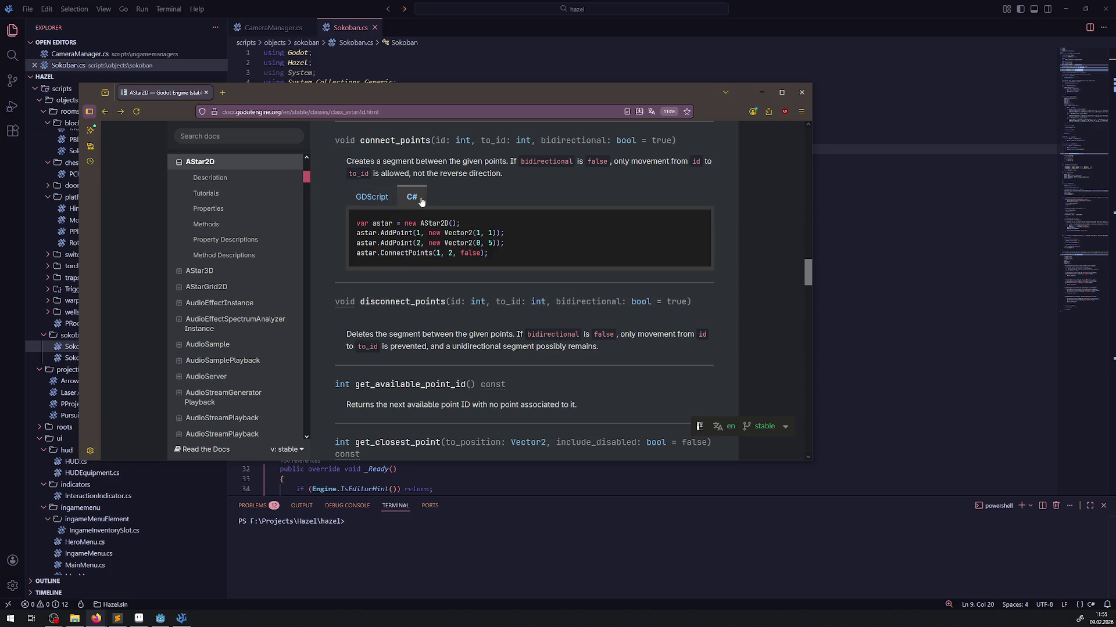
click(381, 193)
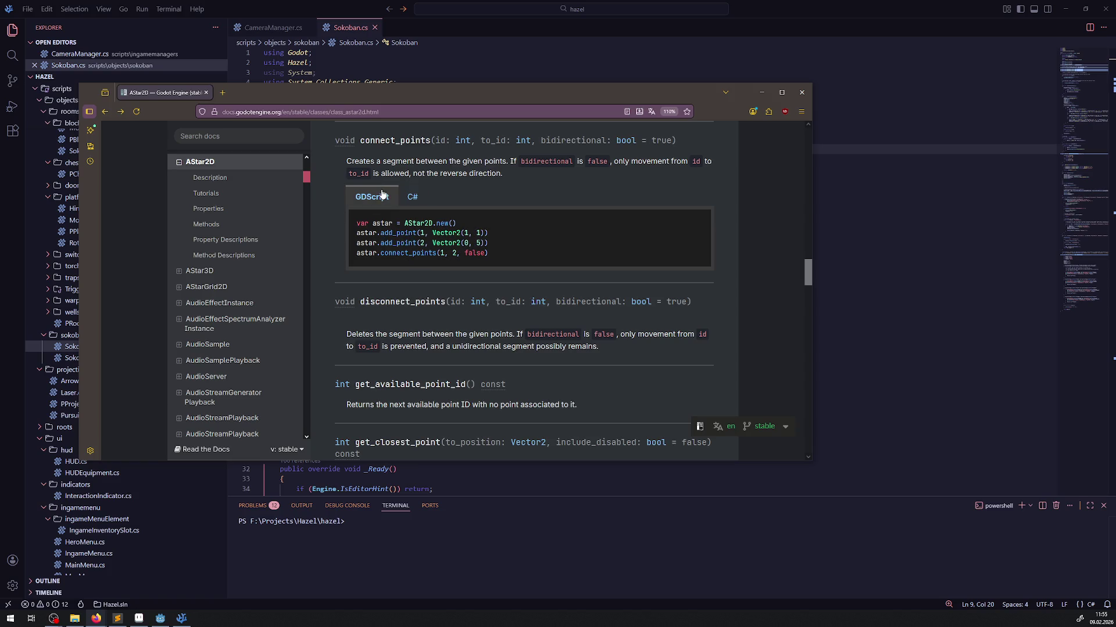
click(411, 203)
scroll(521, 354, down, 9)
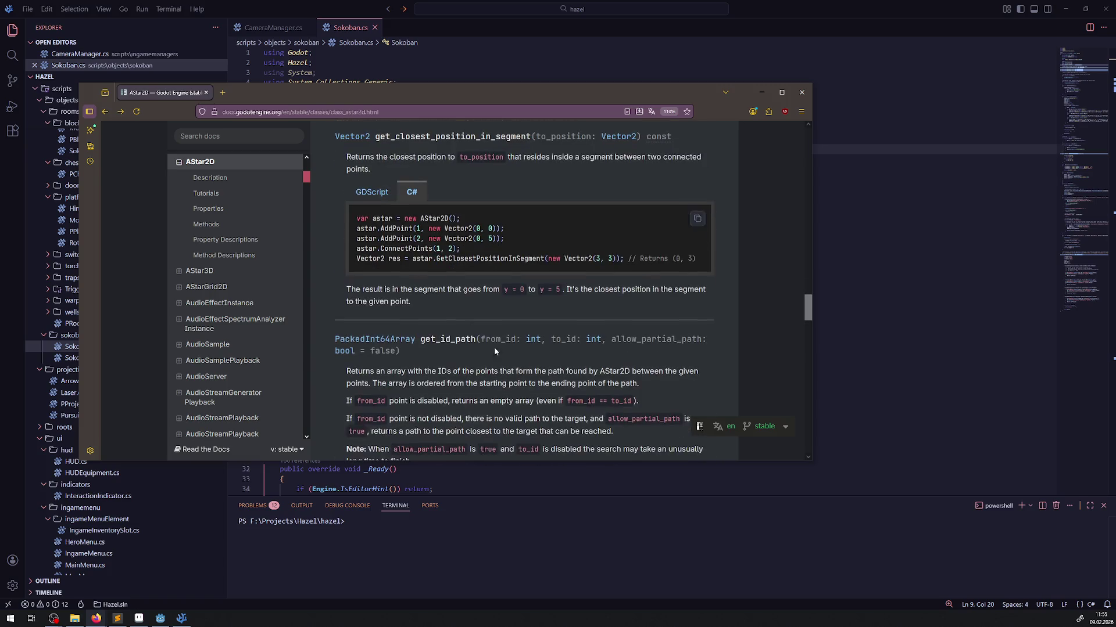
click(802, 91)
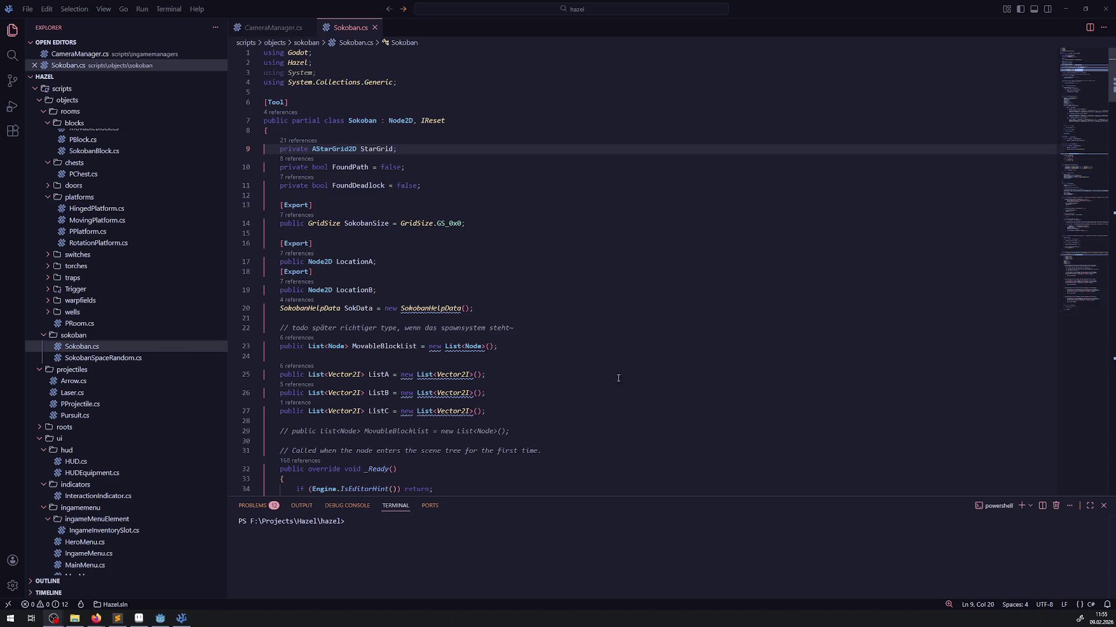
Inspect the Sokoban002 canvas in Godot and the last lines of the solver output.
click(182, 619)
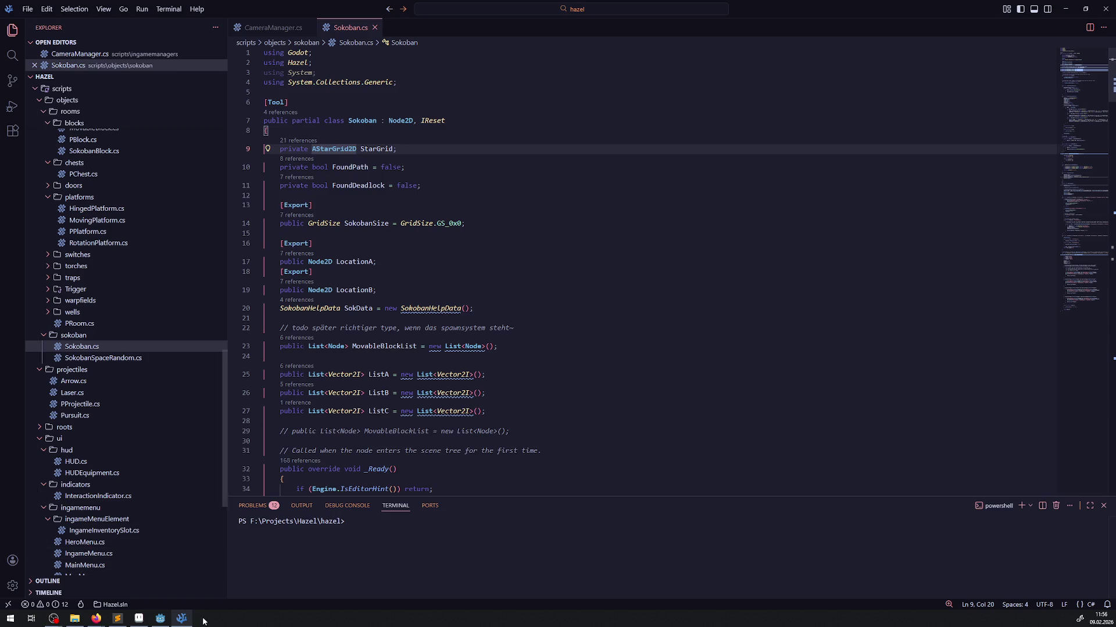
click(161, 618)
scroll(581, 356, down, 1)
scroll(581, 355, left, 1)
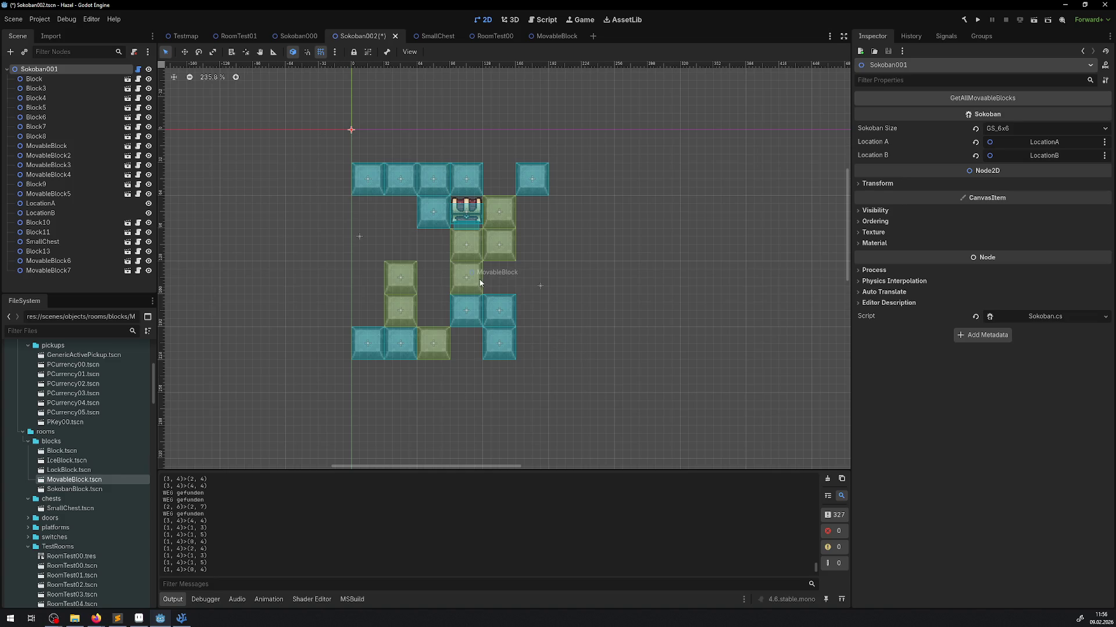
scroll(337, 517, down, 3)
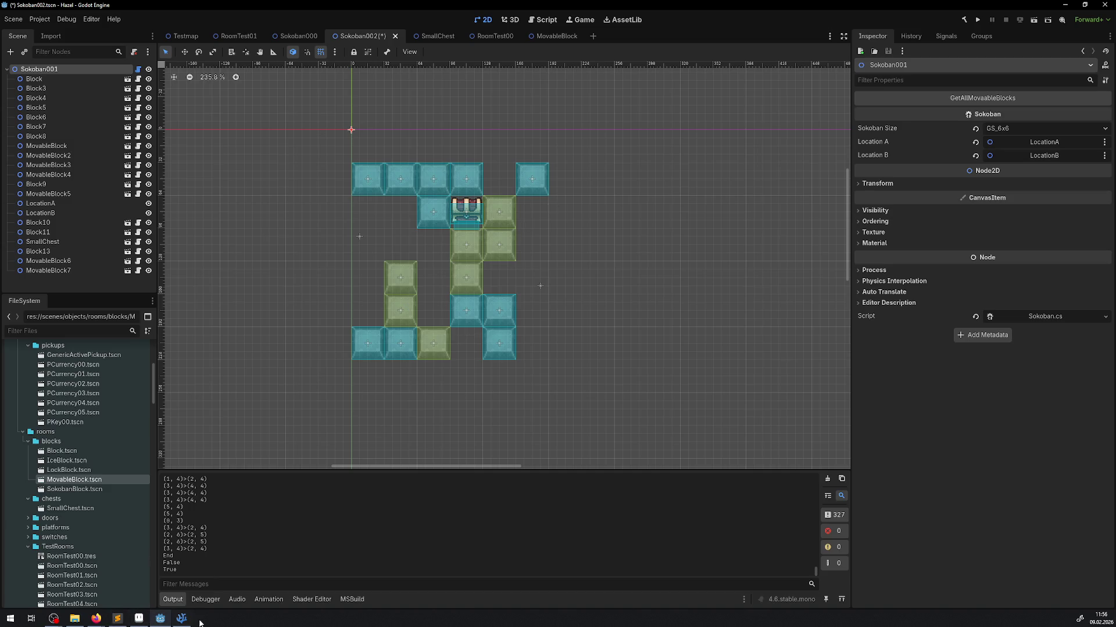
click(181, 618)
Start GetCorrectSokobanSize with a German comment explaining each axis needs +2 for the grid positions.
scroll(463, 388, down, 10)
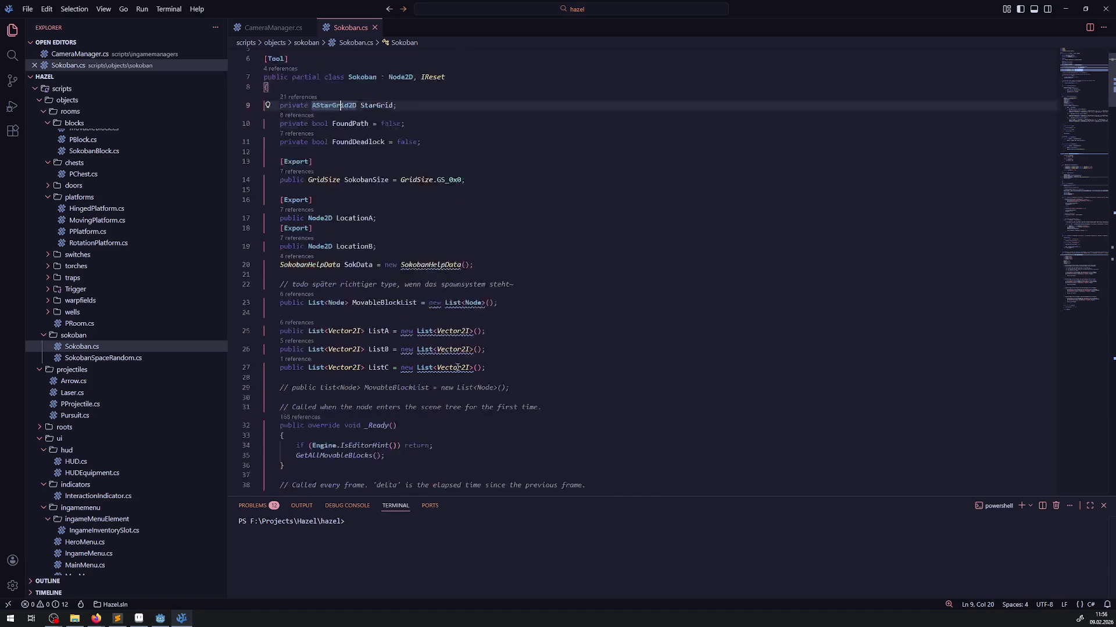
scroll(451, 319, up, 5)
scroll(451, 319, down, 10)
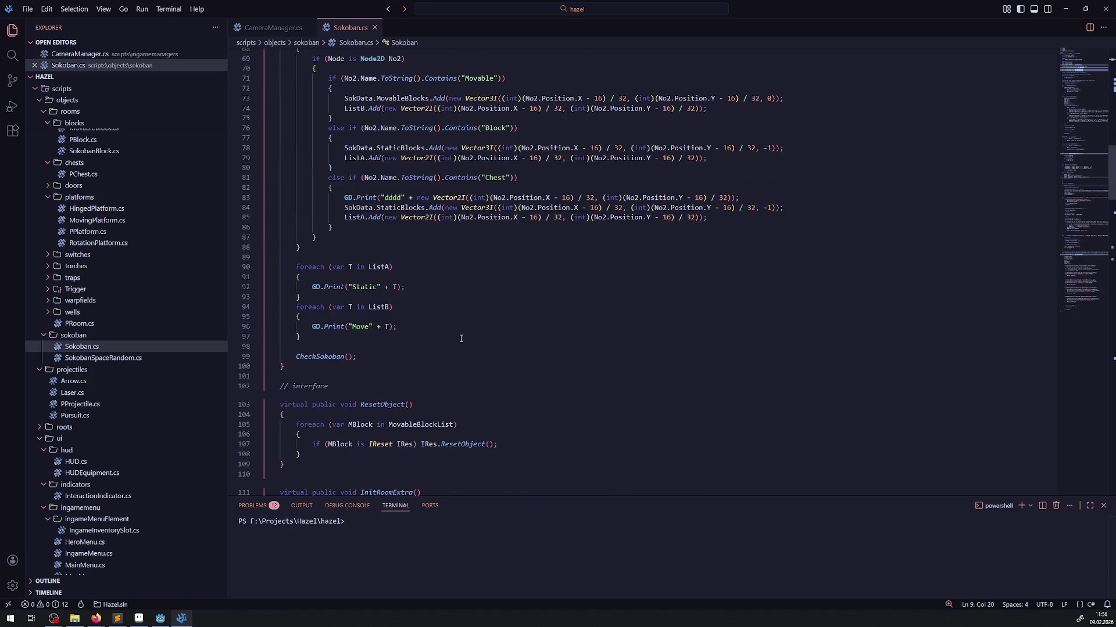
scroll(461, 339, up, 15)
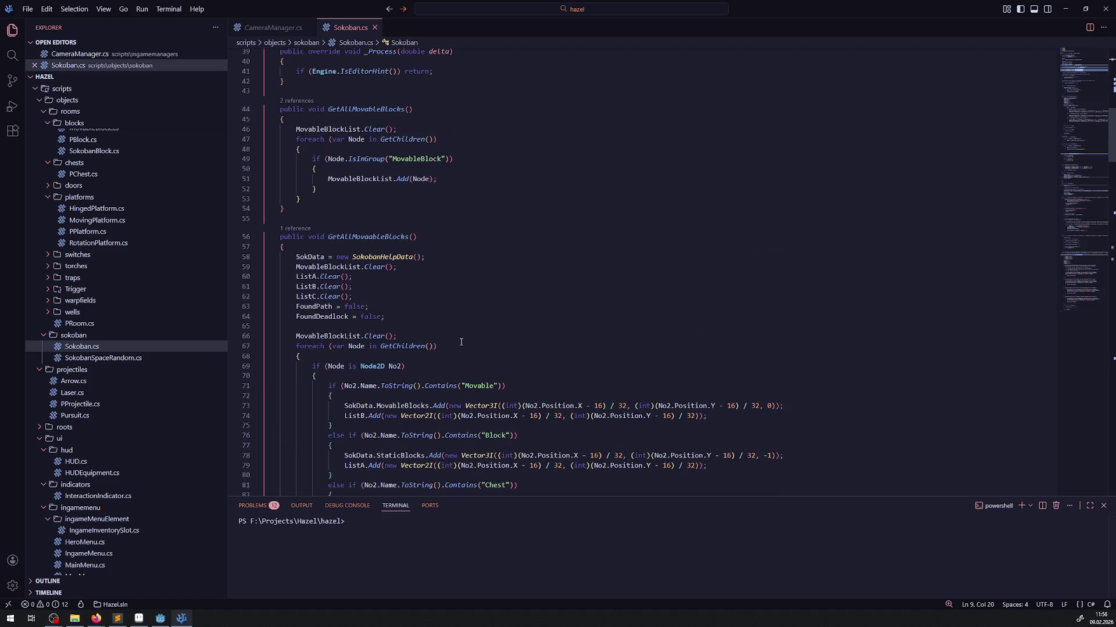
scroll(459, 342, down, 20)
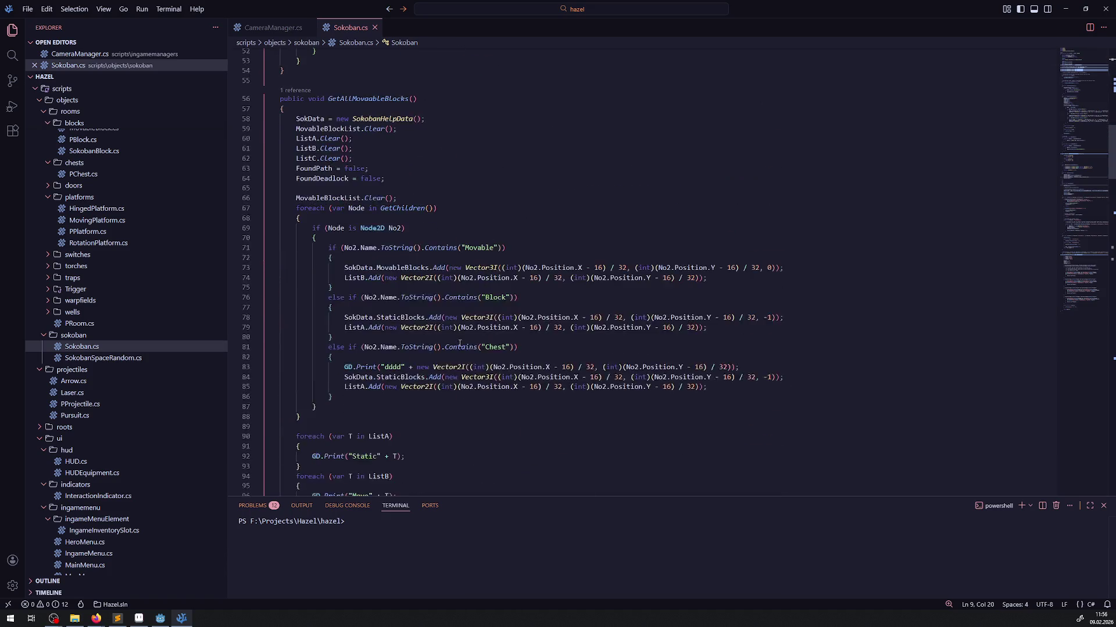
scroll(456, 347, down, 5)
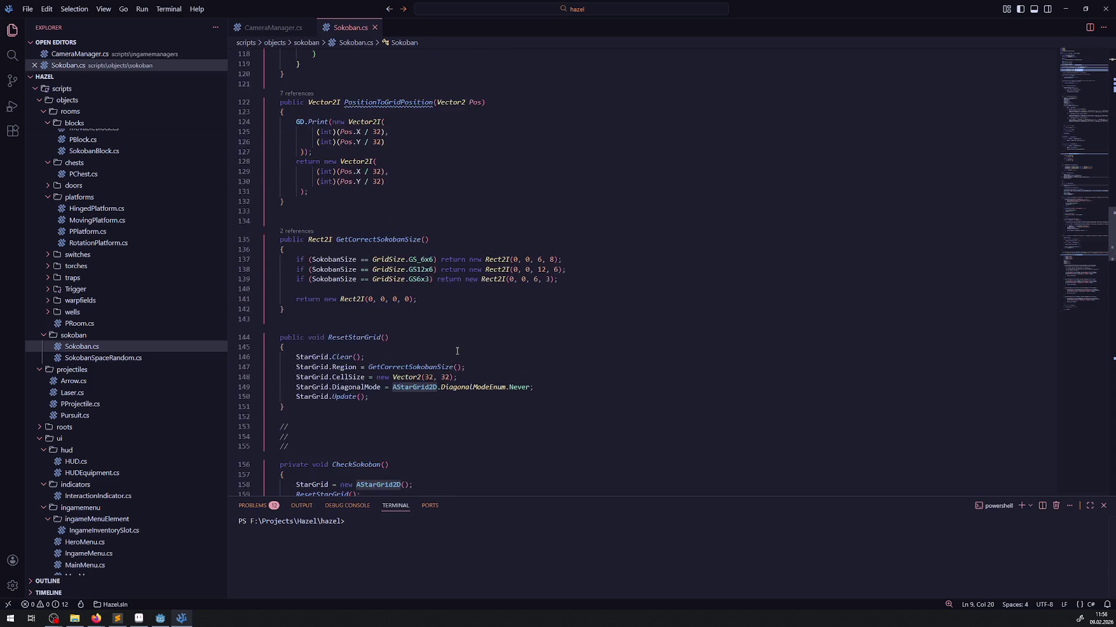
click(472, 253)
key(Return)
text(// die size )
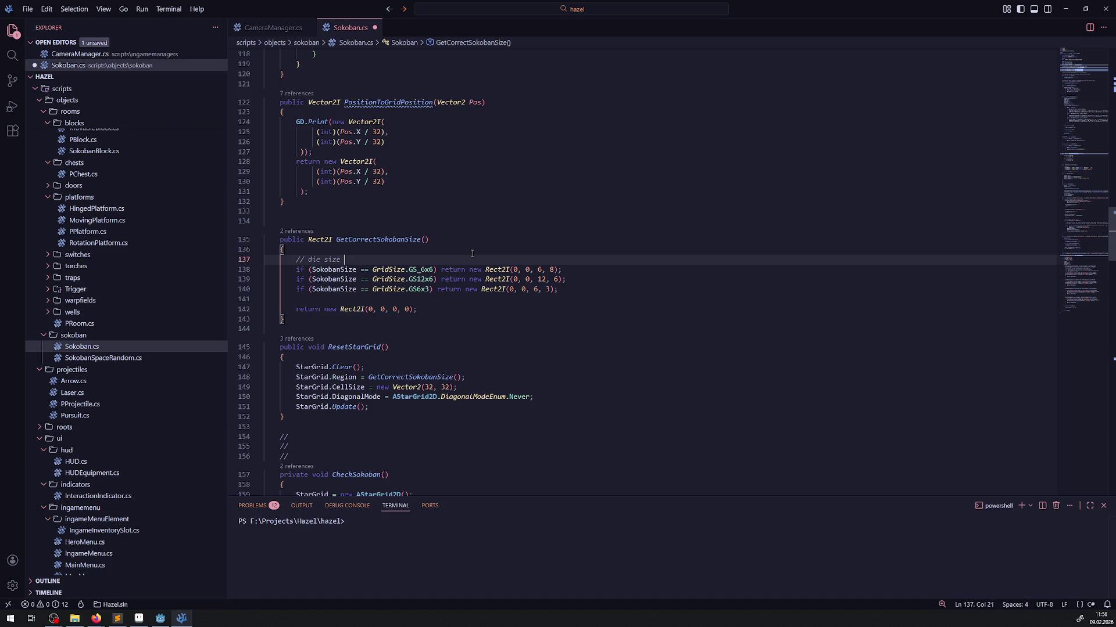
text(ist je n)
text(ach achse +2)
text(, weil )
text(auf der )
text(nicht )
text(liegen)
key(BackSpace)
key(BackSpace)
text(n seite der )
text(points )
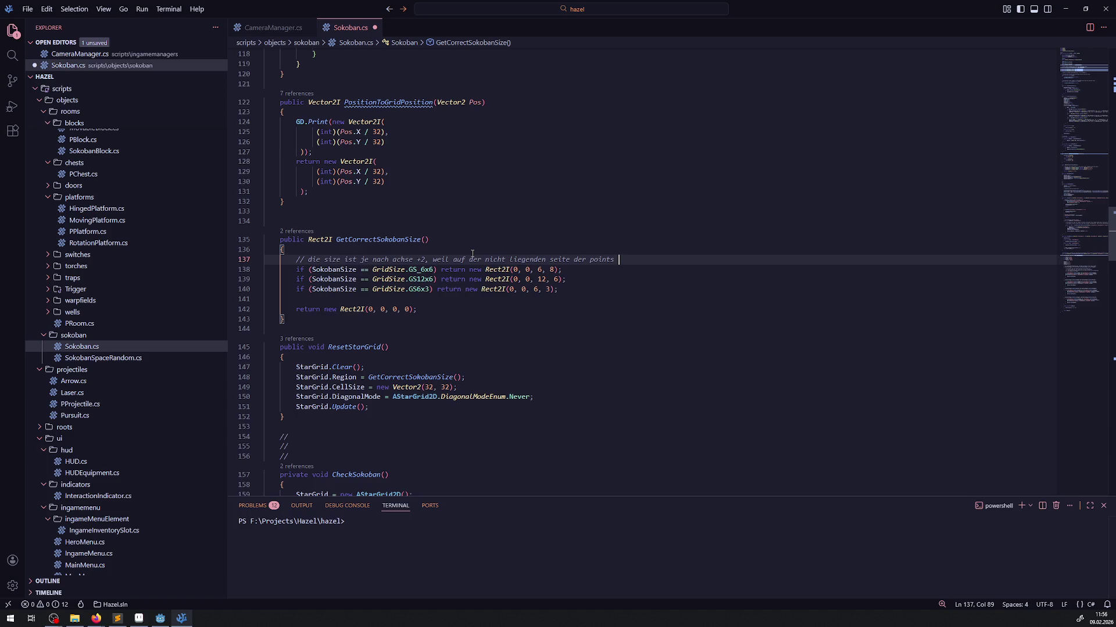
text(+1 benötigt wird, do)
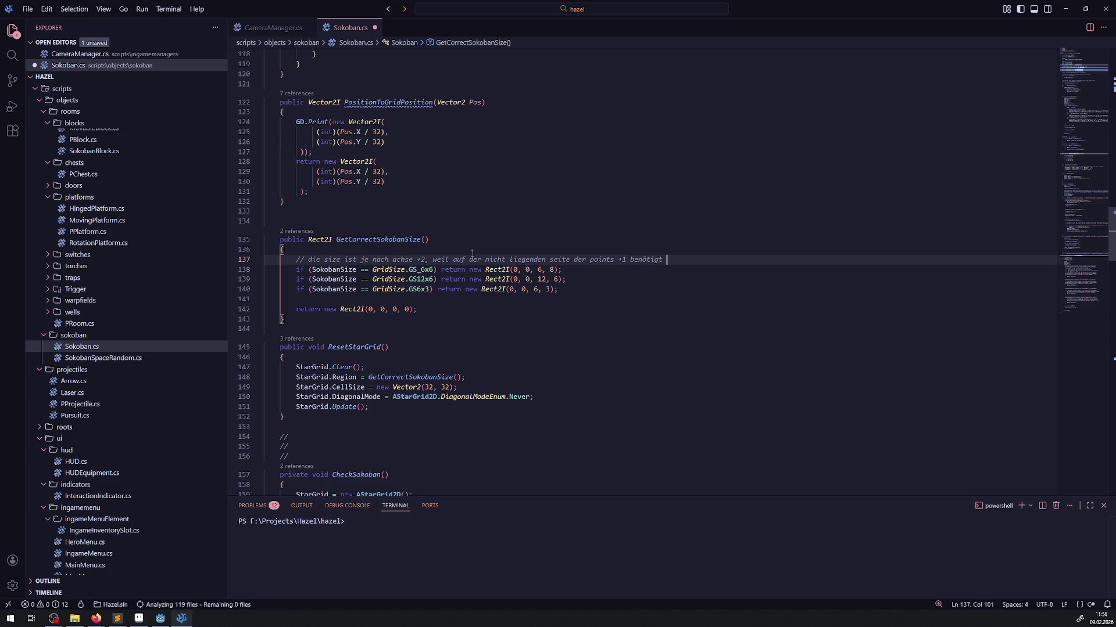
key(BackSpace)
text(a diese )
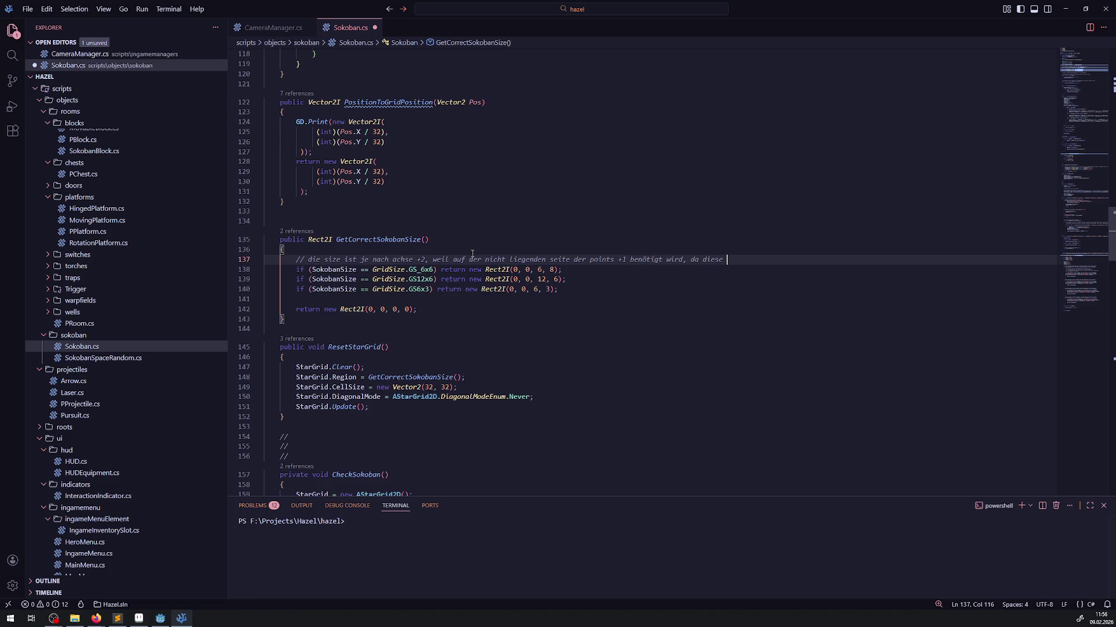
text(gridp)
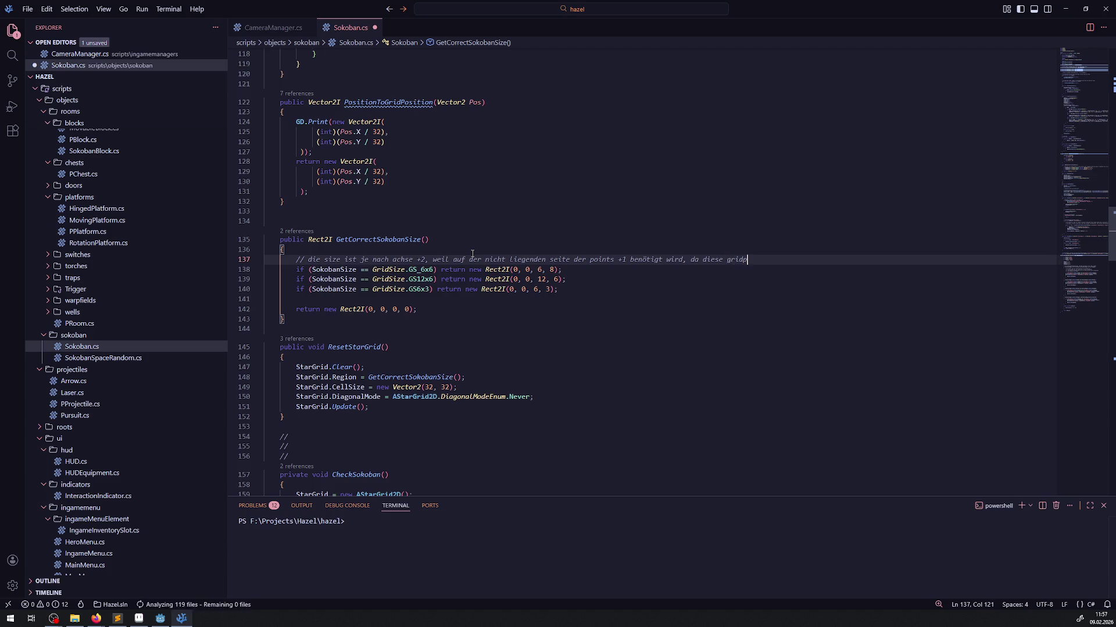
text(osition)
Add a second comment line saying shifts otherwise wouldn't be detected, and save Sokoban.cs.
key(Return)
text(// sonst kei)
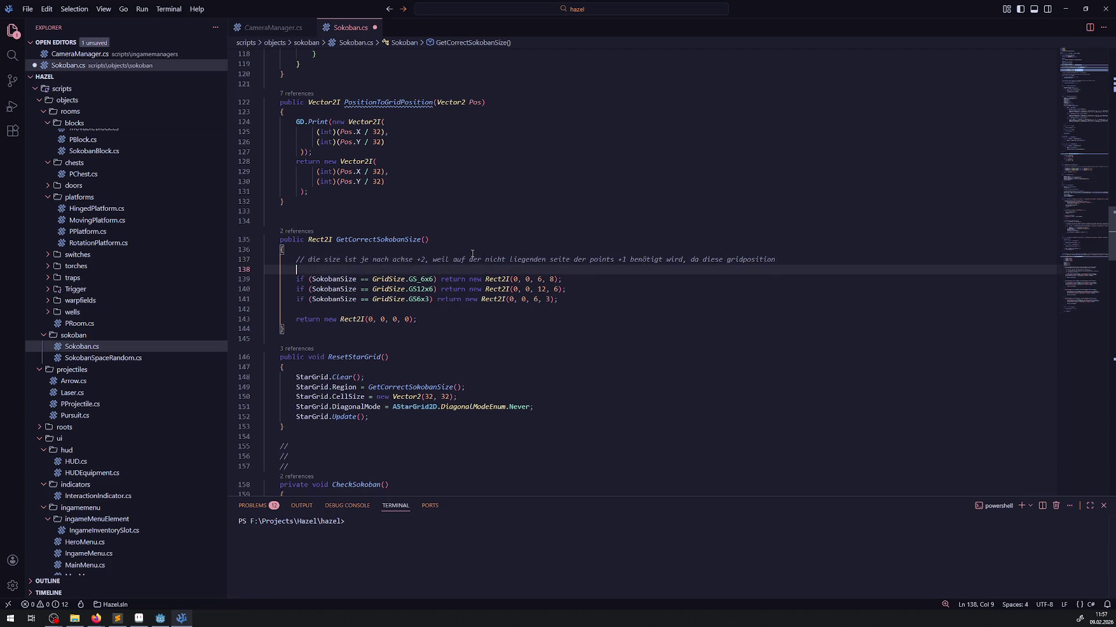
text(n )
text(verschieben )
text(we)
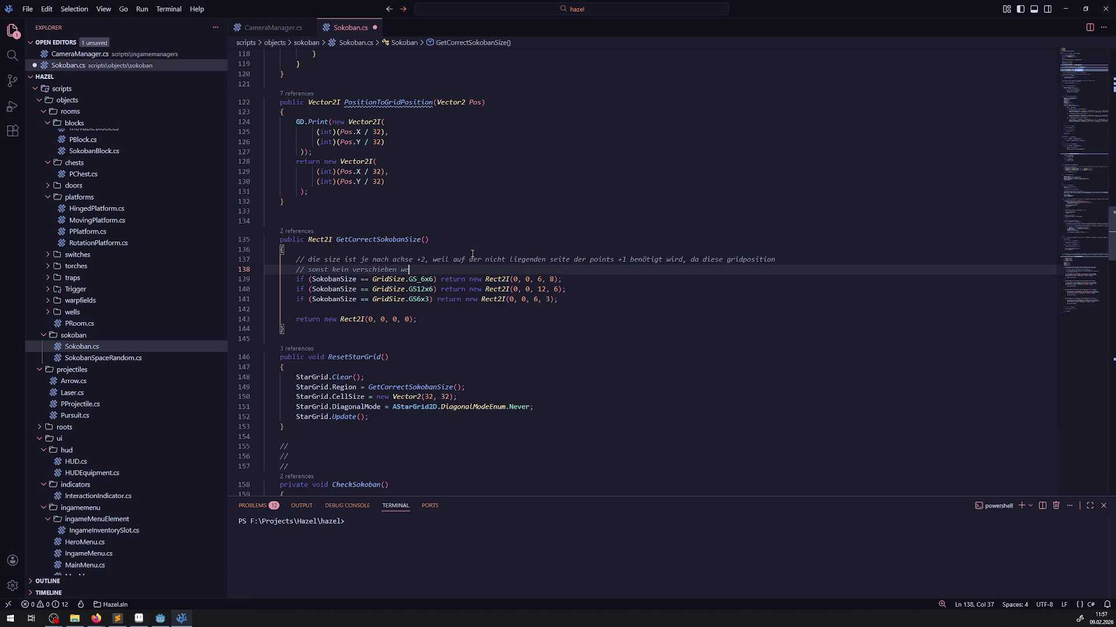
key(BackSpace)
key(BackSpace)
text(erkennen würden)
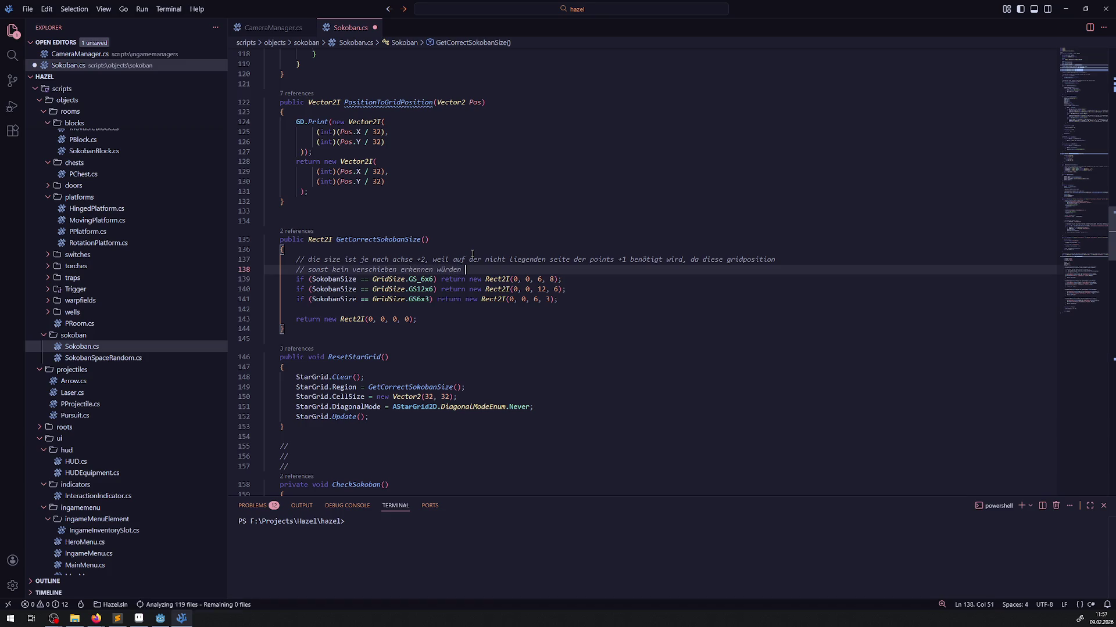
key(ctrl+s)
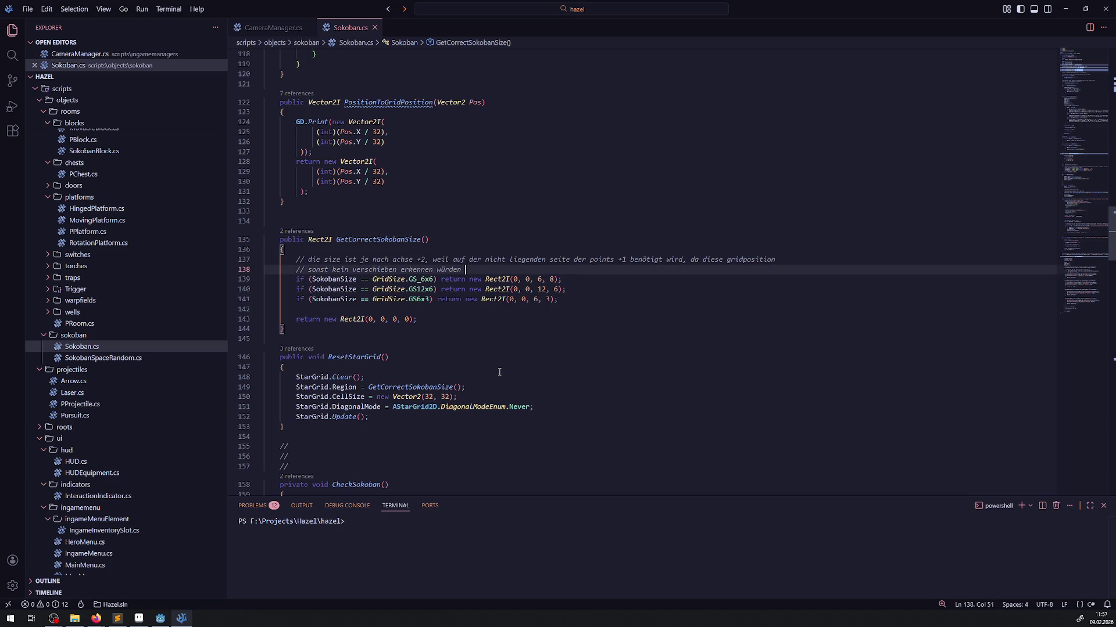
click(464, 330)
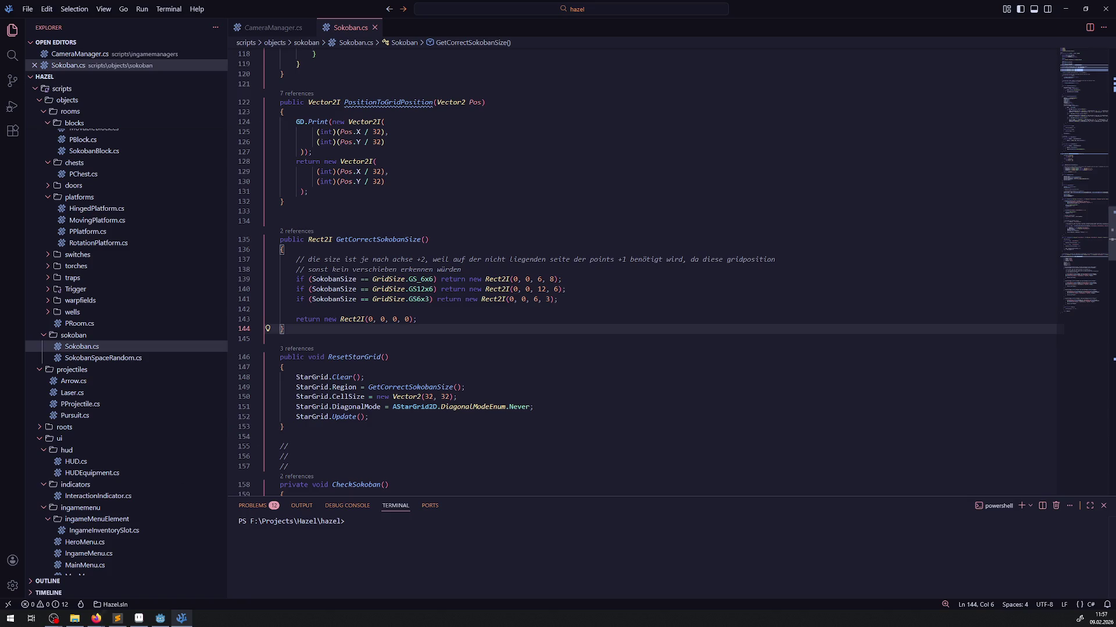
Save the Sokoban002 scene in Godot and recentre the block layout on the canvas.
click(160, 618)
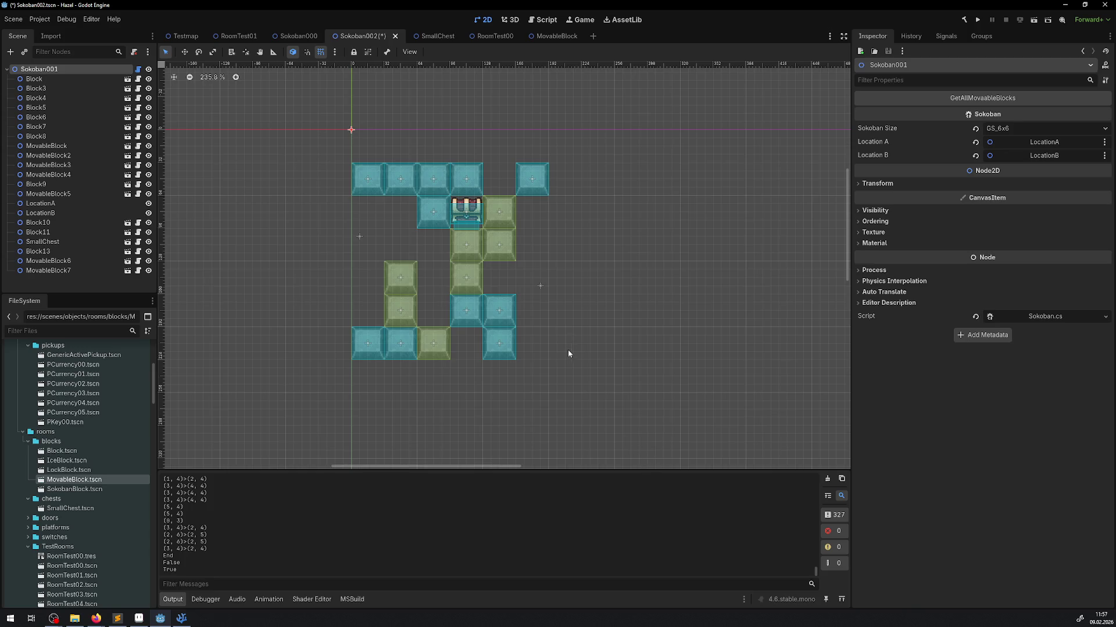
key(ctrl+s)
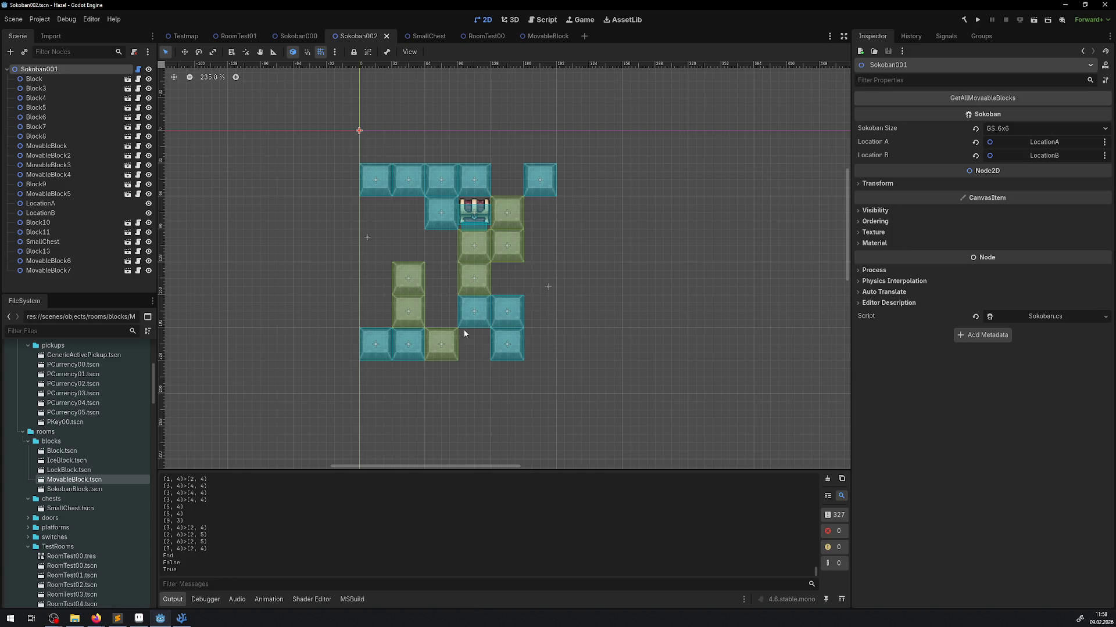
drag(378, 425, 405, 409)
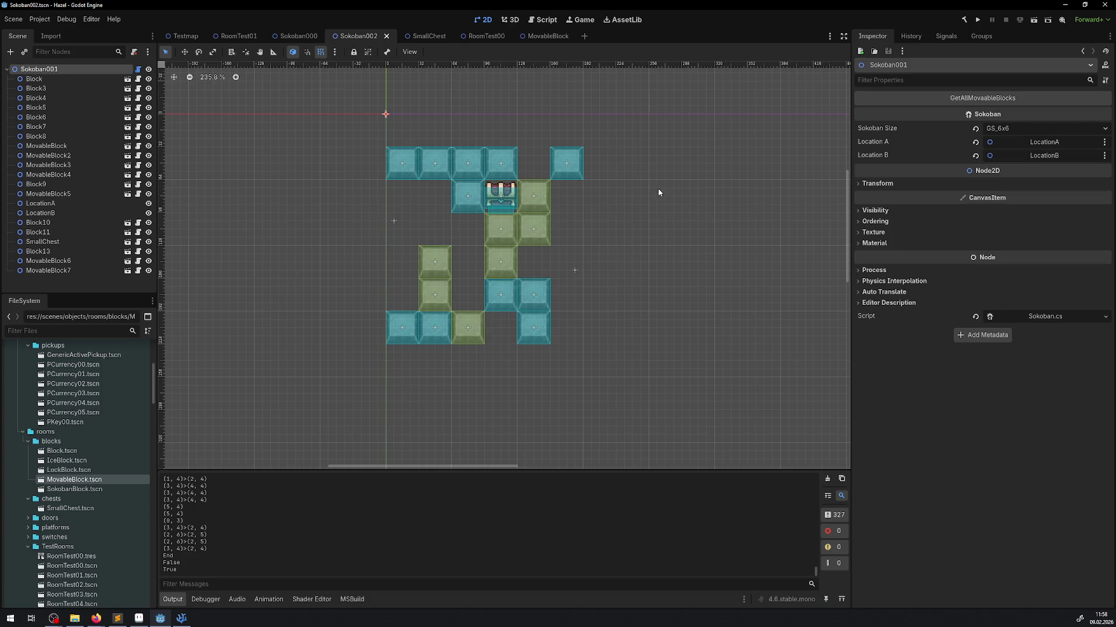
click(181, 618)
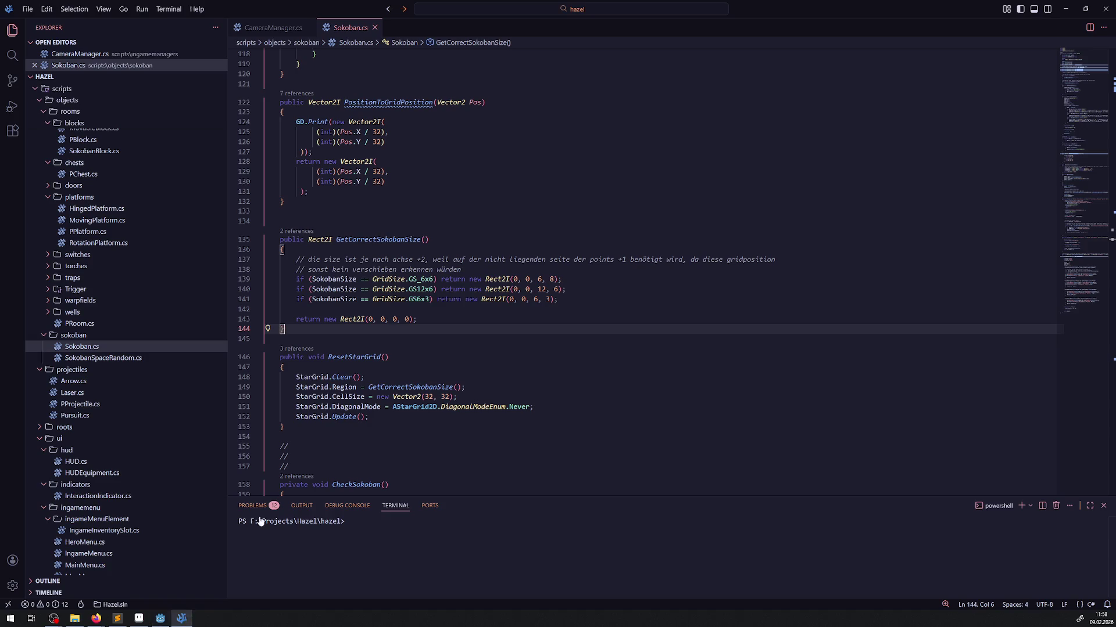
Compare the GS12x6 grid's 12, 6 size against the Sokoban002 scene in Godot.
scroll(382, 344, down, 5)
scroll(406, 360, up, 5)
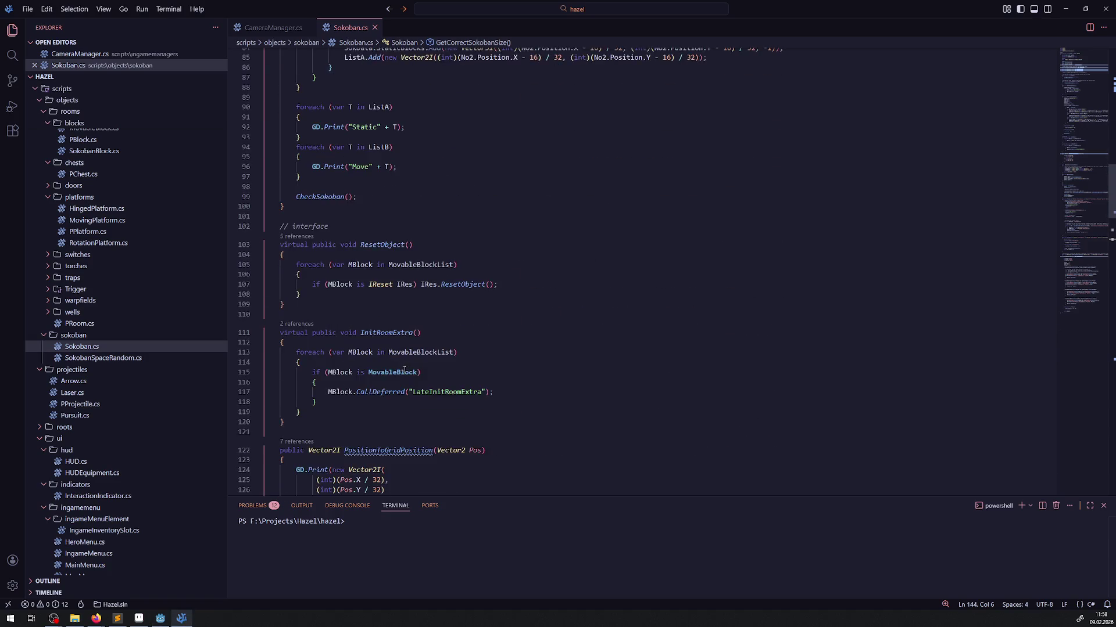
scroll(410, 368, down, 2)
scroll(410, 369, up, 1)
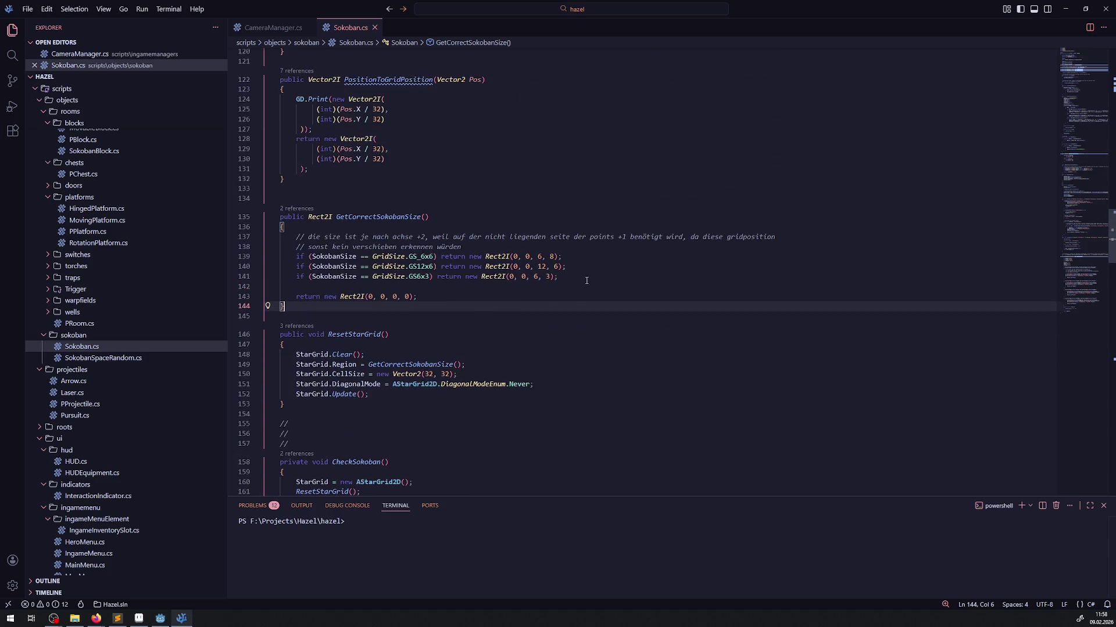
drag(534, 266, 562, 267)
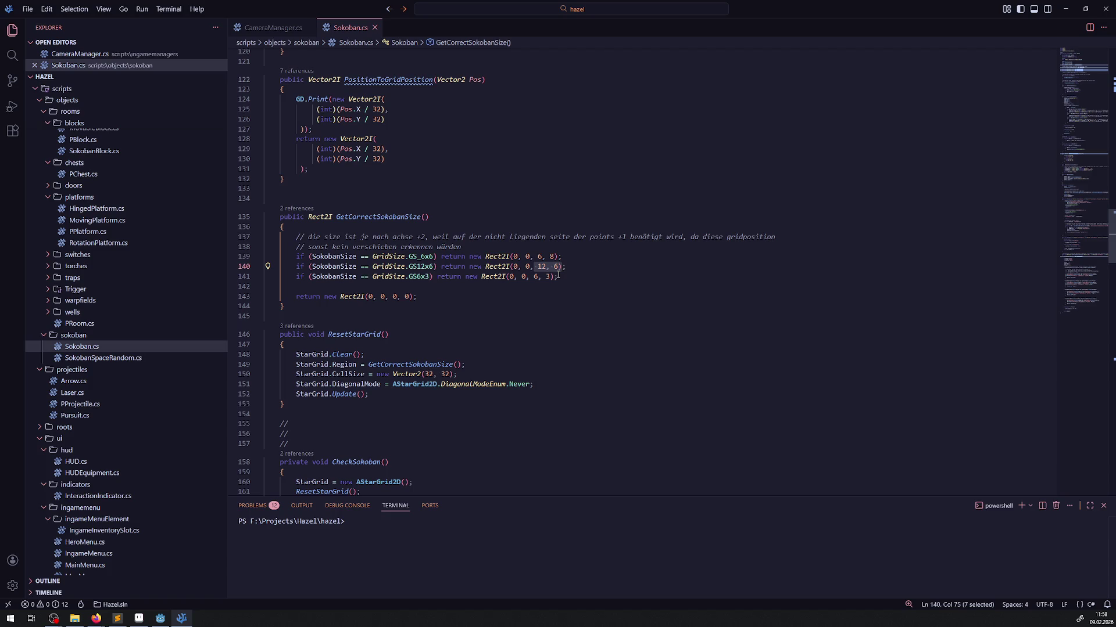
click(161, 619)
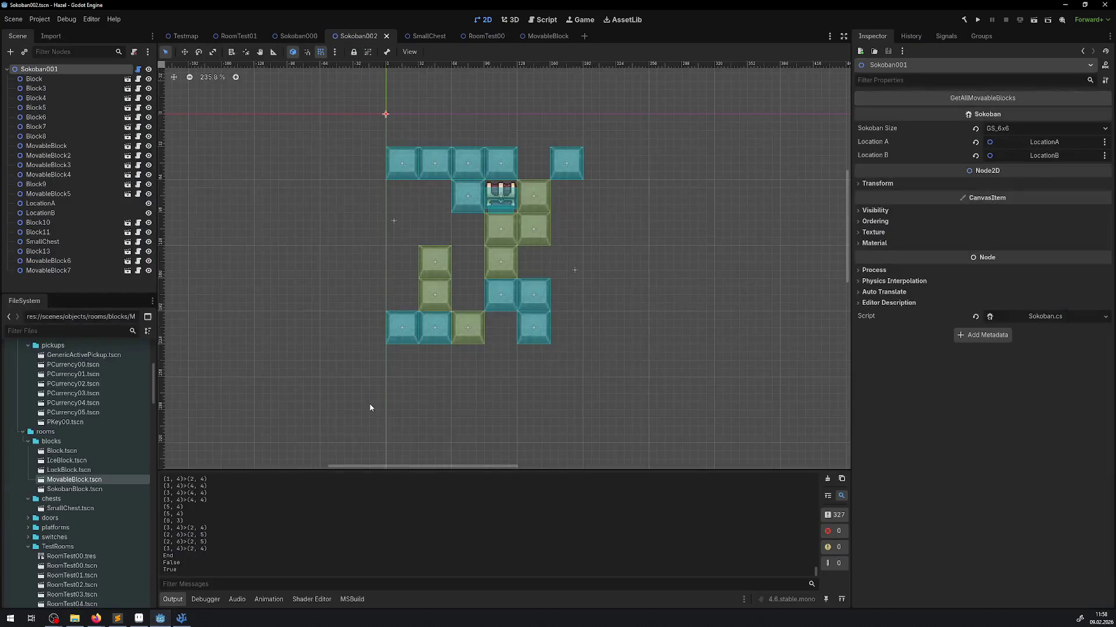
click(181, 618)
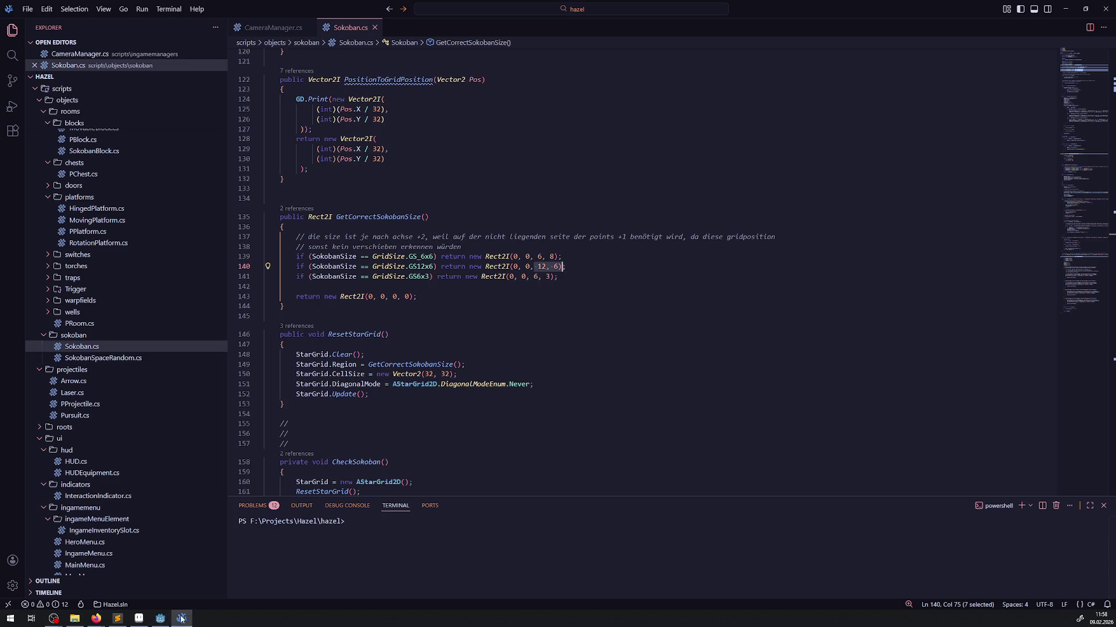
Add a two-line comment: simplesokoban shifts down one, corner blocks may be ignored; save.
click(497, 245)
key(Return)
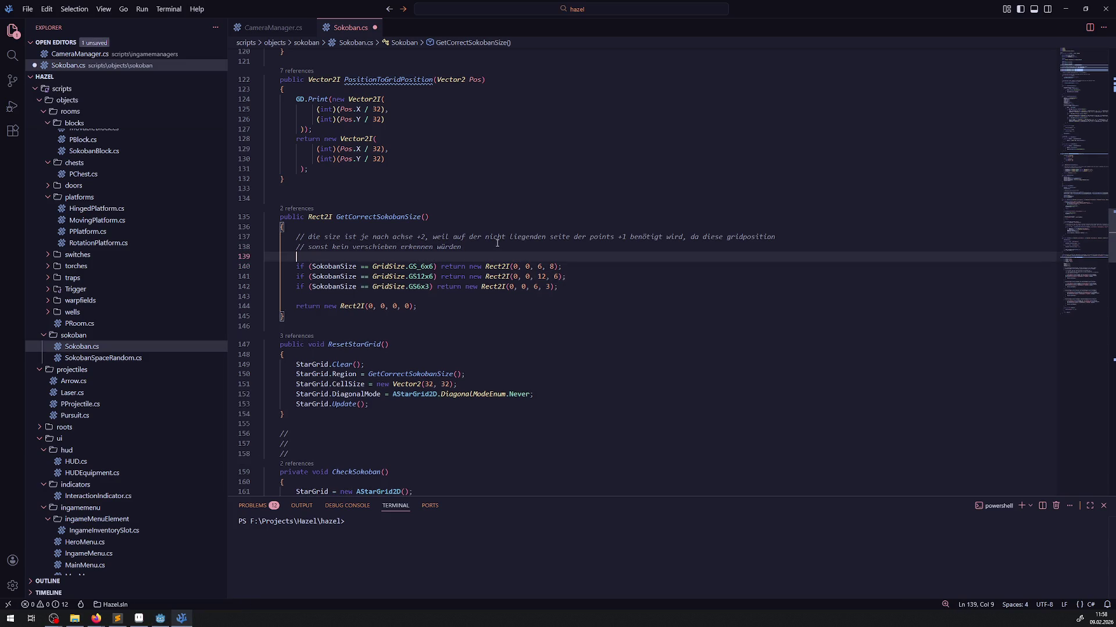
text(// ansatz ist entsprech)
text(end, dass )
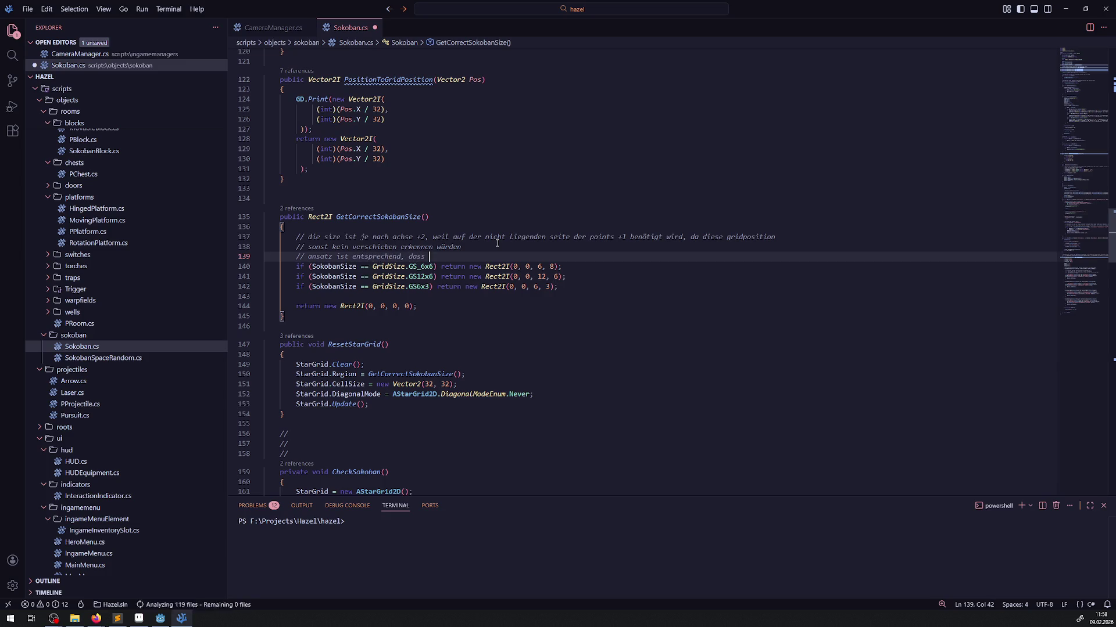
text(das simplesok)
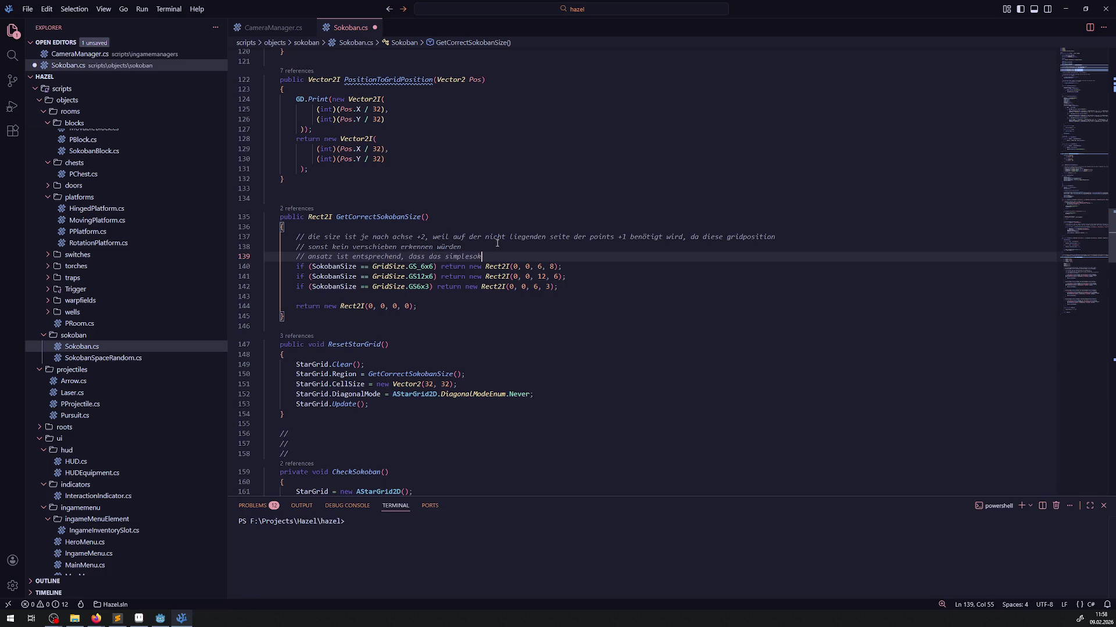
text(oban u)
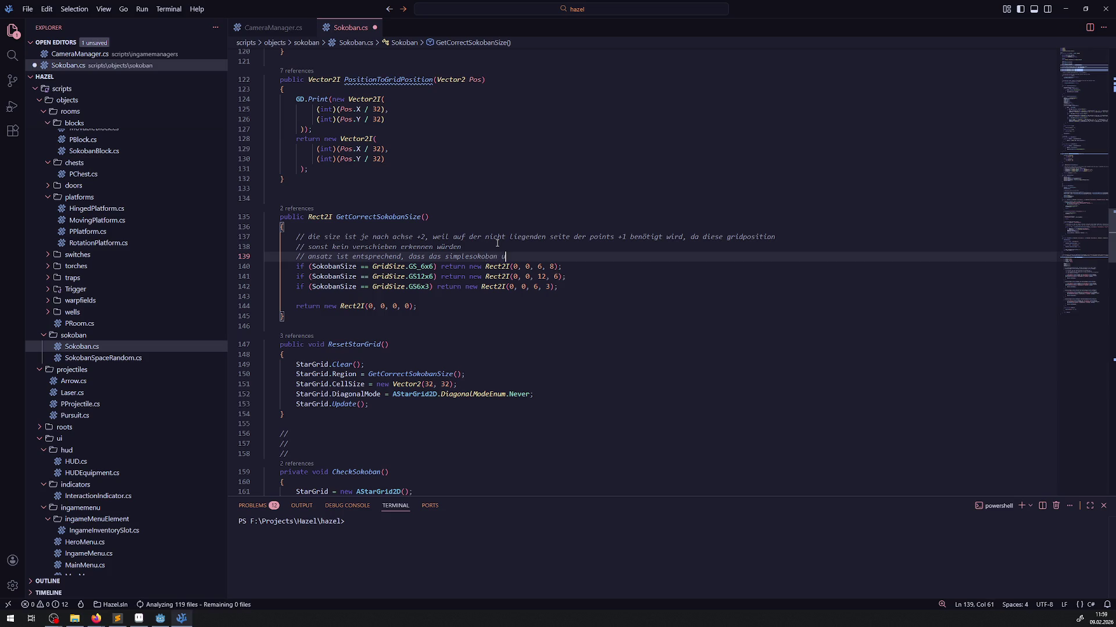
text(m eins nach unten verscho)
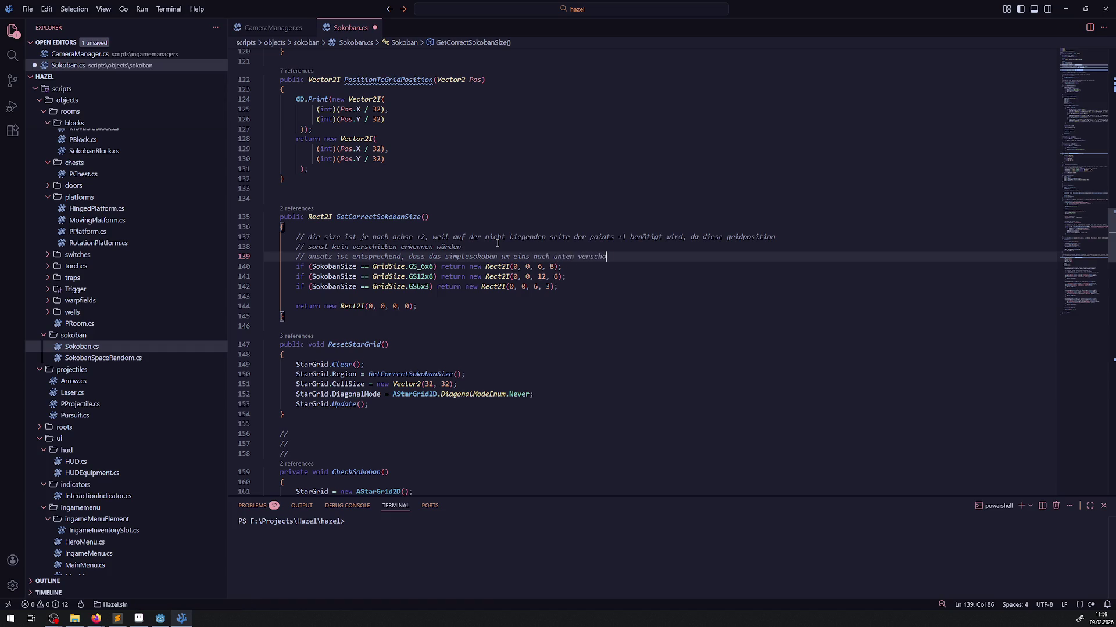
text(ben wird;)
mouse_move(166, 621)
text(und vll einige b)
text(löcke )
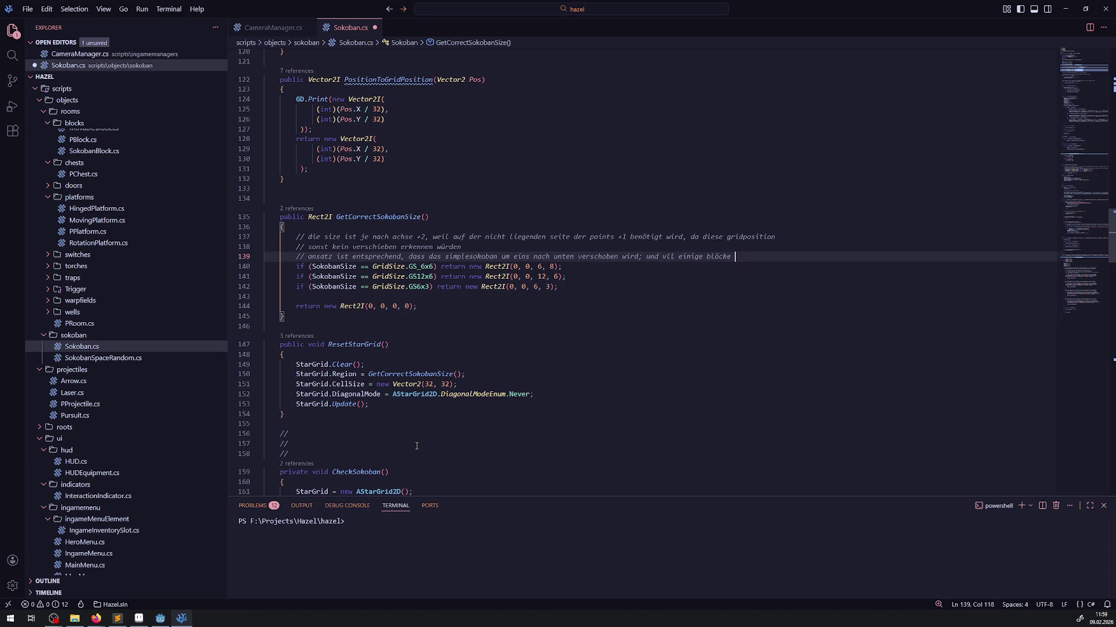
text(an den eckpunkte)
text(n )
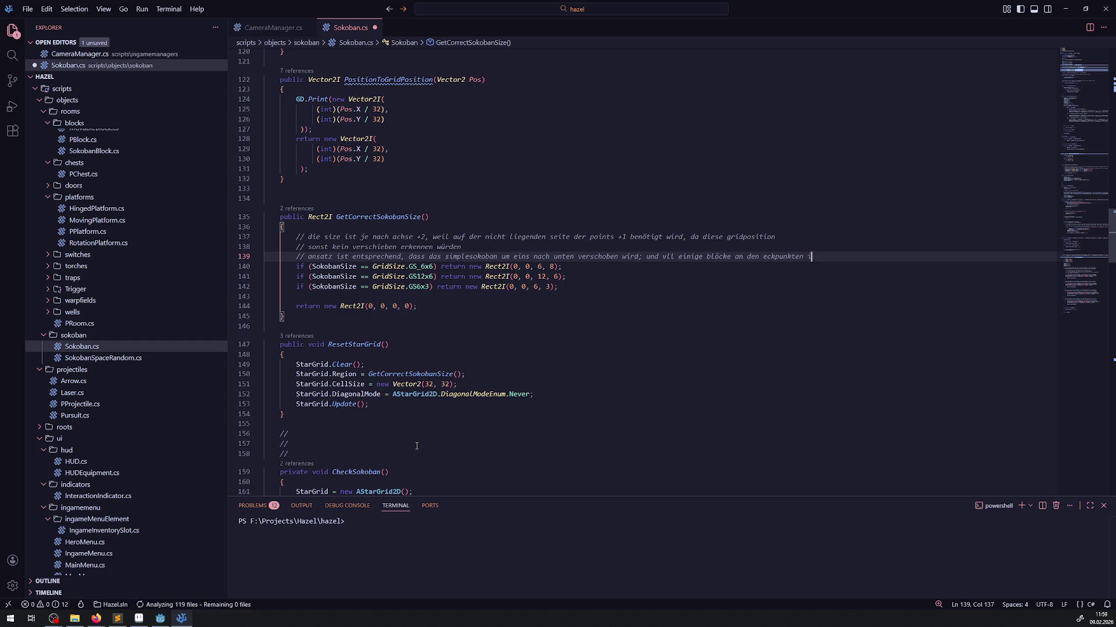
text(ignoriert werden )
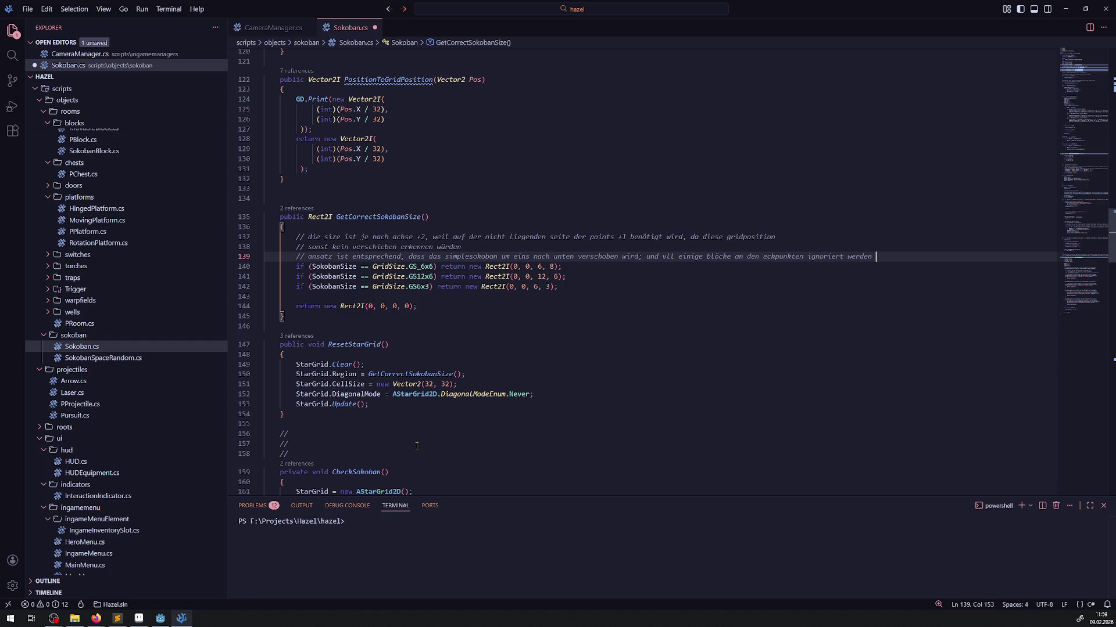
text(müssen)
key(ctrl+s)
click(644, 257)
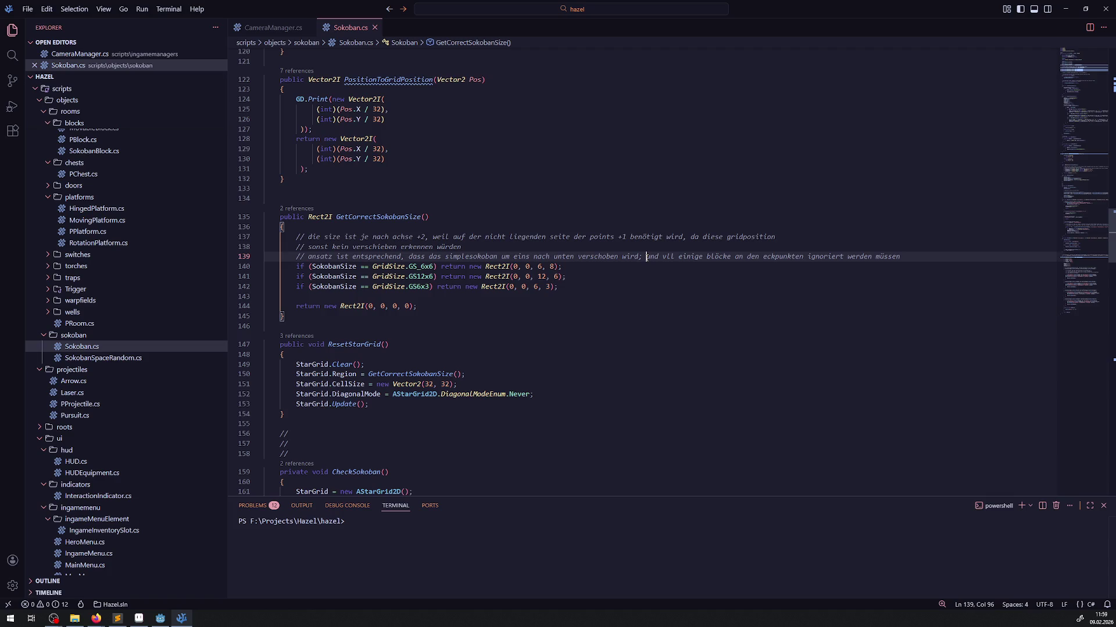
key(Return)
key(ctrl+s)
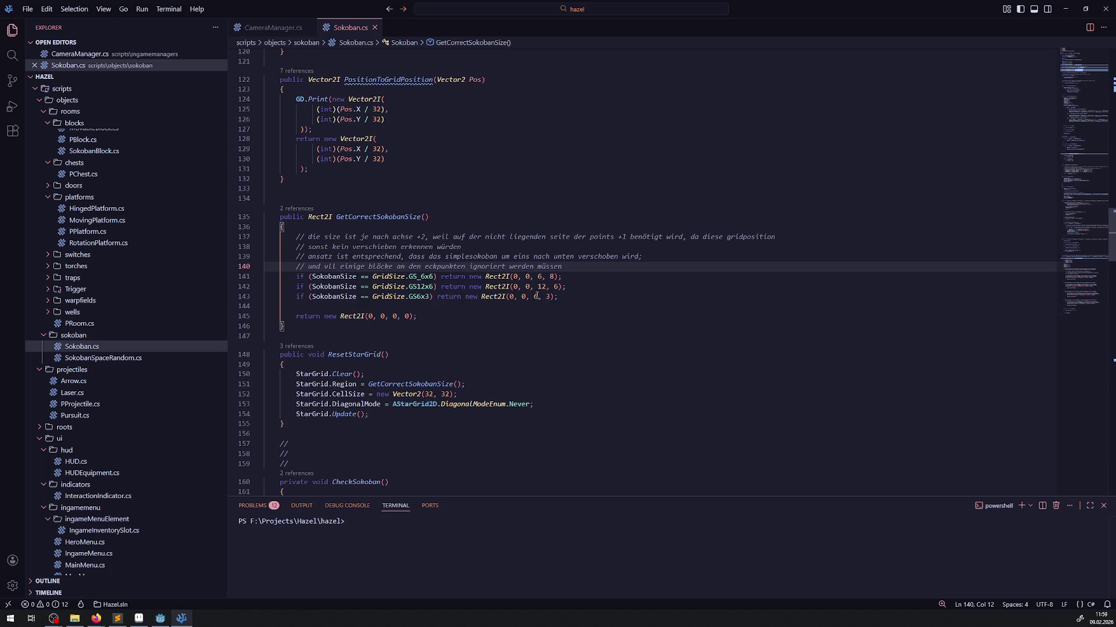
drag(541, 286, 545, 287)
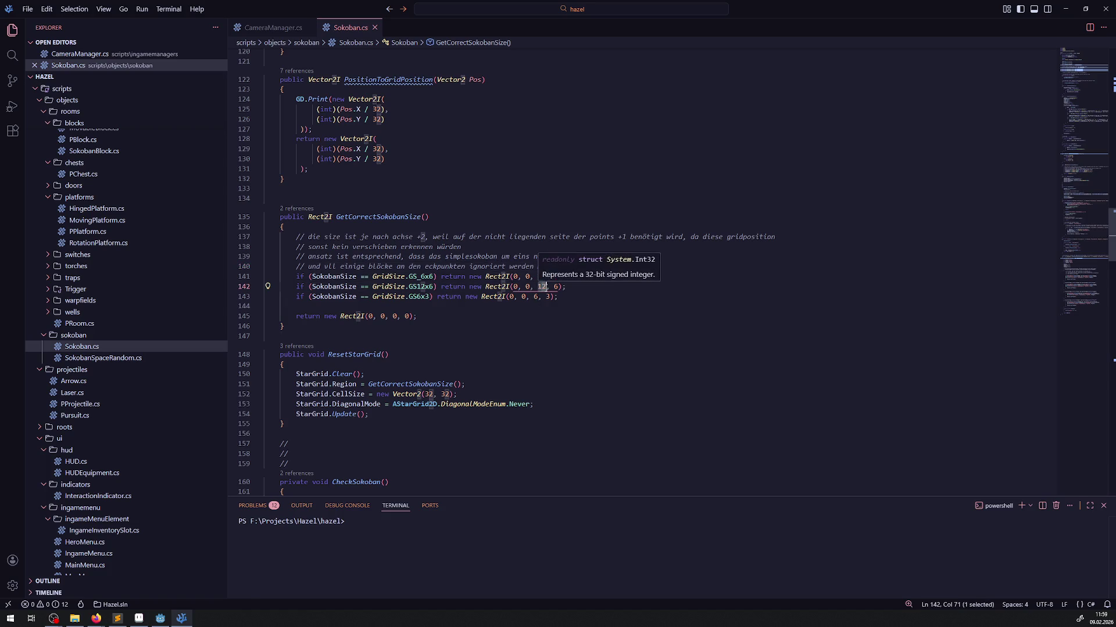
text(4)
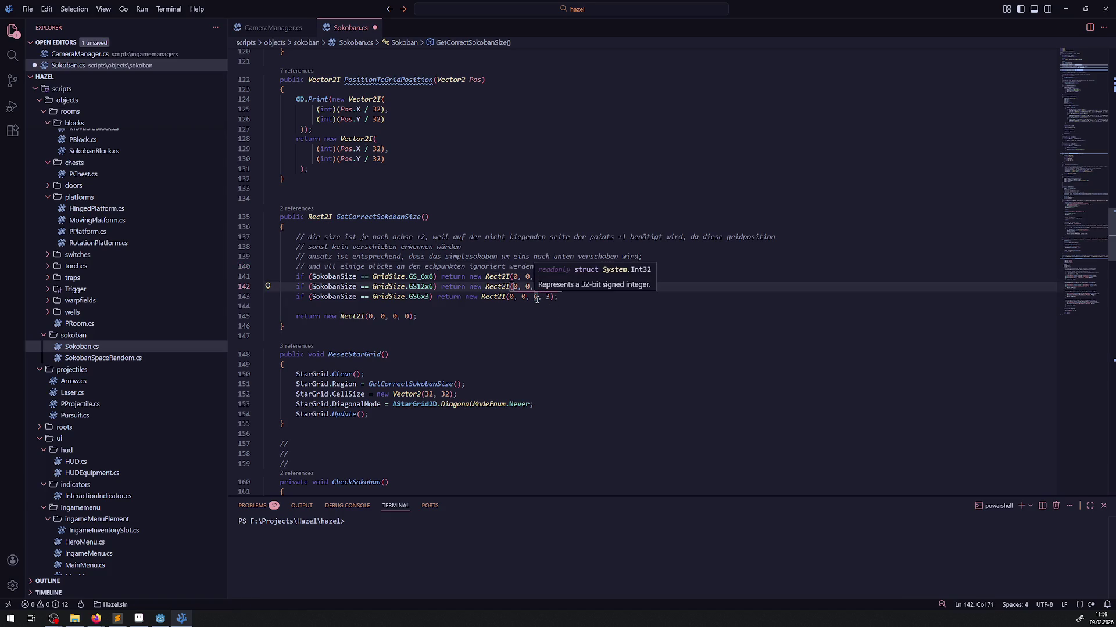
key(Down)
key(Down)
key(Down)
drag(531, 276, 550, 277)
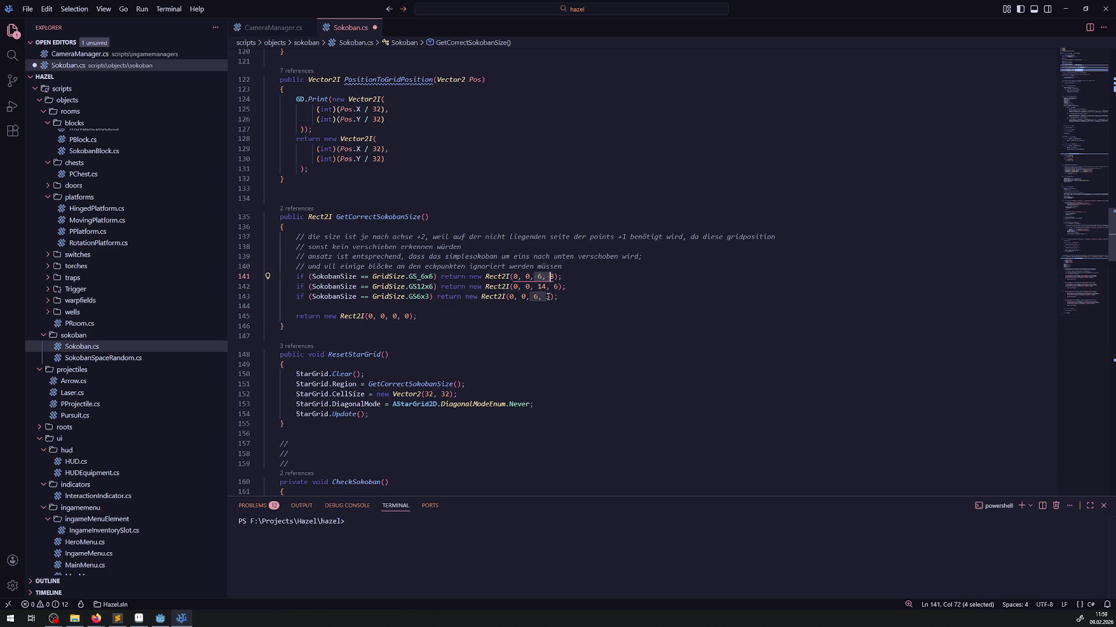
key(Down)
key(Down)
key(Down)
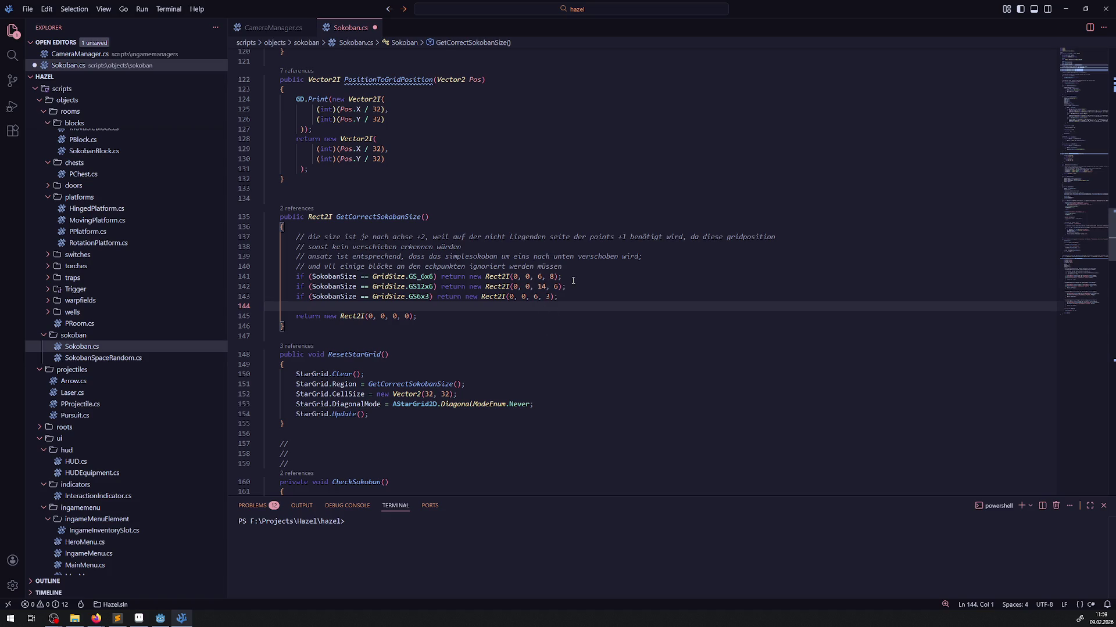
click(576, 279)
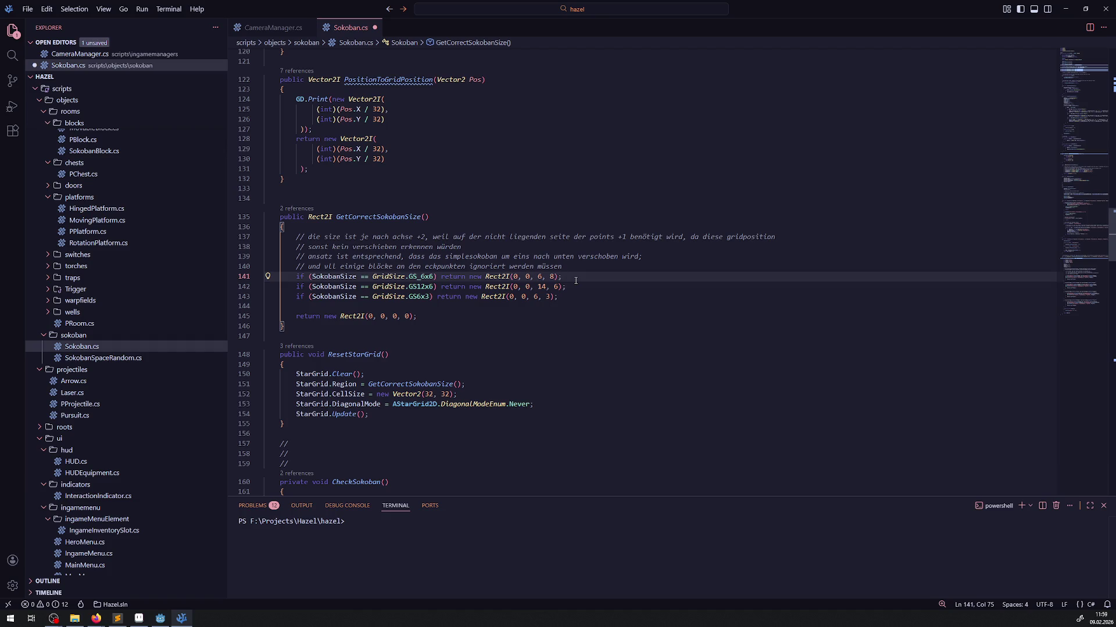
text(// )
text(x achse sin)
text(d A und B)
click(577, 285)
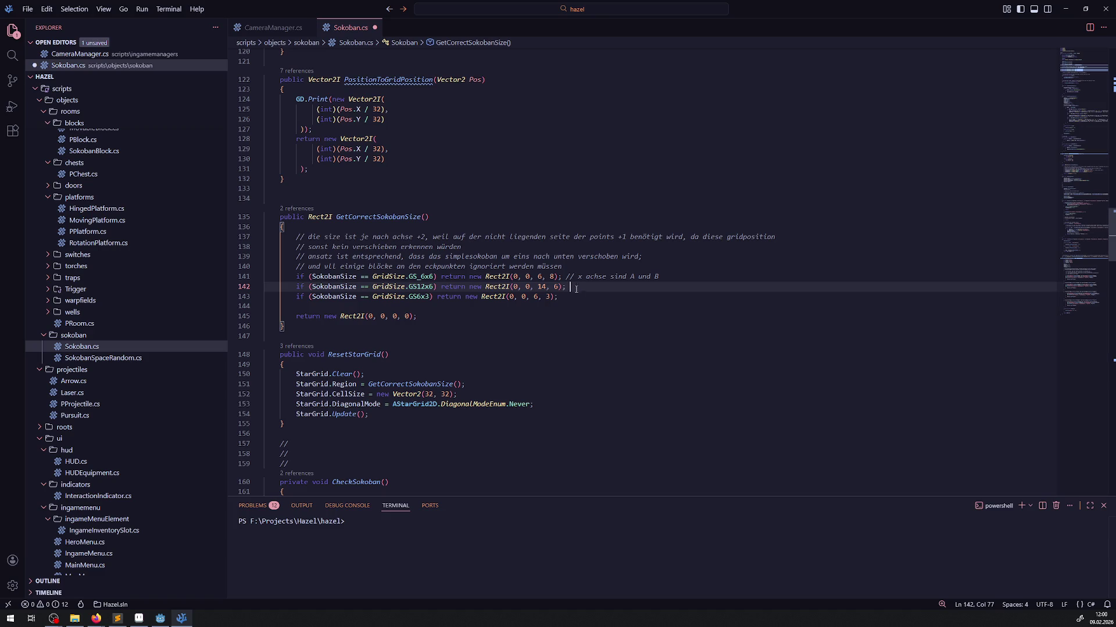
click(547, 287)
key(BackSpace)
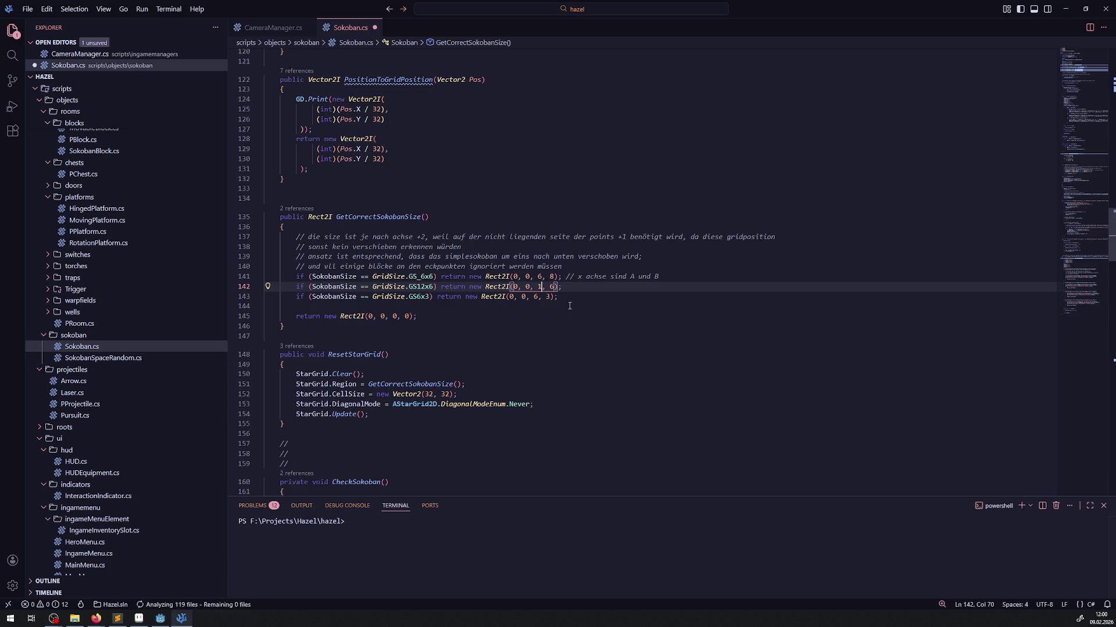
text(4)
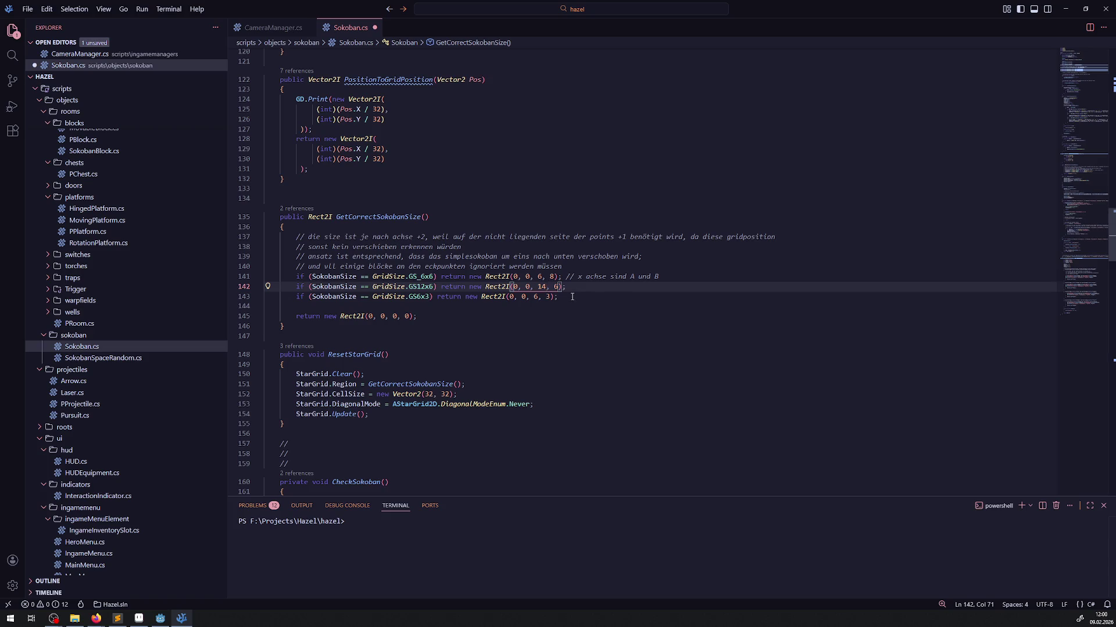
click(575, 286)
key(ctrl+z)
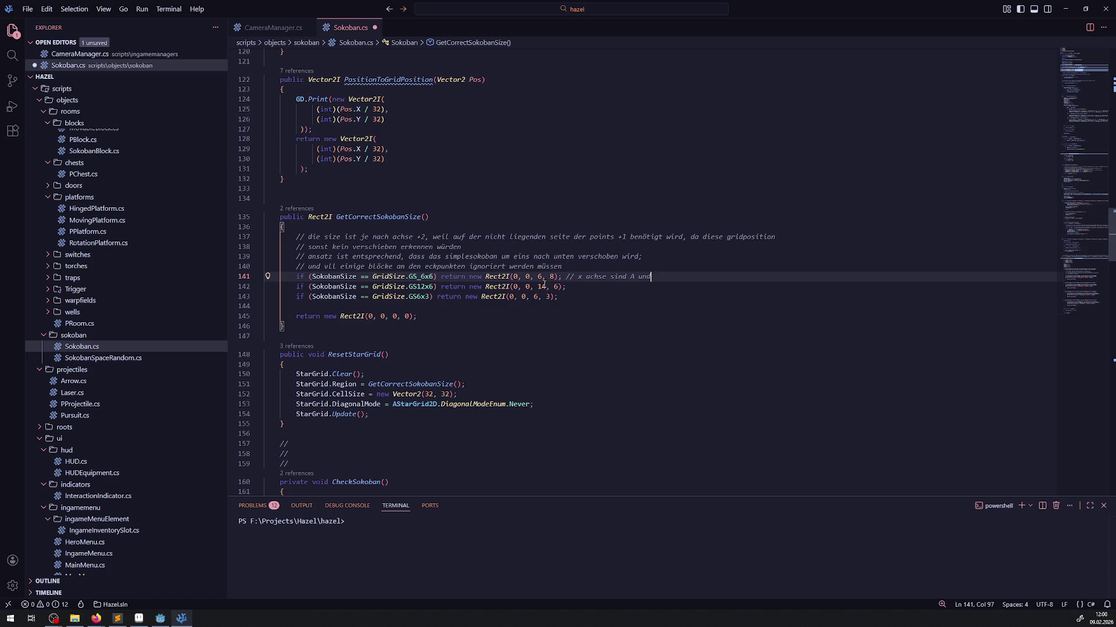
drag(543, 287, 547, 287)
text(2)
click(666, 277)
text(B)
drag(660, 277, 562, 277)
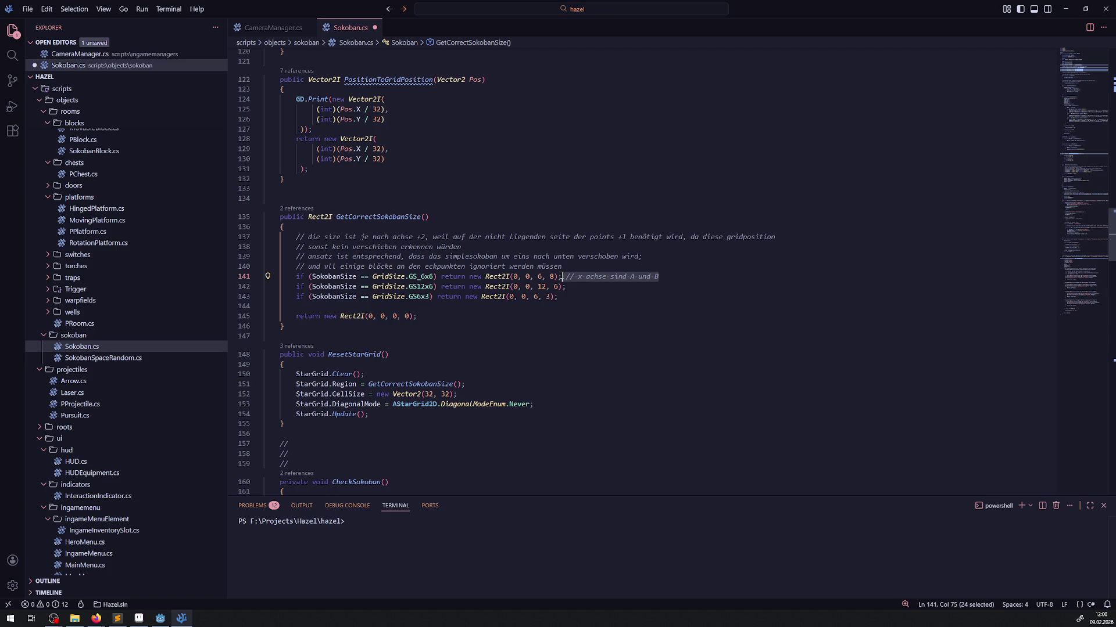
key(ctrl+c)
click(575, 288)
key(ctrl+v)
key(ctrl+s)
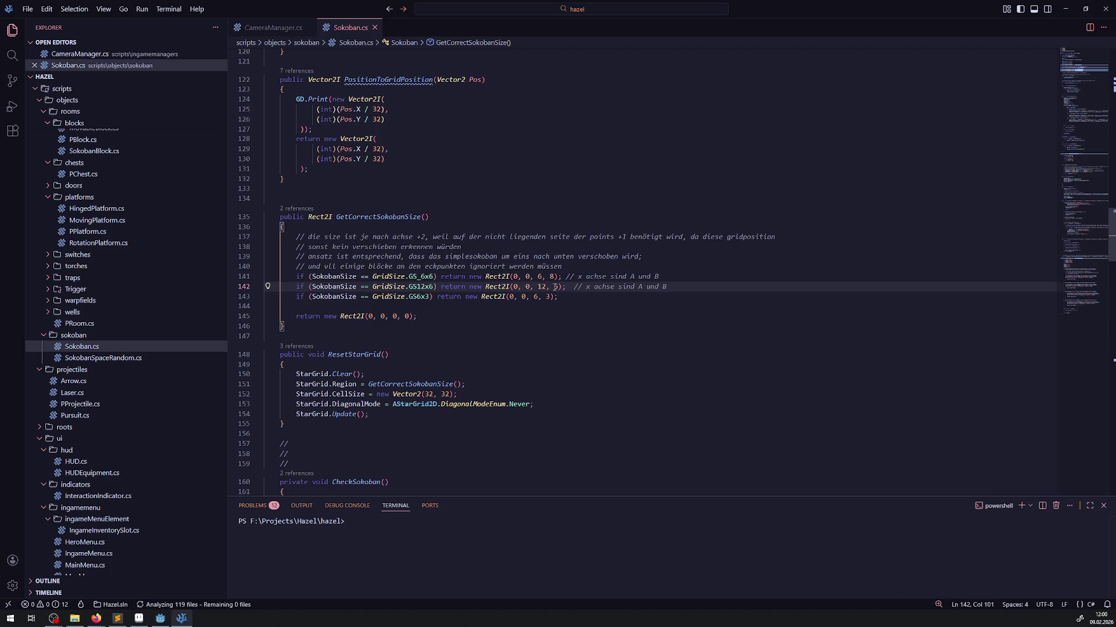
double_click(556, 286)
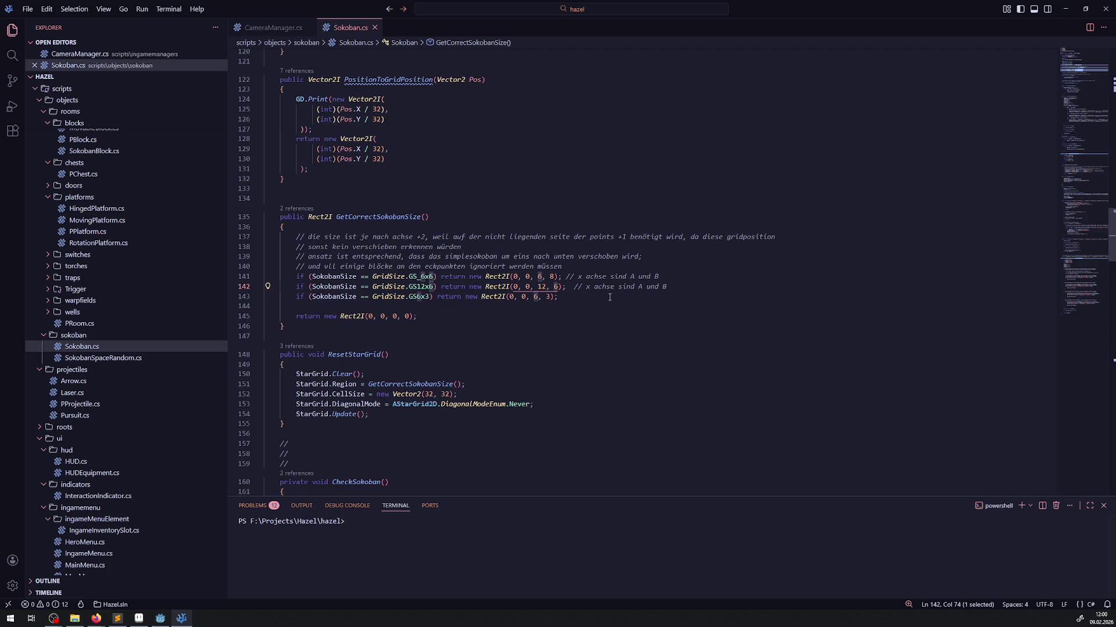
drag(680, 286, 574, 289)
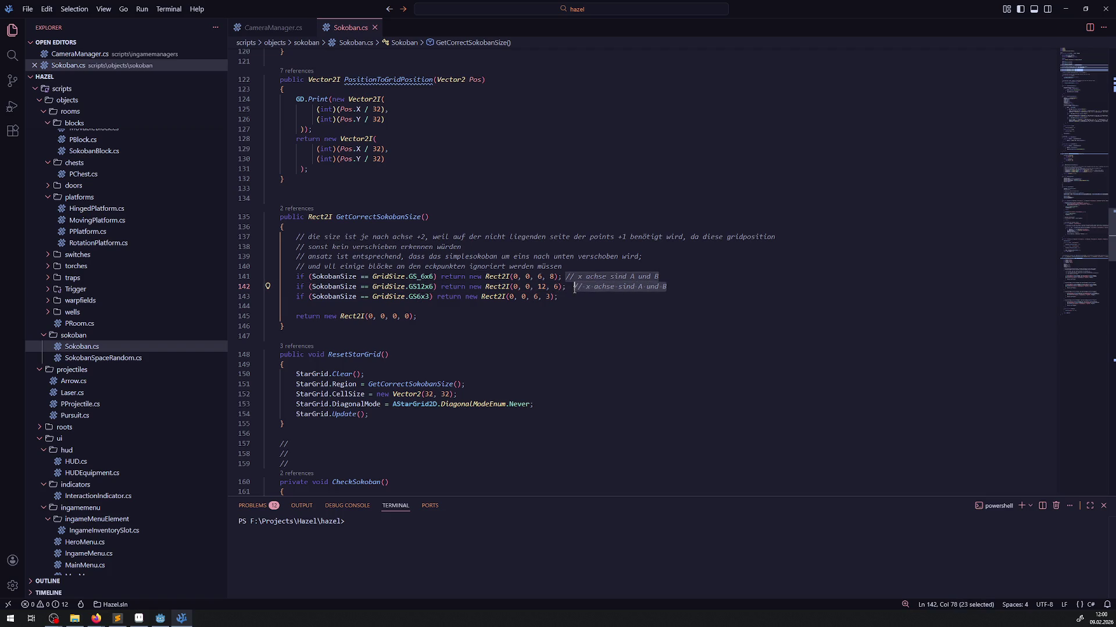
text(// hier)
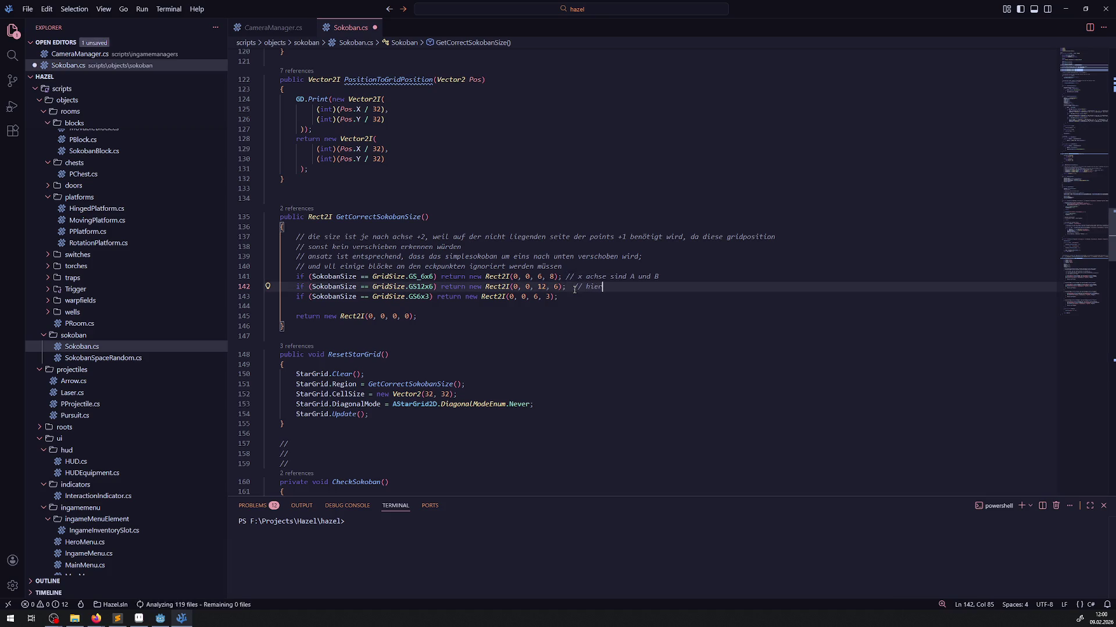
key(BackSpace)
key(BackSpace)
key(BackSpace)
key(ctrl+s)
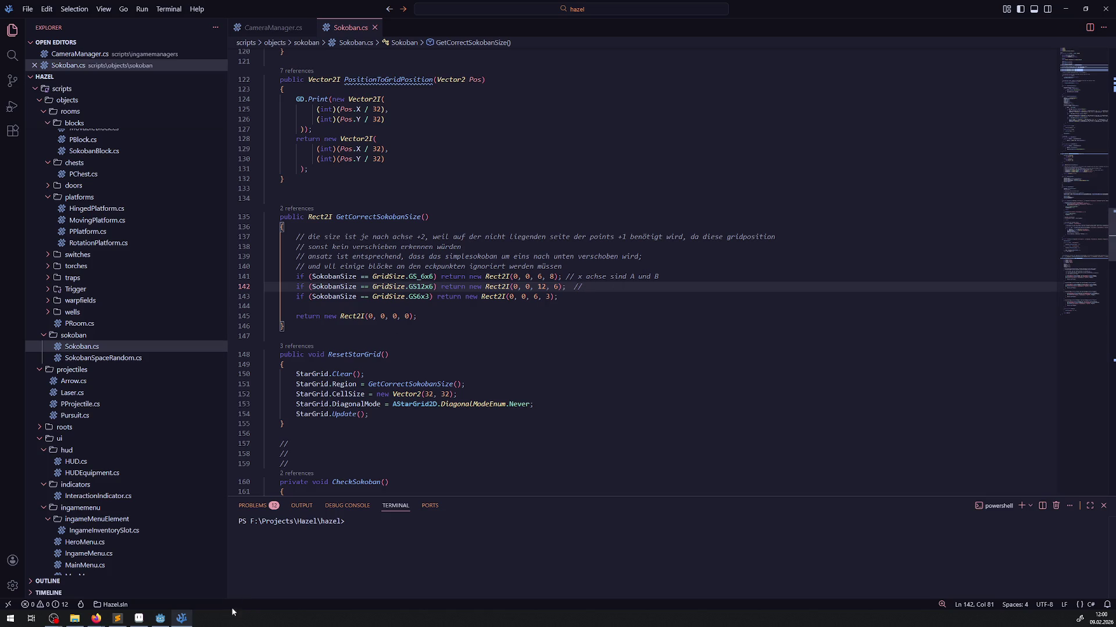
click(167, 618)
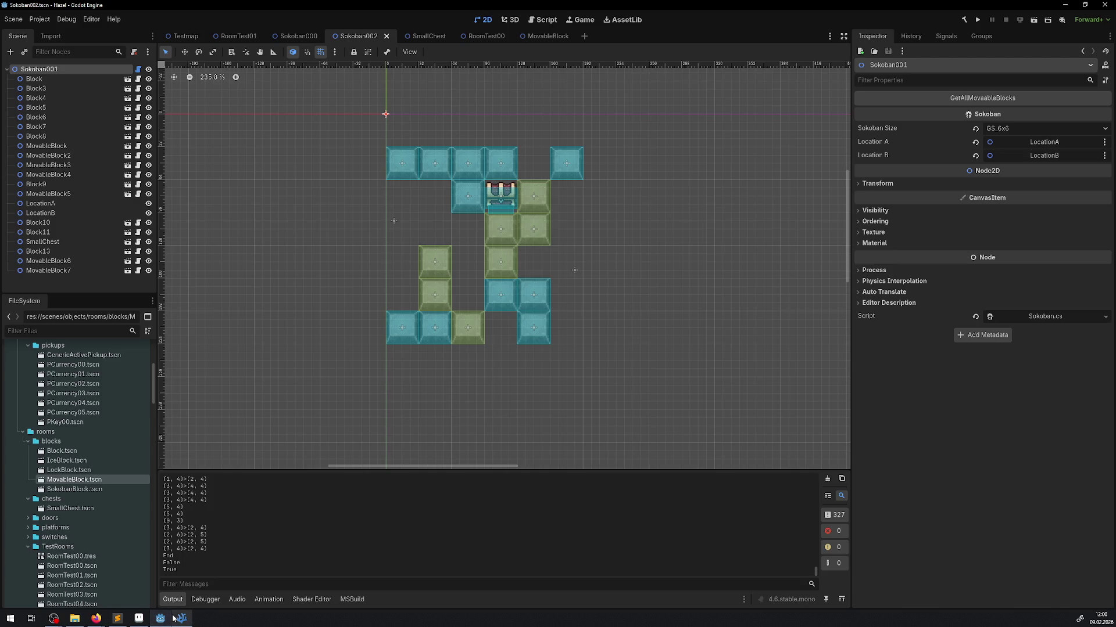
click(181, 619)
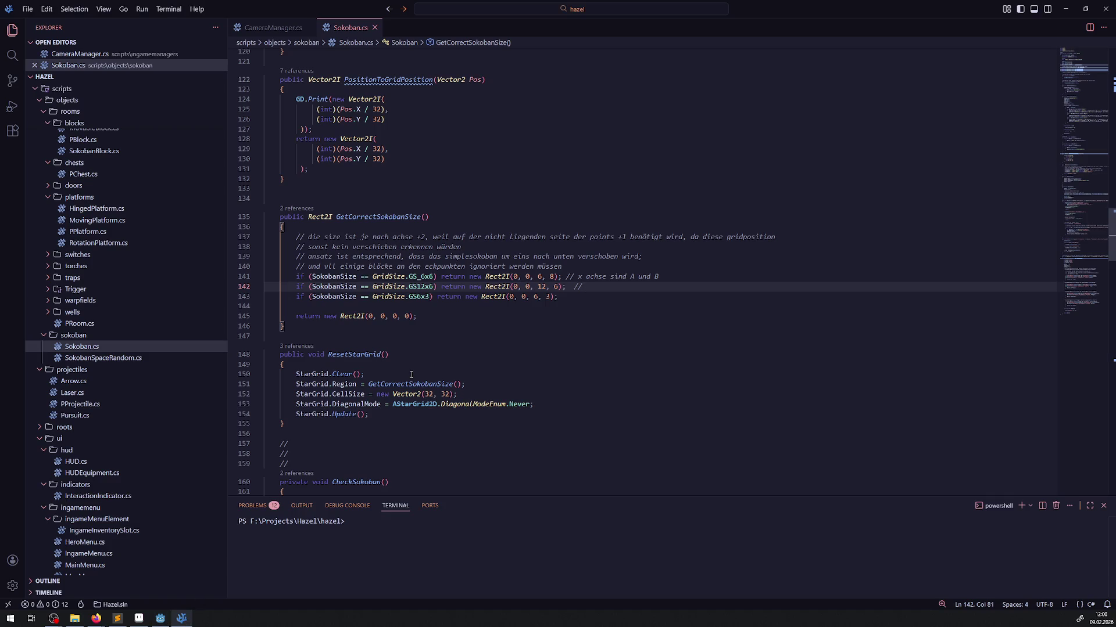
scroll(411, 375, up, 20)
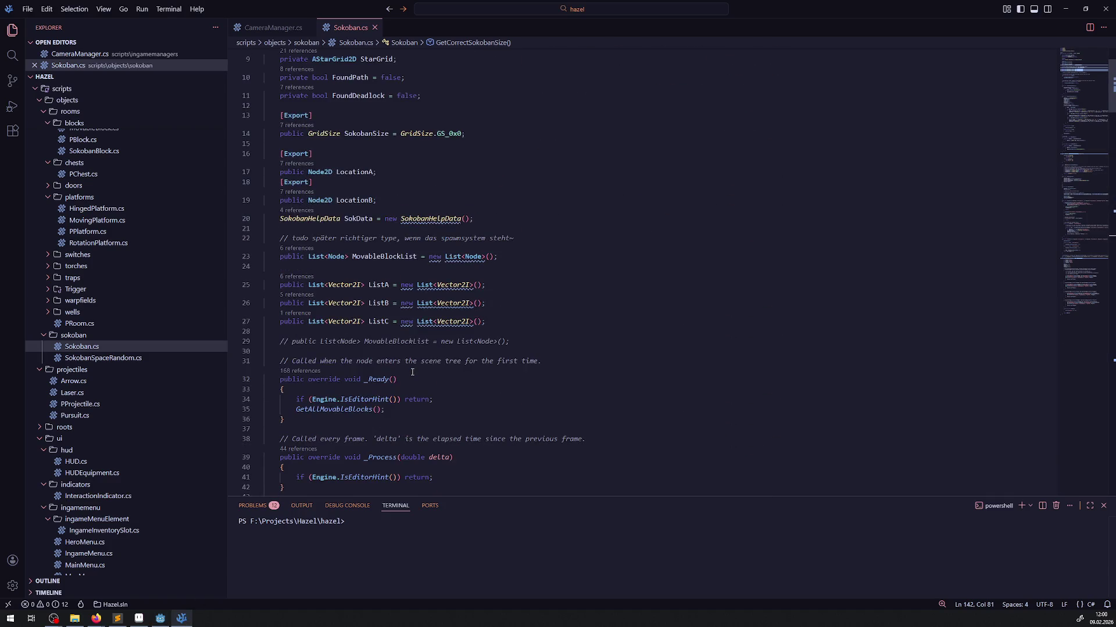
scroll(412, 372, up, 3)
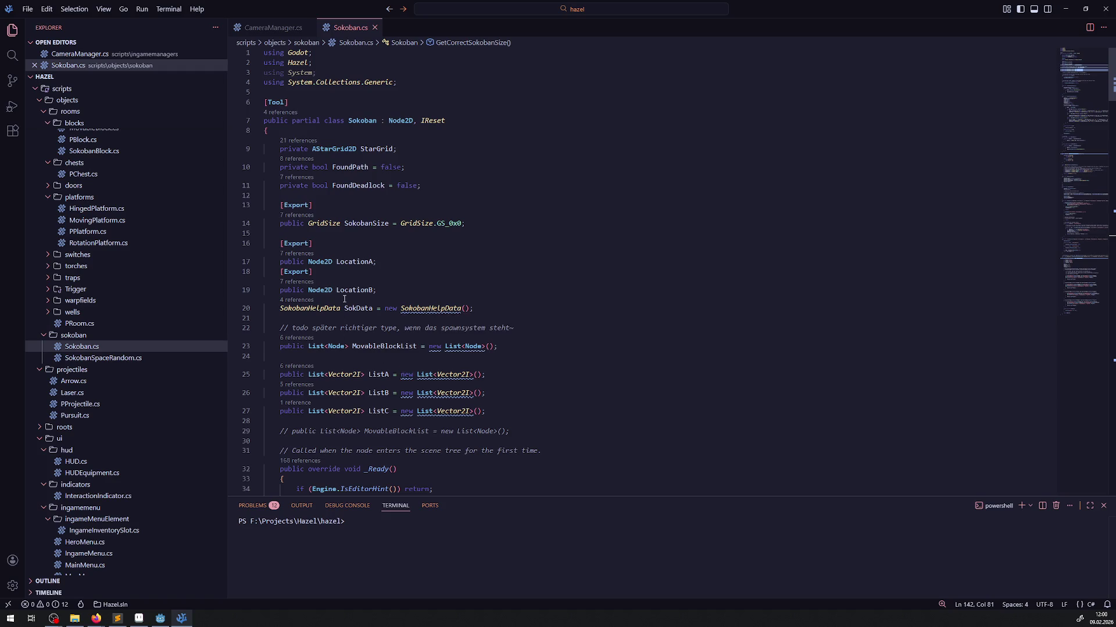
scroll(424, 277, down, 20)
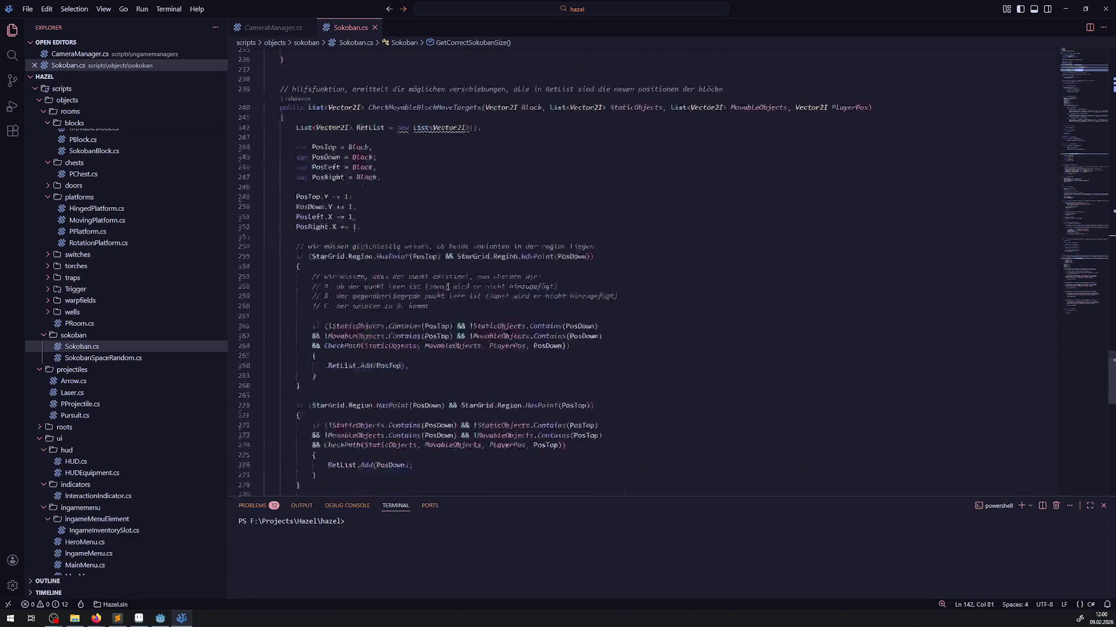
scroll(447, 284, up, 15)
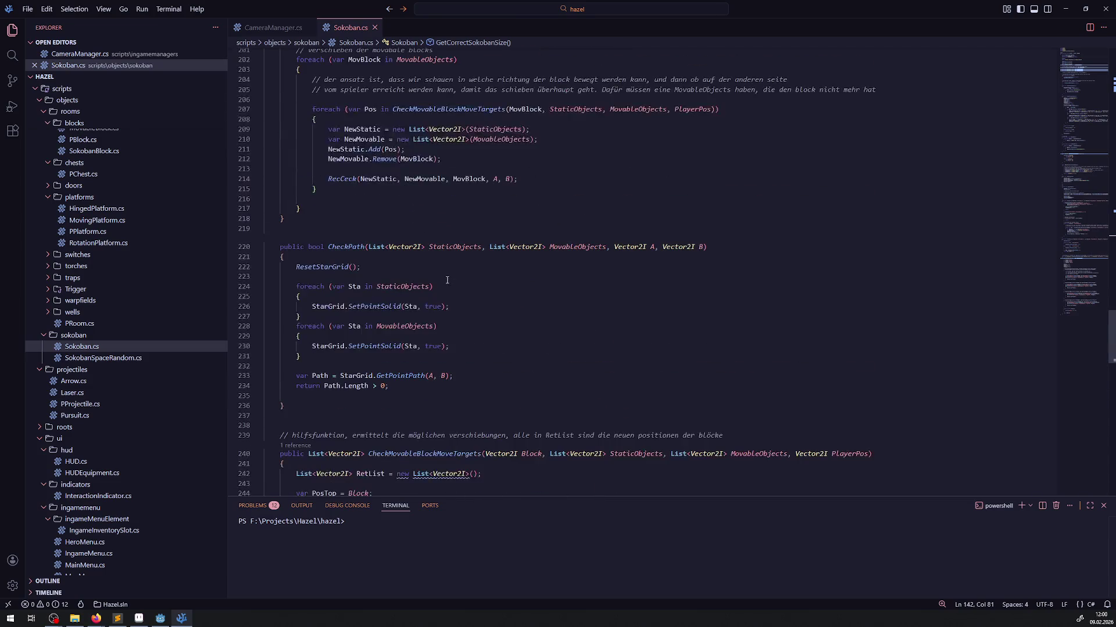
scroll(445, 282, up, 2)
scroll(419, 301, up, 4)
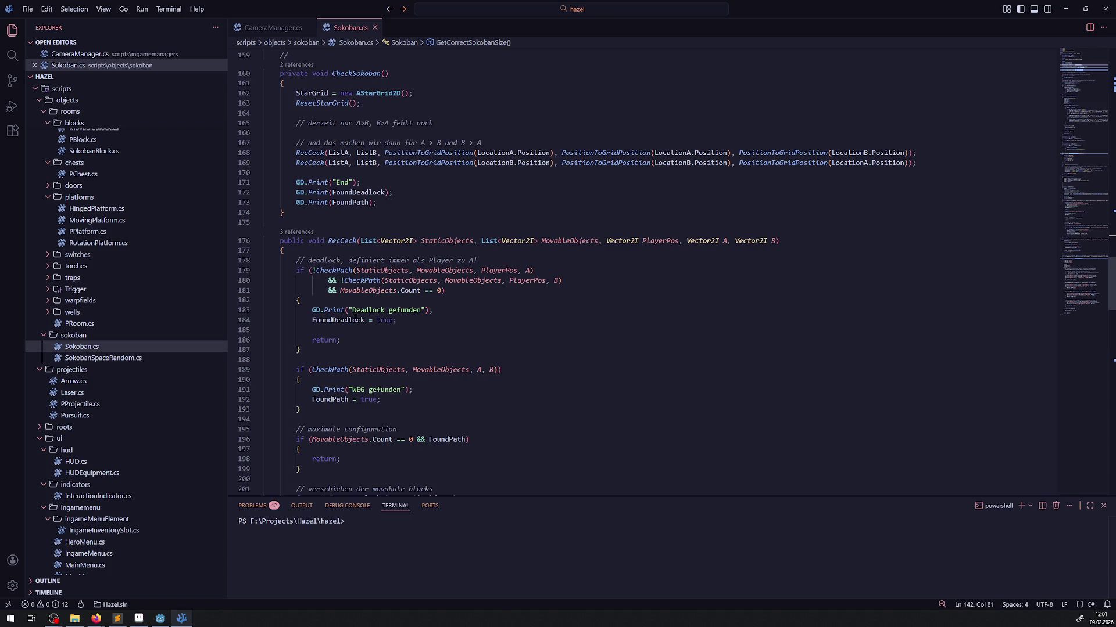
double_click(329, 399)
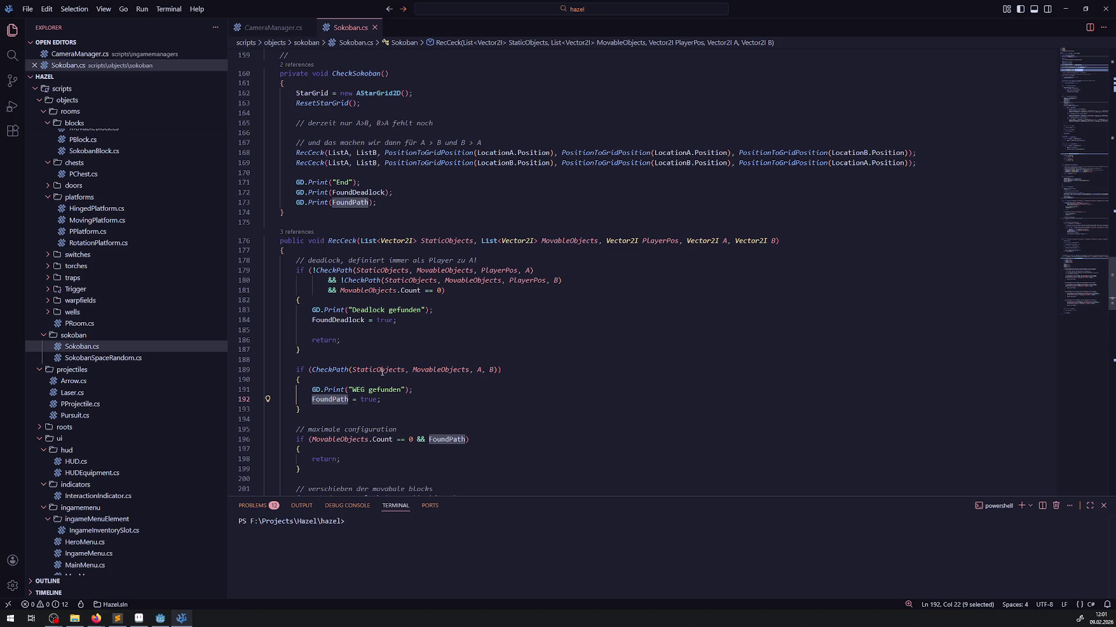
drag(381, 399, 308, 399)
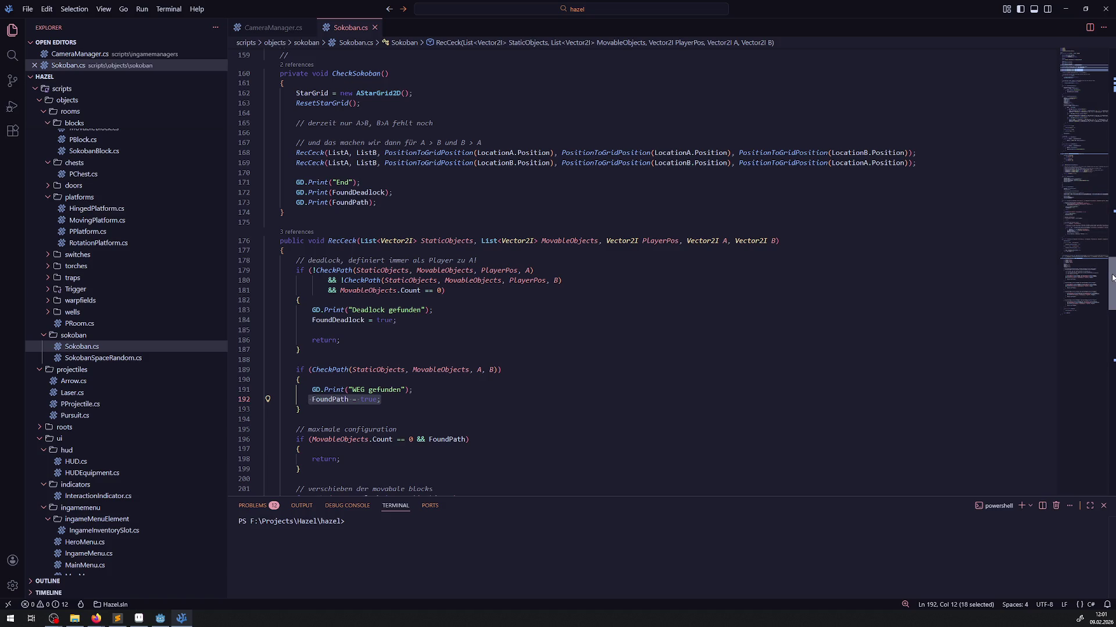
drag(1112, 278, 1111, 63)
drag(423, 169, 260, 172)
click(370, 167)
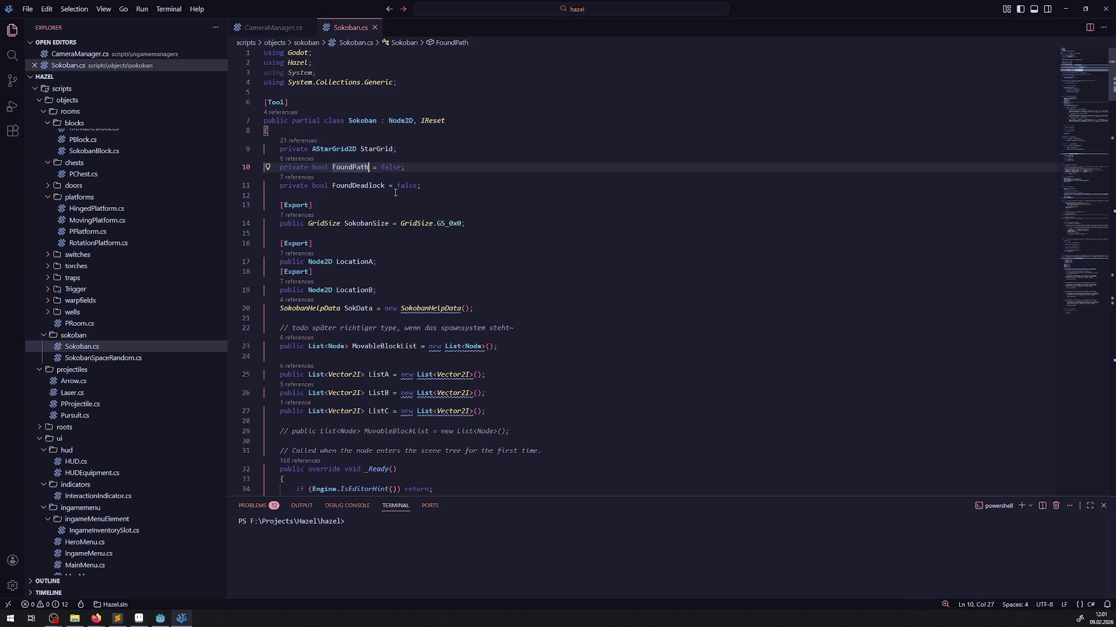
Rename the FoundPath field to FoundPathAB and duplicate it as FoundPathBA.
text(AB)
drag(422, 170, 277, 167)
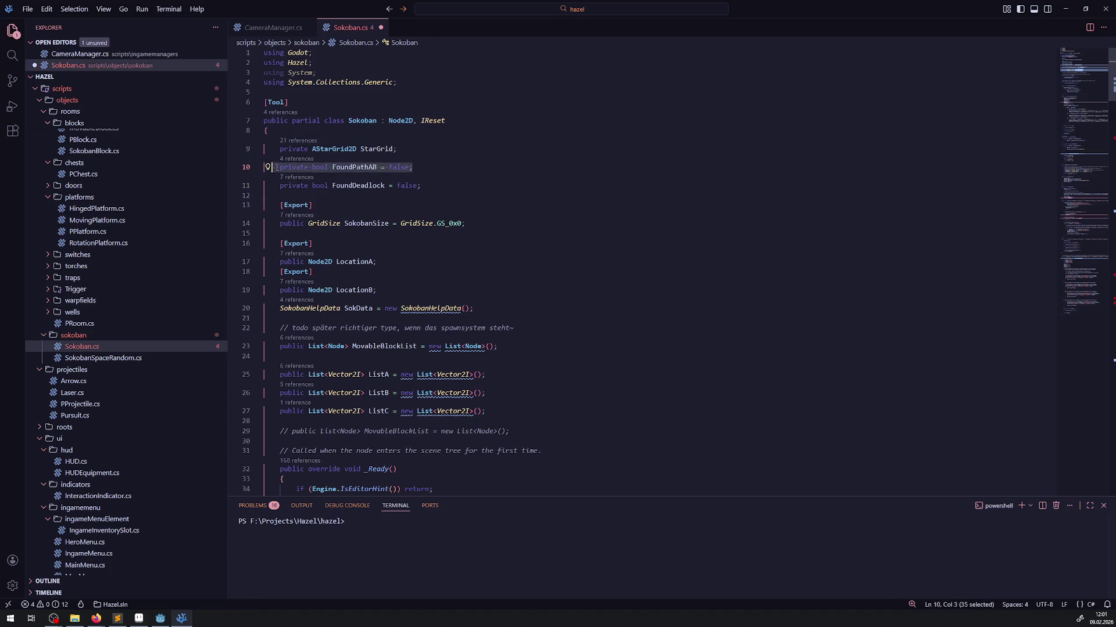
key(shift+alt+Down)
key(ctrl+s)
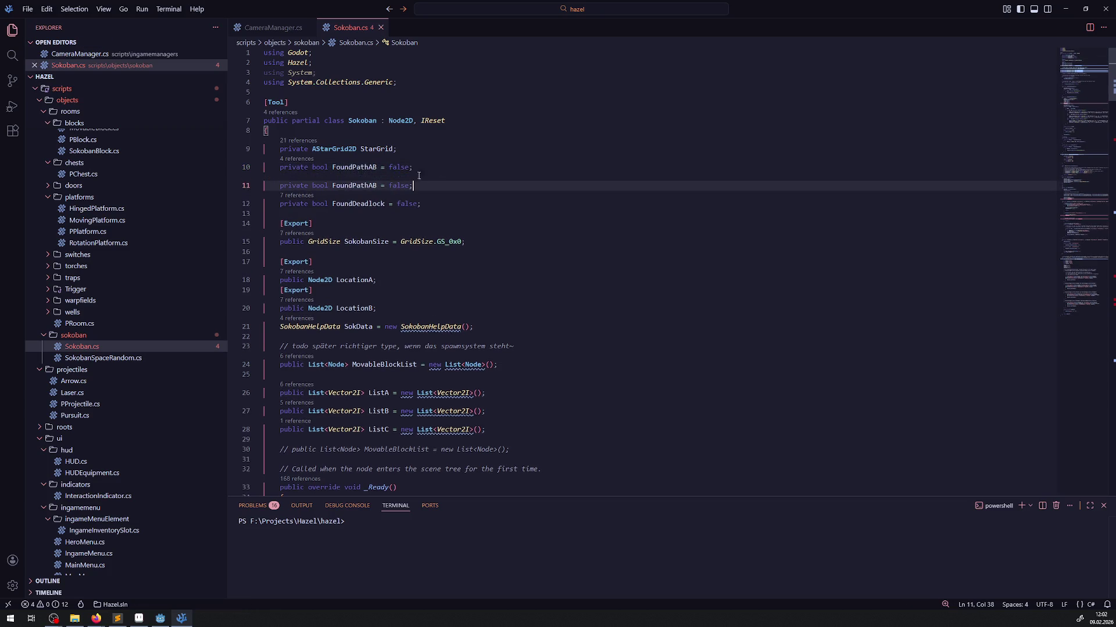
click(376, 185)
key(BackSpace)
key(BackSpace)
text(BA)
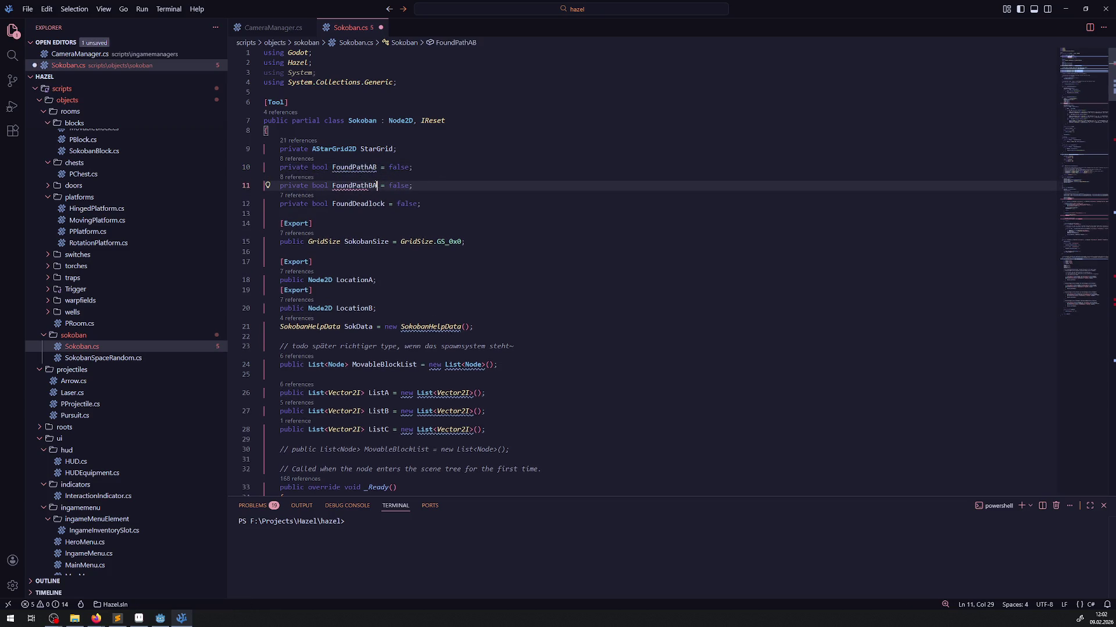
key(ctrl+s)
Declare 'private int PathState = 0;' with the comment '0 == A>B, 1 B>A' and save.
key(End)
key(Return)
key(Return)
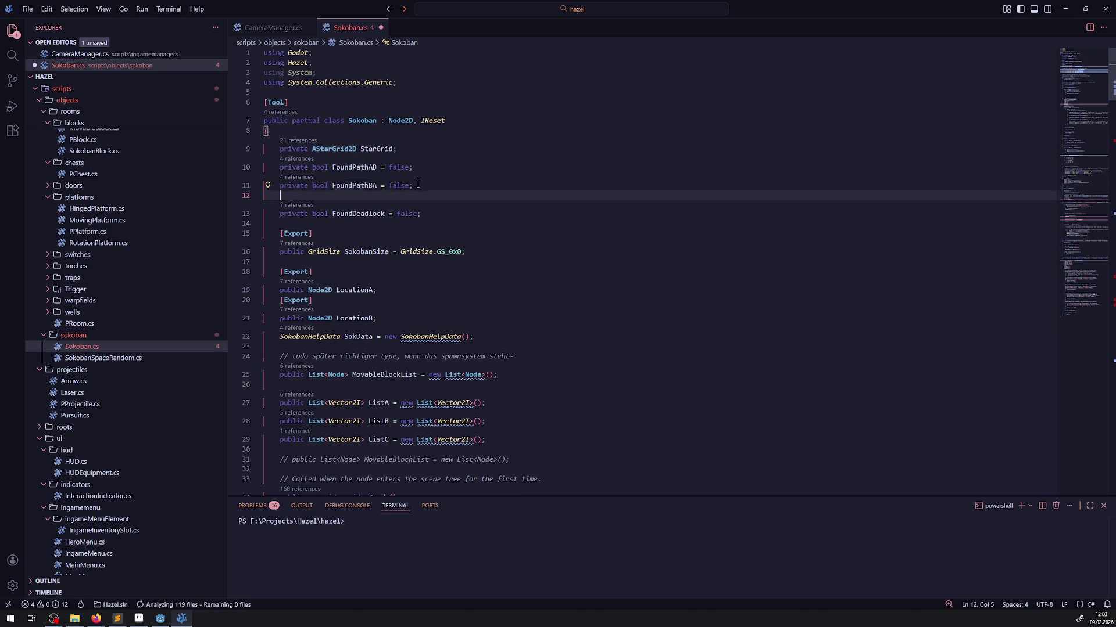
click(365, 194)
key(Tab)
text(private)
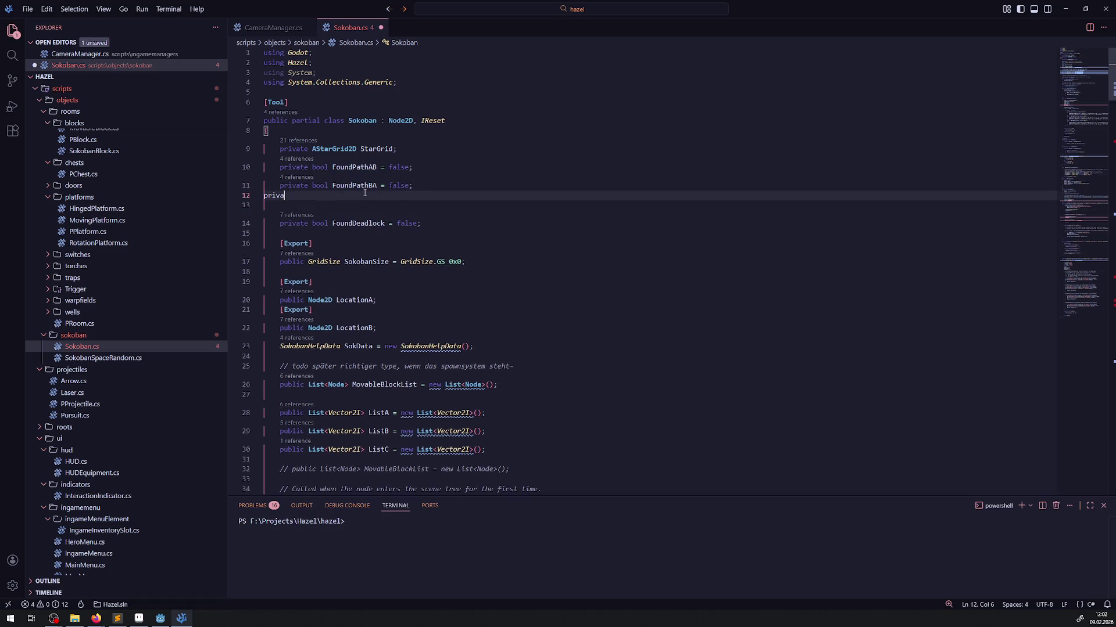
key(ctrl+s)
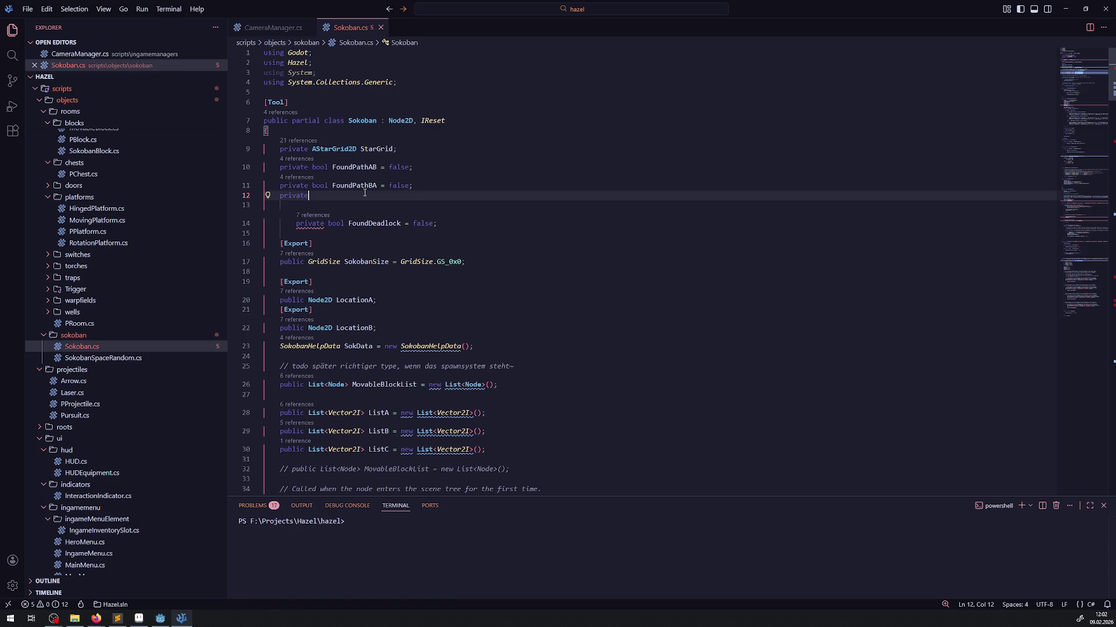
text( int)
text( Path)
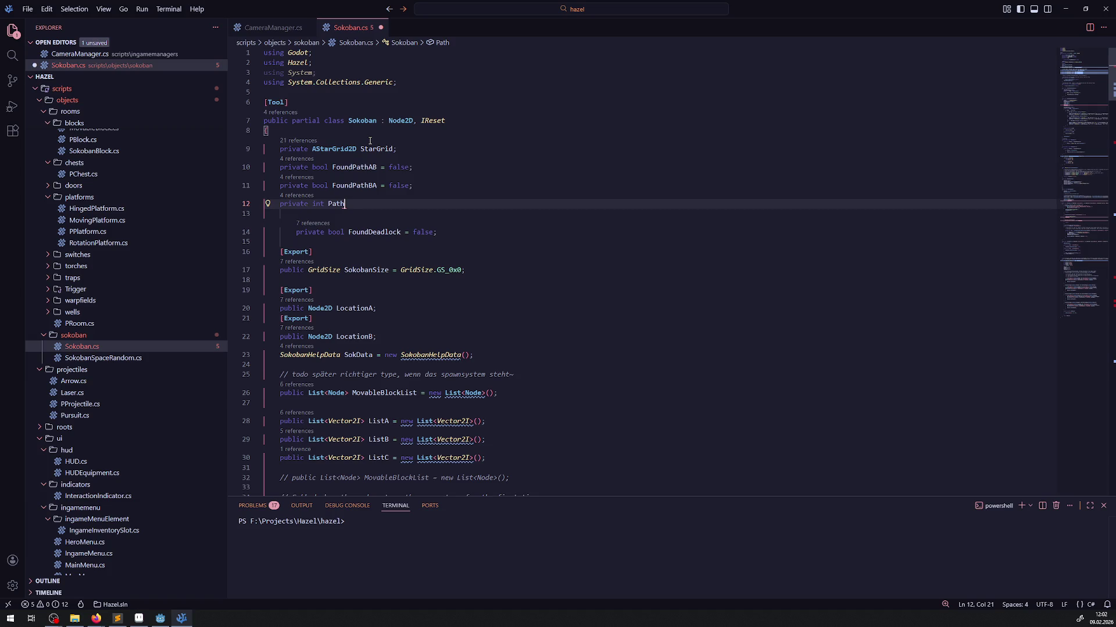
text(State = 0;)
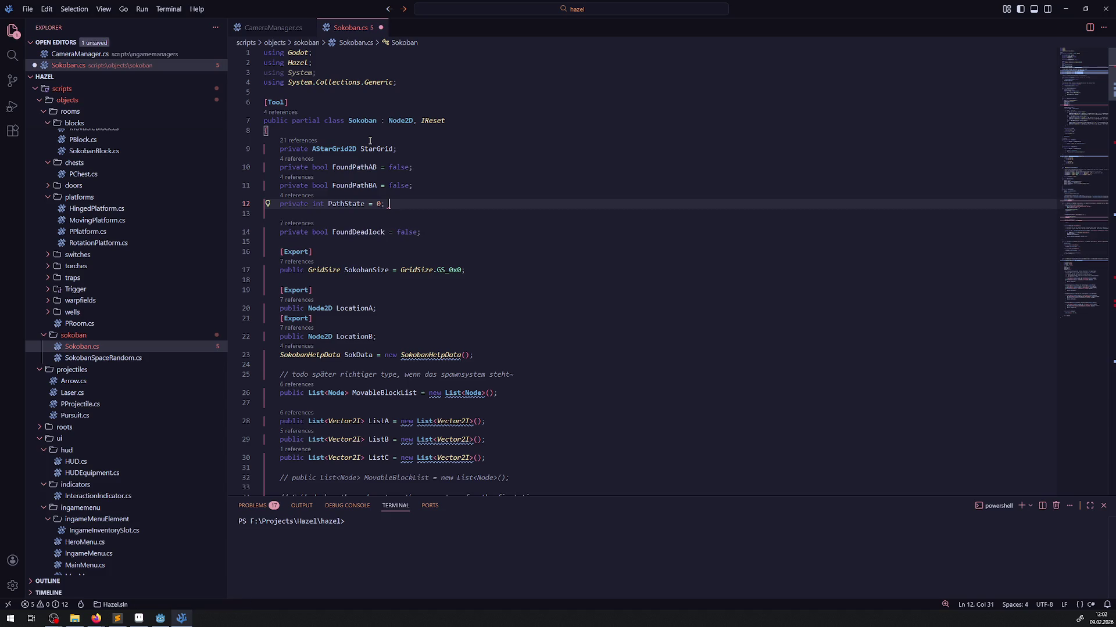
text( // 0)
text(== A<)
text(B, 1)
text( B >)
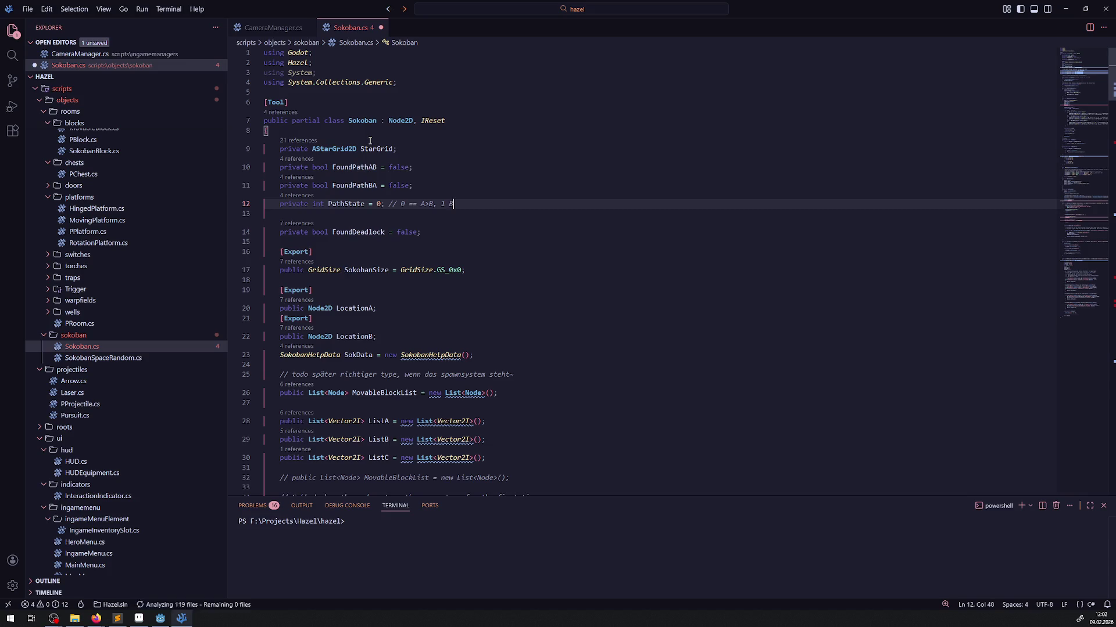
key(BackSpace)
key(BackSpace)
text(>A)
key(ctrl+s)
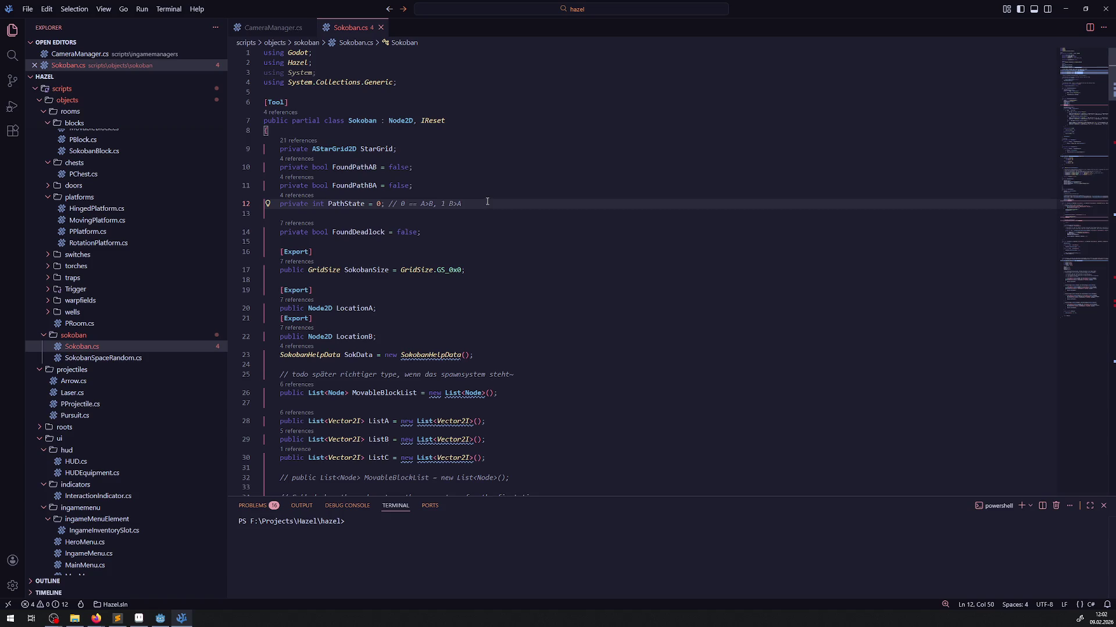
key(shift+Up)
key(shift+Up)
double_click(346, 203)
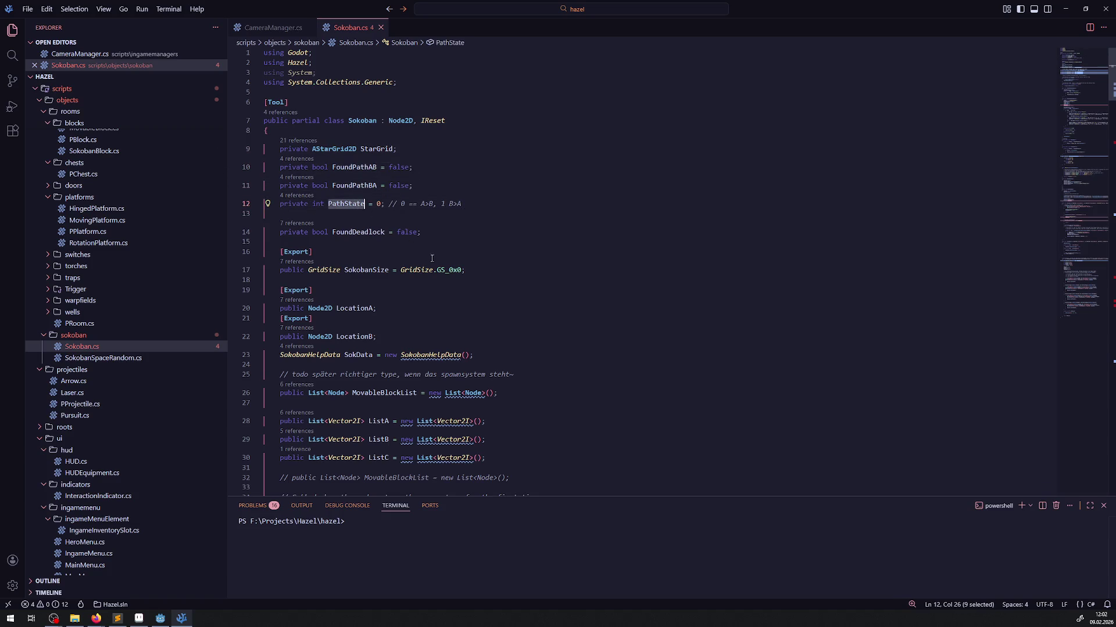
Replace the FoundPath reset with FoundPathAB = false, FoundPathBA = false and PathState = 0 lines.
scroll(407, 291, down, 3)
scroll(407, 289, down, 15)
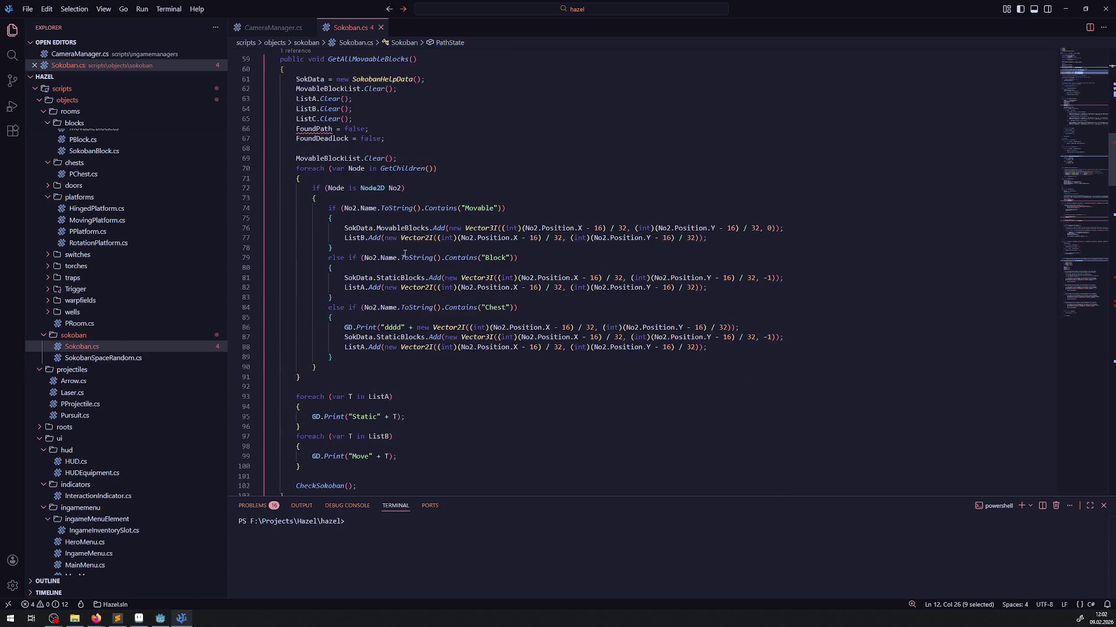
click(332, 129)
text(AB)
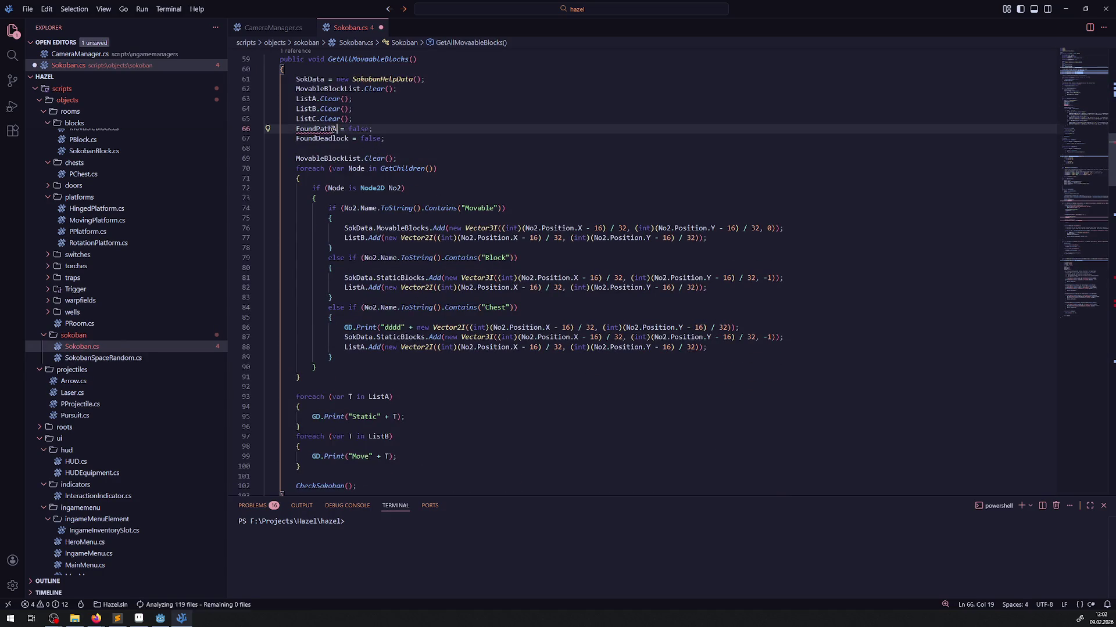
key(shift+alt+Down)
key(BackSpace)
key(BackSpace)
text(BA)
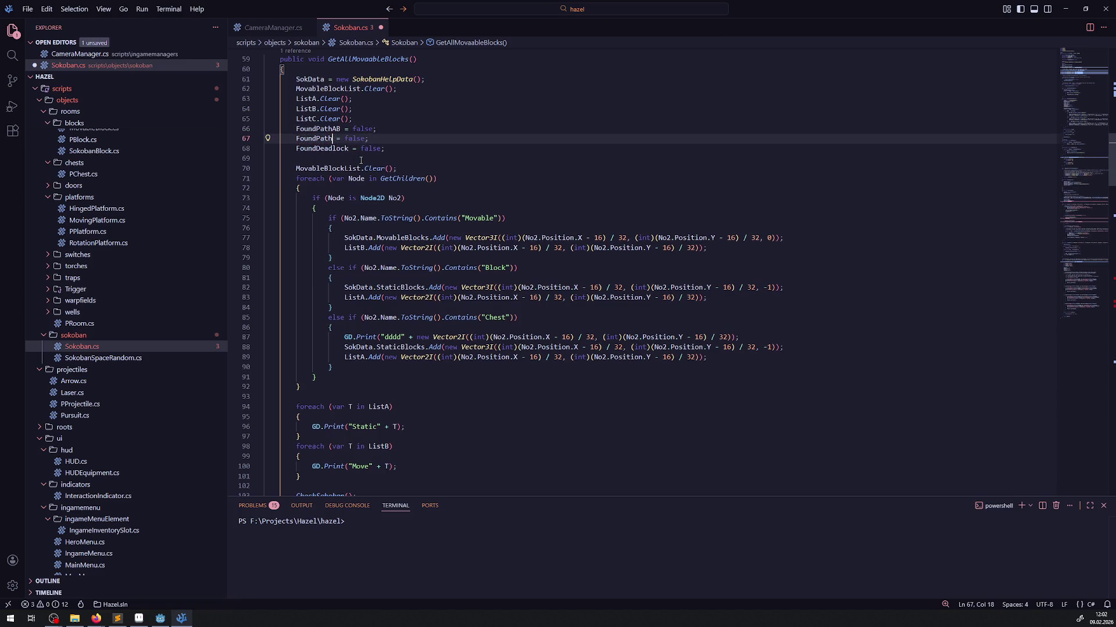
key(Return)
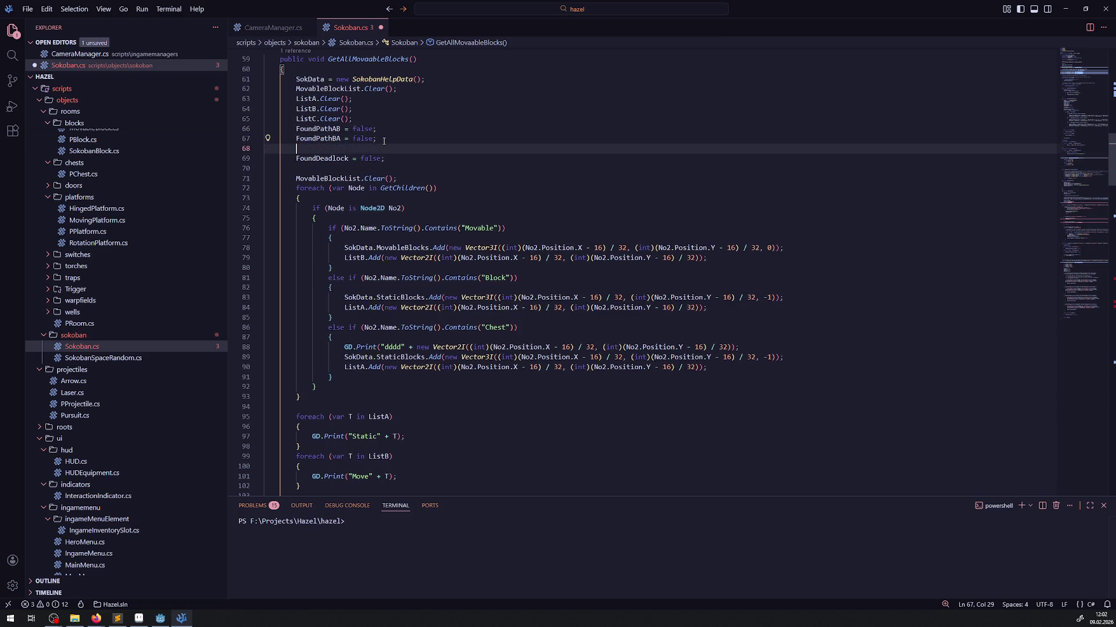
text(PathState = 0;)
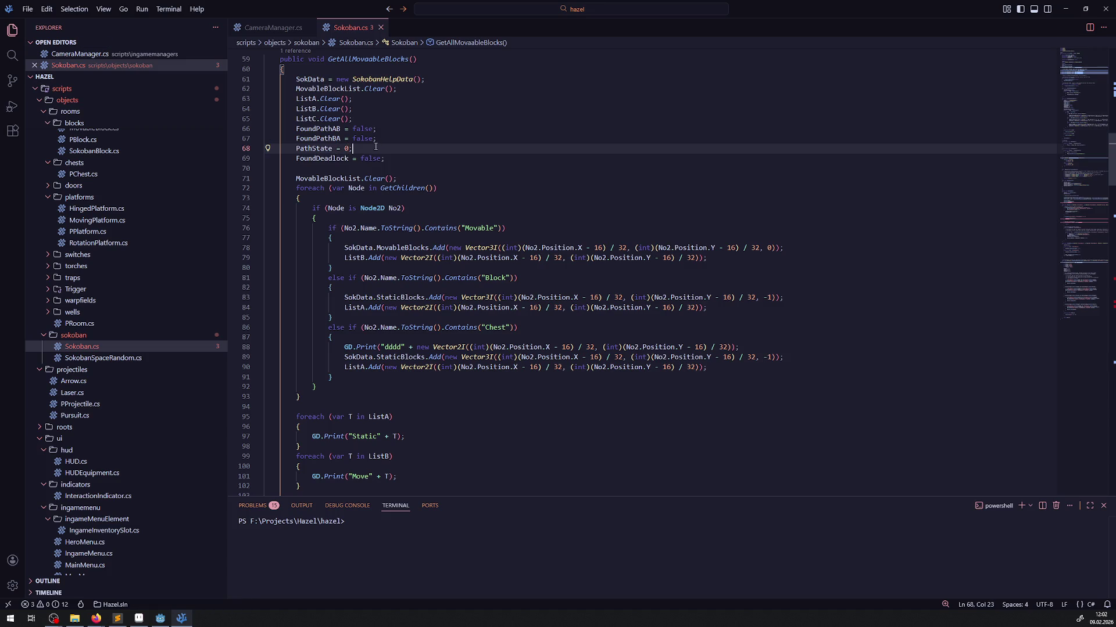
shift+click(241, 131)
scroll(556, 238, down, 15)
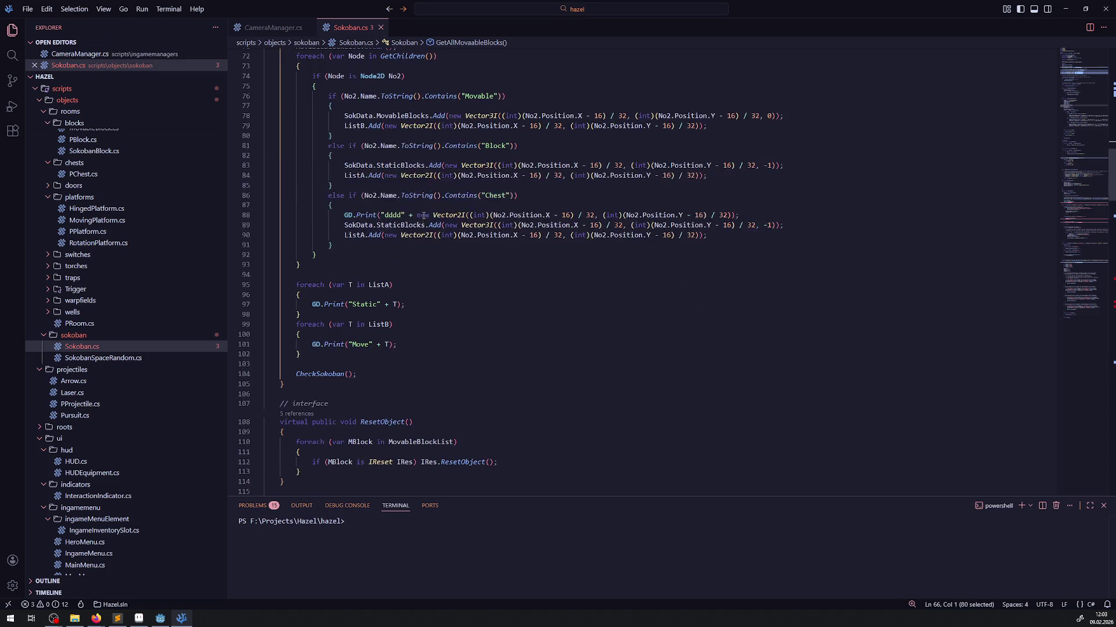
Paste the reset lines into CheckSokoban and make a duplicated print output FoundPathAB.
scroll(406, 273, down, 14)
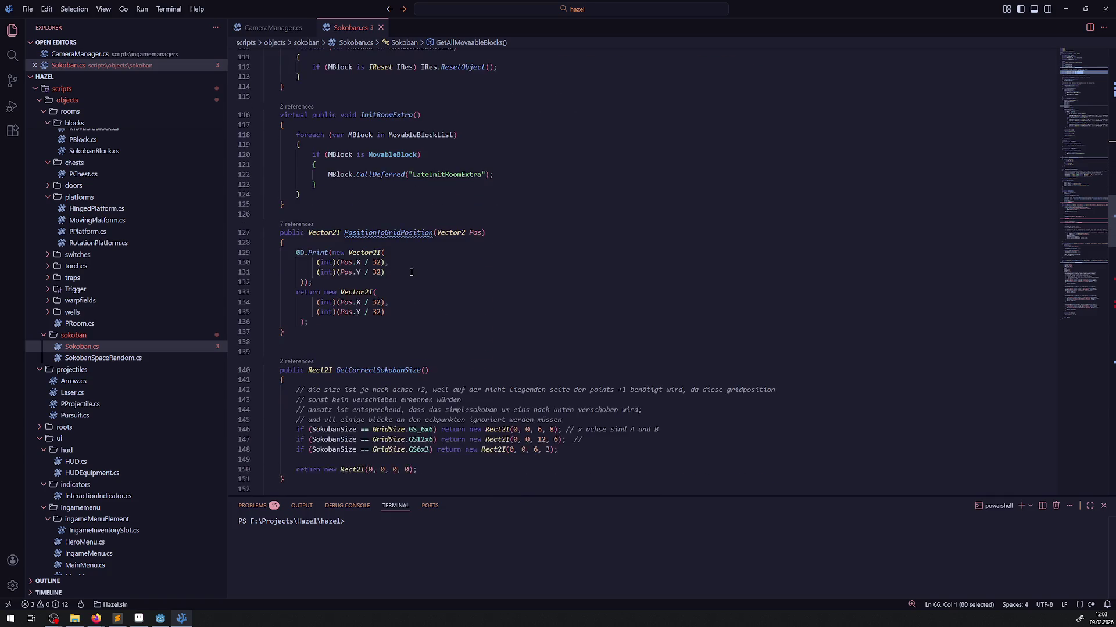
scroll(413, 300, down, 4)
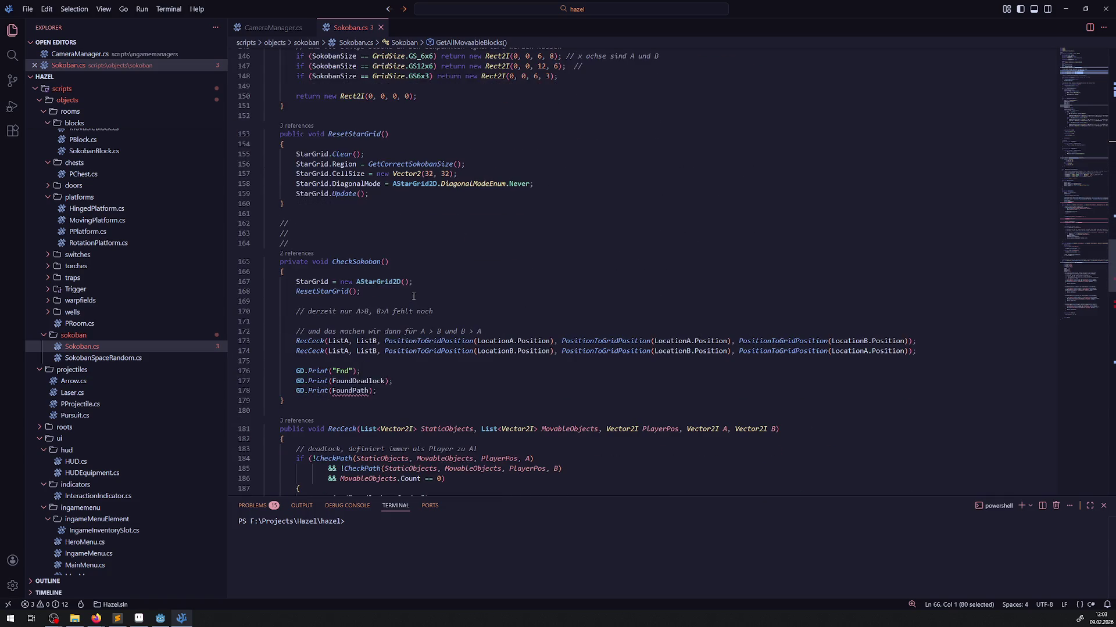
click(394, 303)
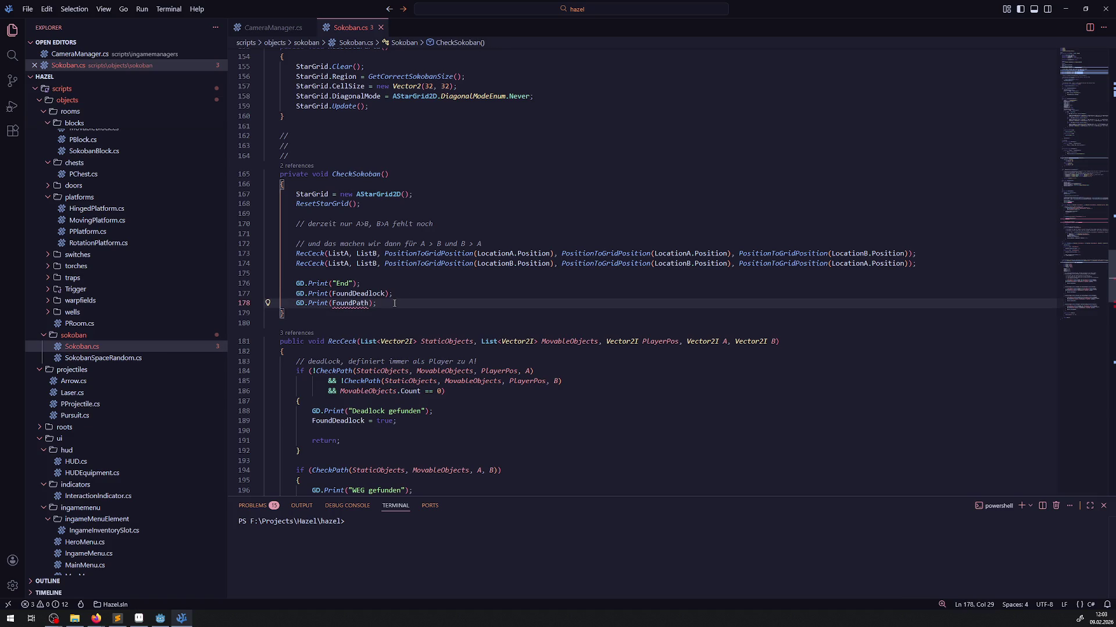
key(Return)
key(Return)
text(FoundPathAB = false;         FoundPathBA = false;         PathState = 0;)
key(shift+alt+Down)
click(310, 303)
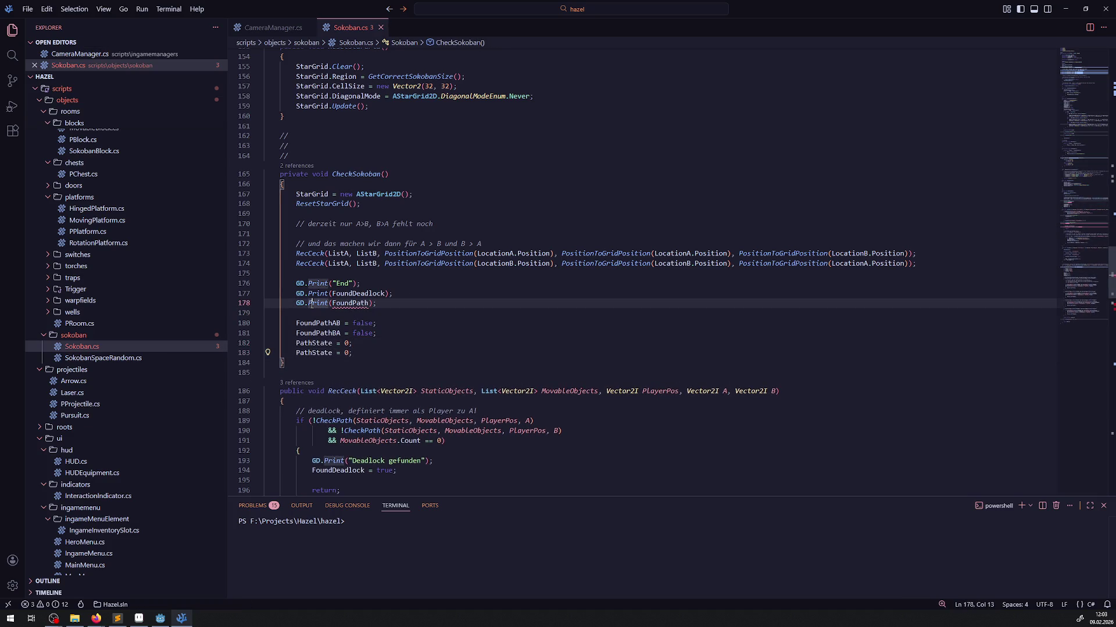
key(shift+alt+Down)
key(Down)
key(Down)
key(ctrl+d)
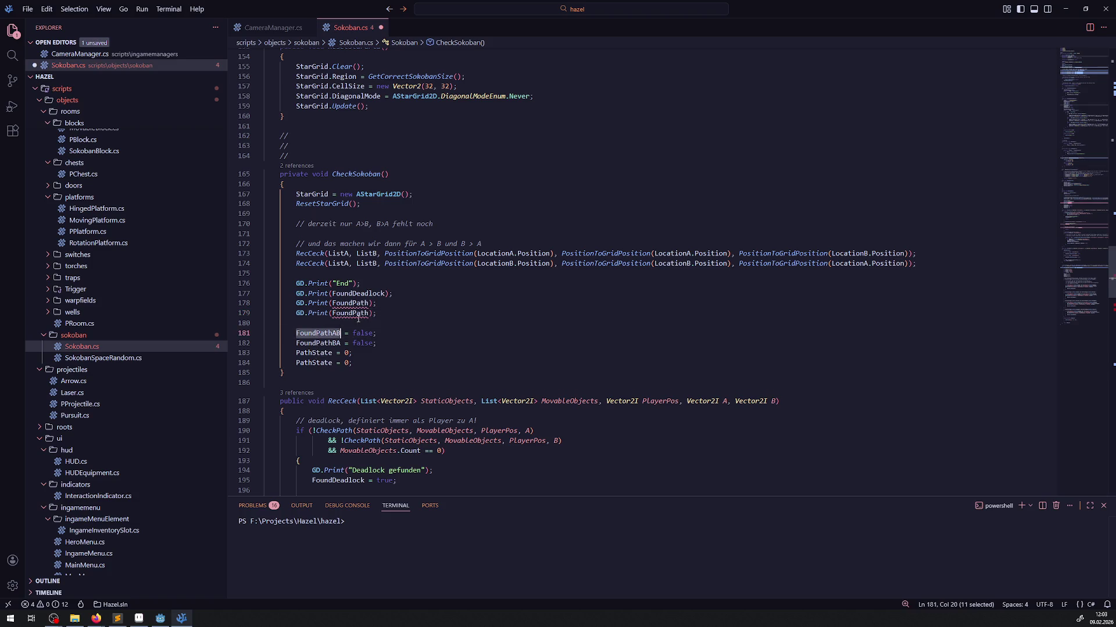
key(ctrl+c)
double_click(358, 313)
key(ctrl+v)
Replace the old FoundPath print with separate prints of FoundPathAB and FoundPathBA, and save.
click(318, 343)
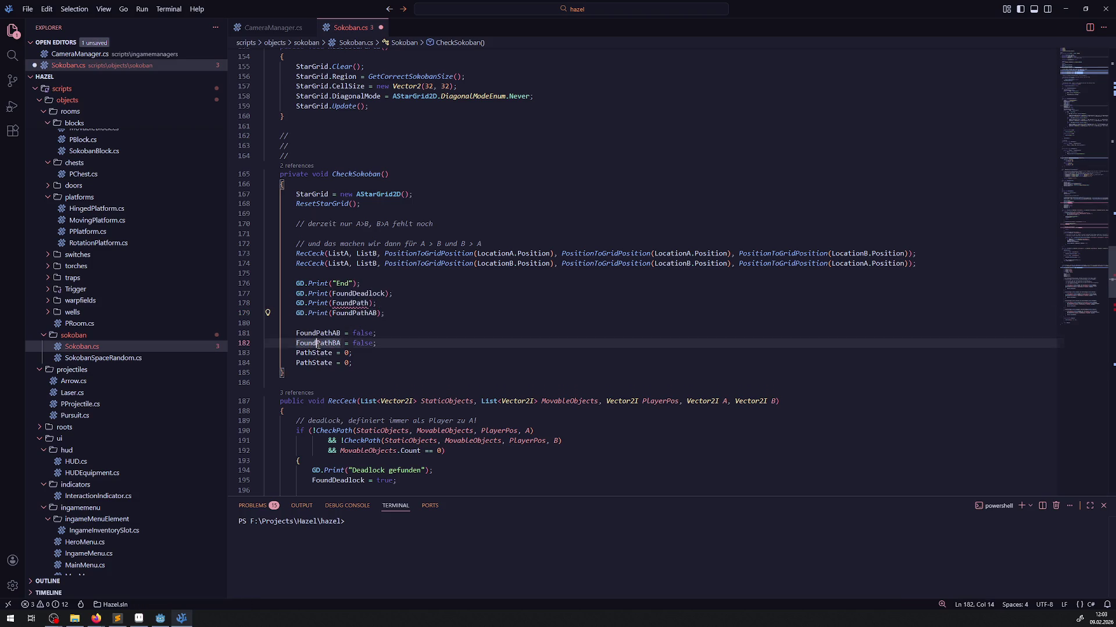
double_click(317, 344)
click(383, 299)
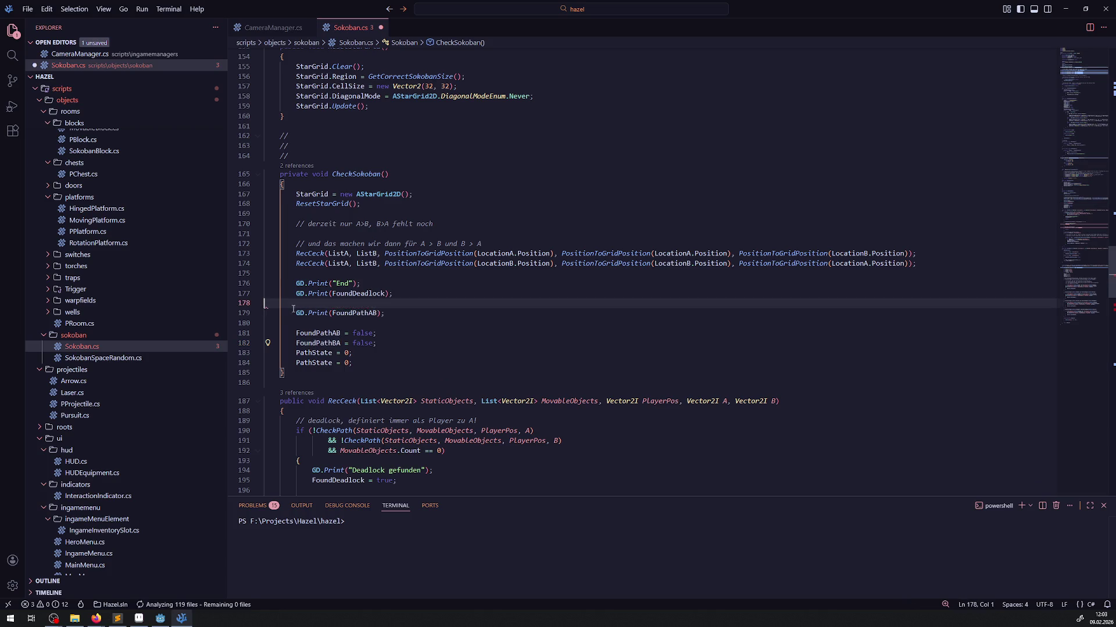
key(ctrl+shift+k)
click(360, 303)
key(shift+alt+Down)
double_click(359, 313)
key(ctrl+v)
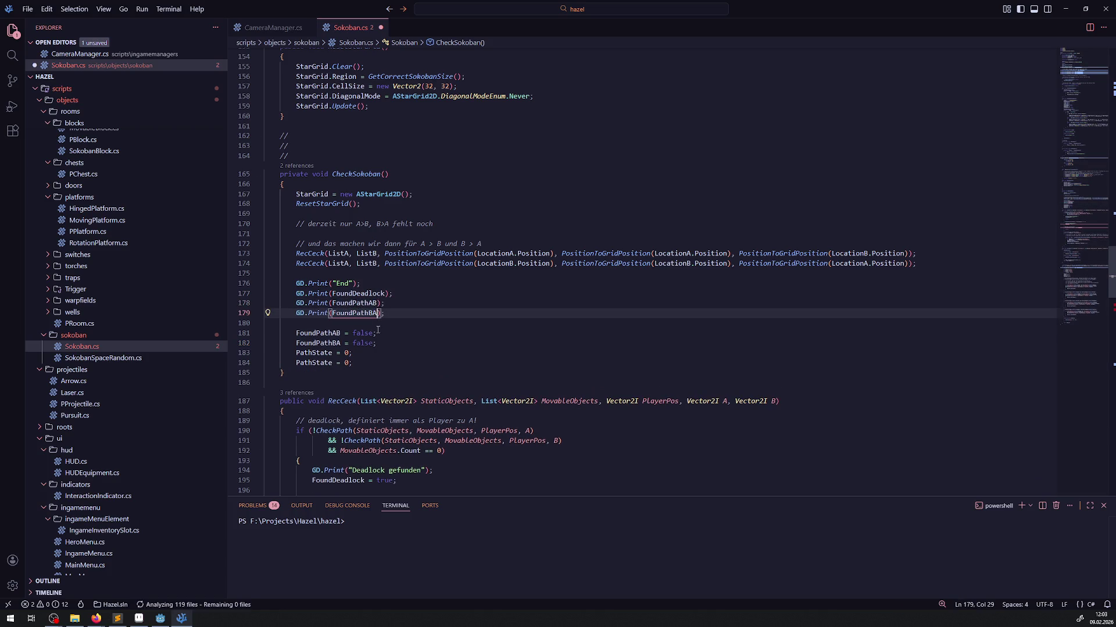
key(ctrl+s)
Set PathState = 1 after the first RecCeck call and delete the pasted reset lines.
drag(388, 343, 264, 333)
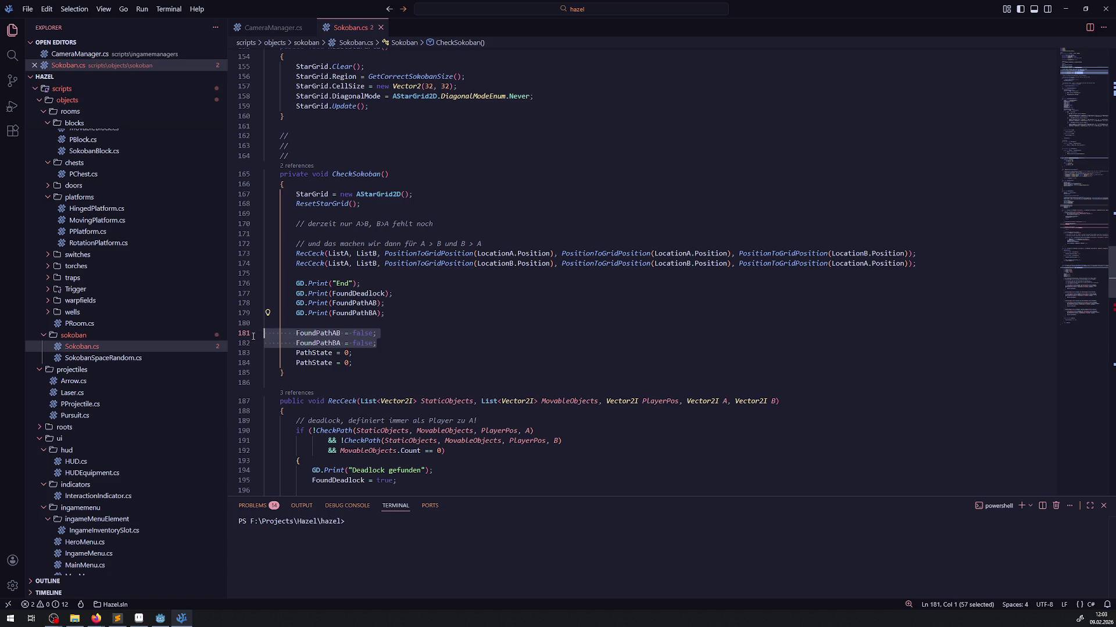
key(BackSpace)
key(BackSpace)
double_click(317, 334)
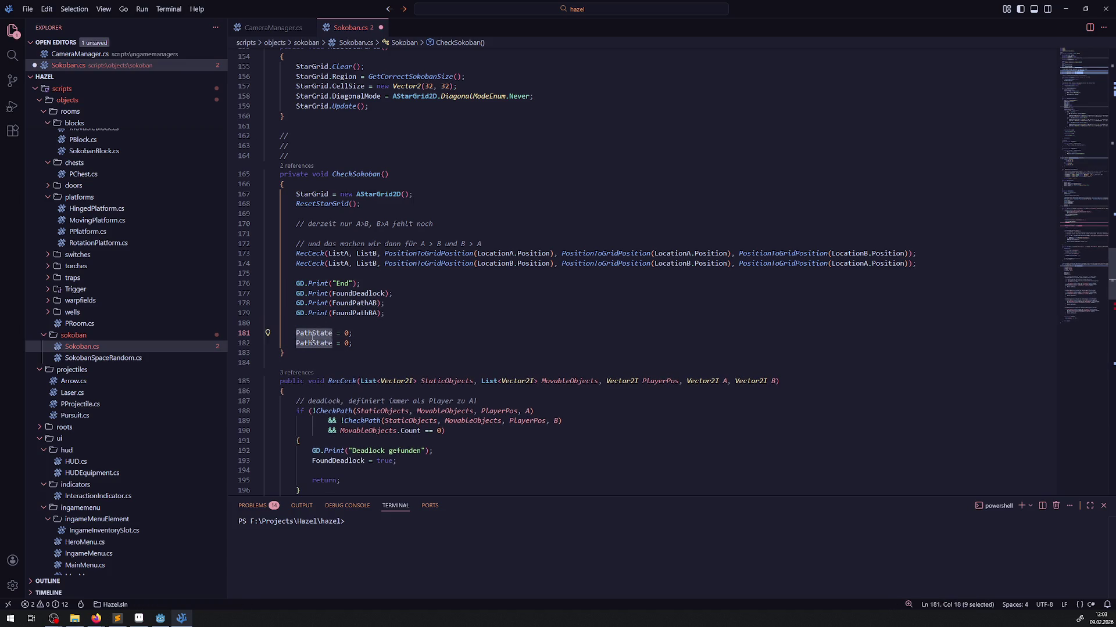
click(918, 257)
key(Return)
text(PathState = 1;)
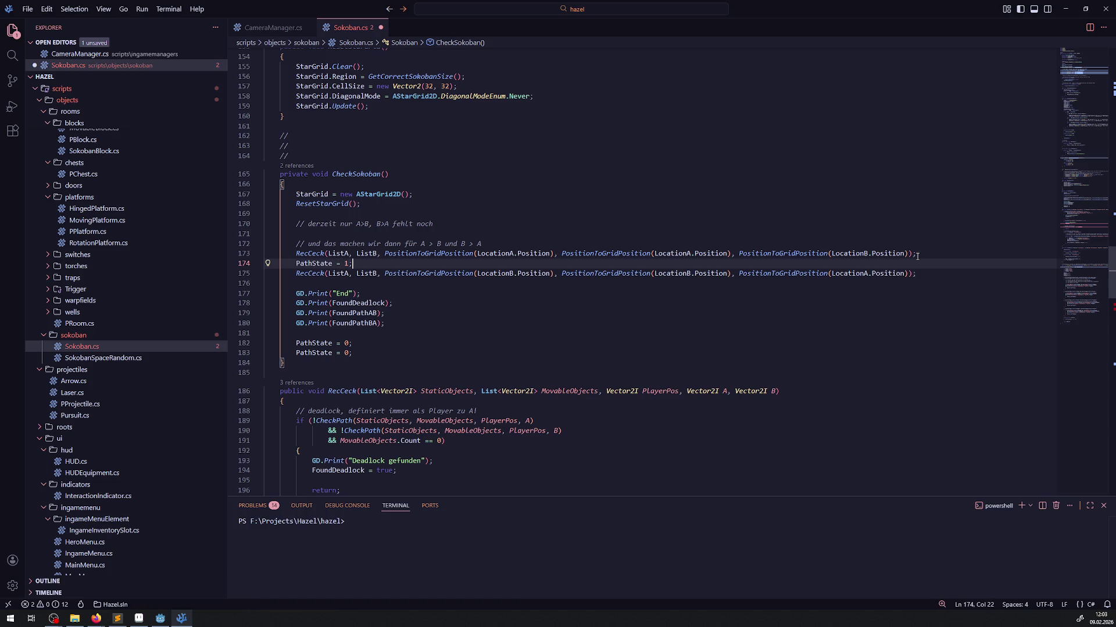
key(ctrl+s)
drag(363, 354, 260, 346)
key(BackSpace)
key(BackSpace)
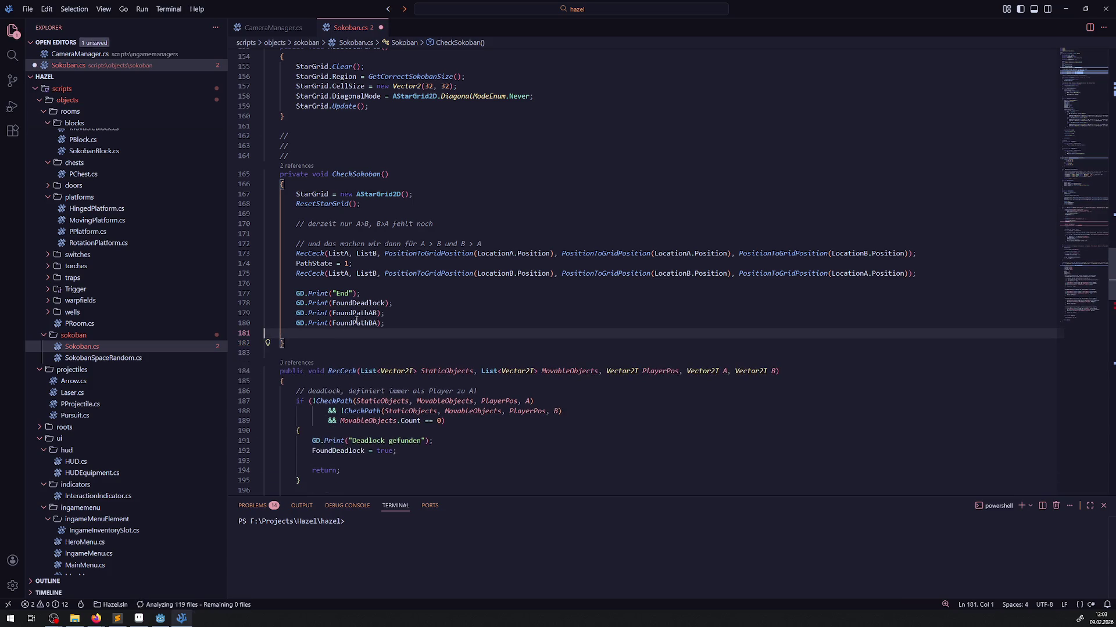
scroll(375, 376, down, 3)
scroll(364, 359, down, 2)
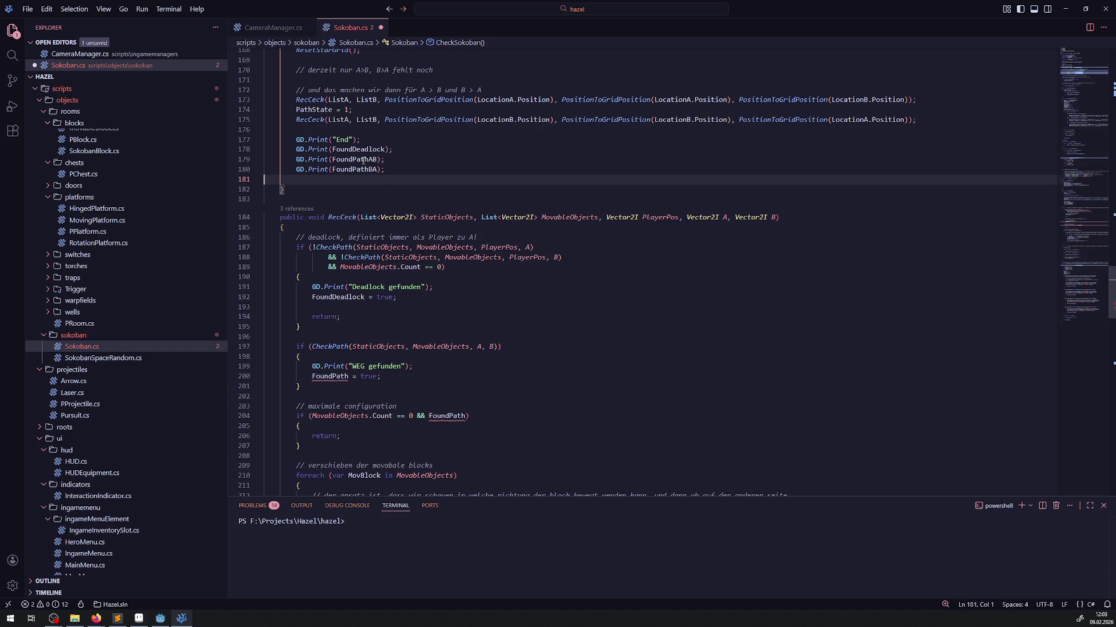
double_click(313, 109)
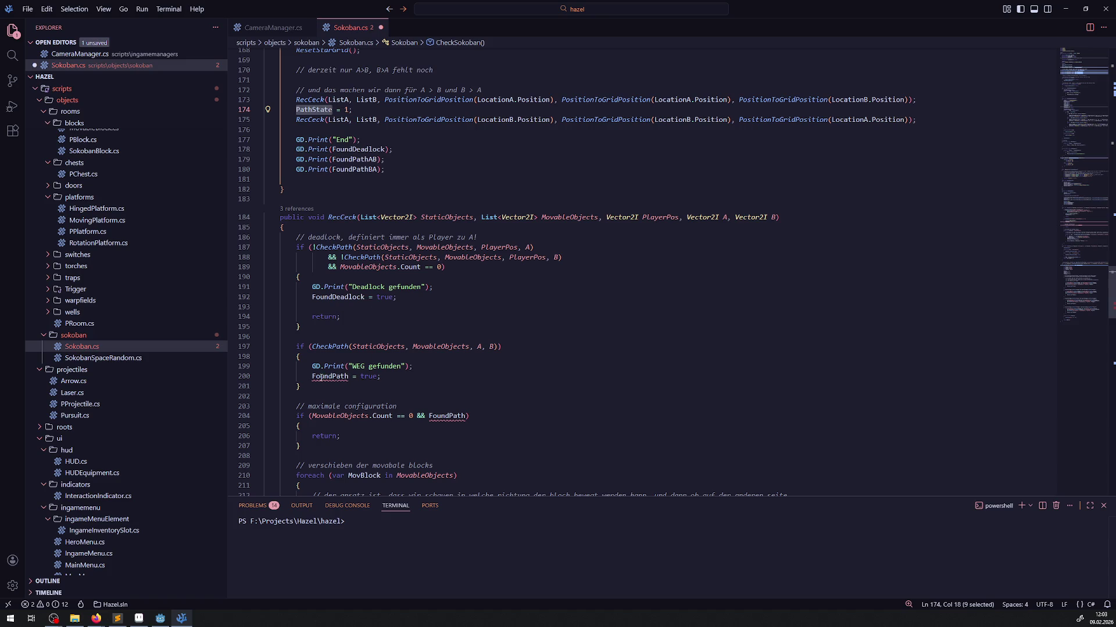
mouse_move(321, 377)
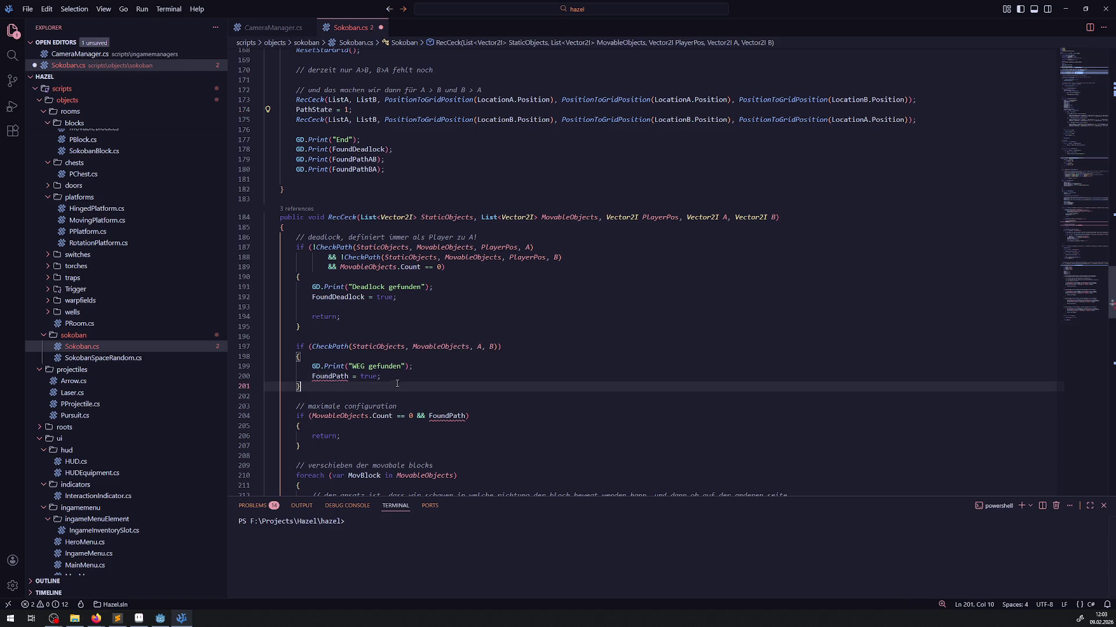
Add 'if (PathState == 0) FoundPathAB = true;' inside the found-path block and save.
click(427, 366)
key(Return)
text(if(PathState)
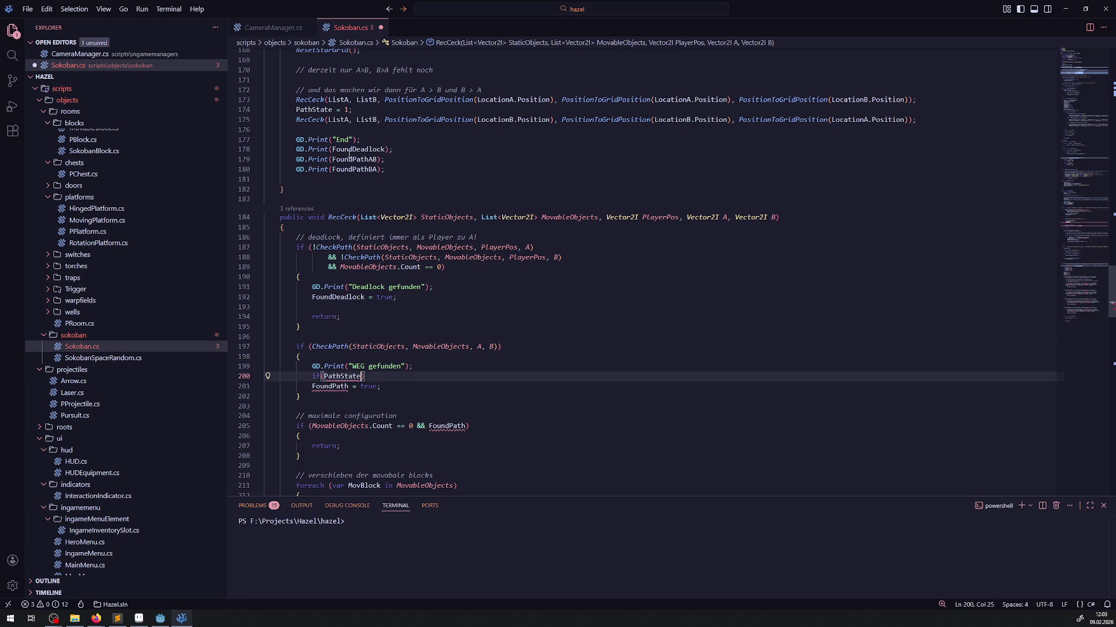
double_click(351, 160)
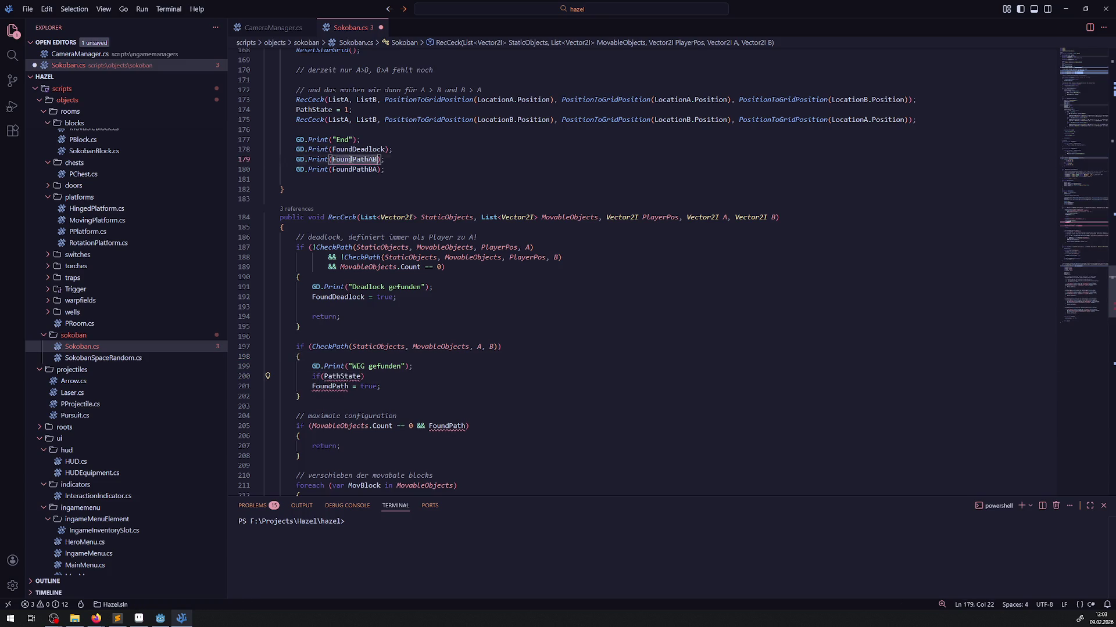
click(361, 376)
text(== 0)
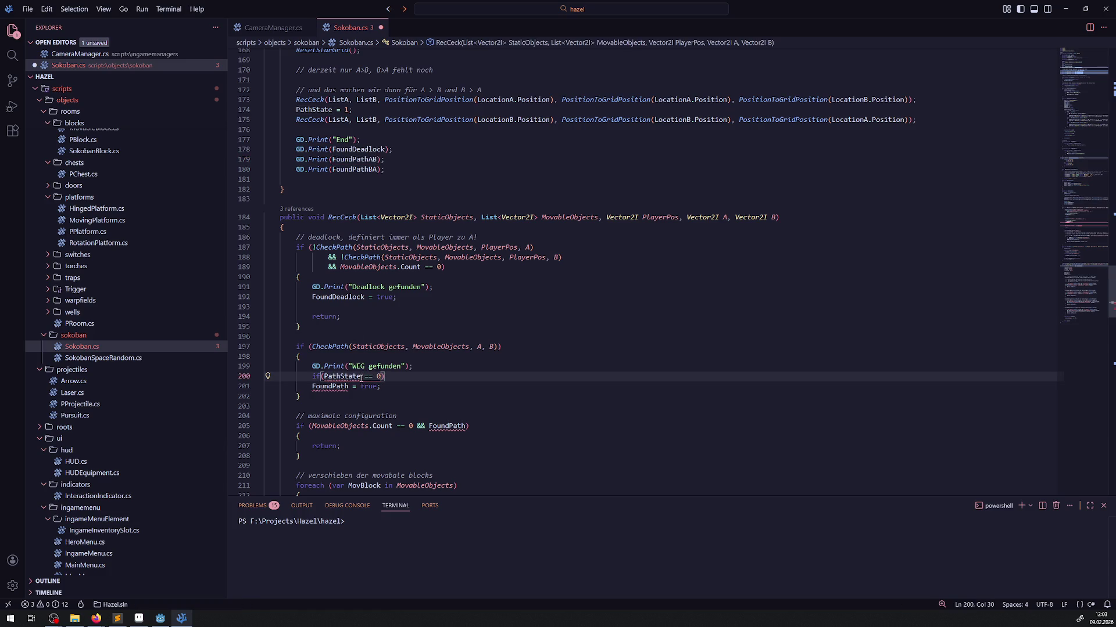
text() FoundPathAB = true;)
key(ctrl+s)
Turn the following FoundPath assignment into 'else FoundPathBA = true;' and save.
click(313, 387)
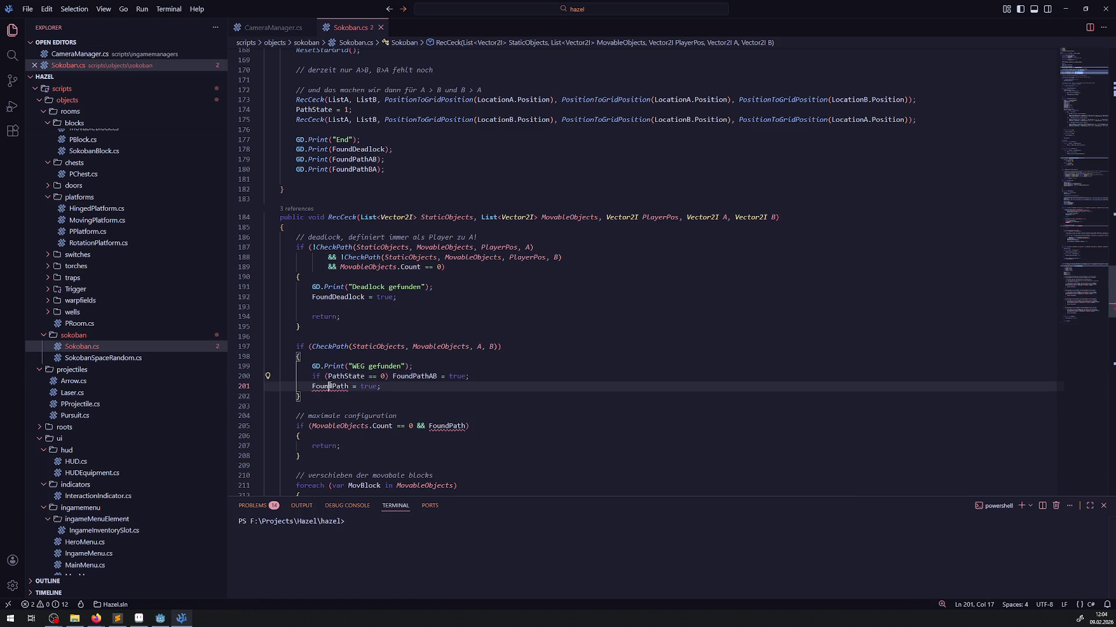
text(else)
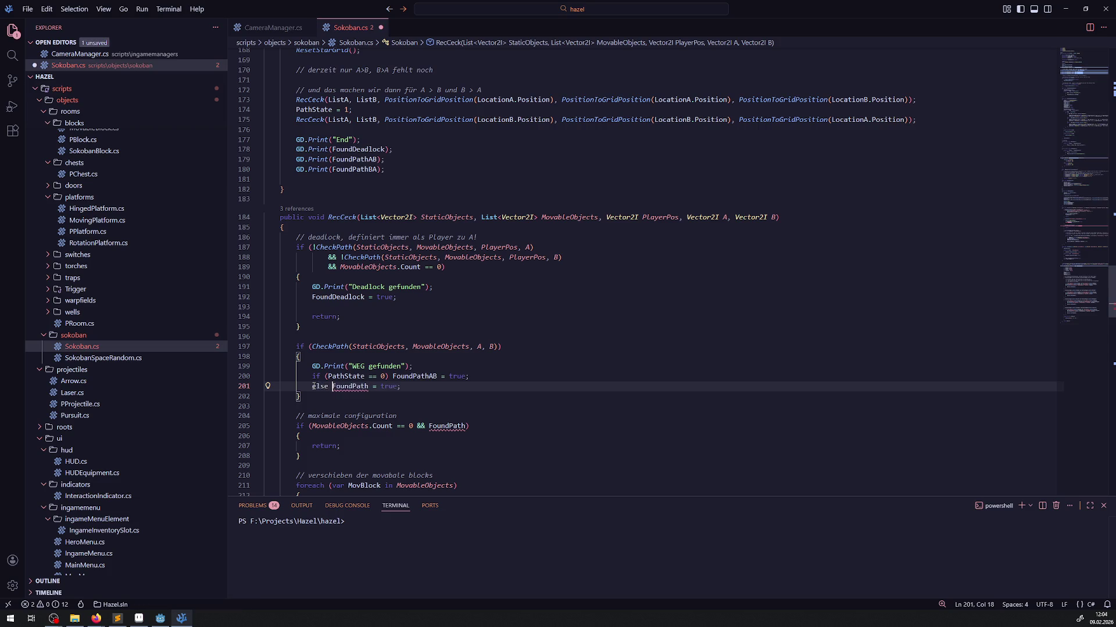
click(370, 386)
text(BA)
key(ctrl+s)
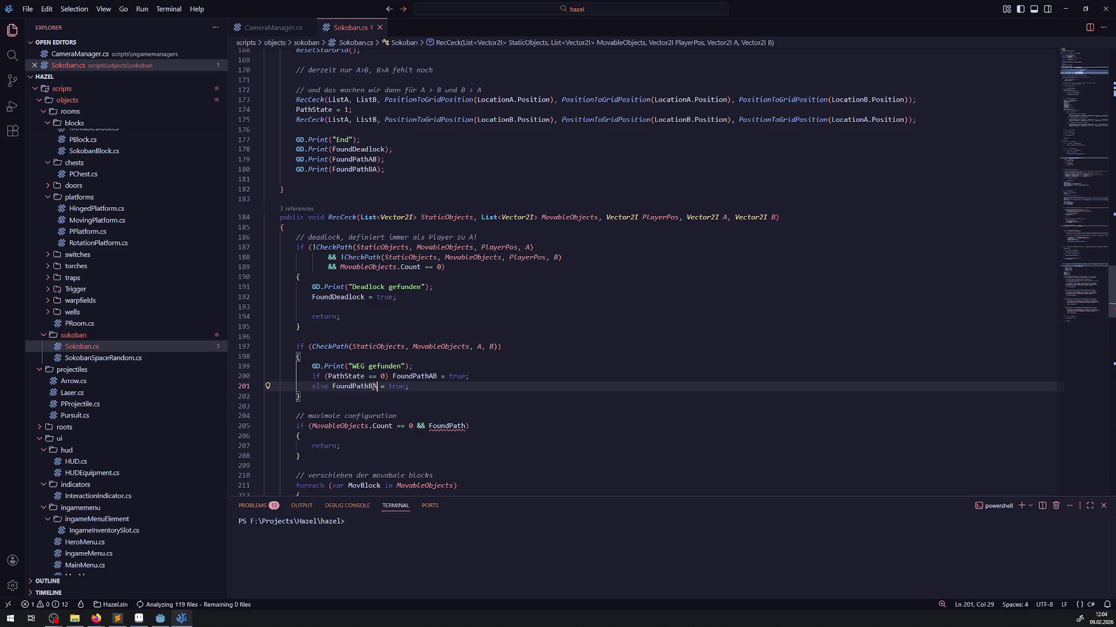
scroll(395, 372, down, 2)
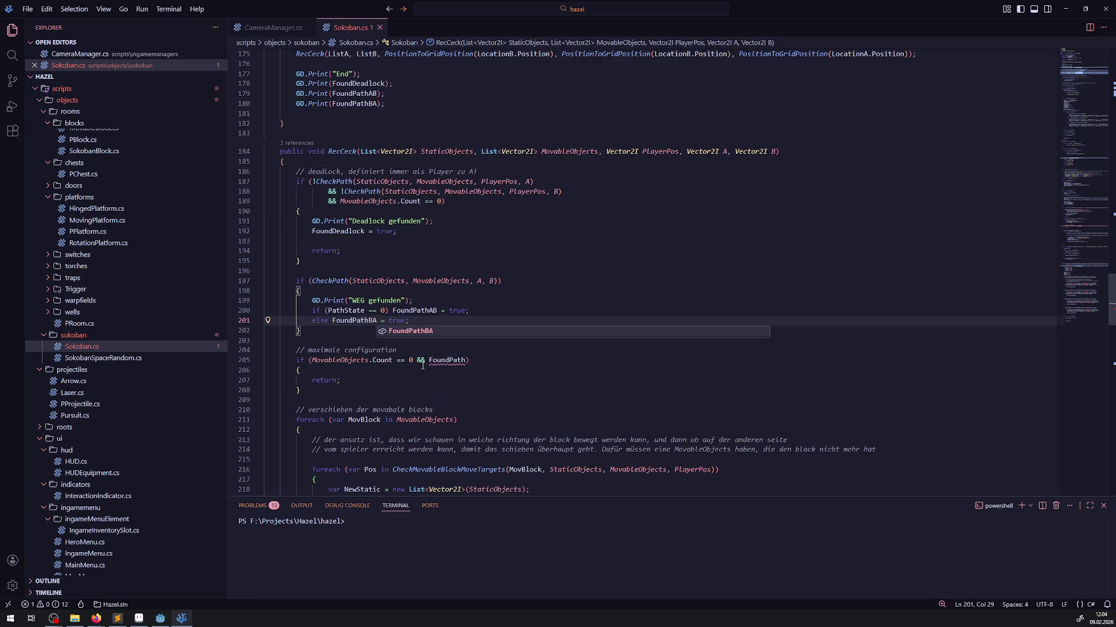
mouse_move(443, 366)
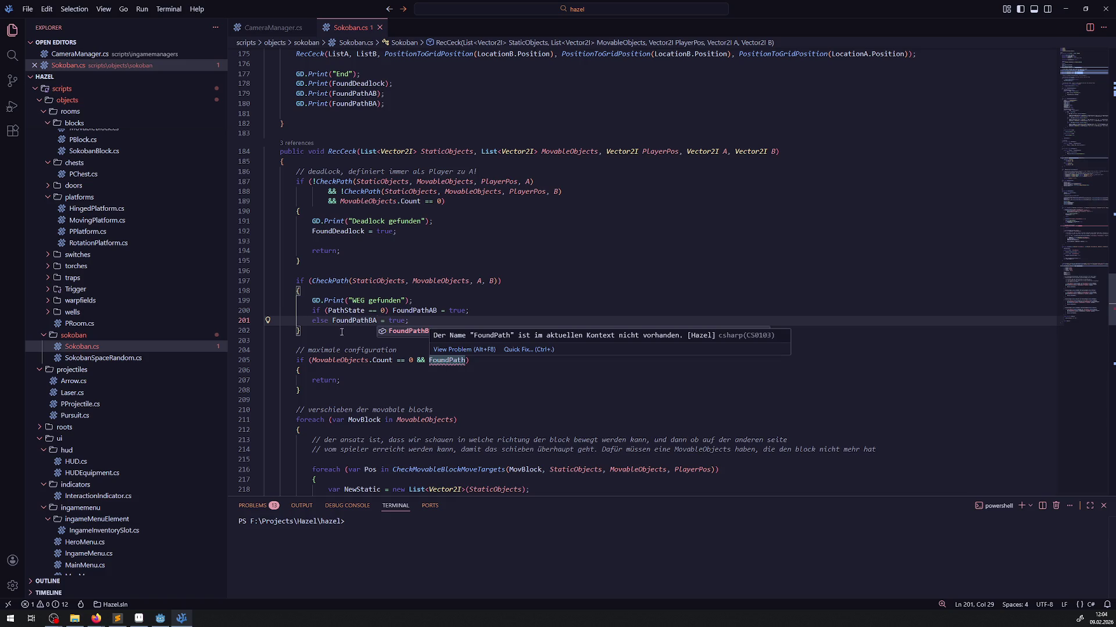
click(414, 291)
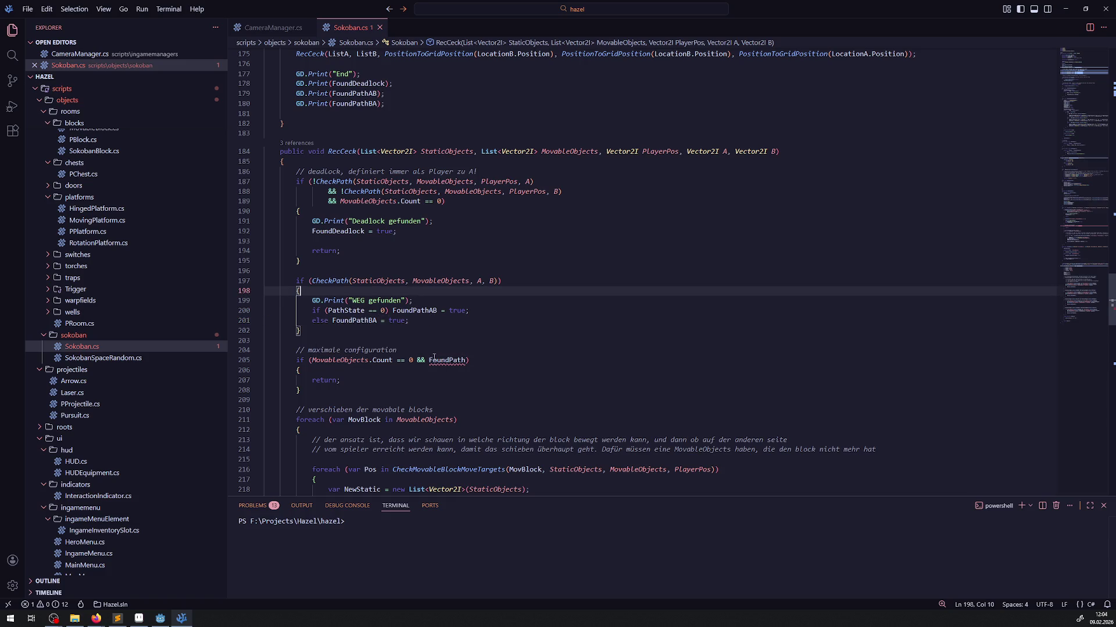
drag(409, 361, 466, 361)
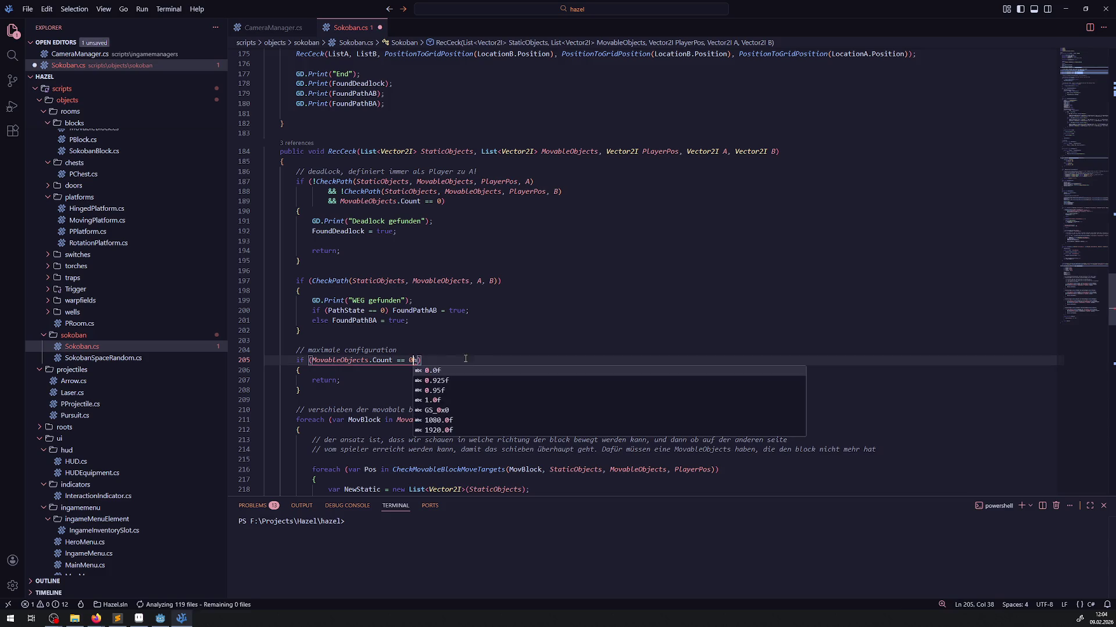
Replace the return line with the copied path-flag assignment lines and save.
text(0)
drag(409, 321, 292, 311)
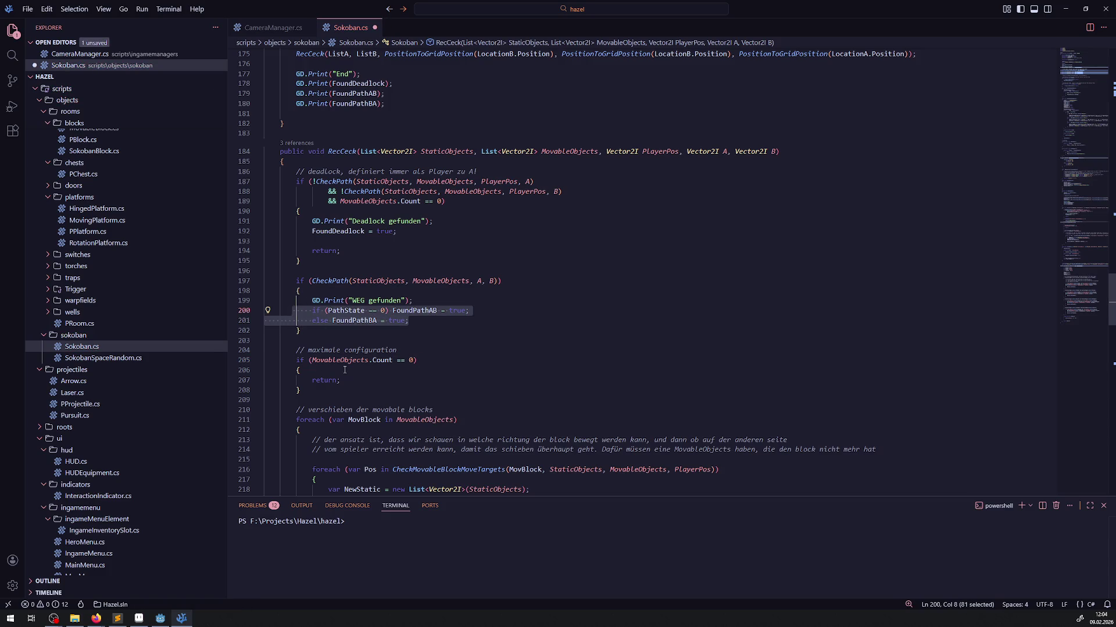
key(ctrl+c)
drag(340, 381, 312, 380)
key(ctrl+v)
key(ctrl+s)
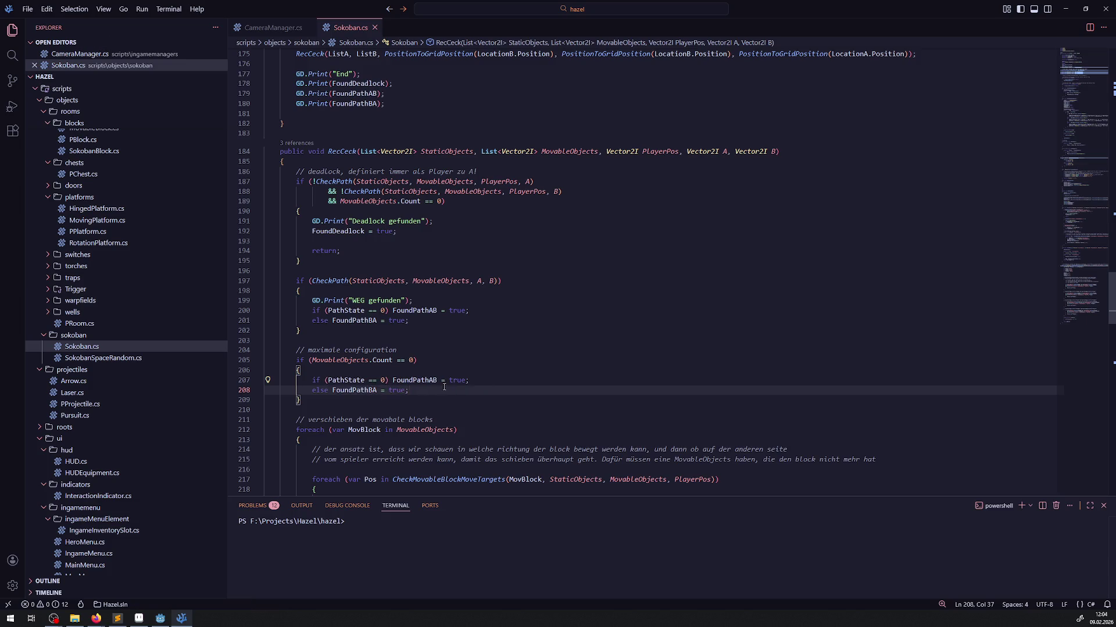
Replace the FoundPathAB assignment on line 207 with 'return' and save.
click(455, 381)
key(ctrl+BackSpace)
key(ctrl+BackSpace)
key(ctrl+BackSpace)
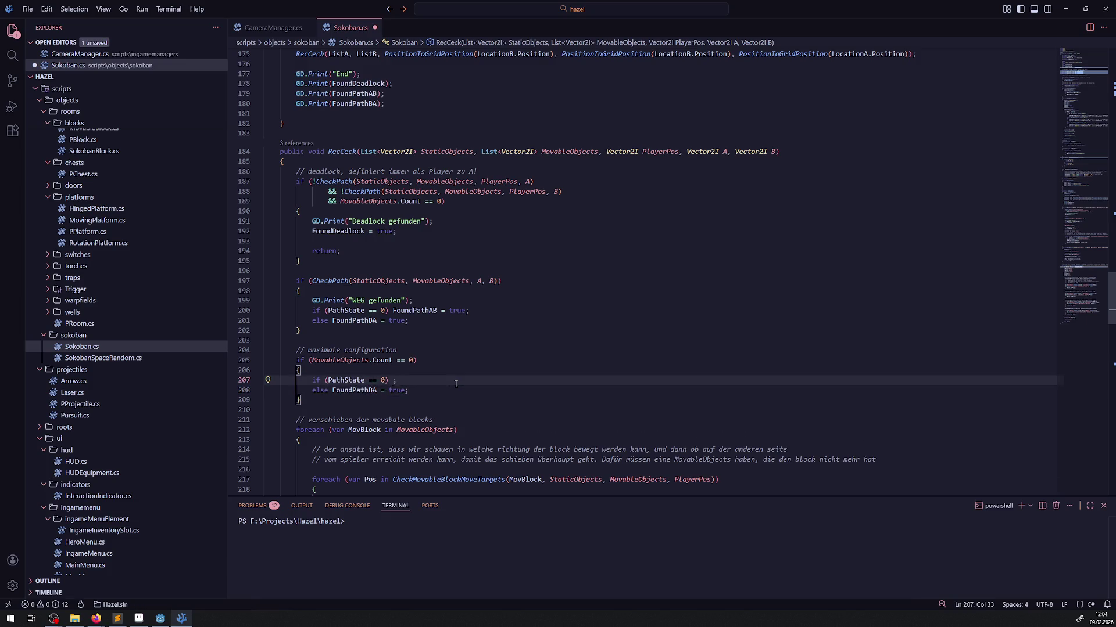
text(return)
key(ctrl+s)
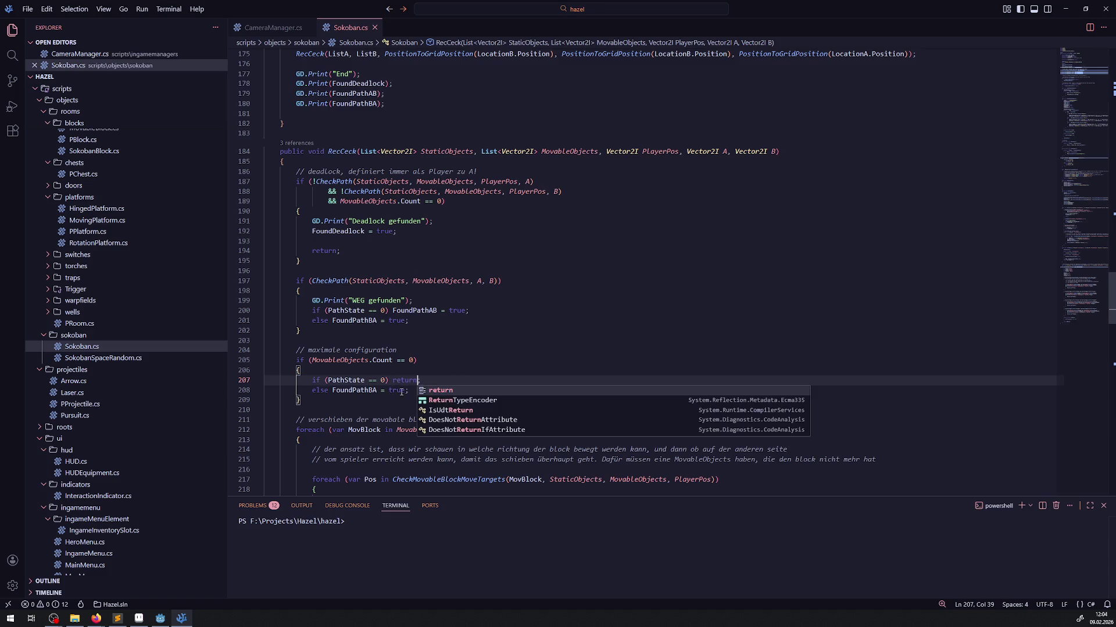
Extend line 207's PathState == 0 condition with '&& FoundPathAB'.
drag(405, 391, 332, 395)
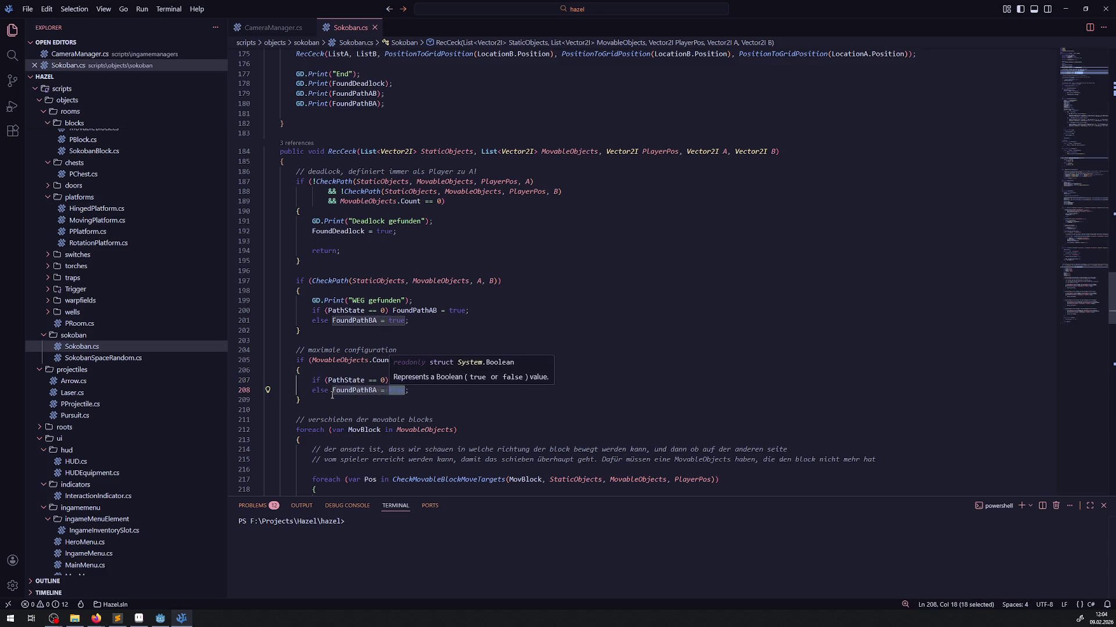
click(376, 402)
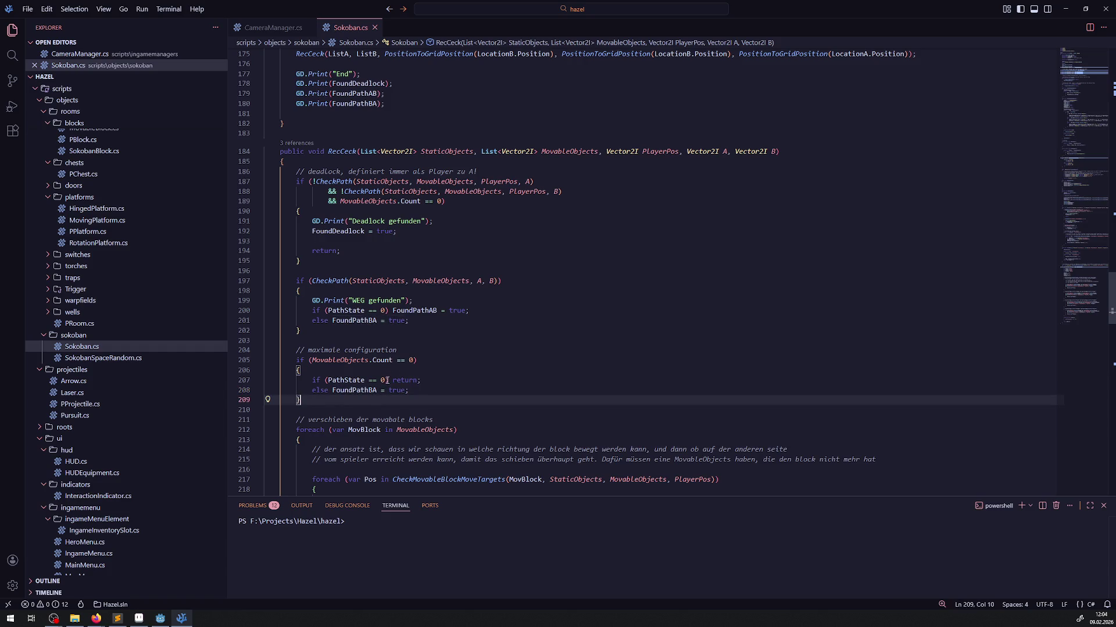
click(389, 381)
double_click(414, 310)
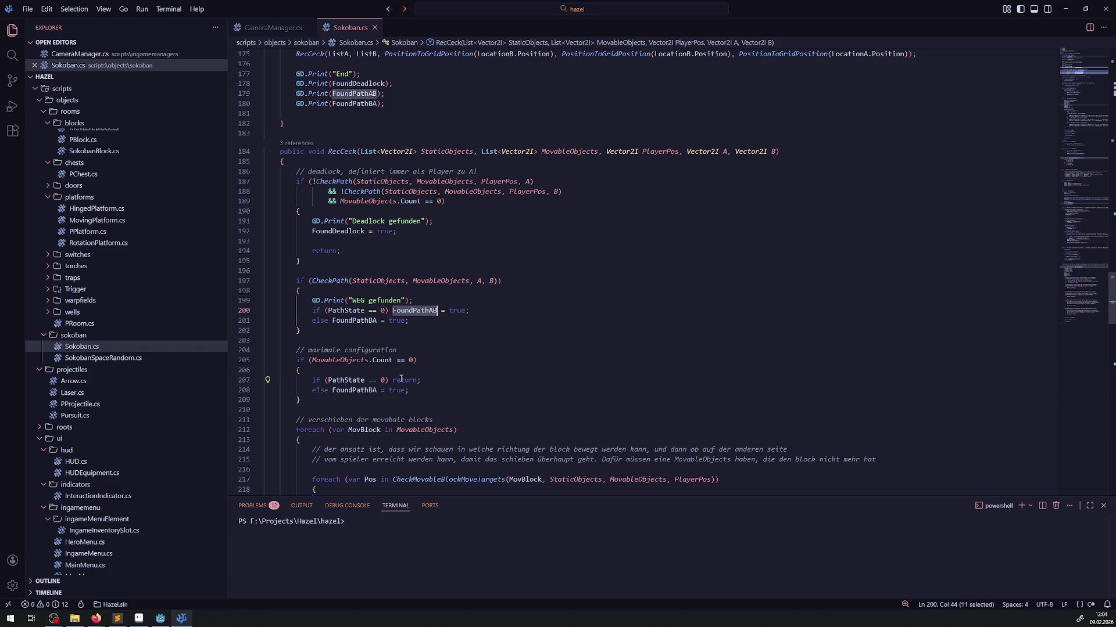
click(385, 380)
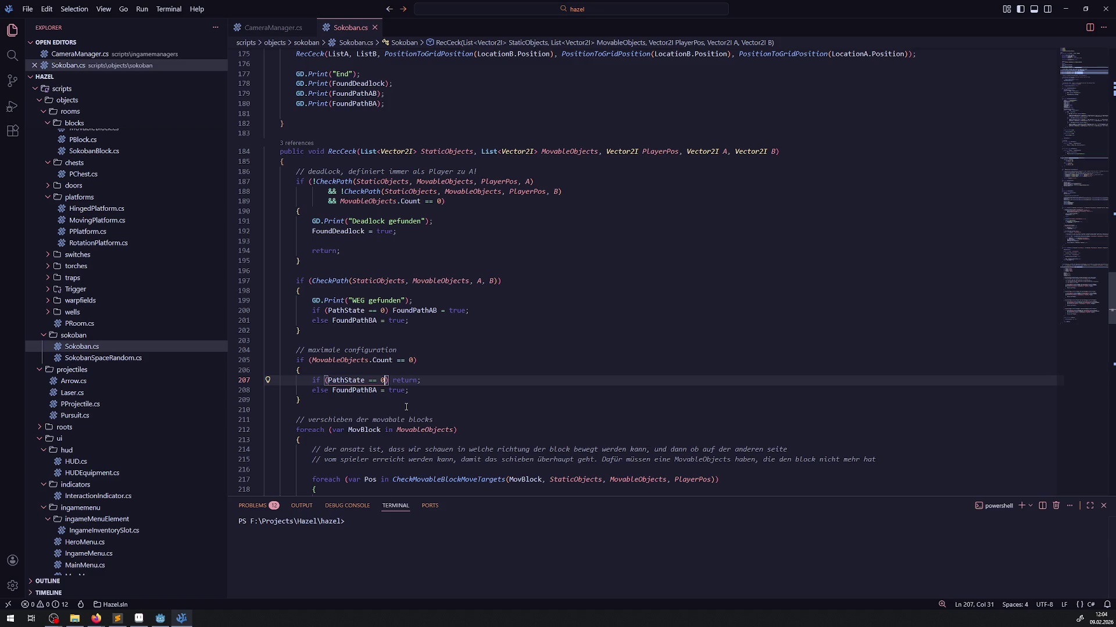
text(&& FoundPathAB)
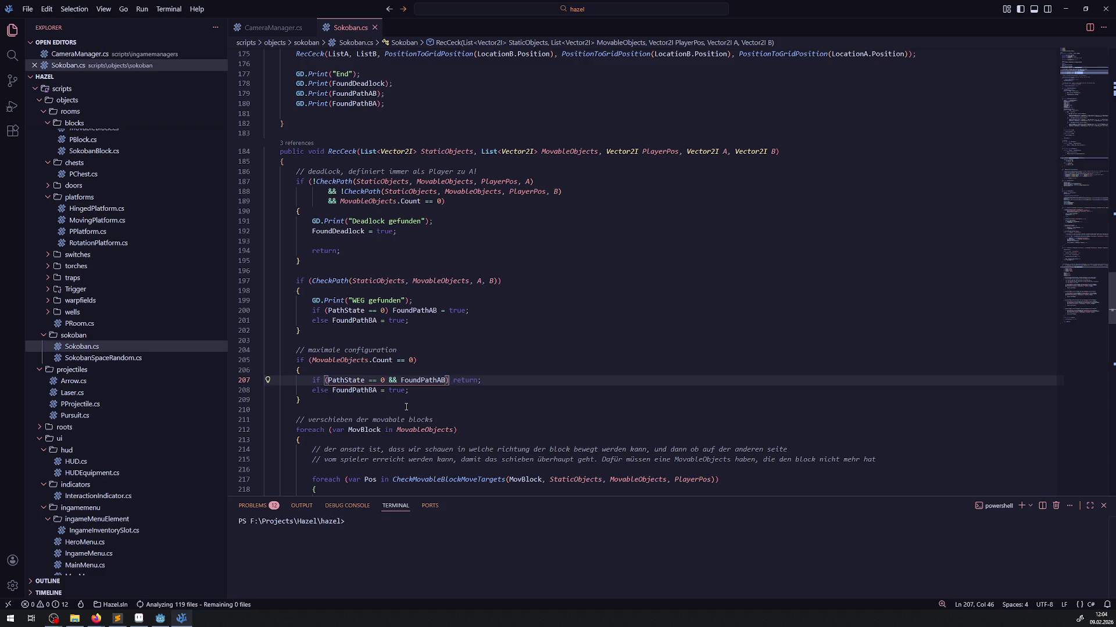
Accept the suggested ' return;' and copy the finished line 207 over line 208.
key(Tab)
key(shift+Home)
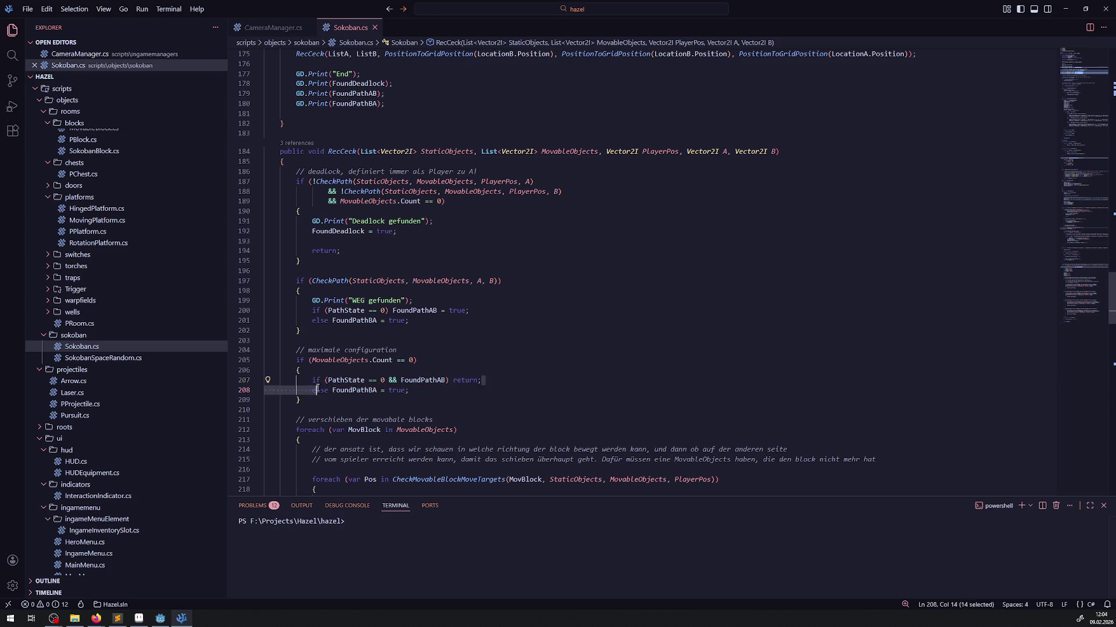
key(ctrl+c)
key(Down)
key(shift+End)
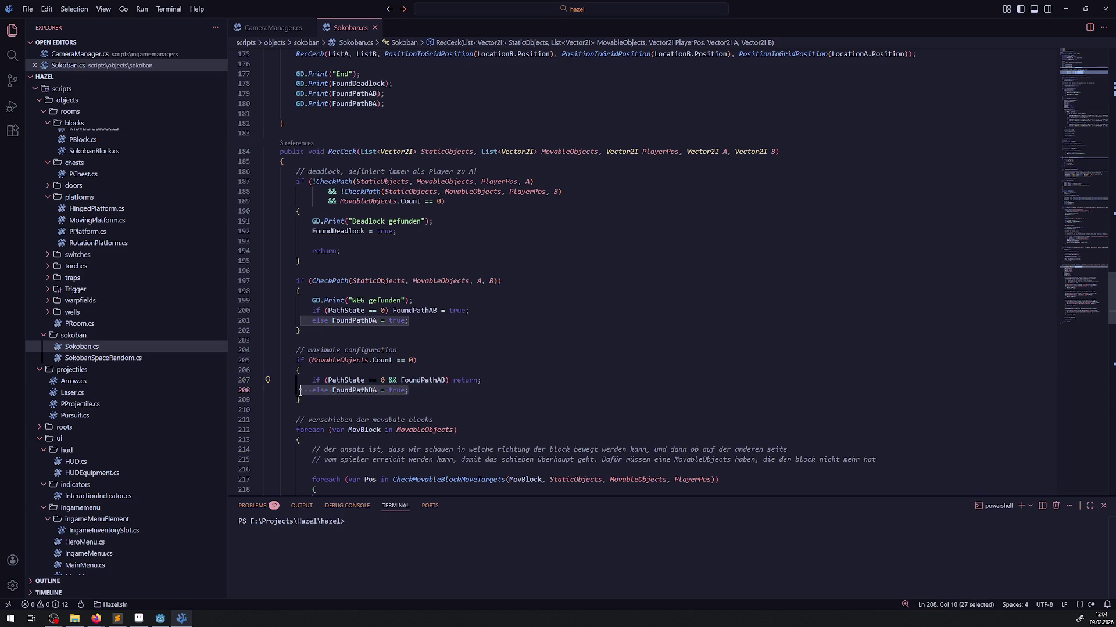
key(ctrl+v)
Make line 208 check PathState == 1 && FoundPathBA, and save Sokoban.cs.
double_click(382, 391)
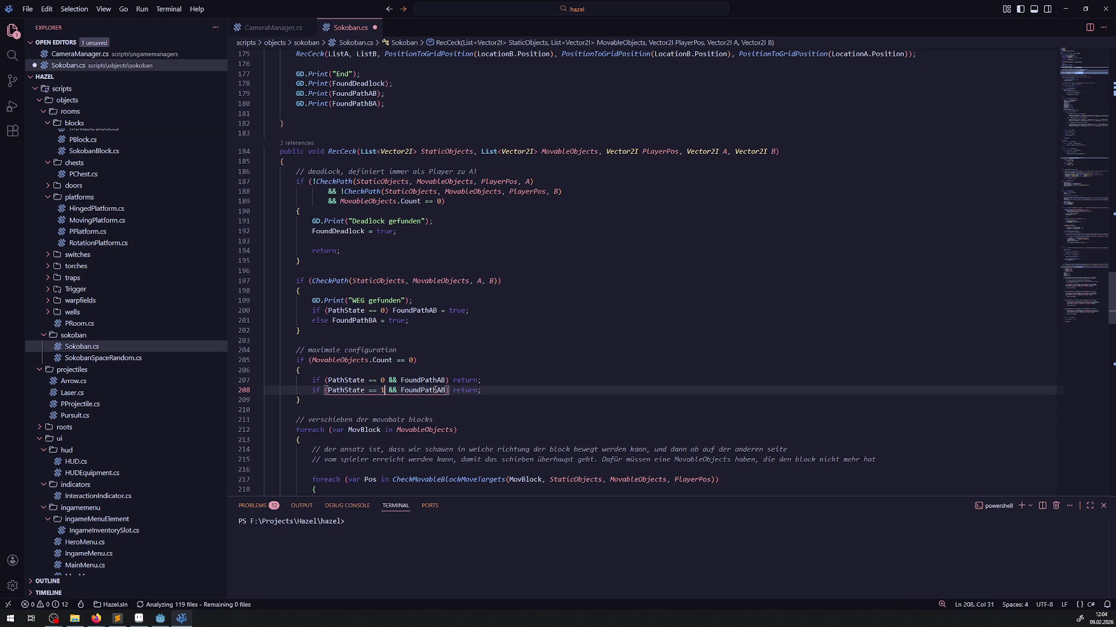
text(1)
click(445, 390)
key(BackSpace)
text(A)
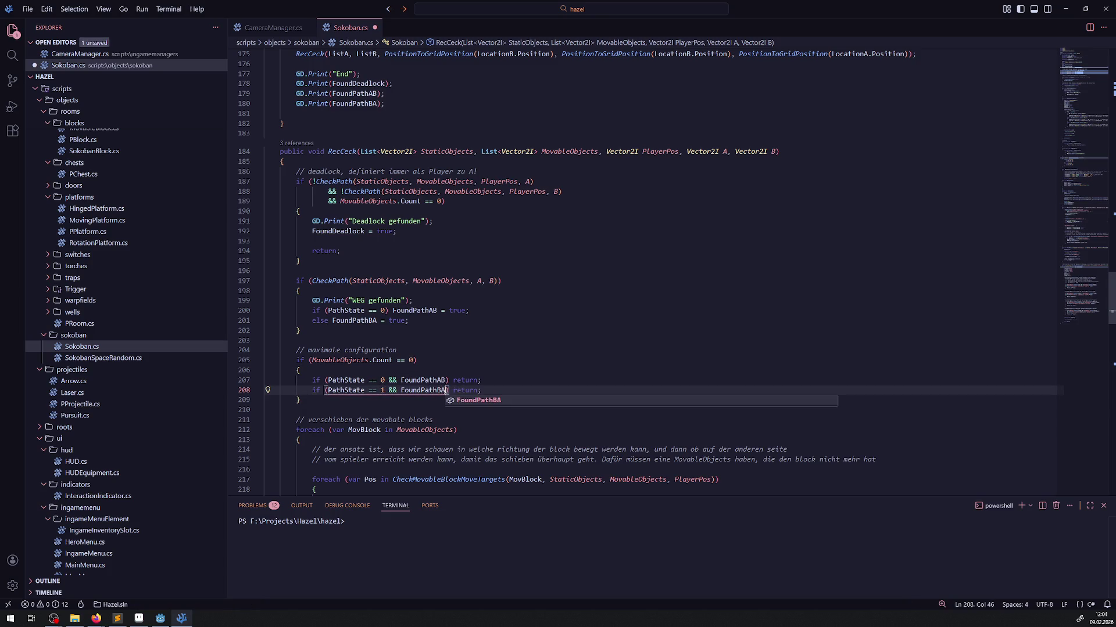
click(485, 341)
key(ctrl+s)
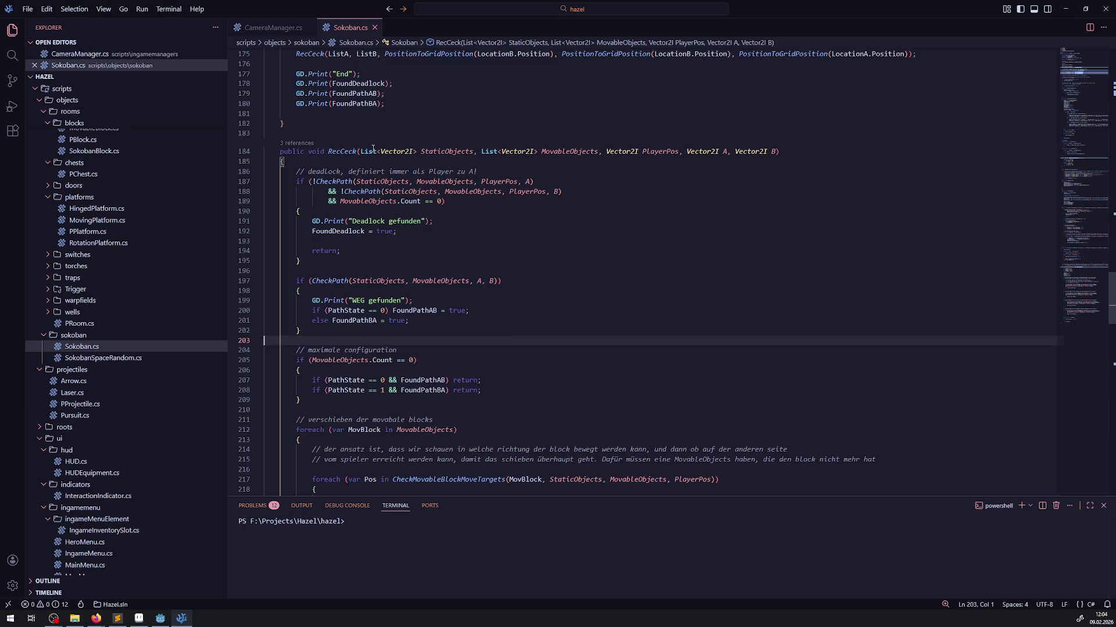
Duplicate the FoundPathBA print line and make the copy print FoundPathAB && FoundPathBA.
scroll(361, 237, up, 3)
drag(396, 187, 269, 181)
click(357, 192)
key(shift+alt+Down)
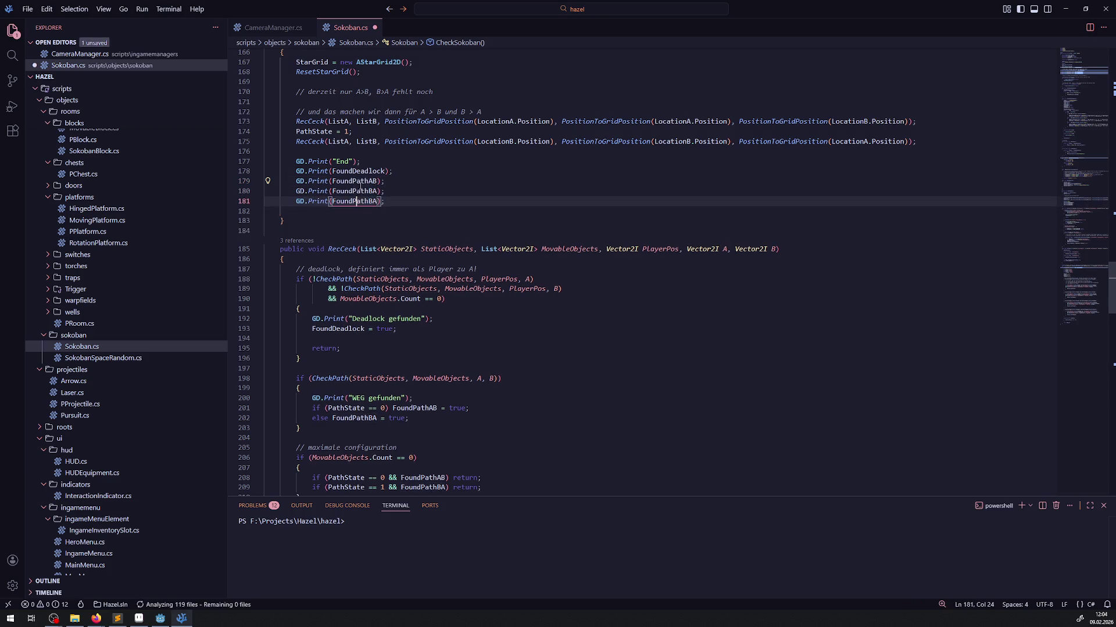
double_click(354, 181)
click(332, 201)
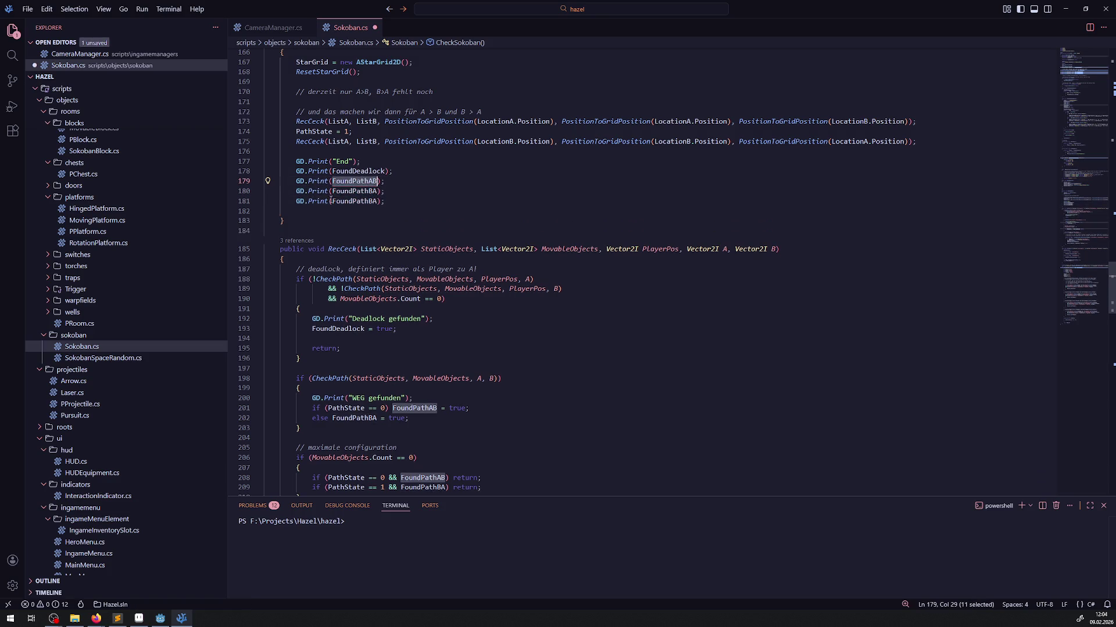
text(&&)
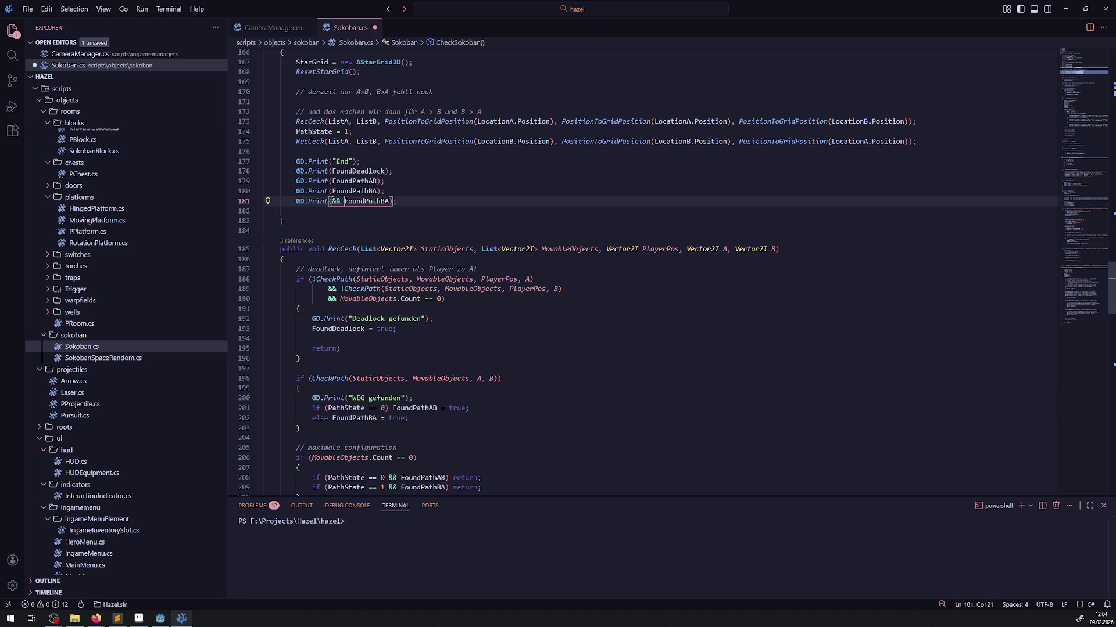
key(Left)
key(Left)
text(FoundPathAB)
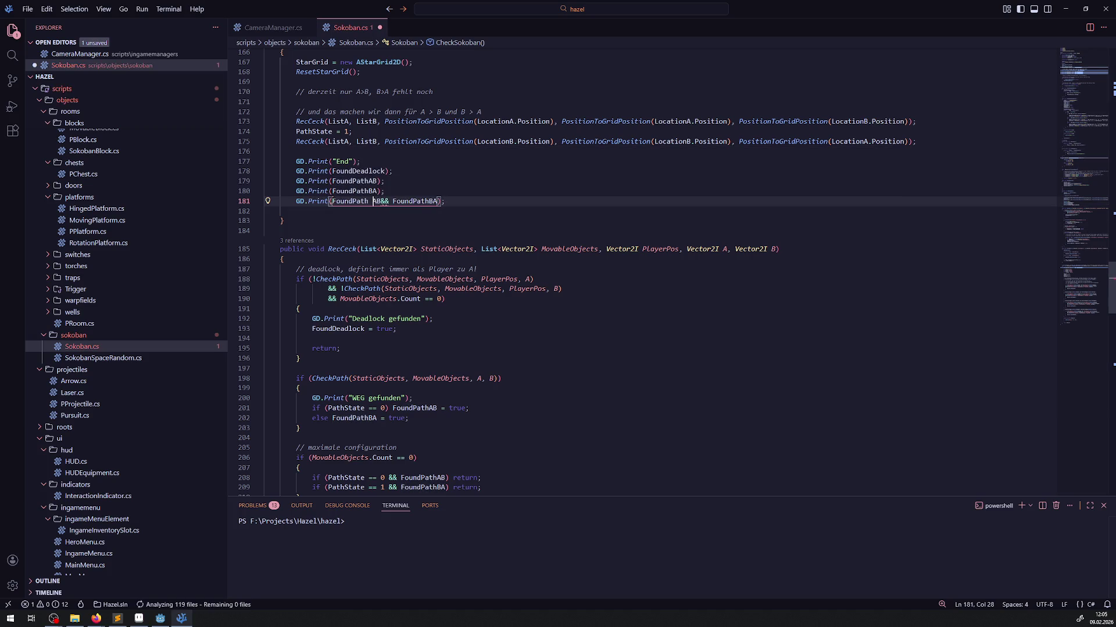
key(Left)
key(Left)
key(Right)
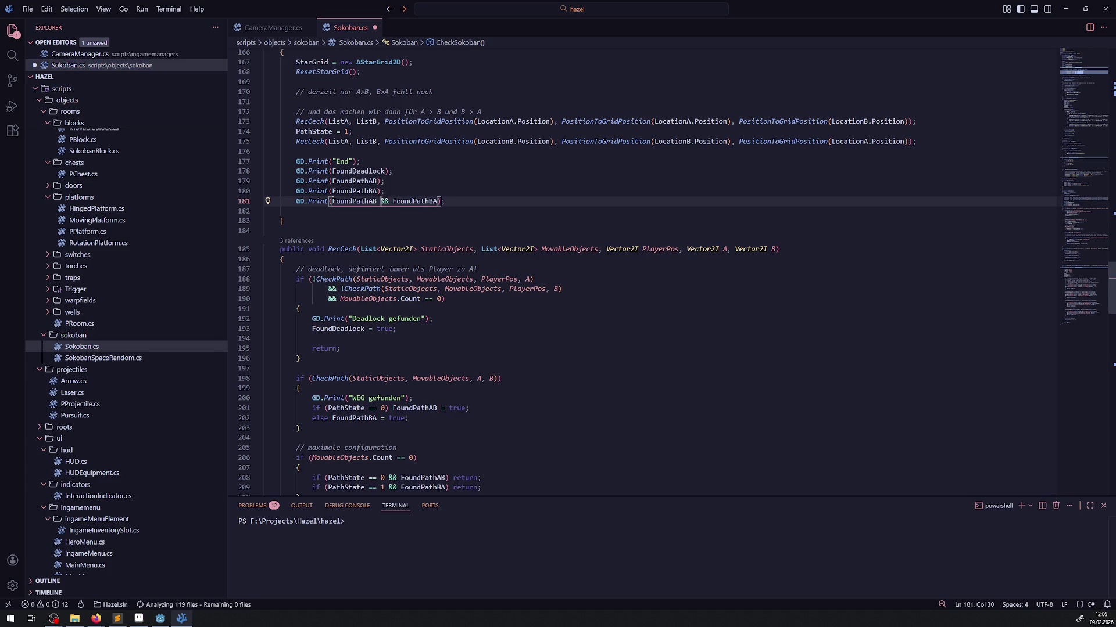
key(ctrl+Left)
key(ctrl+Left)
Prefix the new print with the label "SimpleSokoban ist lösbar:" + and save.
click(332, 201)
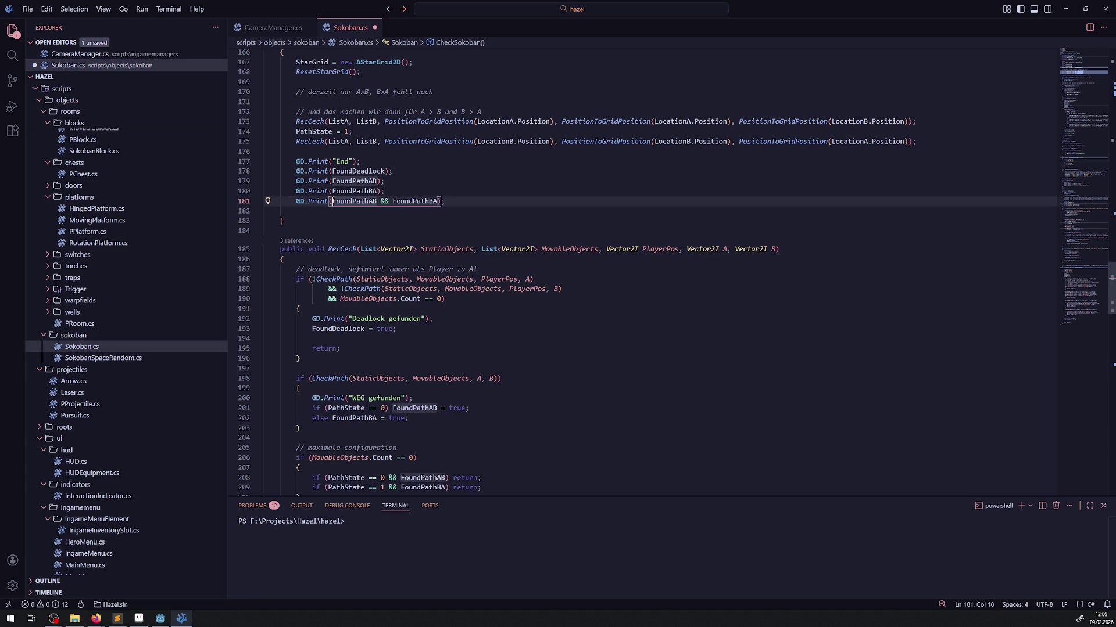
text("S)
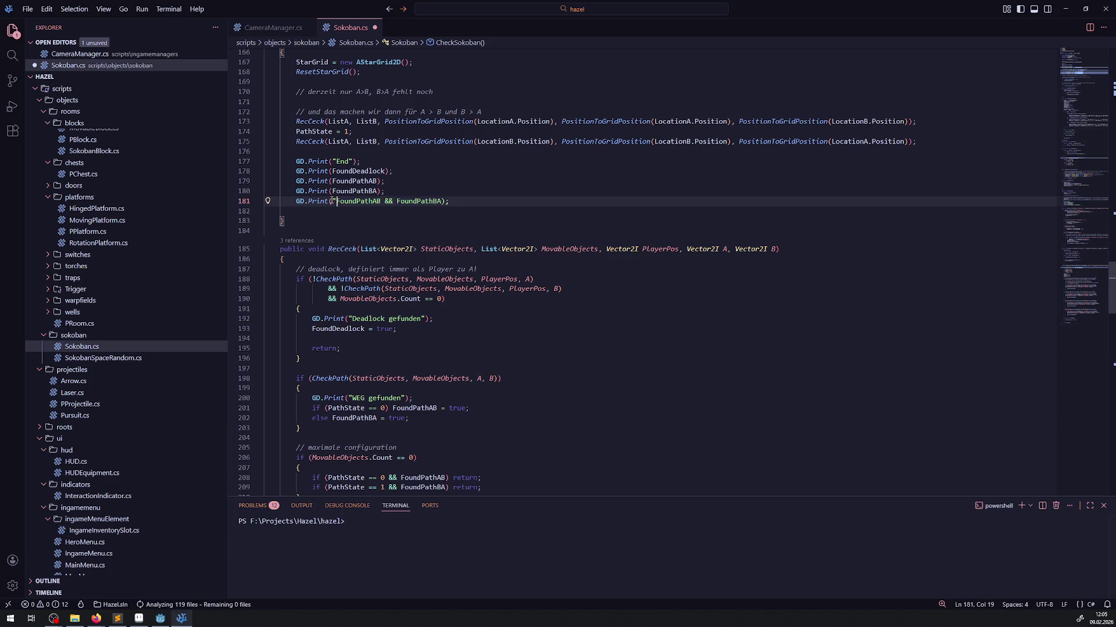
text(impleSOkoban)
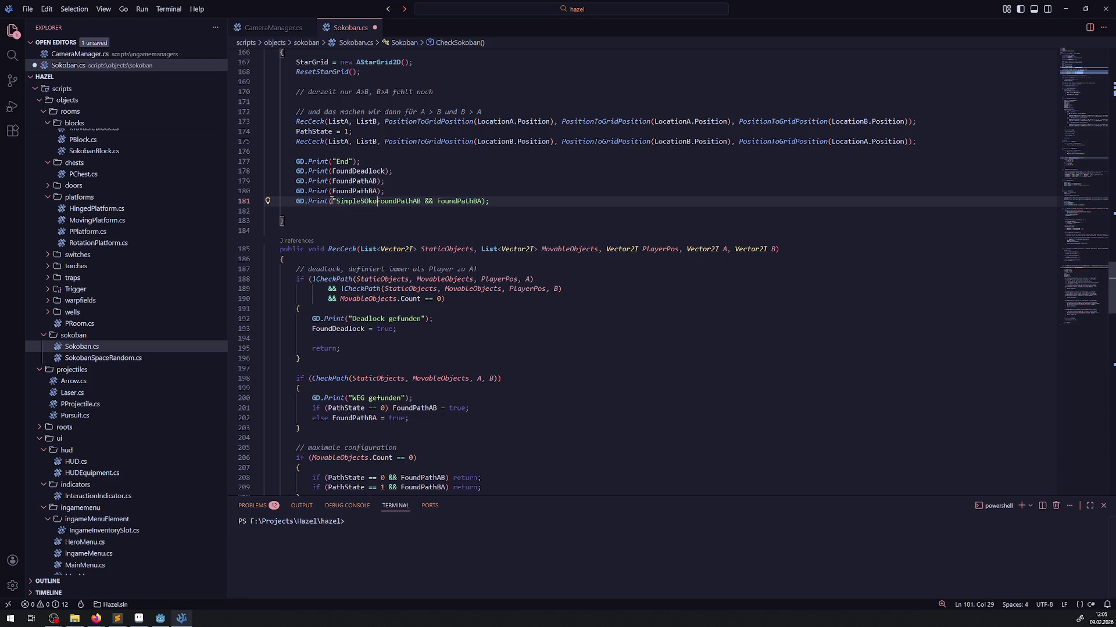
key(BackSpace)
key(BackSpace)
key(BackSpace)
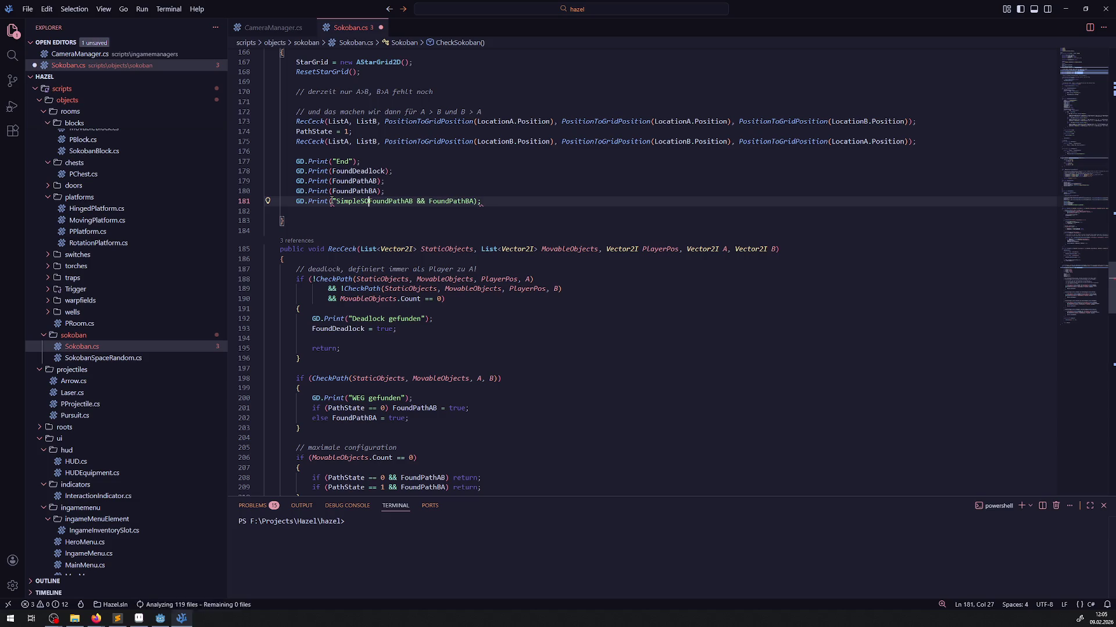
text(okoban ist)
key(BackSpace)
text(:lösb)
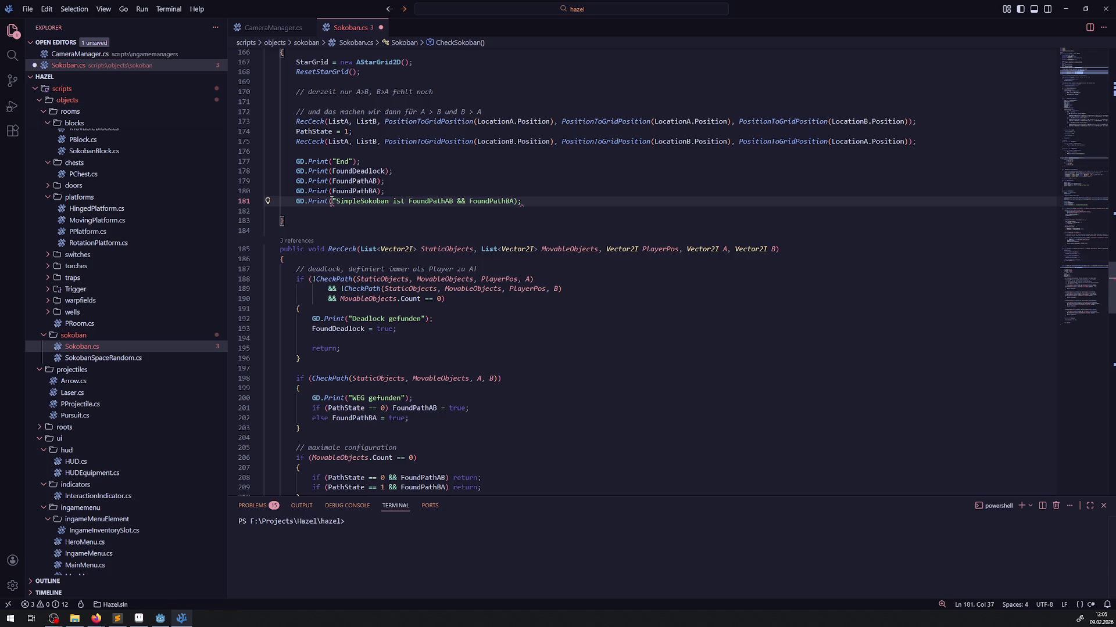
text(ar:")
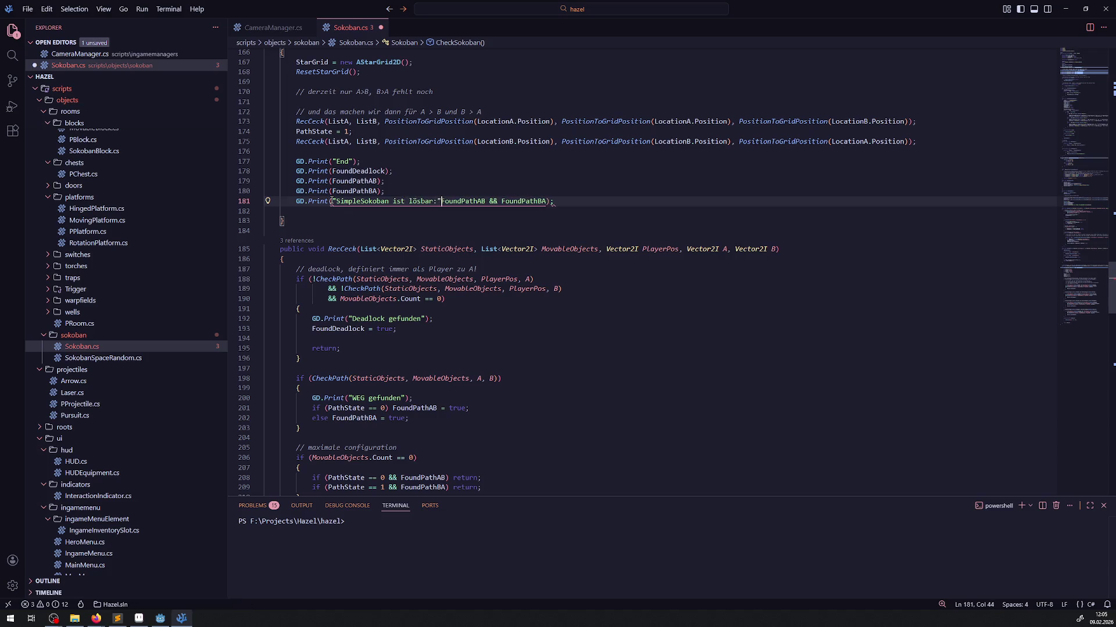
text( +)
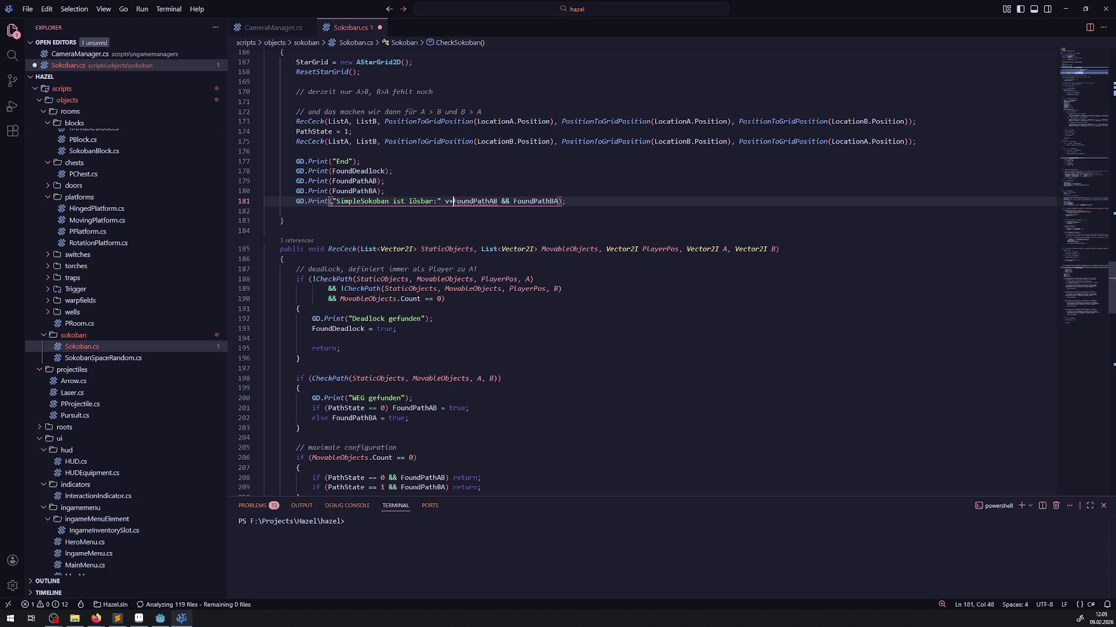
key(ctrl+s)
Wrap FoundPathAB && FoundPathBA in parentheses and save the file.
key(Down)
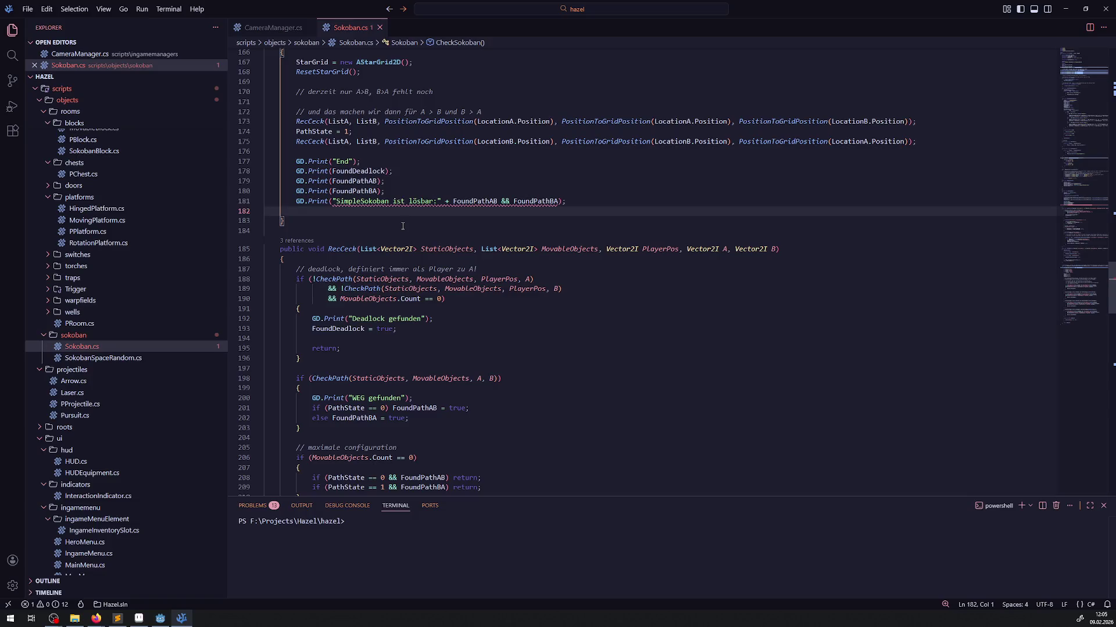
click(453, 201)
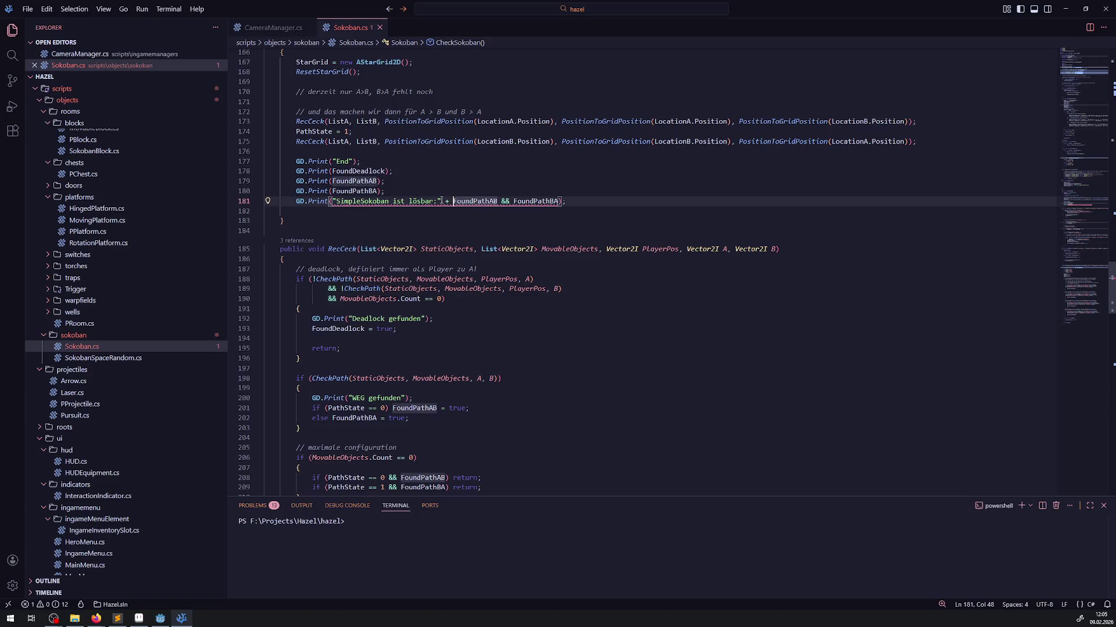
text(()
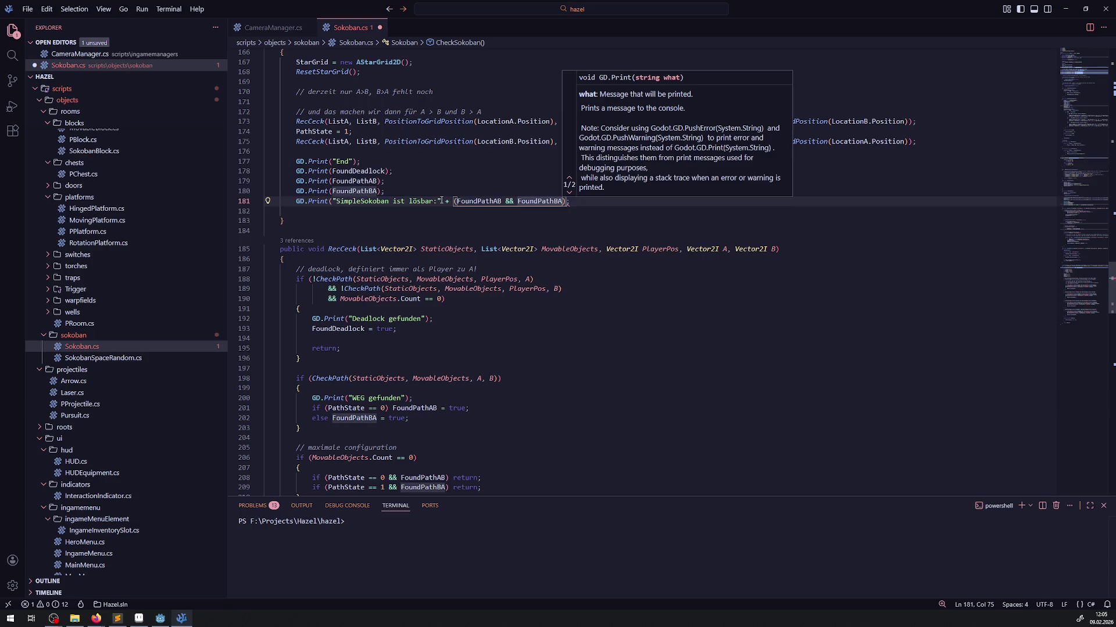
text())
key(ctrl+s)
click(392, 235)
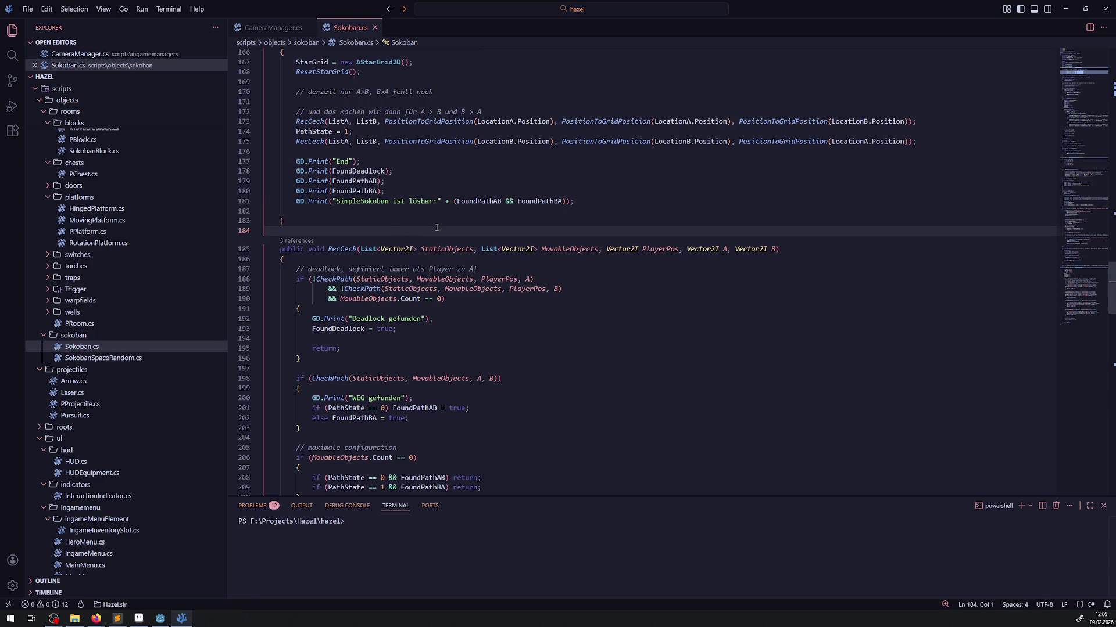
Rebuild in Godot, clear Output, and run GetAllMovableBlocks, which reports False.
click(161, 618)
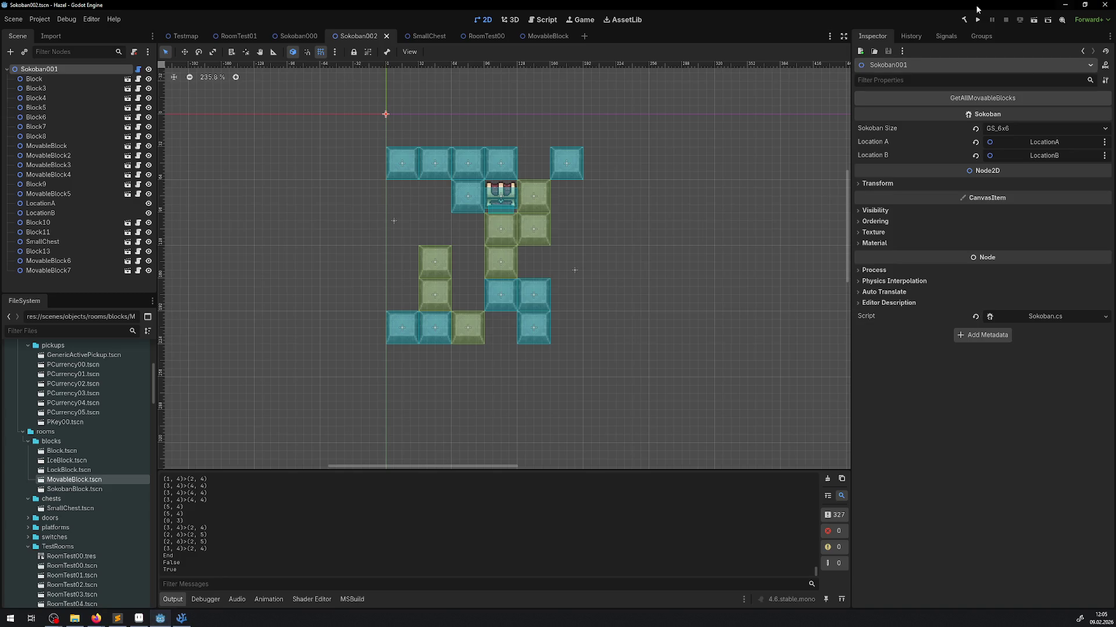
click(964, 21)
click(828, 478)
click(948, 101)
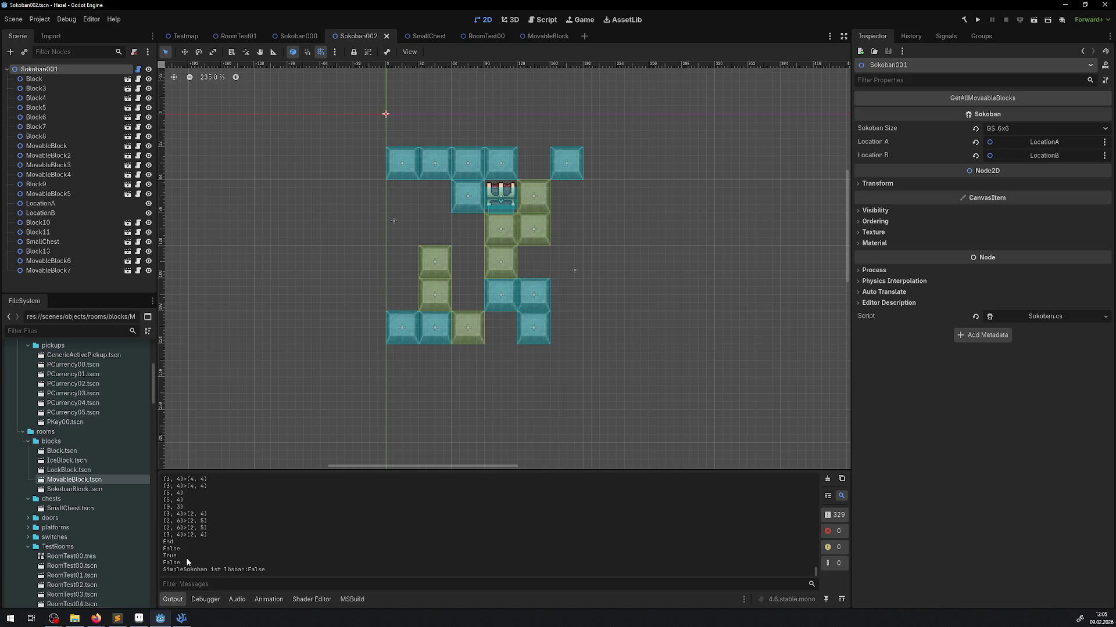
drag(168, 550, 179, 552)
drag(164, 557, 177, 556)
Drag MovableBlock5 slightly in the layout, then return to Visual Studio Code.
mouse_move(470, 325)
mouse_down()
mouse_move(471, 370)
mouse_move(470, 328)
mouse_up()
scroll(374, 545, up, 5)
scroll(360, 541, down, 5)
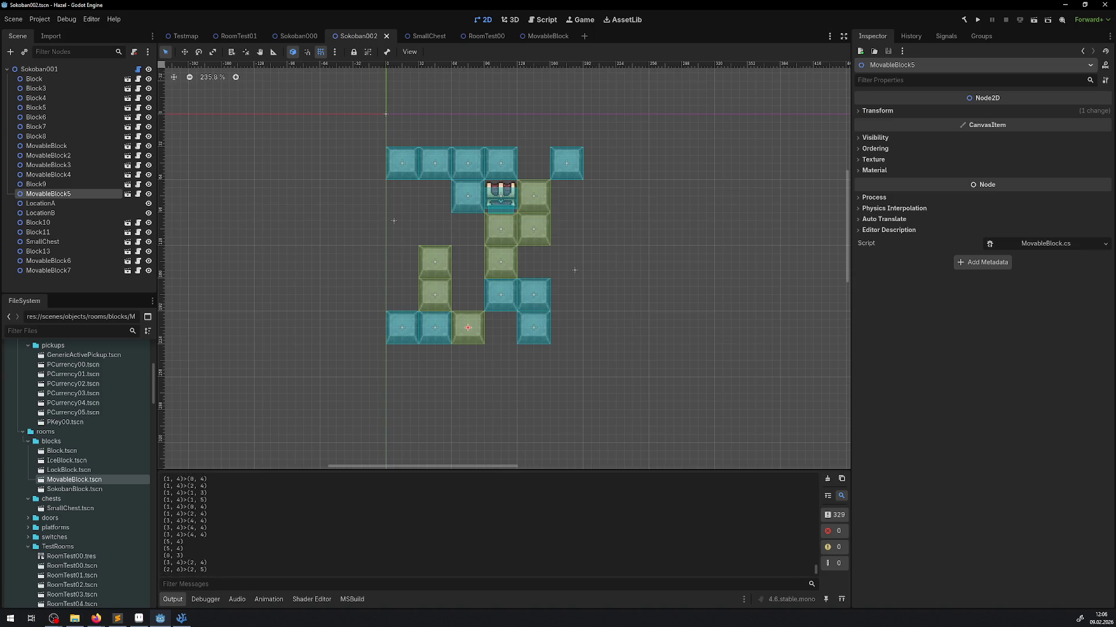
click(181, 619)
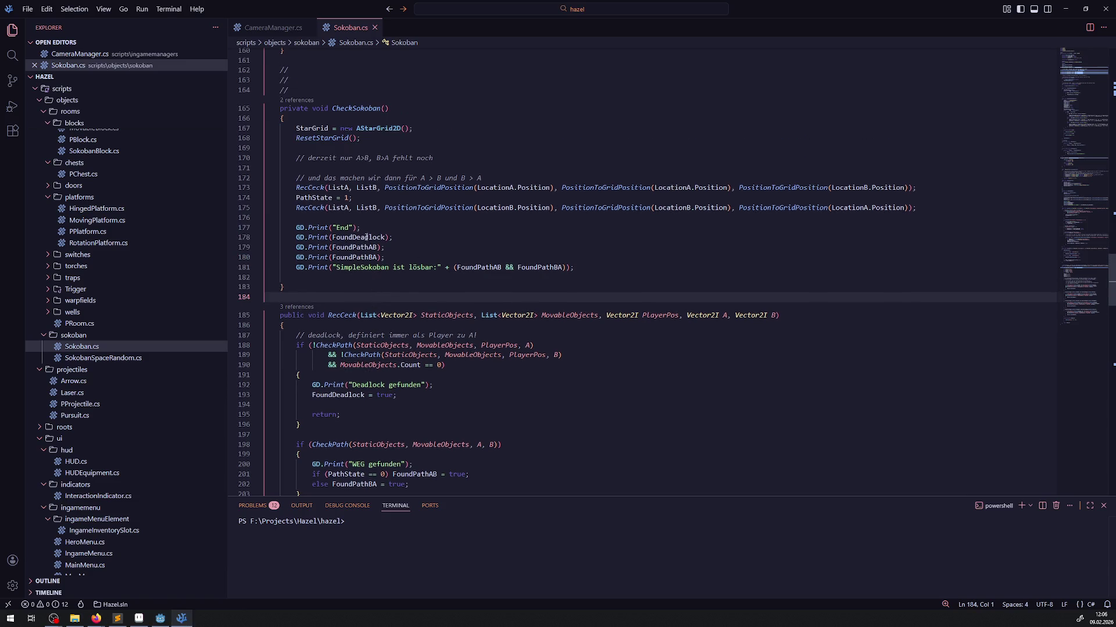
Add a quoted FoundDeadlock label to the deadlock print on line 178 and save.
click(354, 237)
double_click(353, 237)
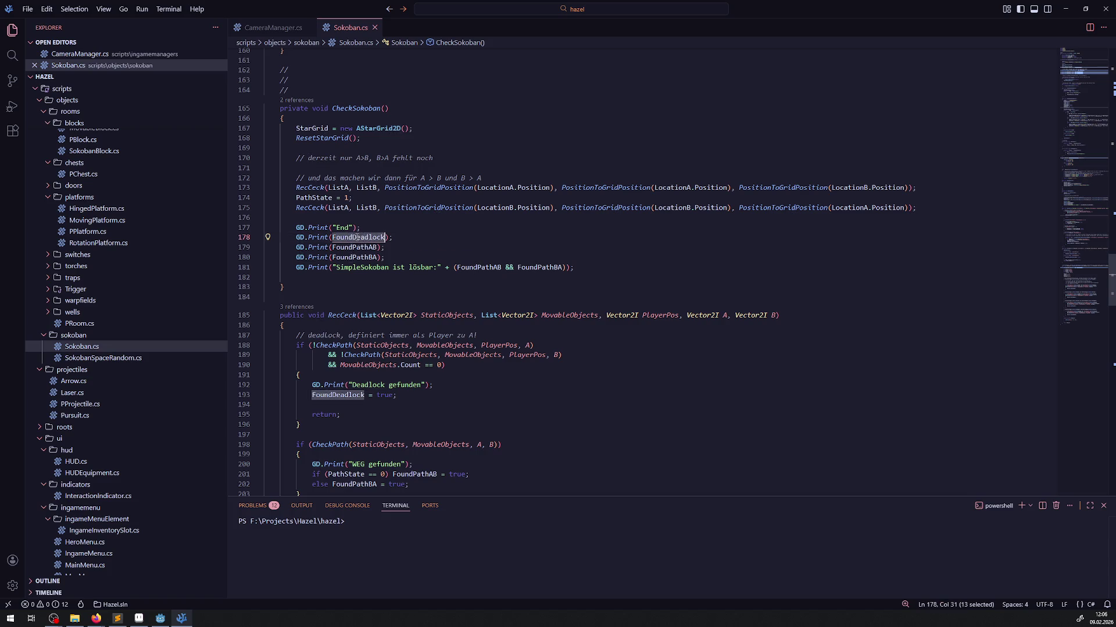
text(")
key(Right)
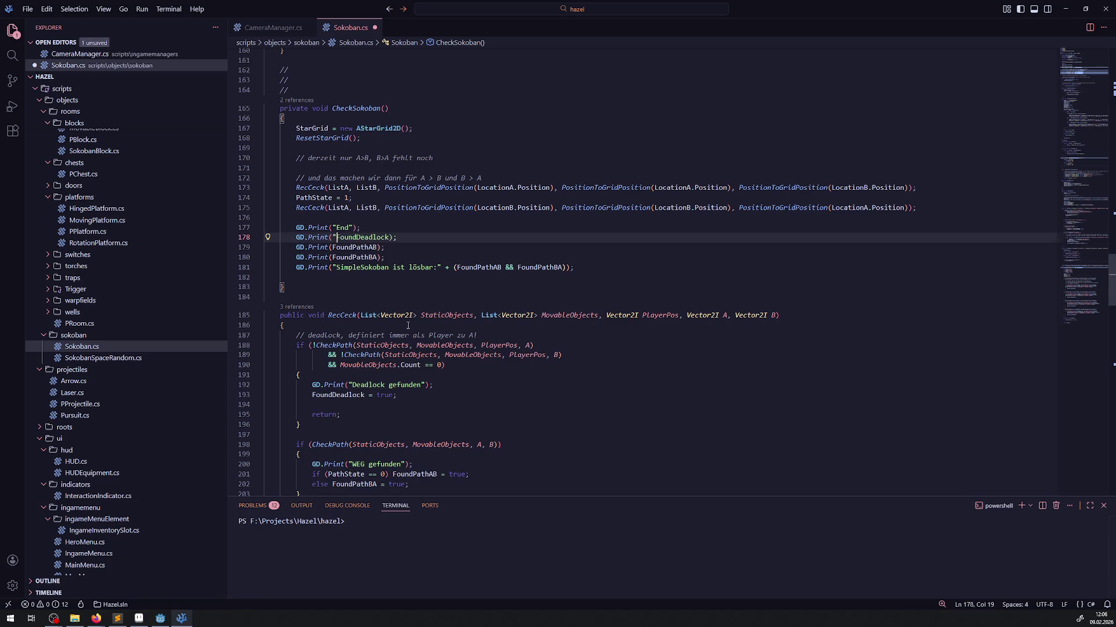
text(" + FoundDeadlock)
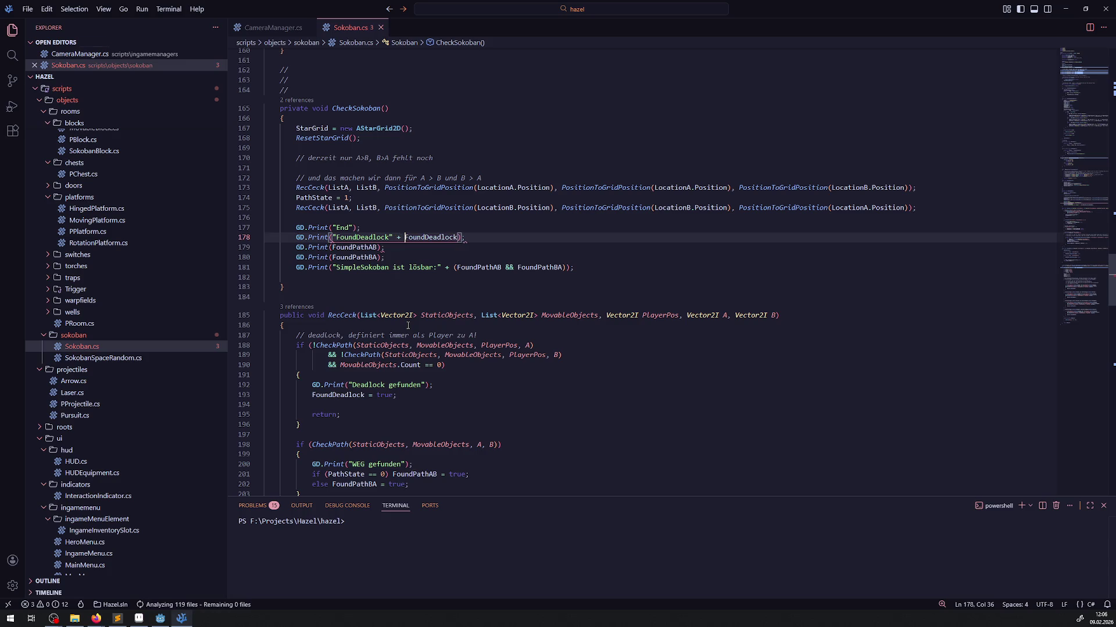
key(ctrl+s)
Prefix the FoundPathAB print on line 179 with "A nach B " + and save.
double_click(341, 249)
text(")
key(Left)
text(A nach B )
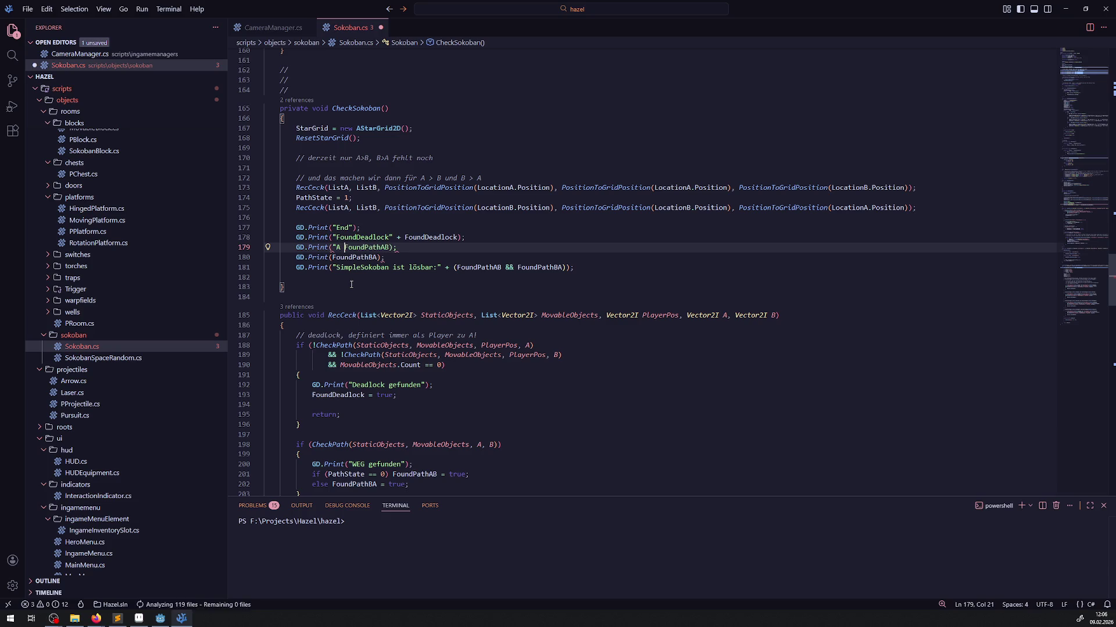
text(" +)
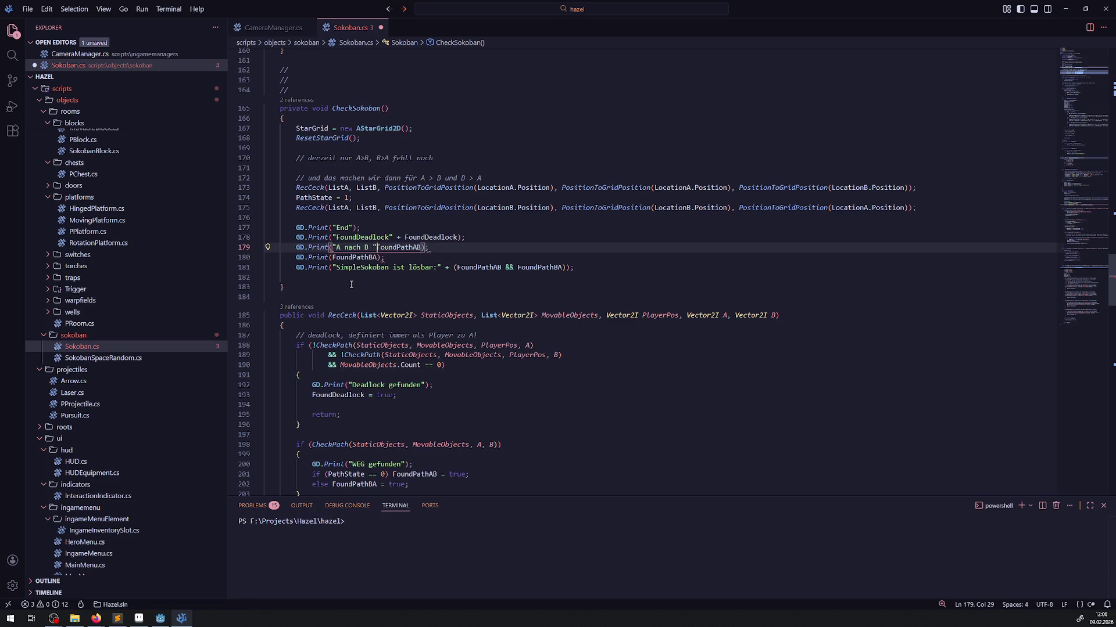
key(ctrl+s)
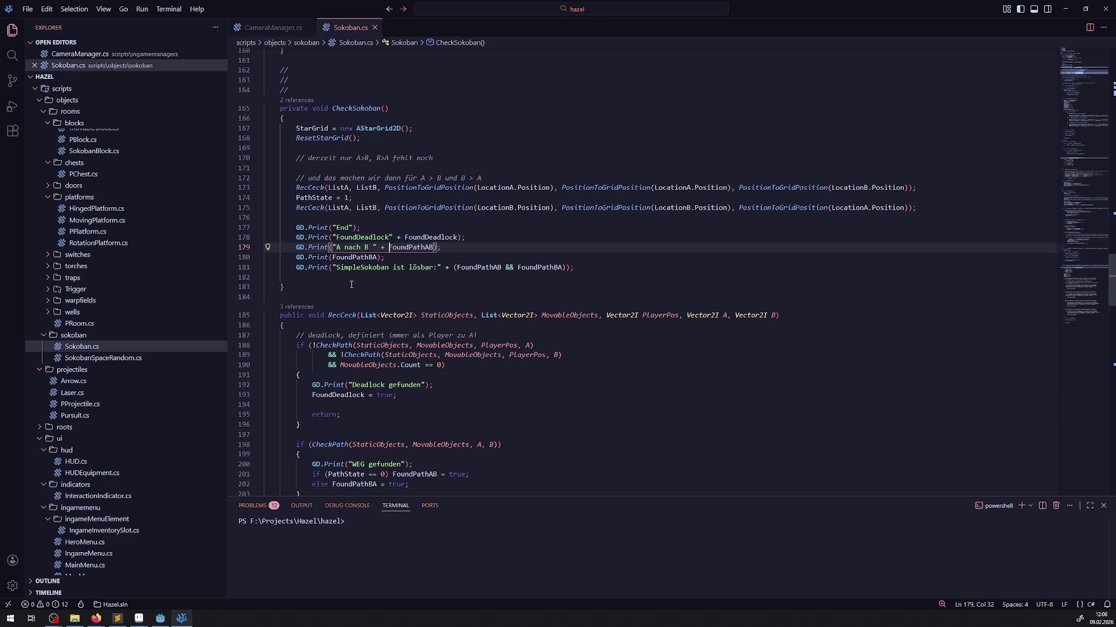
Copy the "A nach B" label in front of FoundPathBA on line 180 and save.
drag(393, 248, 332, 248)
key(ctrl+c)
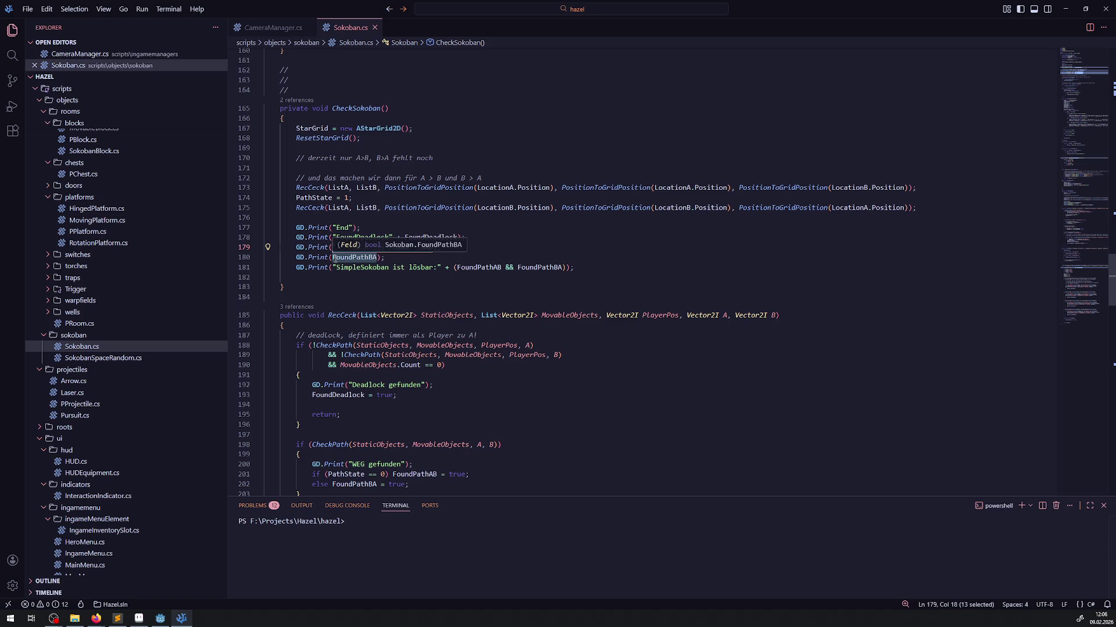
click(332, 258)
key(ctrl+v)
key(ctrl+s)
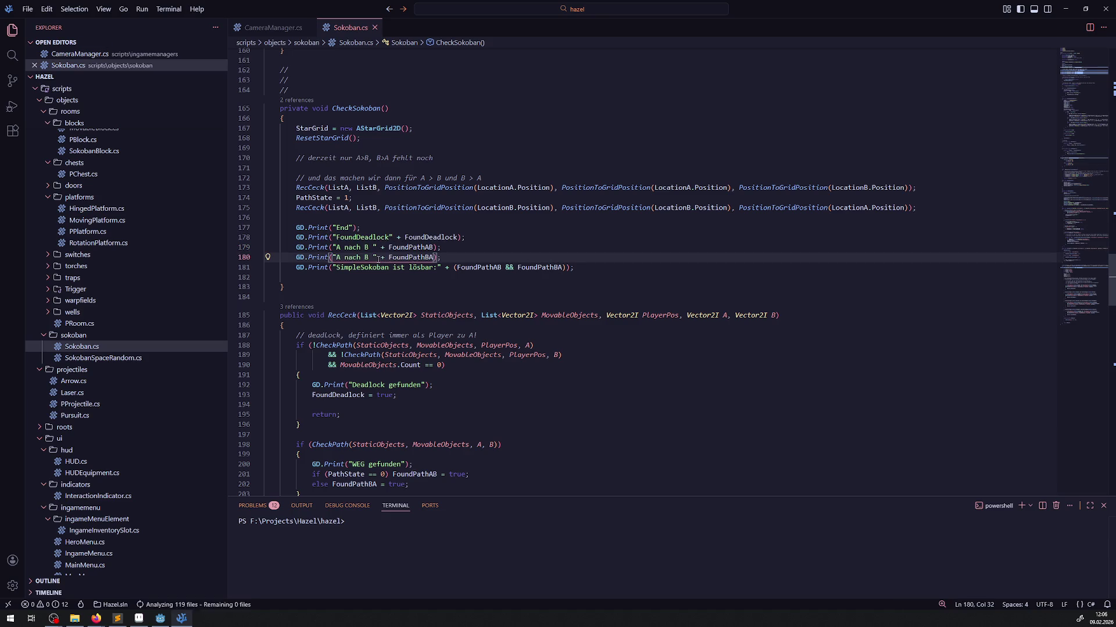
Change line 180's label to "B nach A", trim trailing spaces on both labels, and save.
drag(369, 257, 338, 257)
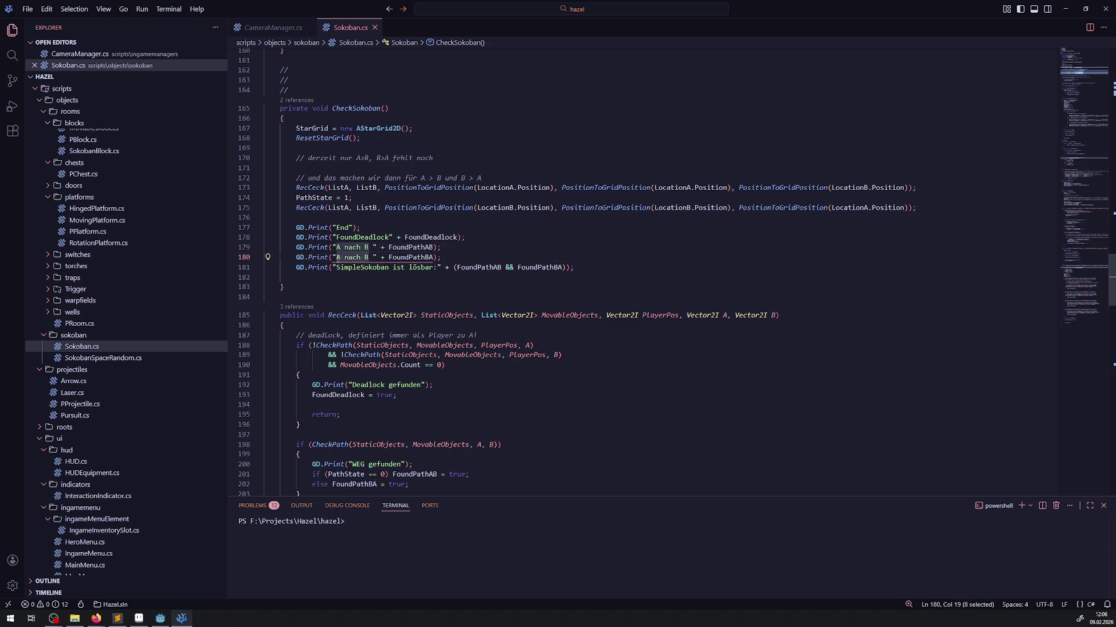
text(B nach A)
key(Delete)
key(Up)
key(Delete)
key(ctrl+s)
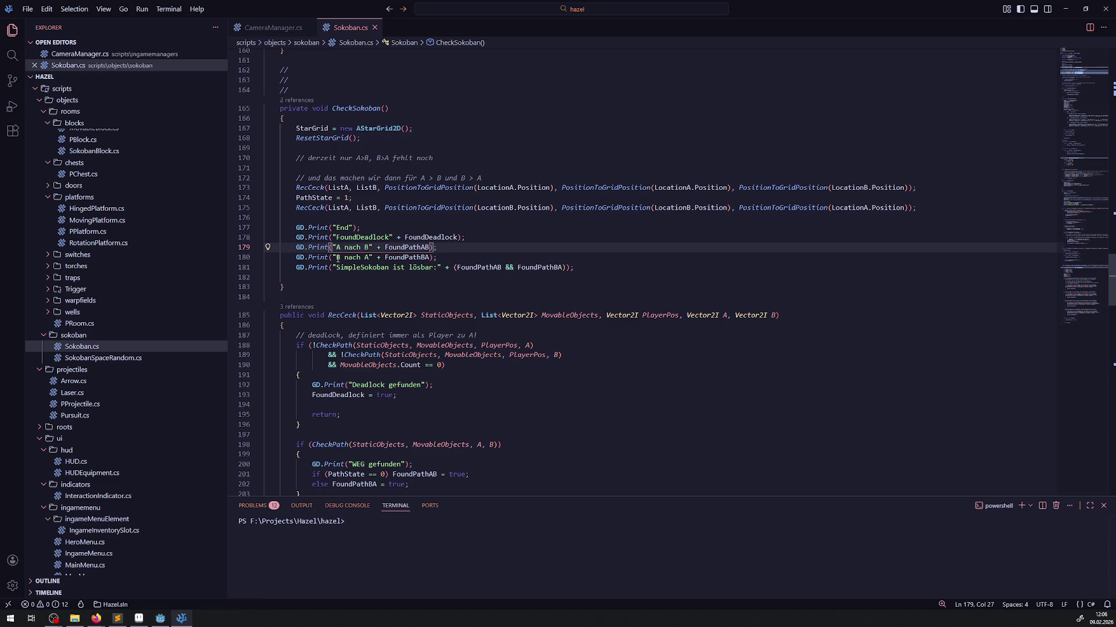
click(161, 618)
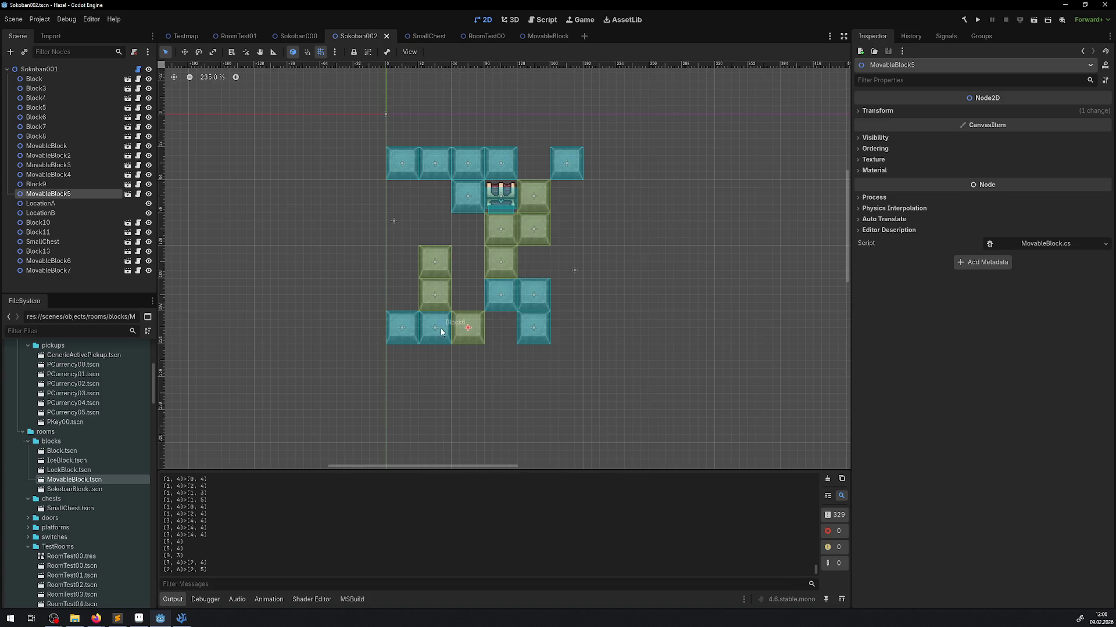
View Sokoban000, open Sokoban100.tscn and centre its layout, then open RoomTest11.tscn.
click(297, 36)
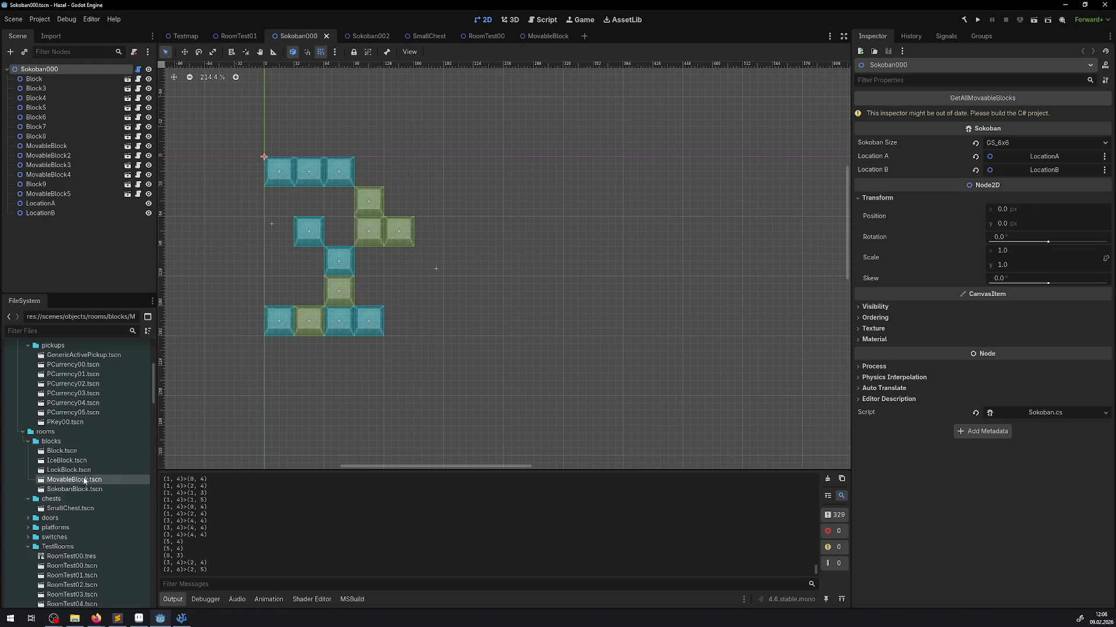
scroll(93, 540, down, 5)
scroll(105, 554, down, 3)
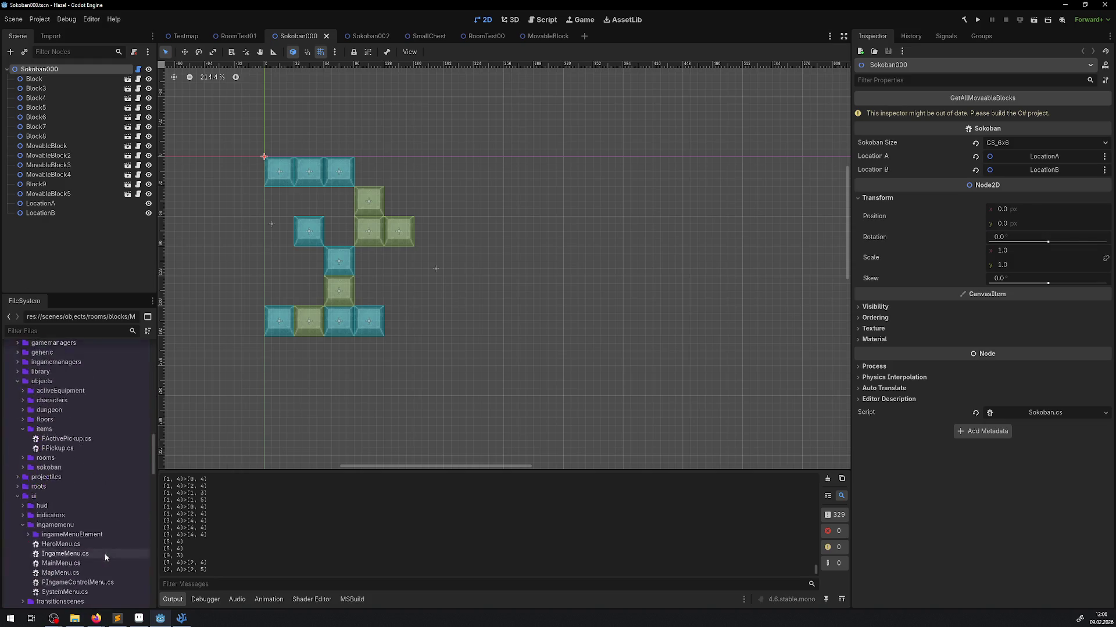
double_click(77, 491)
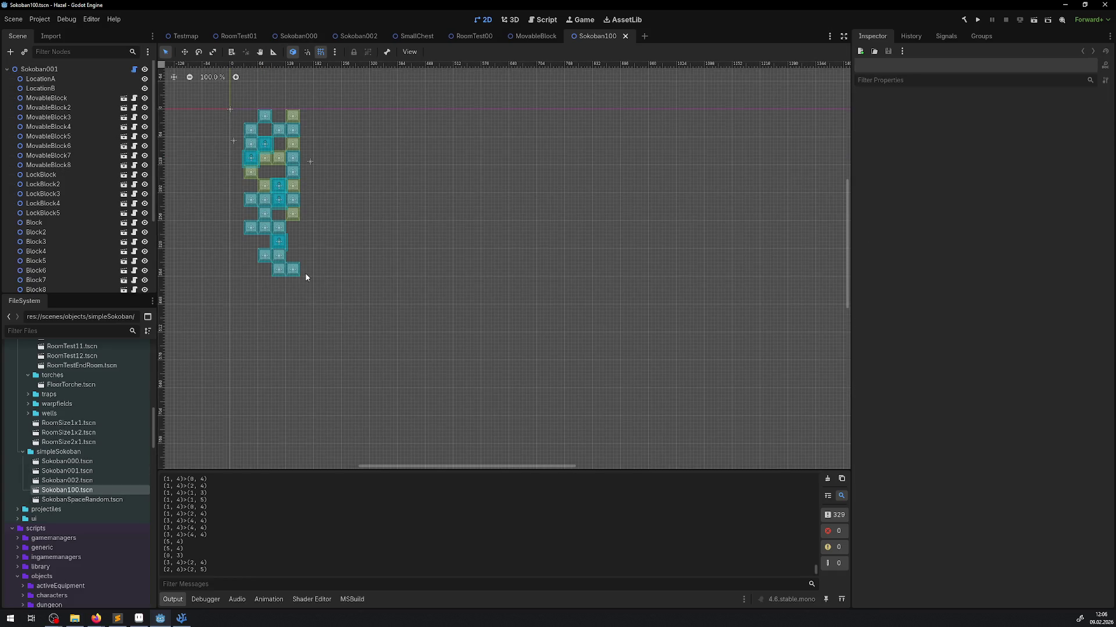
scroll(316, 264, up, 7)
drag(425, 303, 442, 327)
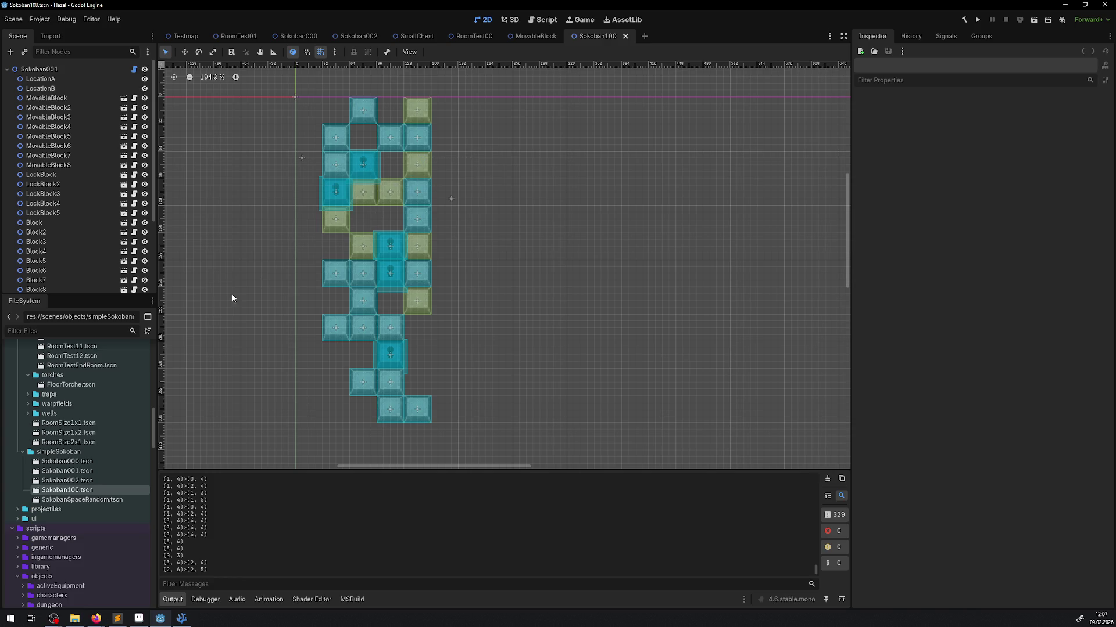
scroll(81, 493, up, 5)
double_click(108, 540)
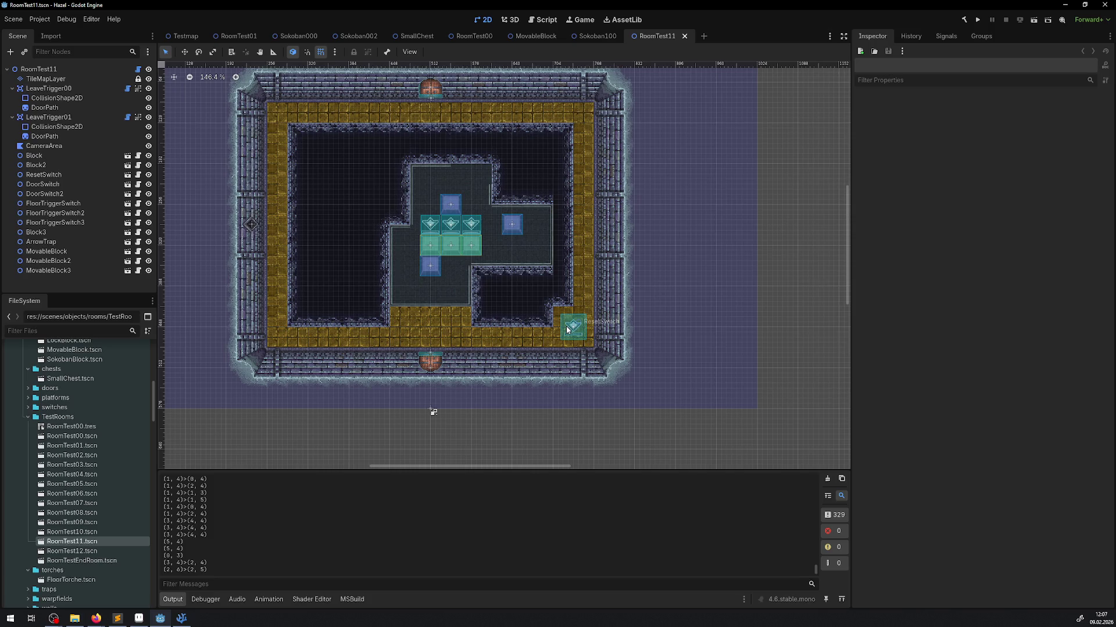
Inspect Block2 in RoomTest11, then go via Sokoban100 back to the Sokoban002 scene.
click(451, 206)
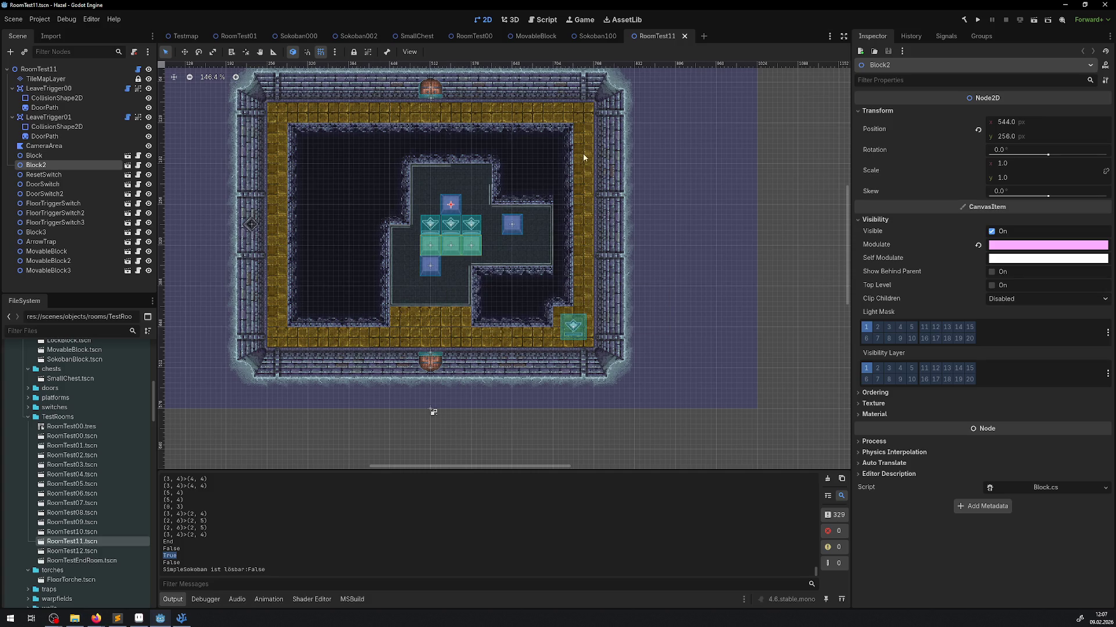
click(590, 35)
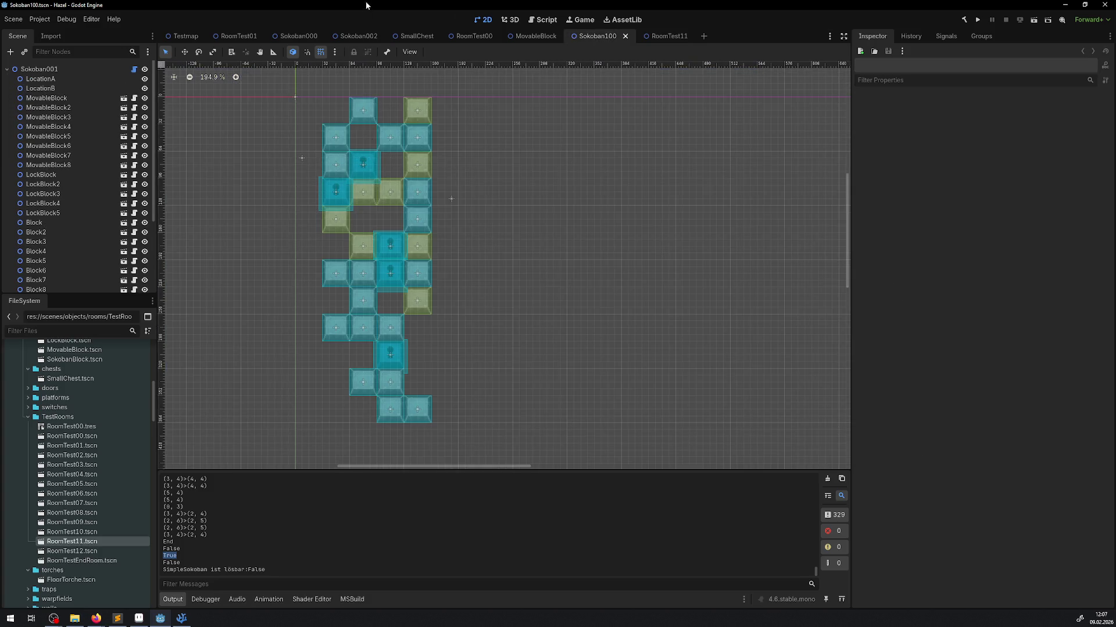
click(355, 36)
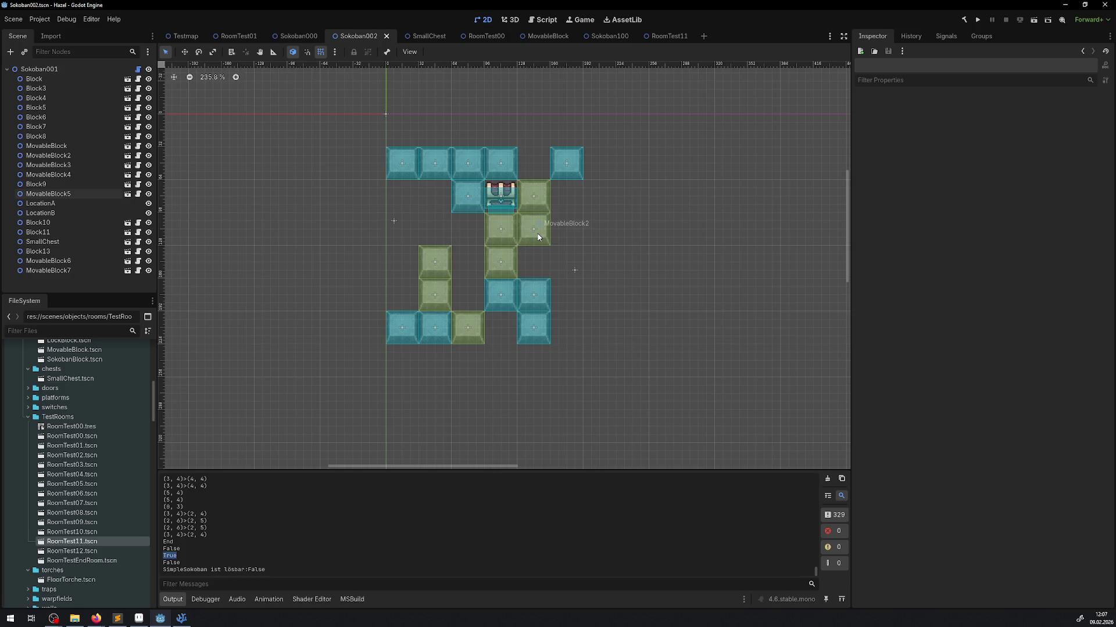
Move Block10 into the bottom row and MovableBlock2 down a cell, rebuild, and rerun the check.
mouse_move(542, 290)
mouse_down()
mouse_move(537, 311)
mouse_move(510, 326)
mouse_up()
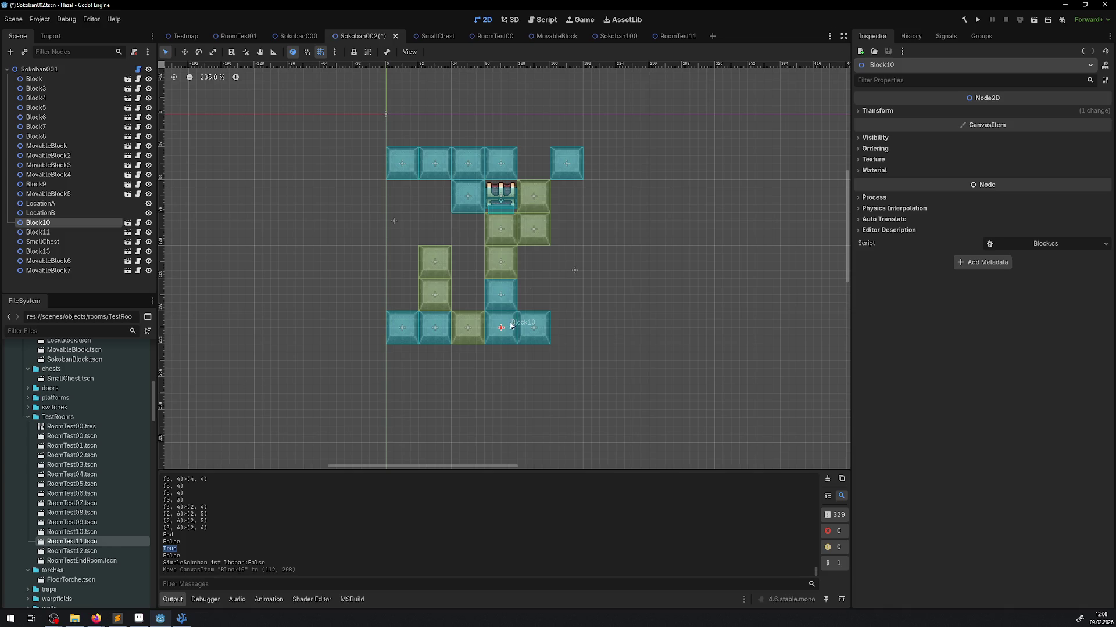
drag(535, 237, 535, 273)
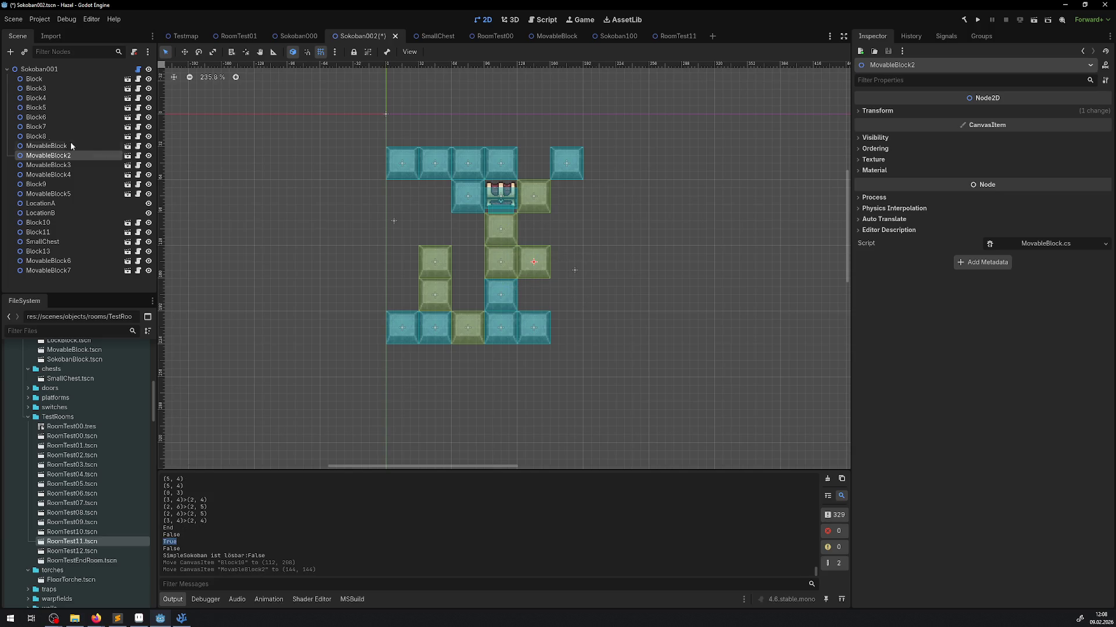
click(41, 69)
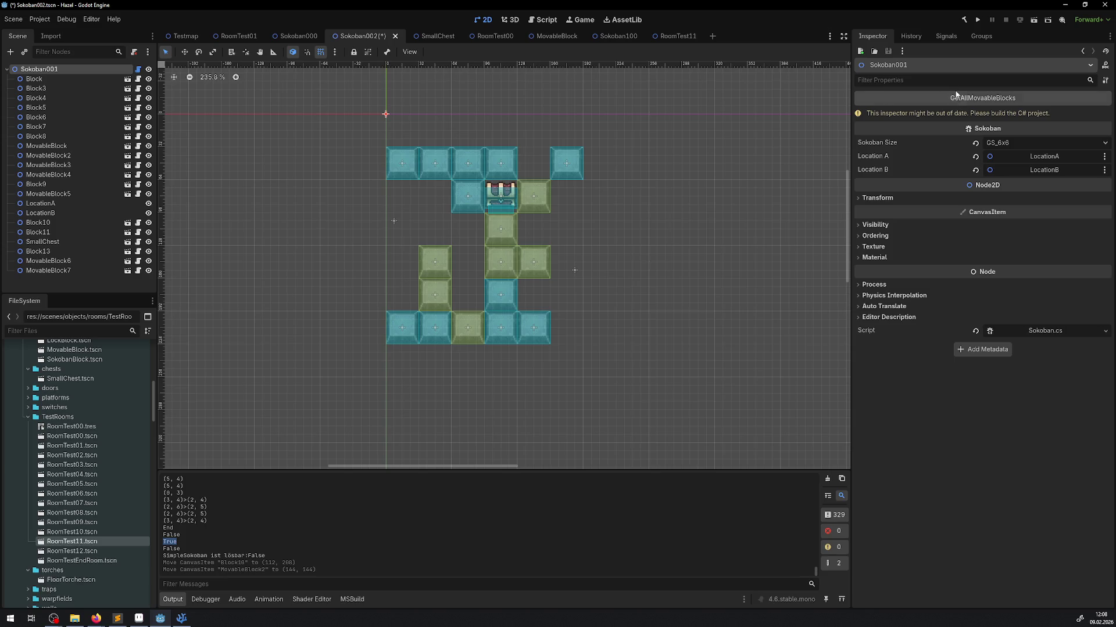
click(964, 20)
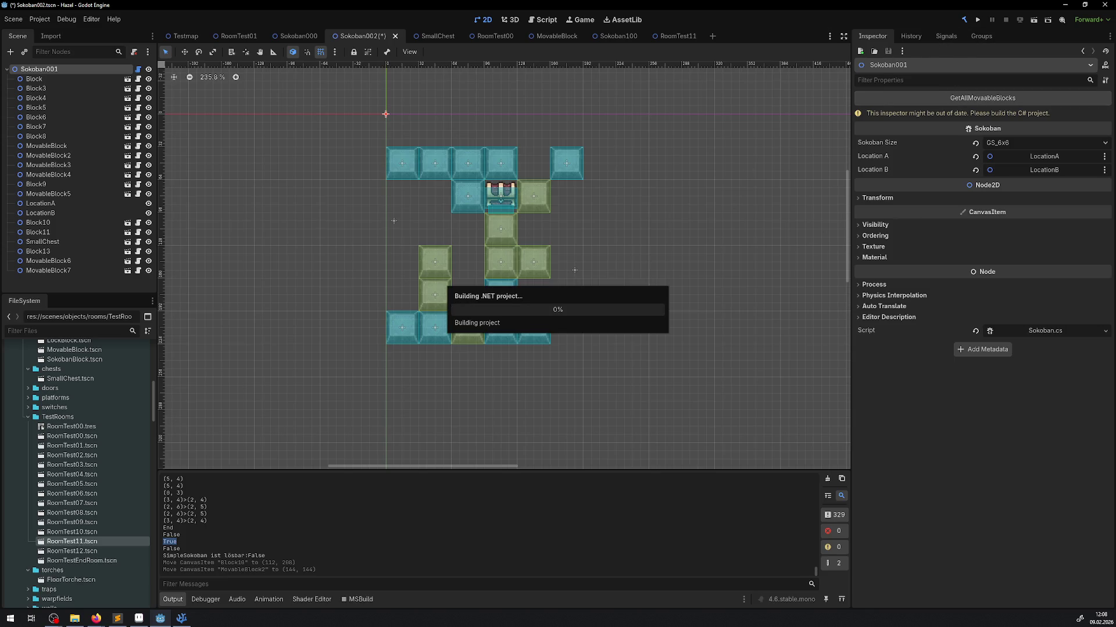
click(923, 102)
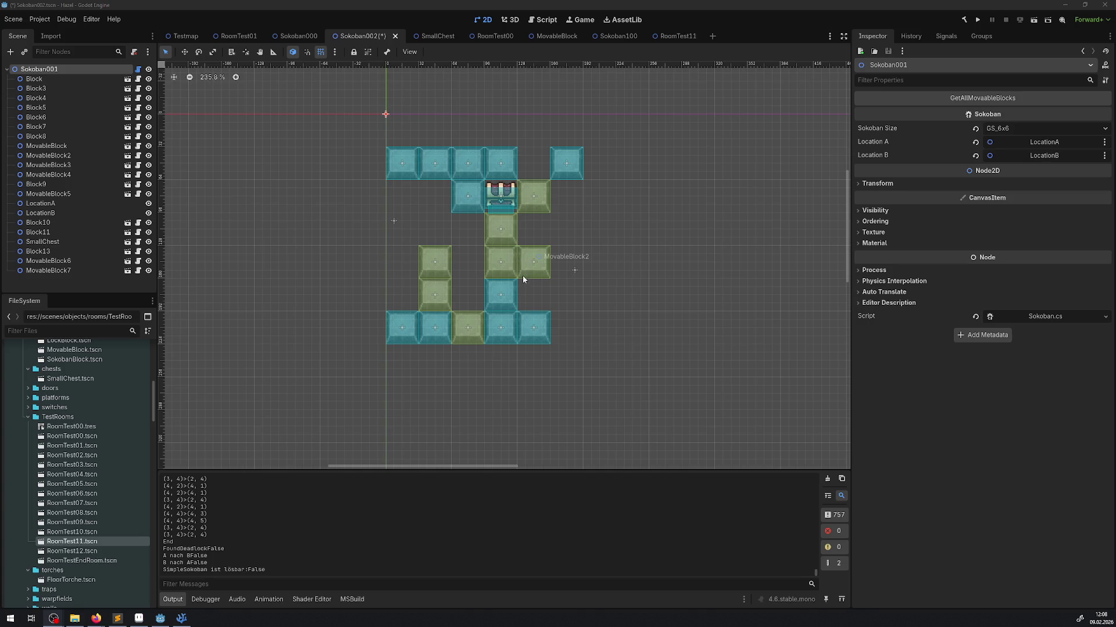
Shift MovableBlock4 one tile right, drag Block10 below the bottom row, and delete it.
drag(501, 235, 534, 235)
mouse_move(494, 331)
mouse_down()
mouse_move(543, 320)
mouse_move(547, 297)
mouse_move(530, 298)
mouse_move(459, 233)
mouse_move(442, 198)
mouse_move(403, 300)
mouse_up()
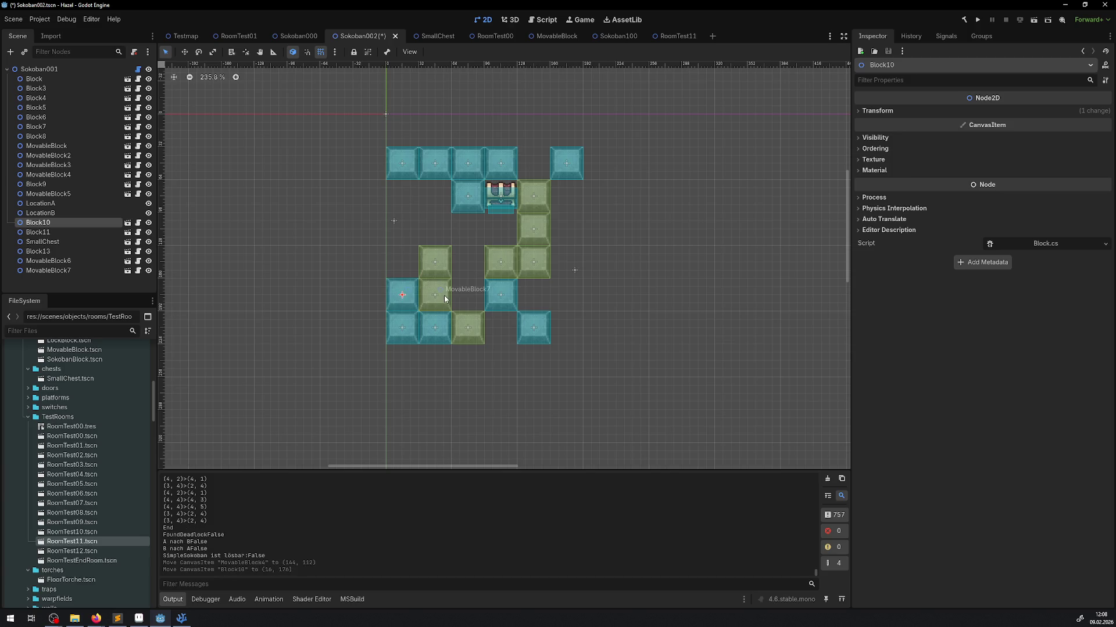
mouse_move(415, 297)
mouse_down()
mouse_move(516, 329)
mouse_move(527, 348)
mouse_move(513, 358)
mouse_up()
key(Delete)
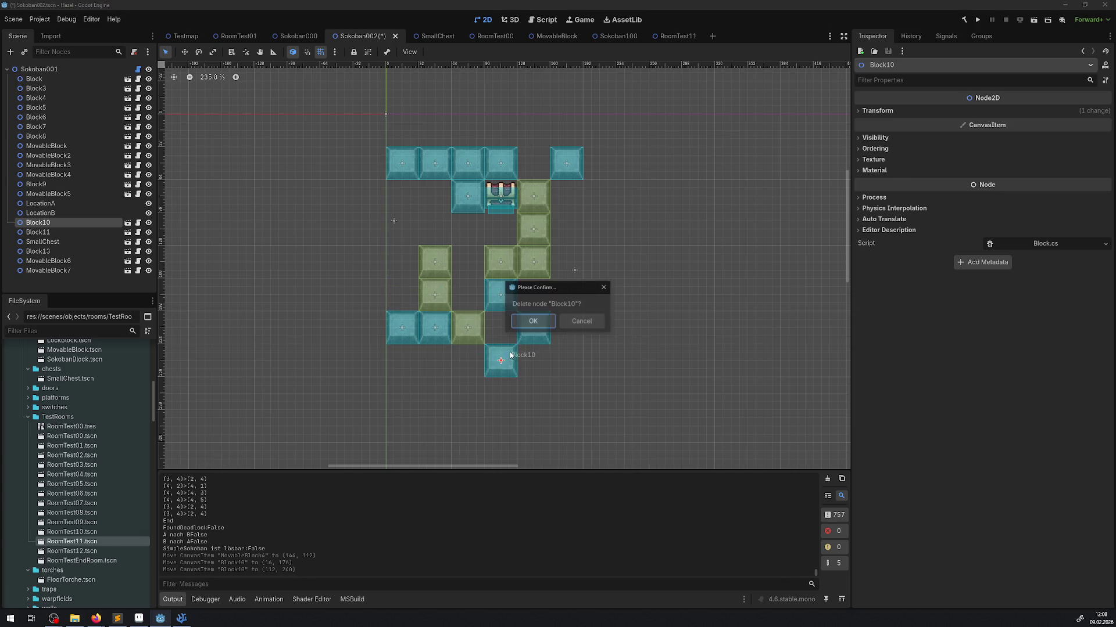
Confirm deleting Block10 and save the Sokoban002 scene.
click(538, 323)
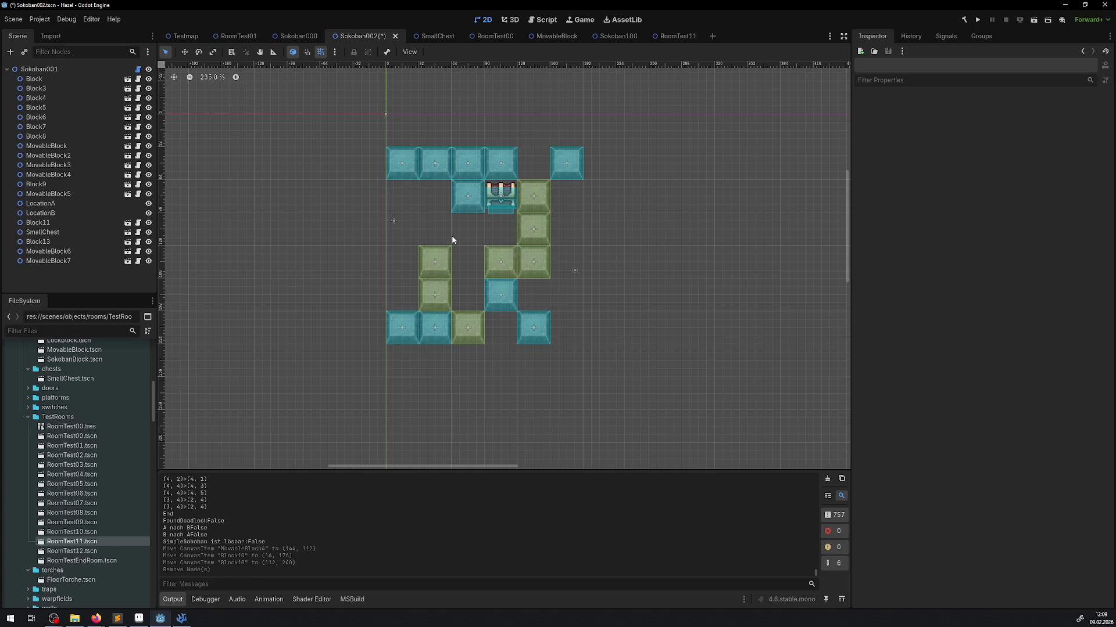
key(ctrl+s)
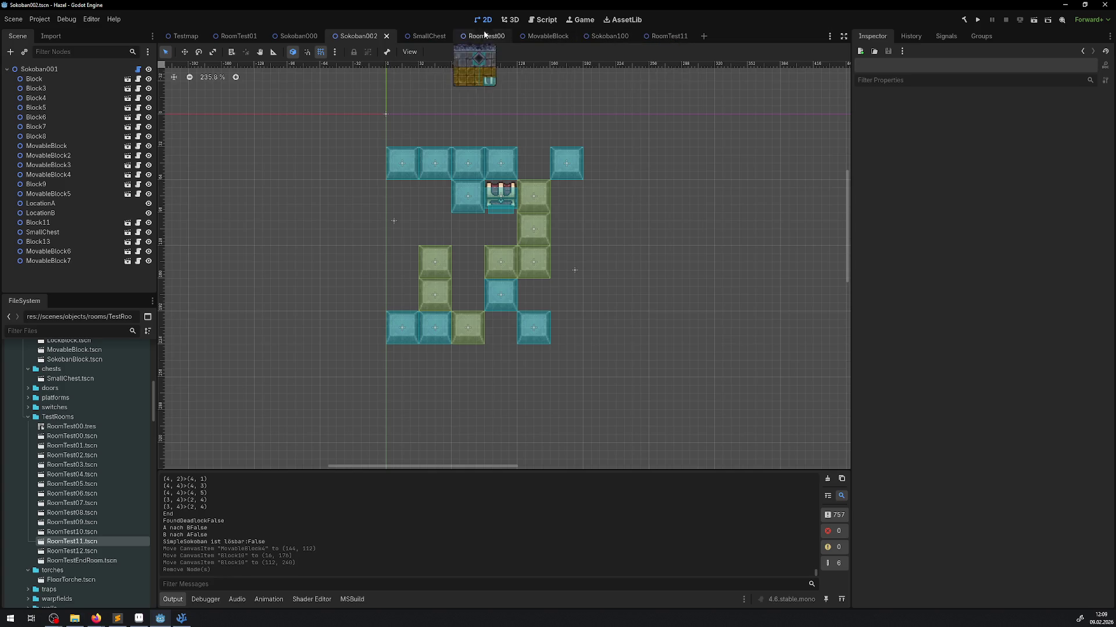
click(239, 36)
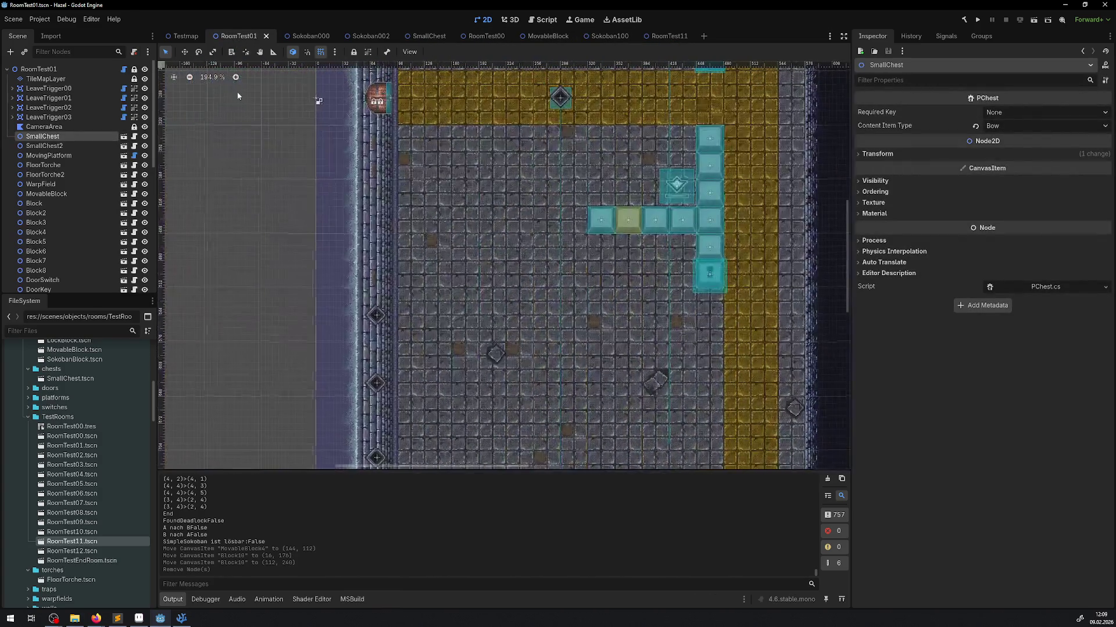
Launch RoomTest01 and walk the player through the warp up to the yellow corridor.
drag(407, 175, 399, 330)
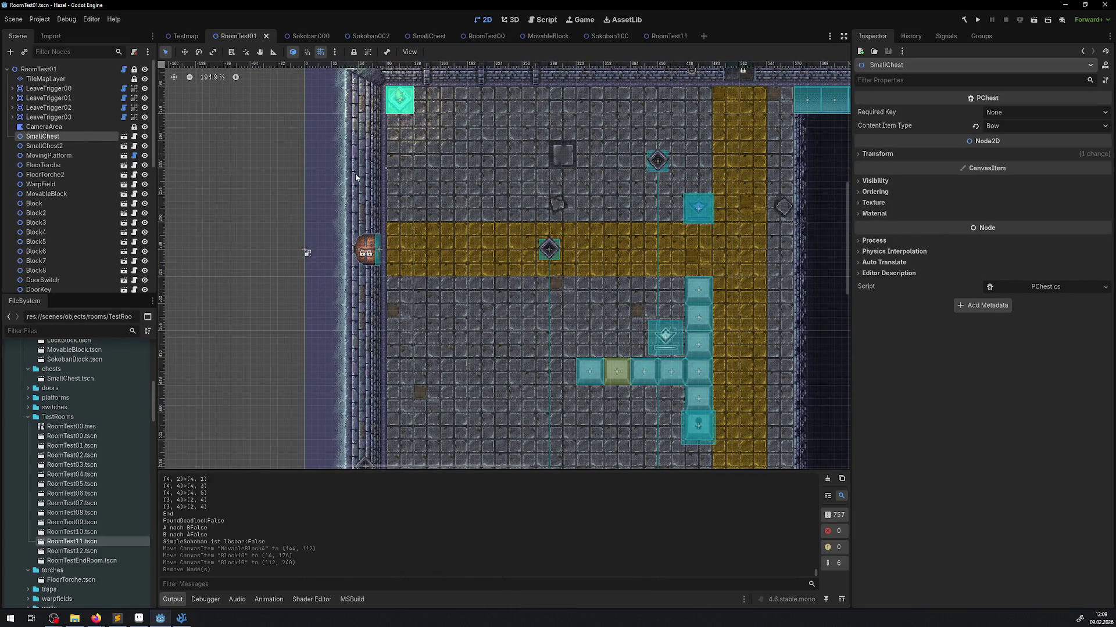
click(978, 20)
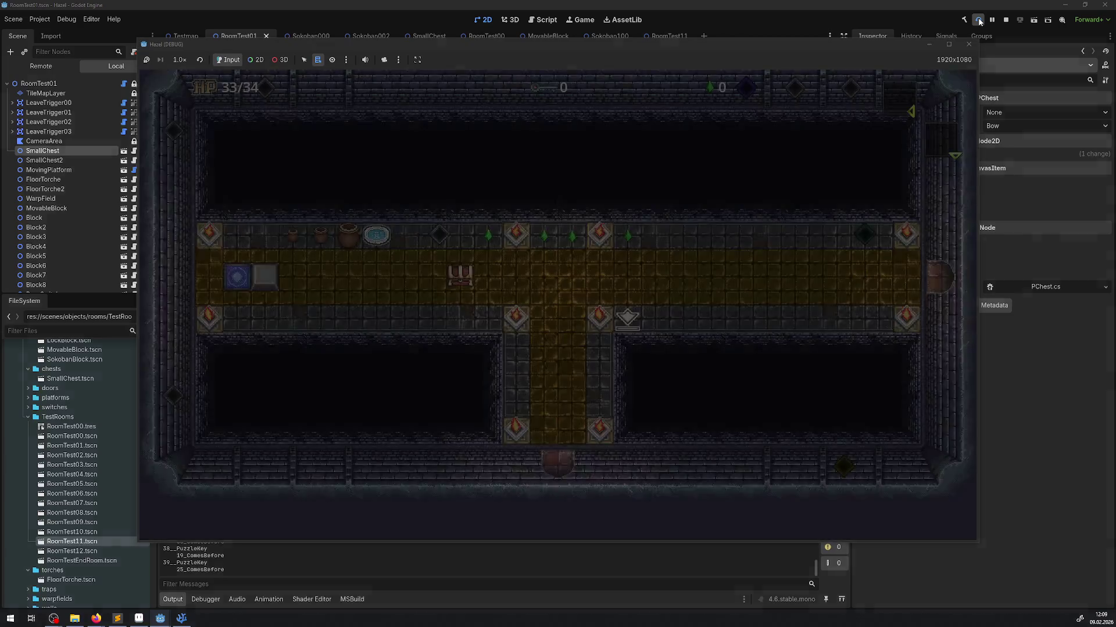
key(Left)
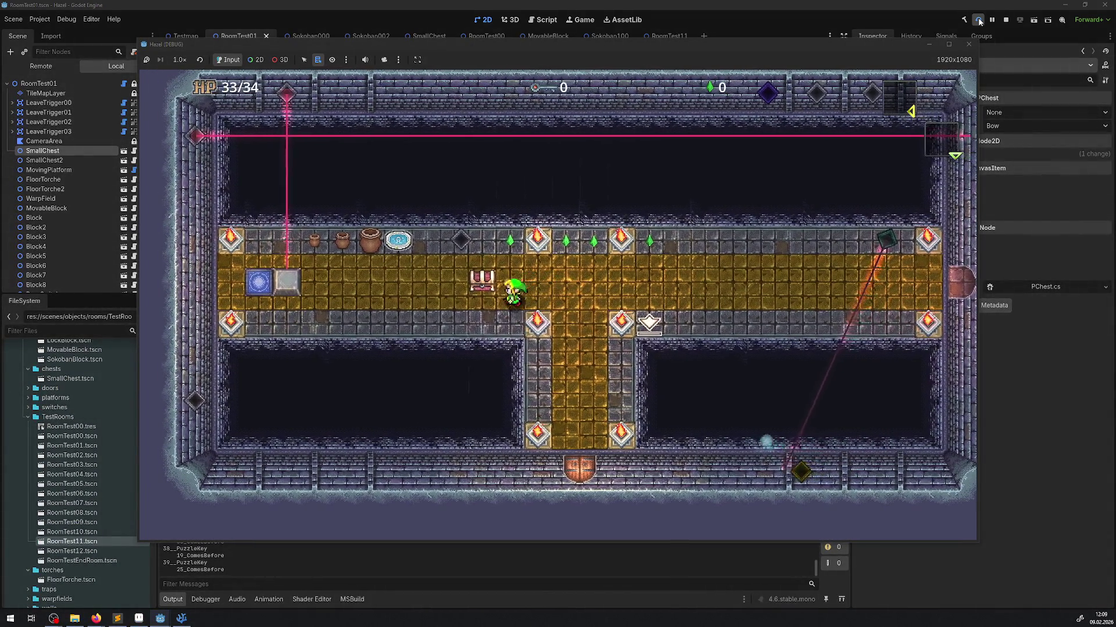
key(Up)
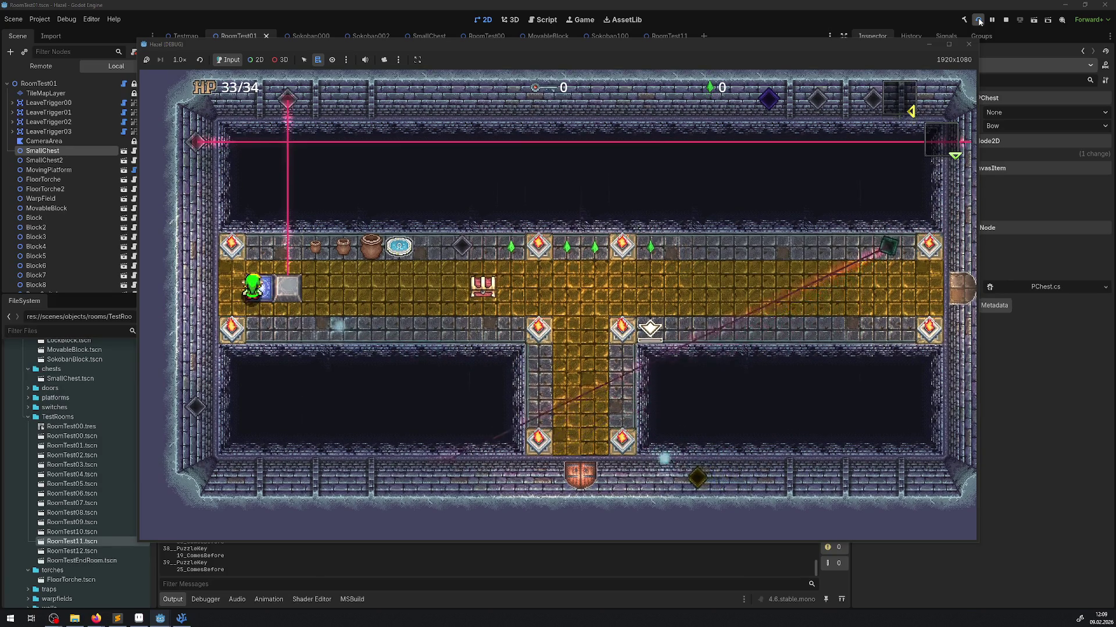
key(Up)
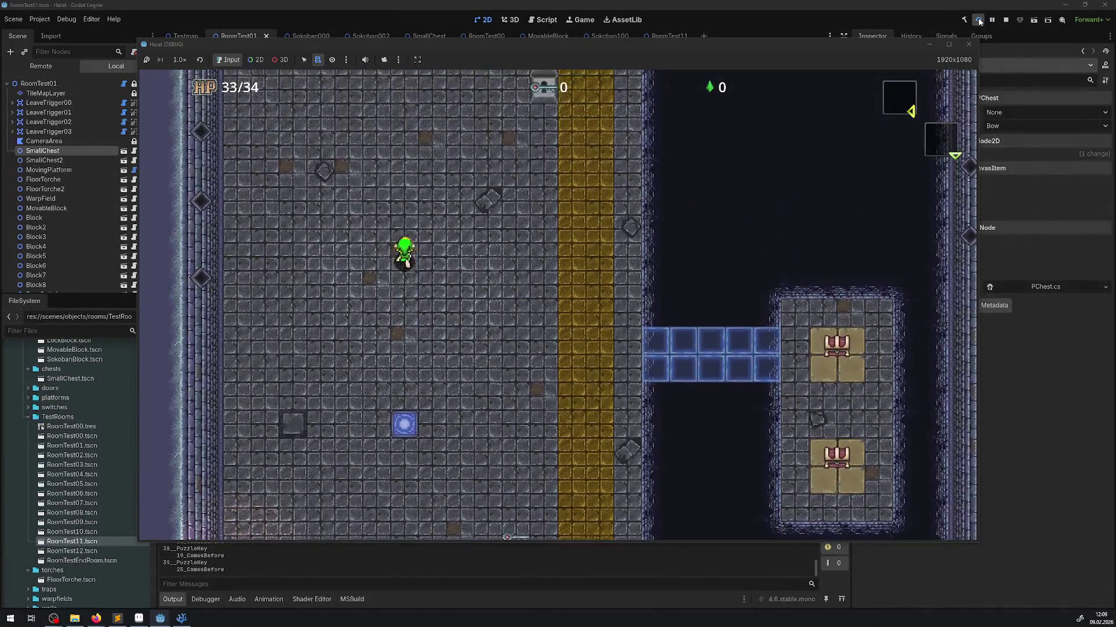
key(Left)
key(Up)
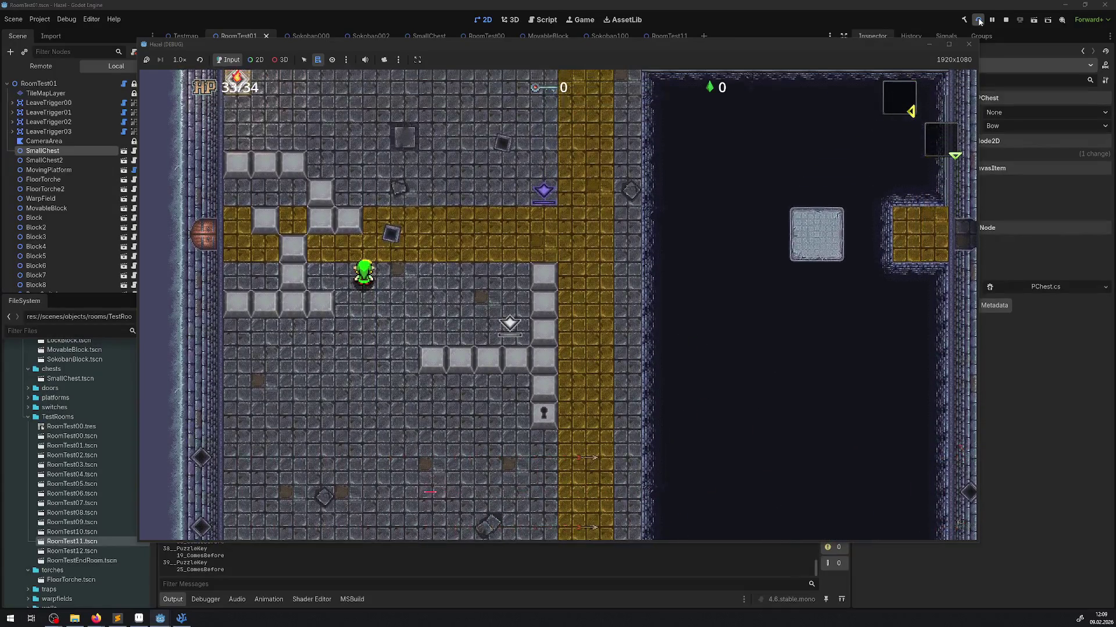
key(Right)
key(Left)
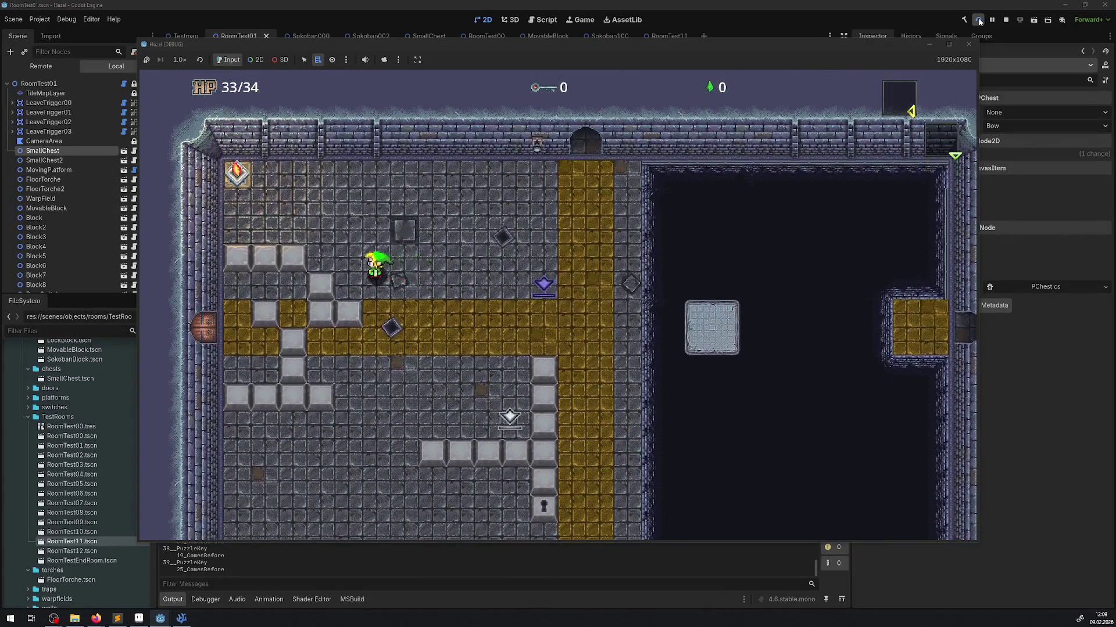
Walk the player around the blocks, then stop the running game.
key(Left)
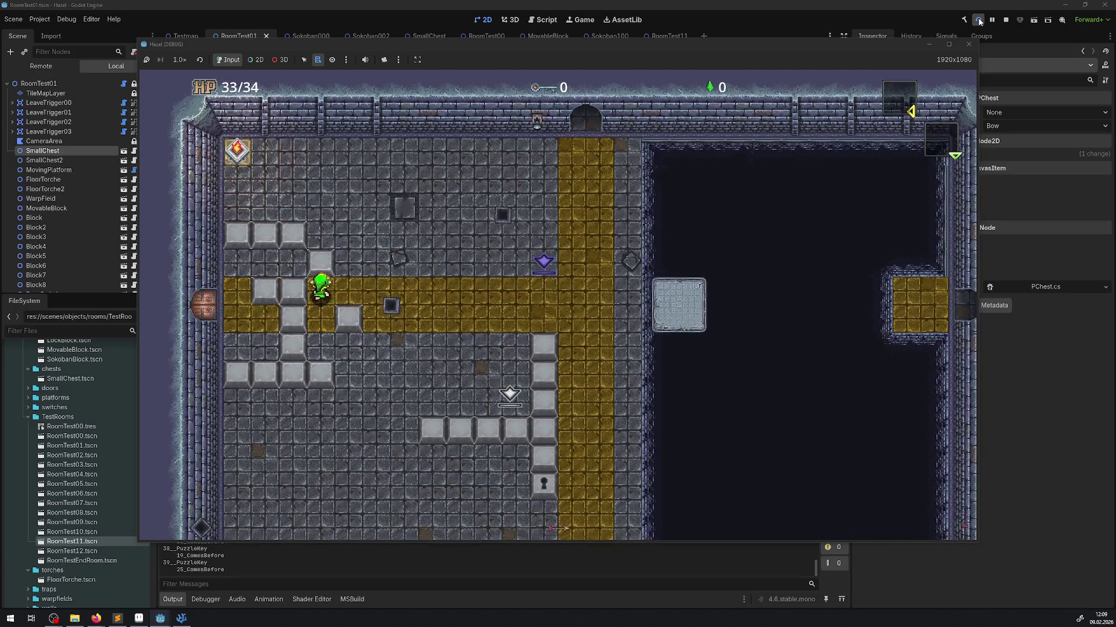
key(Down)
key(Down)
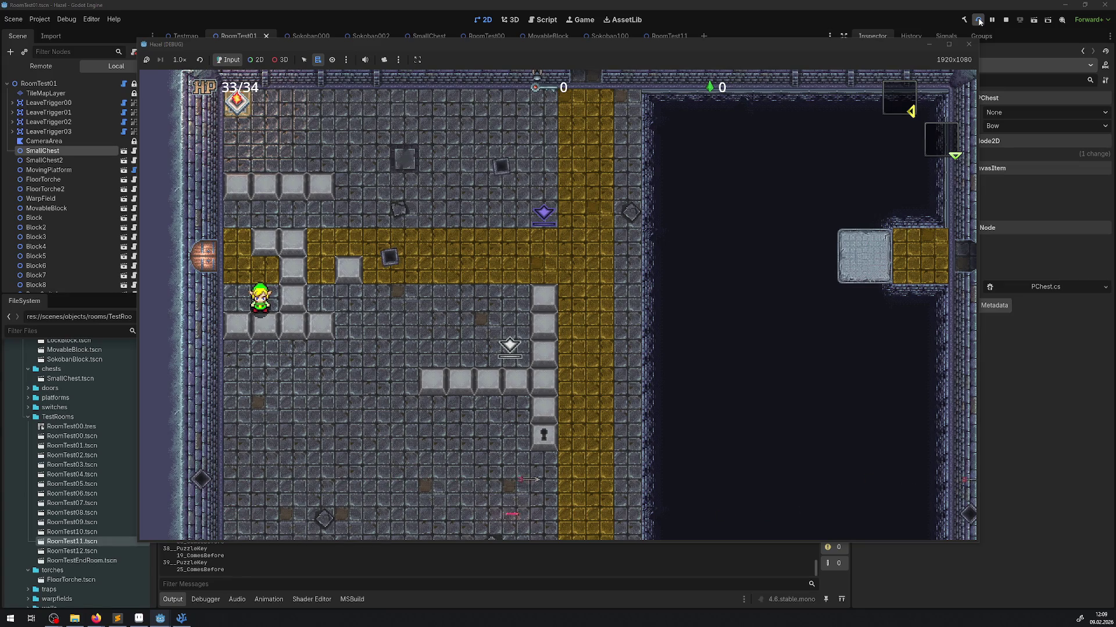
key(Right)
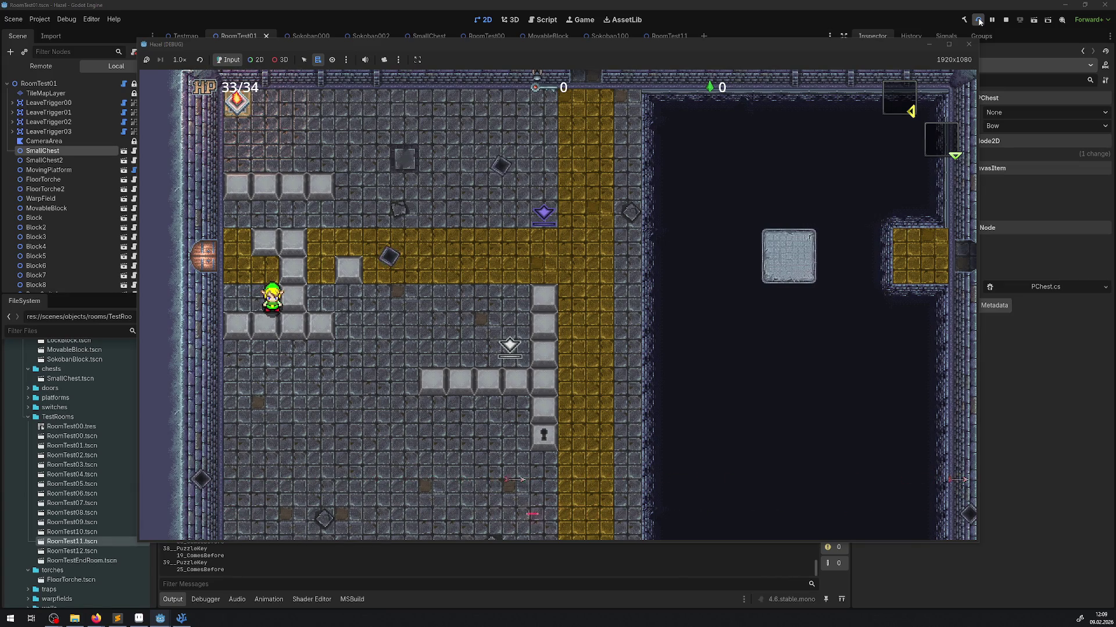
key(Up)
key(Right)
key(Right)
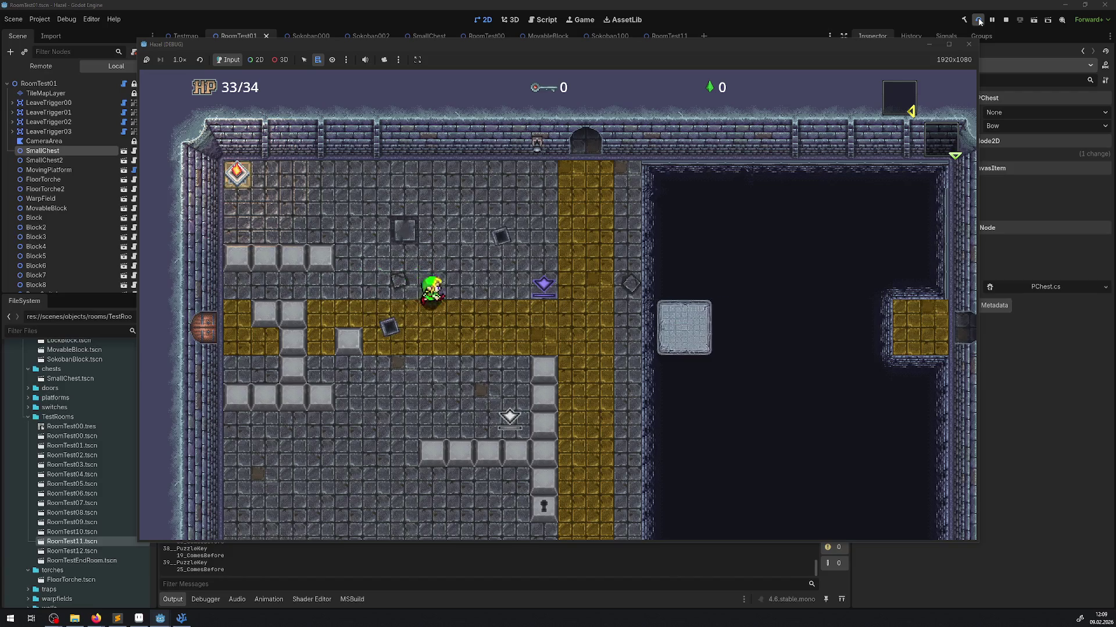
key(Down)
key(Up)
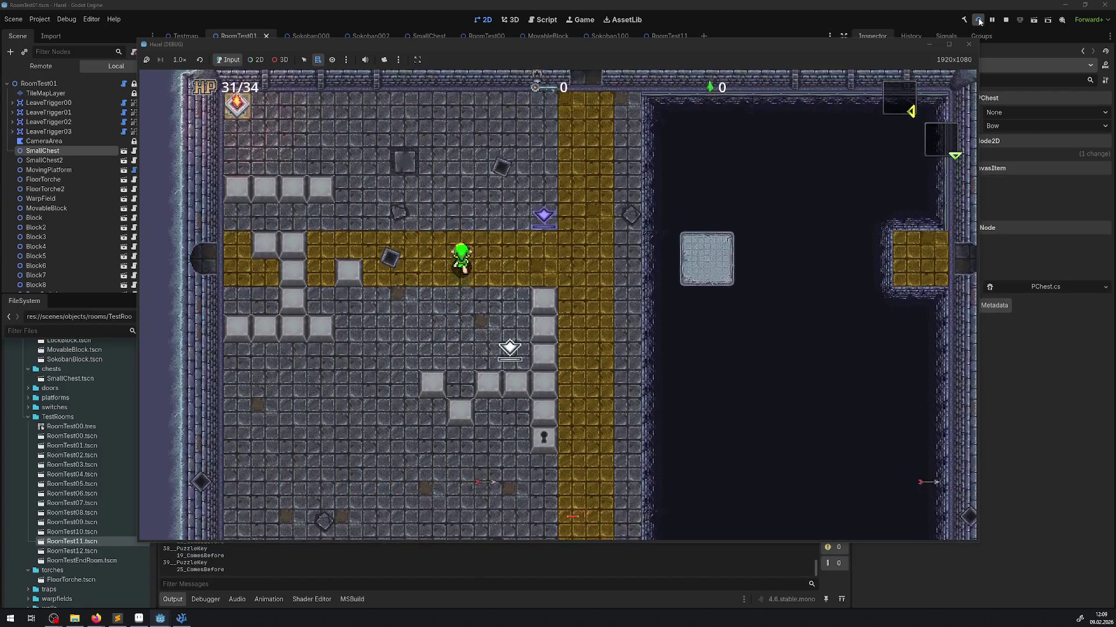
key(Left)
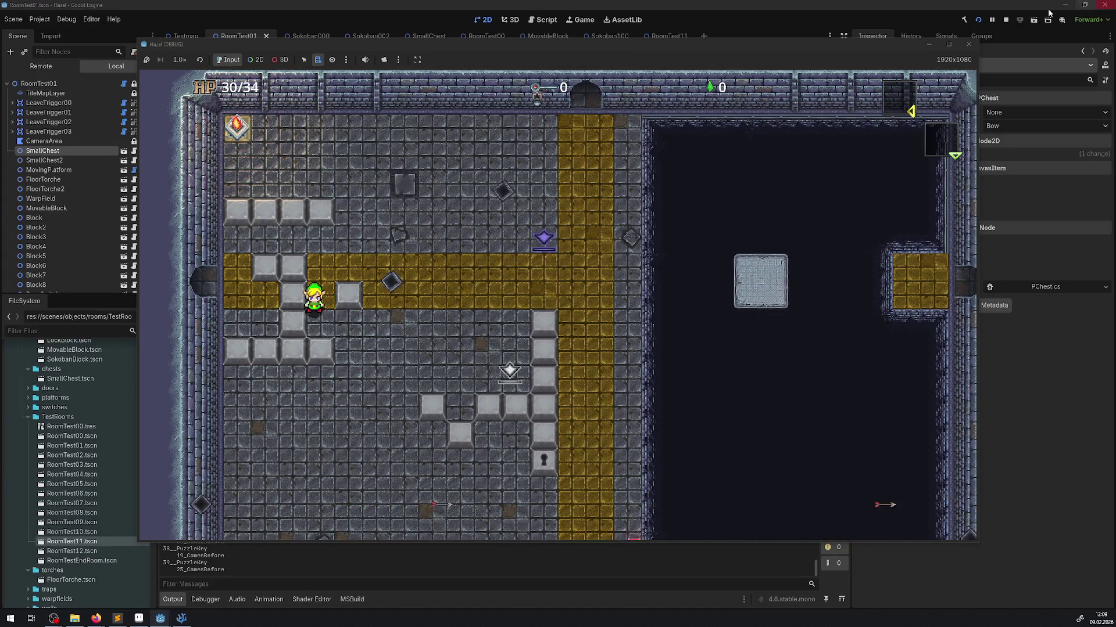
click(968, 45)
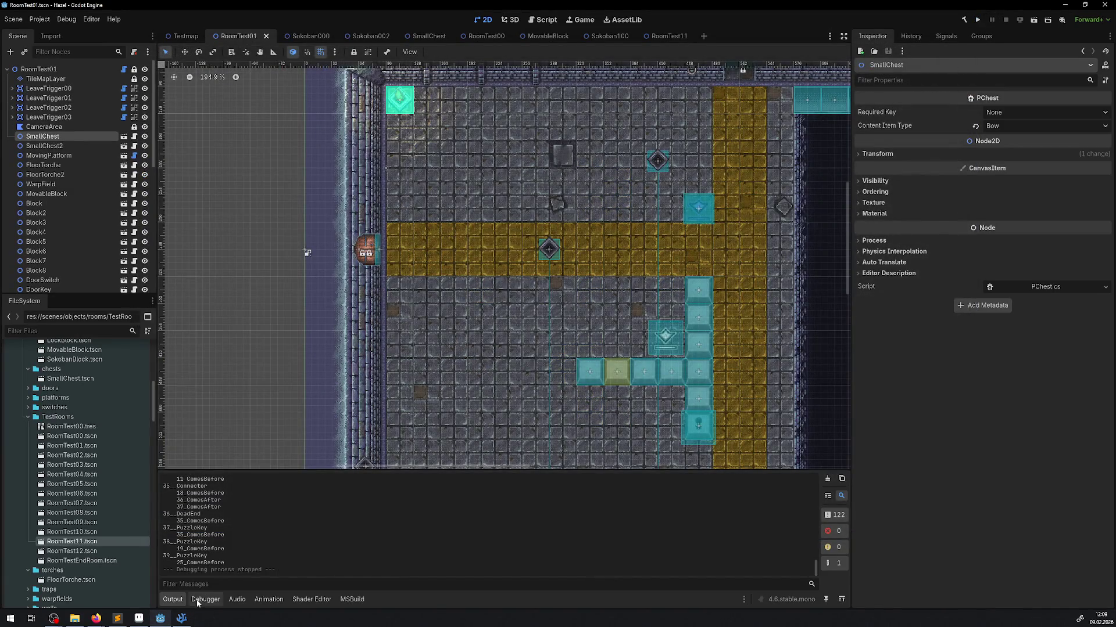
click(358, 36)
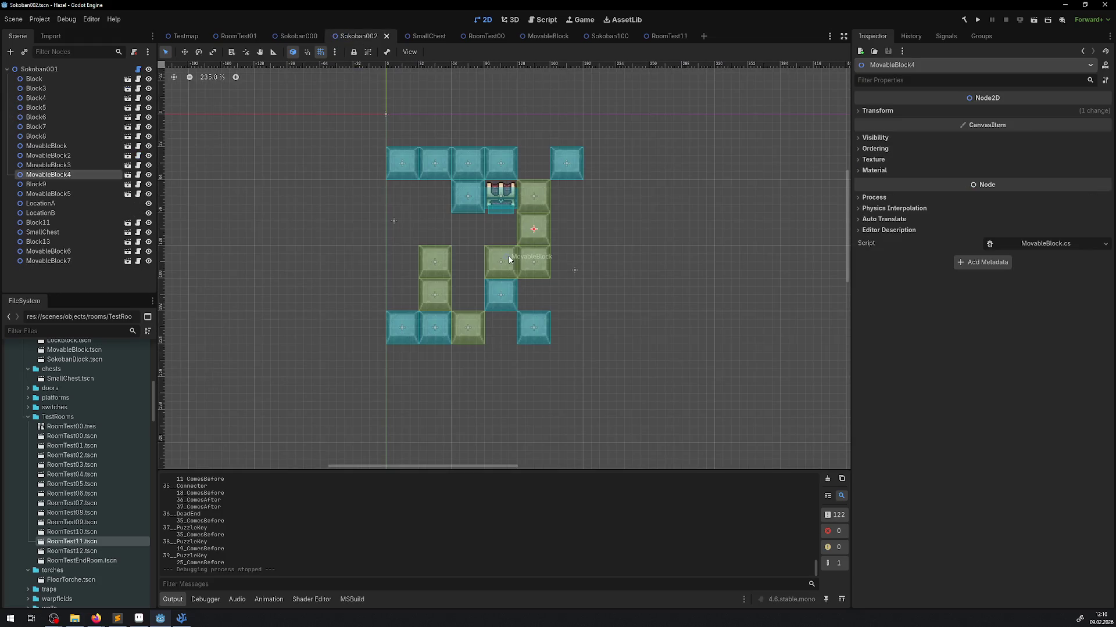
Place MovableBlock4 at (112, 112), MovableBlock2 at (144, 144) and Block7 at (112, 208).
drag(520, 236, 487, 238)
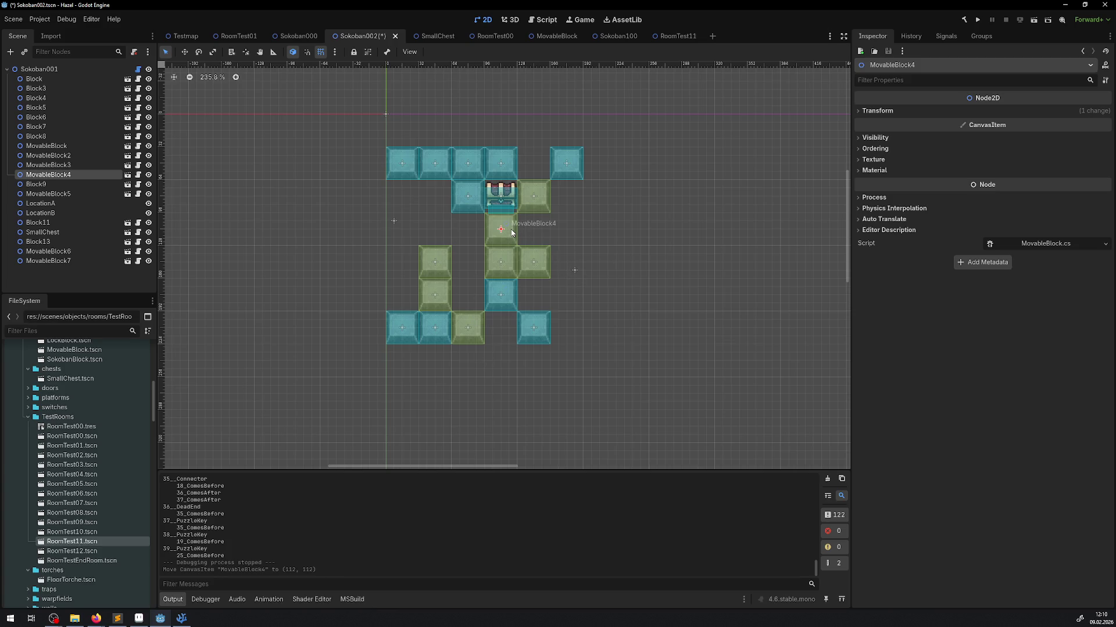
drag(531, 262, 532, 296)
drag(501, 228, 501, 228)
drag(543, 292, 539, 259)
mouse_move(501, 294)
mouse_down()
mouse_move(499, 335)
mouse_move(501, 301)
mouse_up()
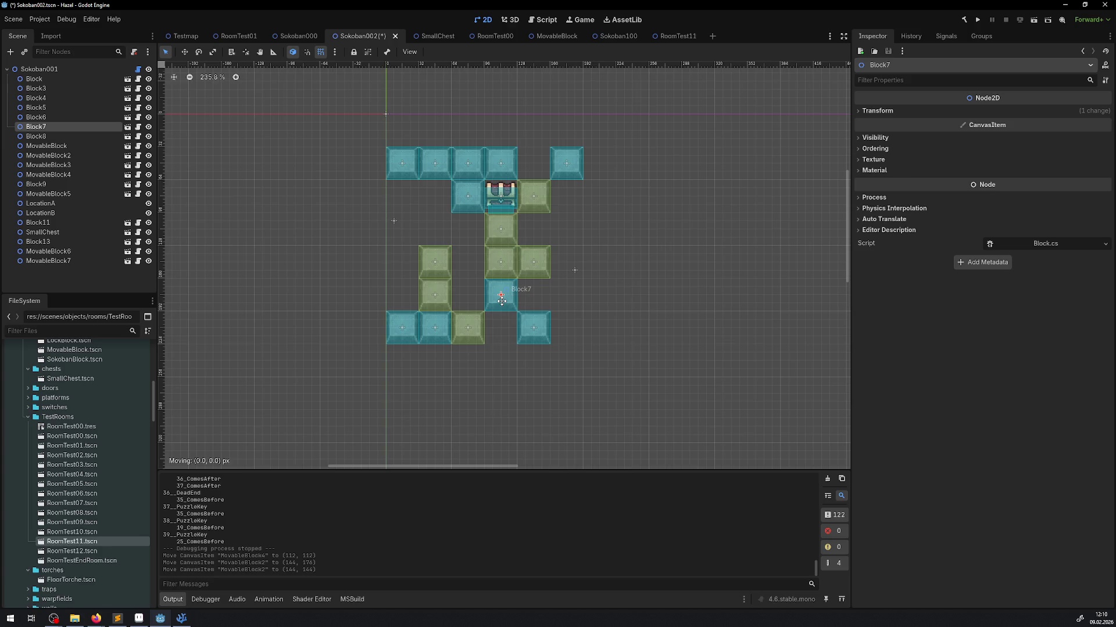
drag(501, 301, 501, 326)
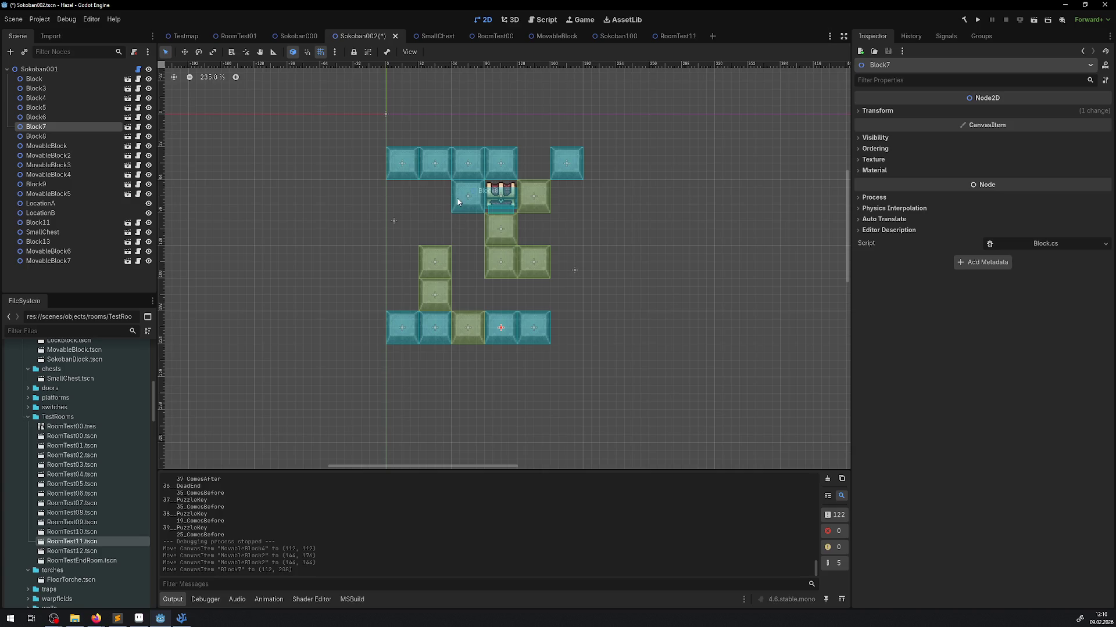
Save the scene and play-test it, walking the player left, up and back down, then stop.
click(977, 20)
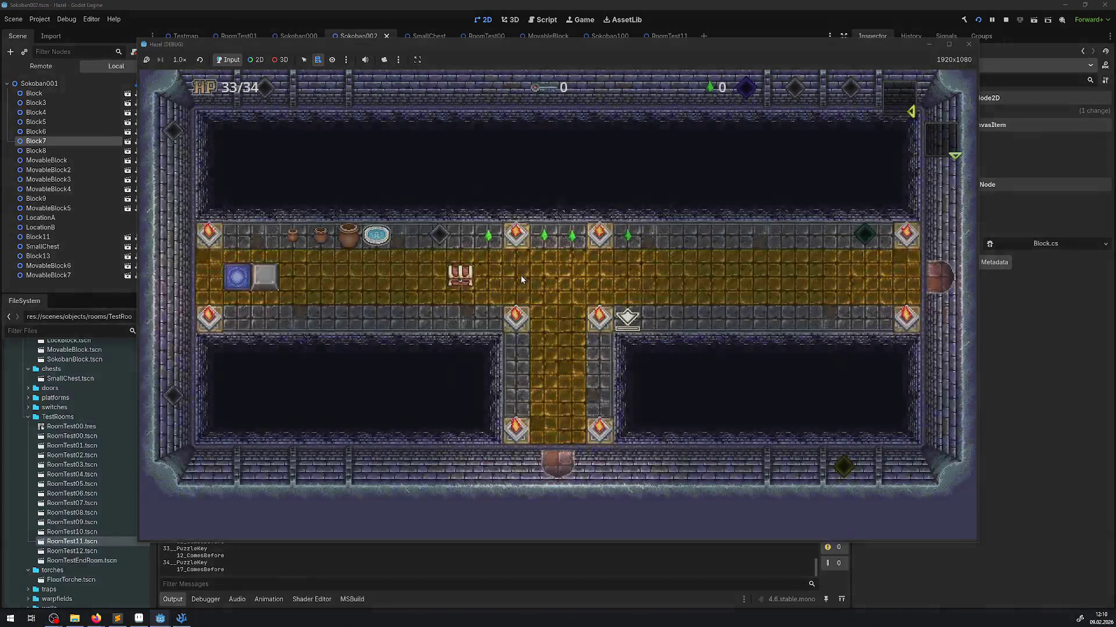
key(Left)
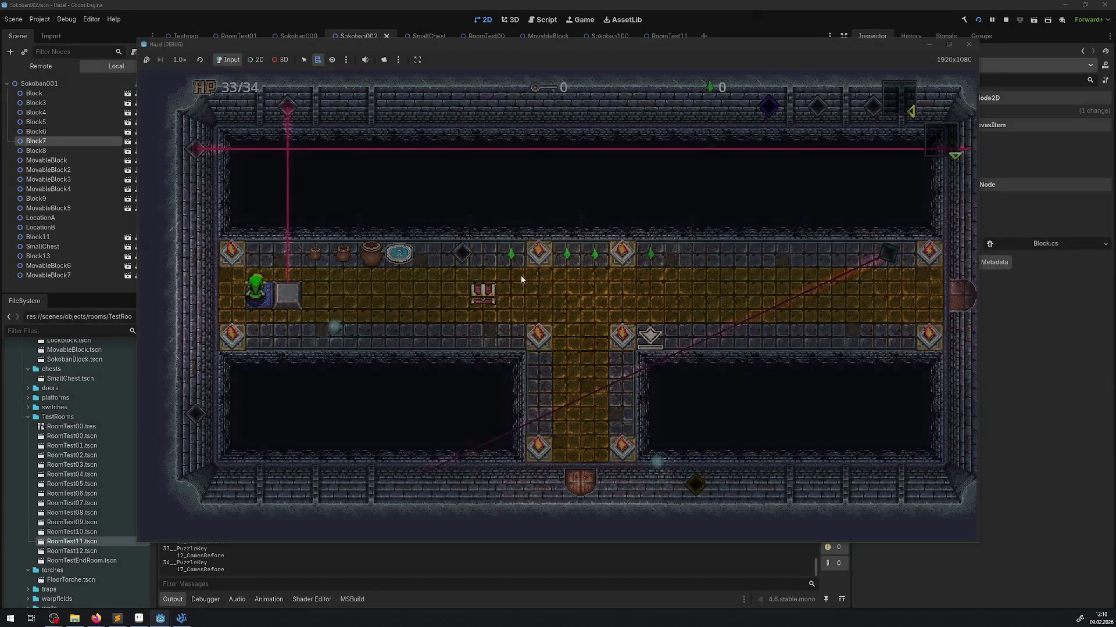
key(Up)
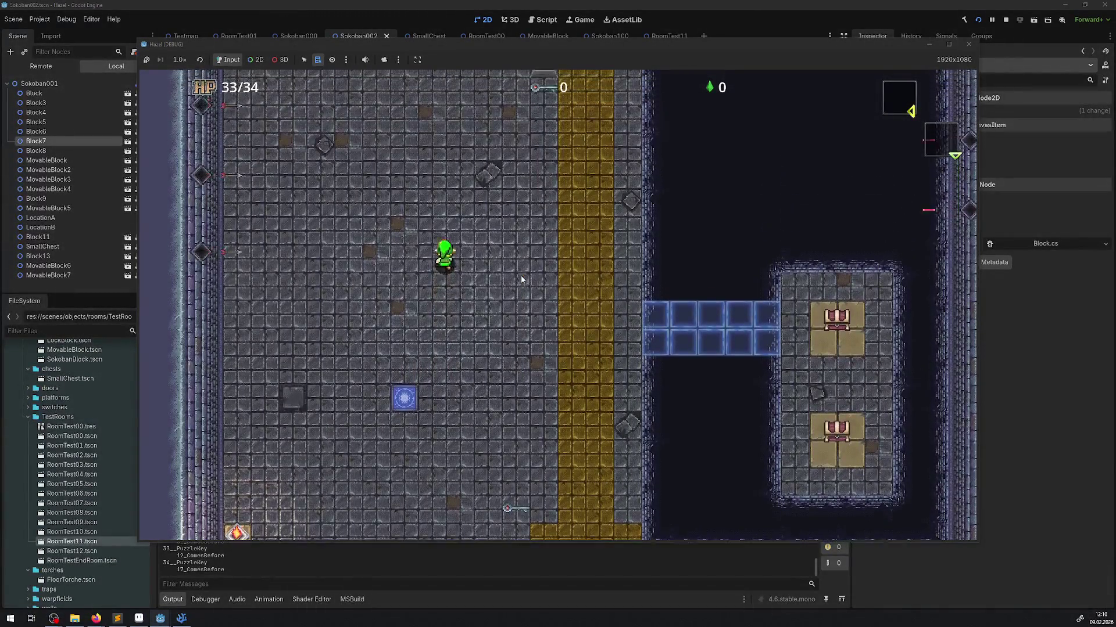
key(Left)
key(Up)
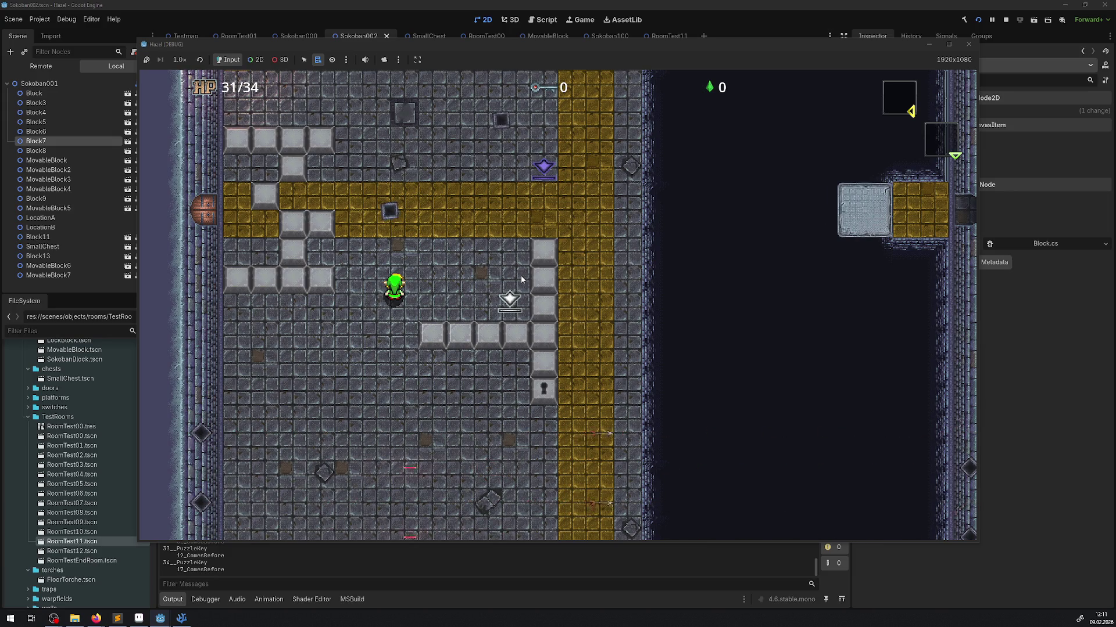
key(Up)
key(Left)
key(Up)
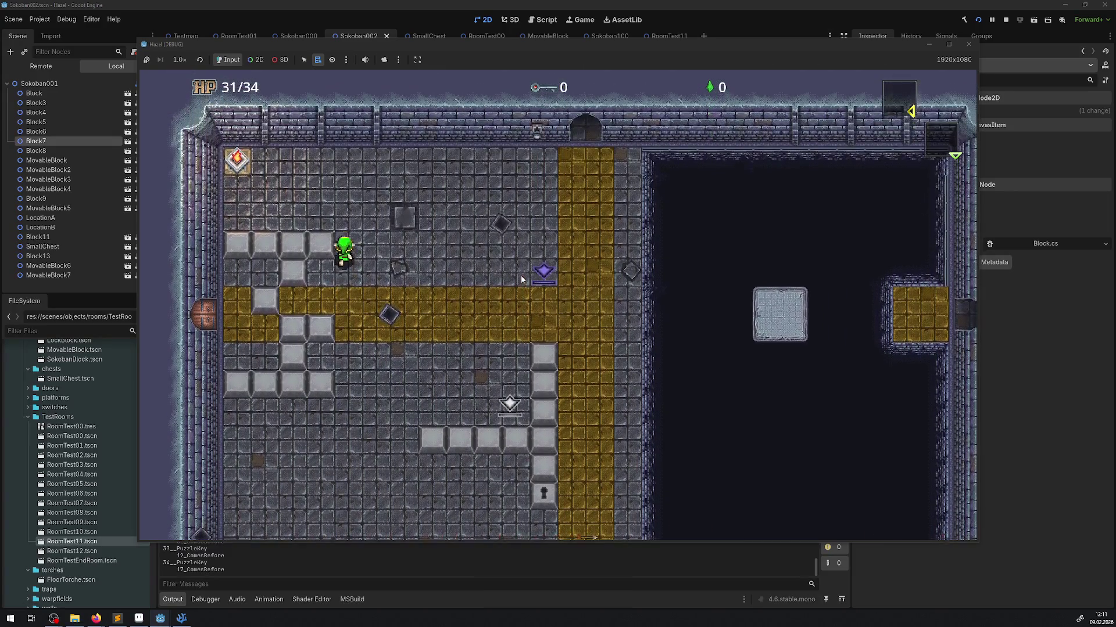
key(Right)
key(Left)
key(Down)
key(Down)
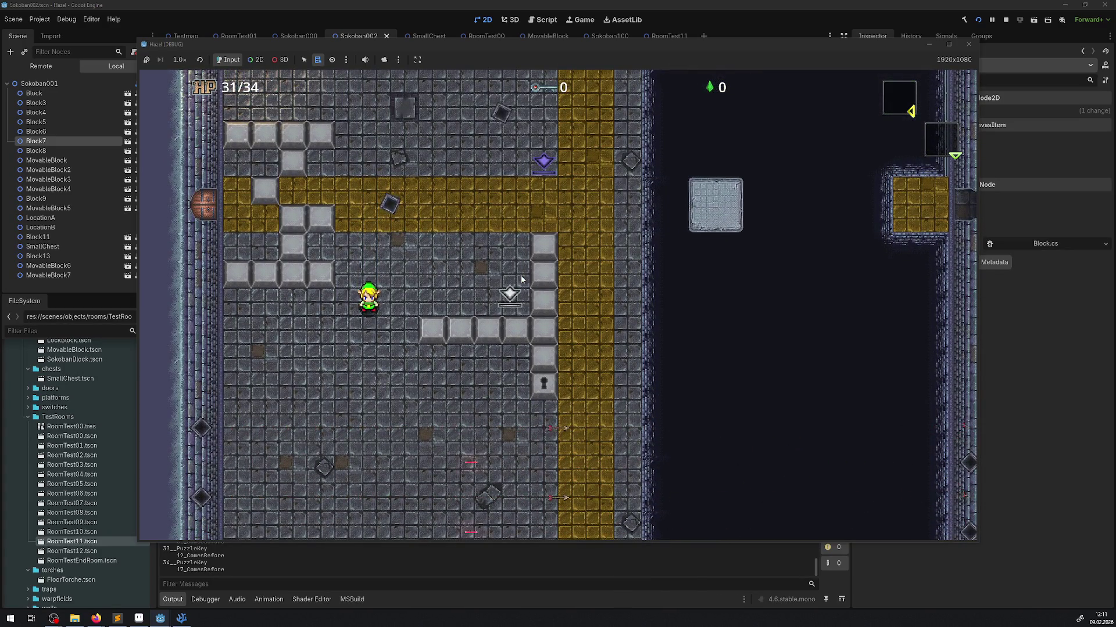
click(967, 45)
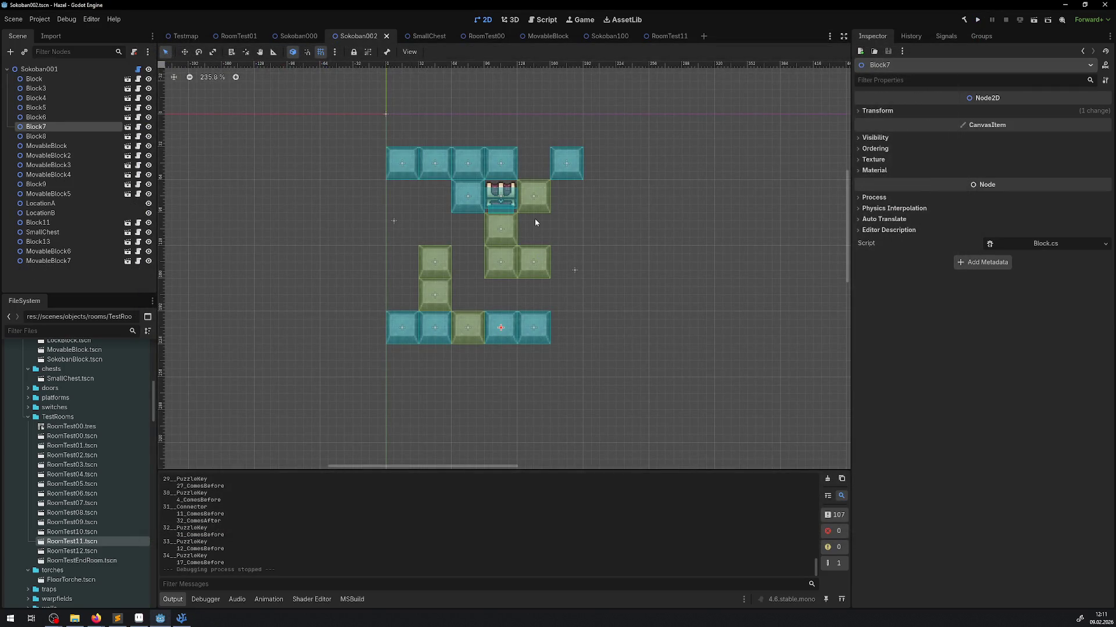
Move MovableBlock2 one cell down-left and run GetAllMovaableBlocks on Sokoban001 to check solvability.
mouse_move(533, 272)
mouse_down()
mouse_move(531, 301)
mouse_move(501, 309)
mouse_up()
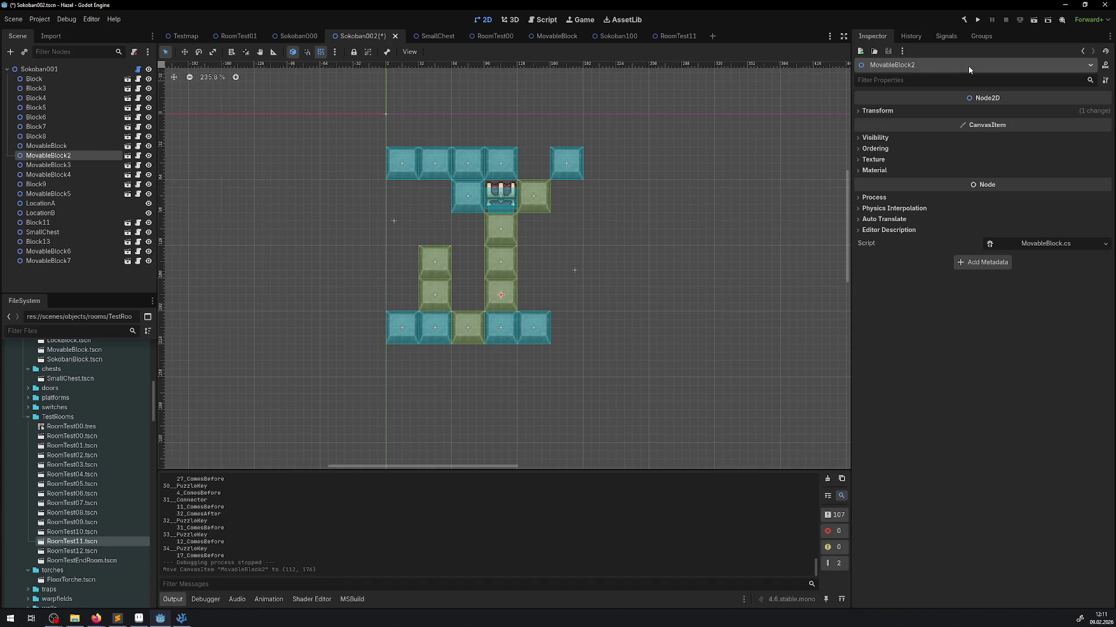
click(99, 68)
click(1014, 100)
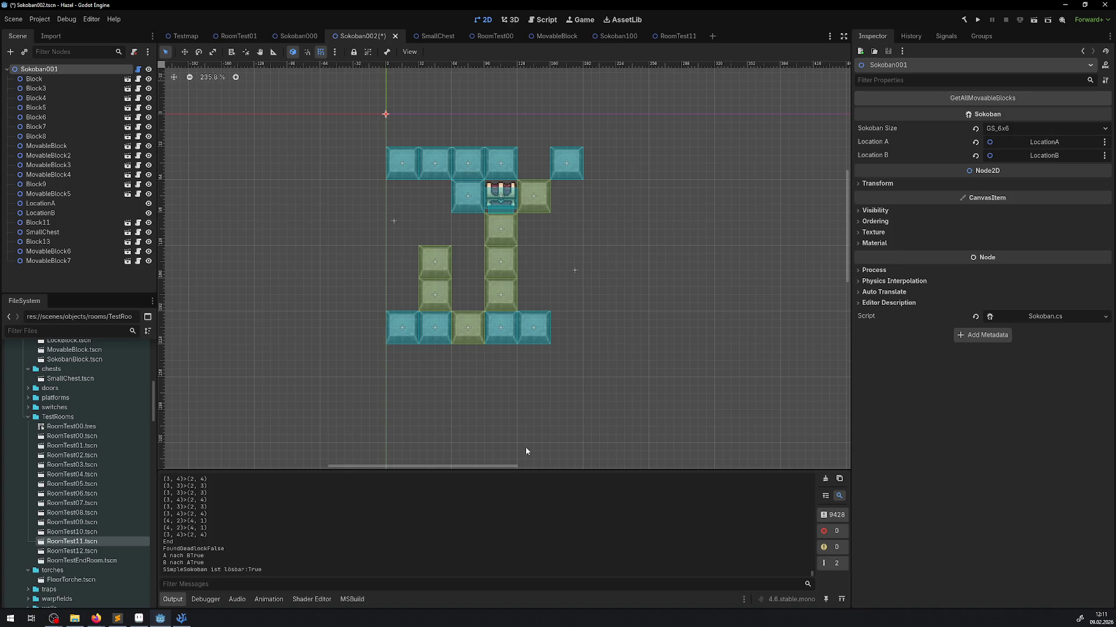
Move a top-row fixed block into the middle column and rerun the solvability check.
mouse_move(461, 170)
mouse_down()
mouse_move(540, 237)
mouse_move(531, 236)
mouse_move(529, 269)
mouse_up()
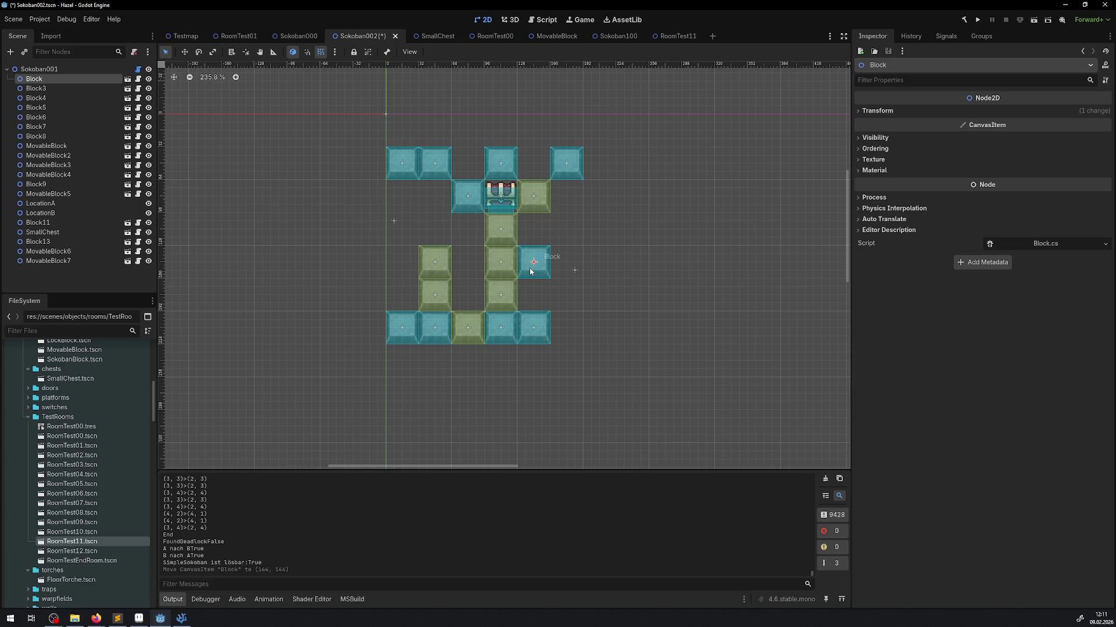
click(86, 70)
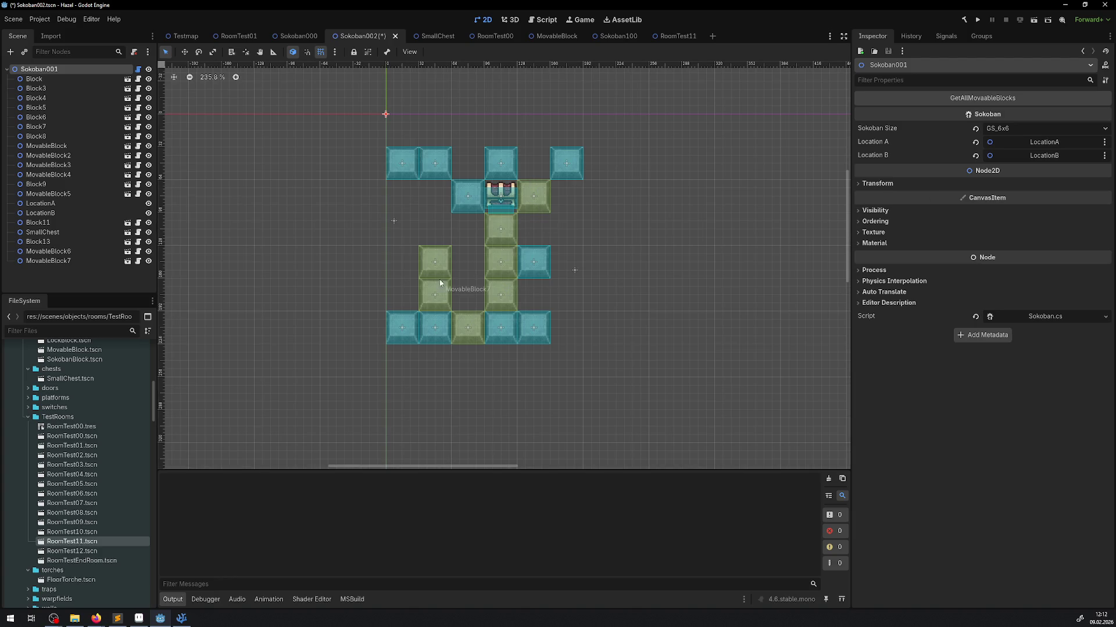
click(997, 99)
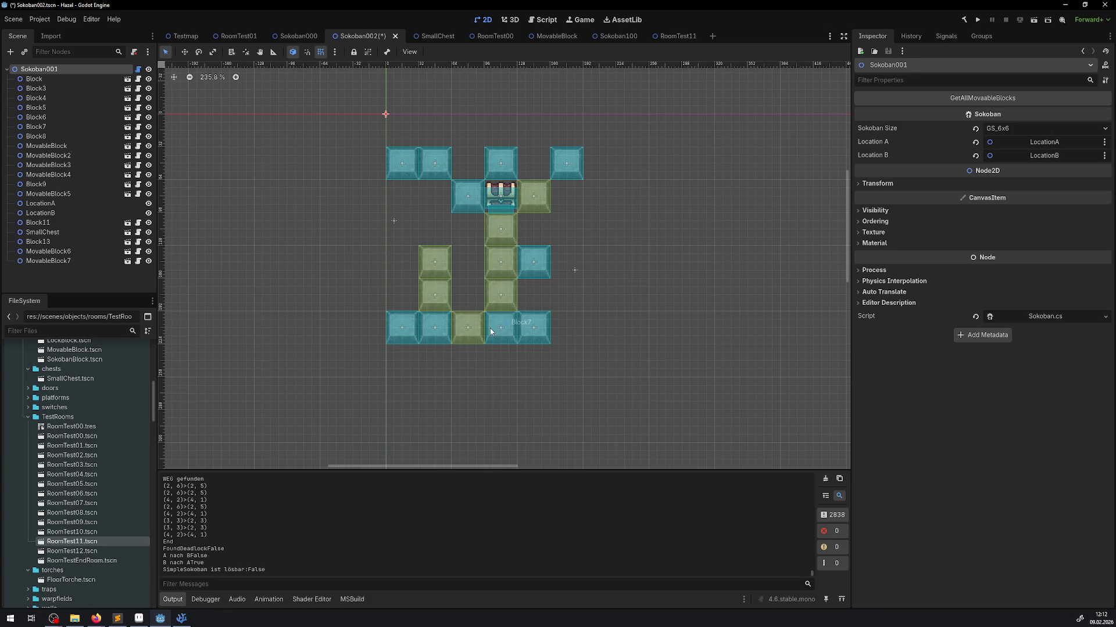
Move Block7 from the bottom row into the top-row gap at (80, 48) and reselect Sokoban001.
mouse_move(491, 332)
mouse_down()
mouse_move(544, 387)
mouse_move(529, 166)
mouse_move(462, 158)
mouse_up()
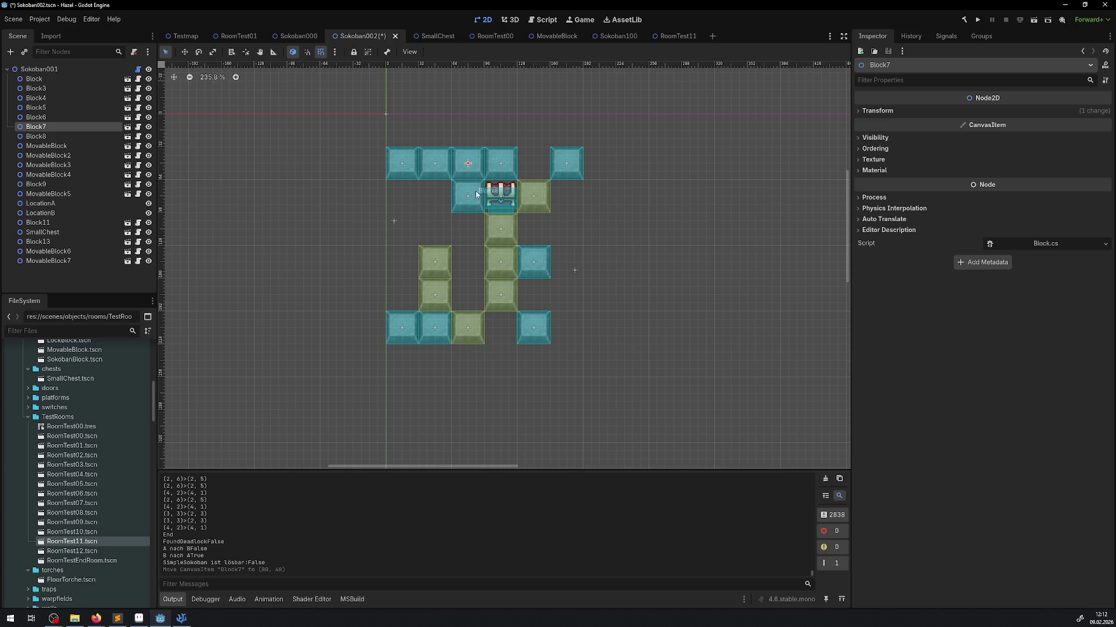
click(39, 69)
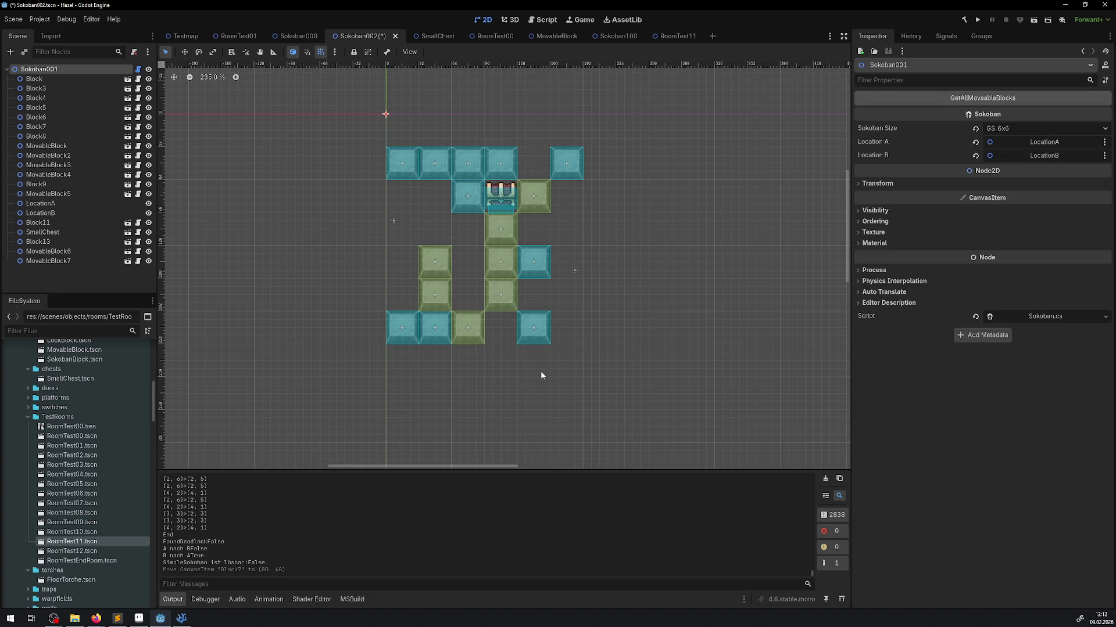
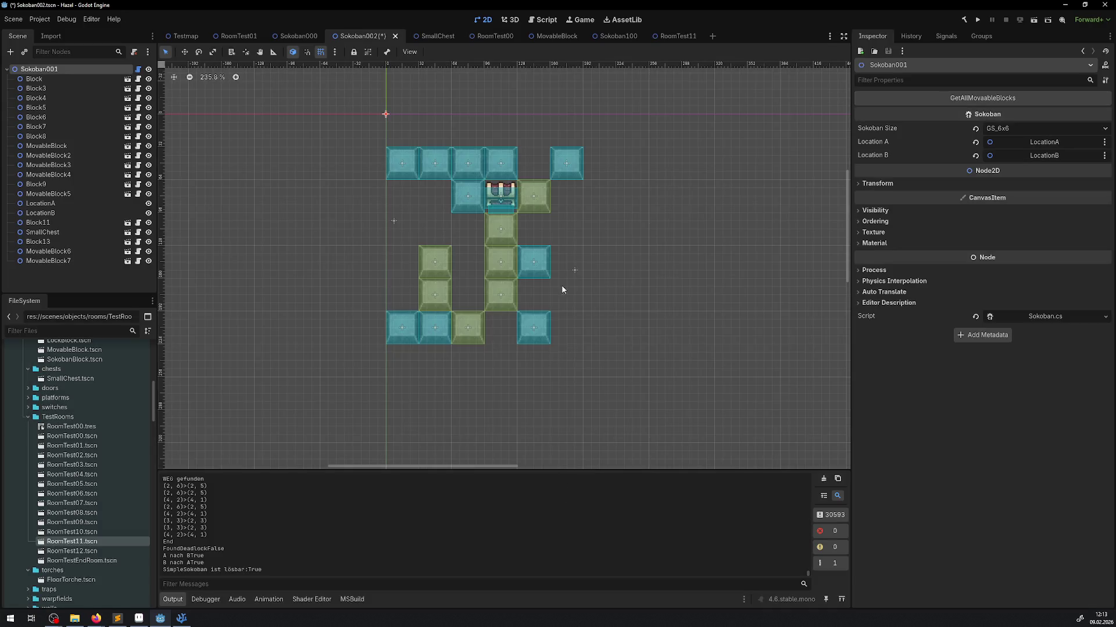
Delete MovableBlock6 from the left column of the Sokoban002 puzzle.
drag(568, 268, 523, 326)
key(ctrl+s)
click(387, 333)
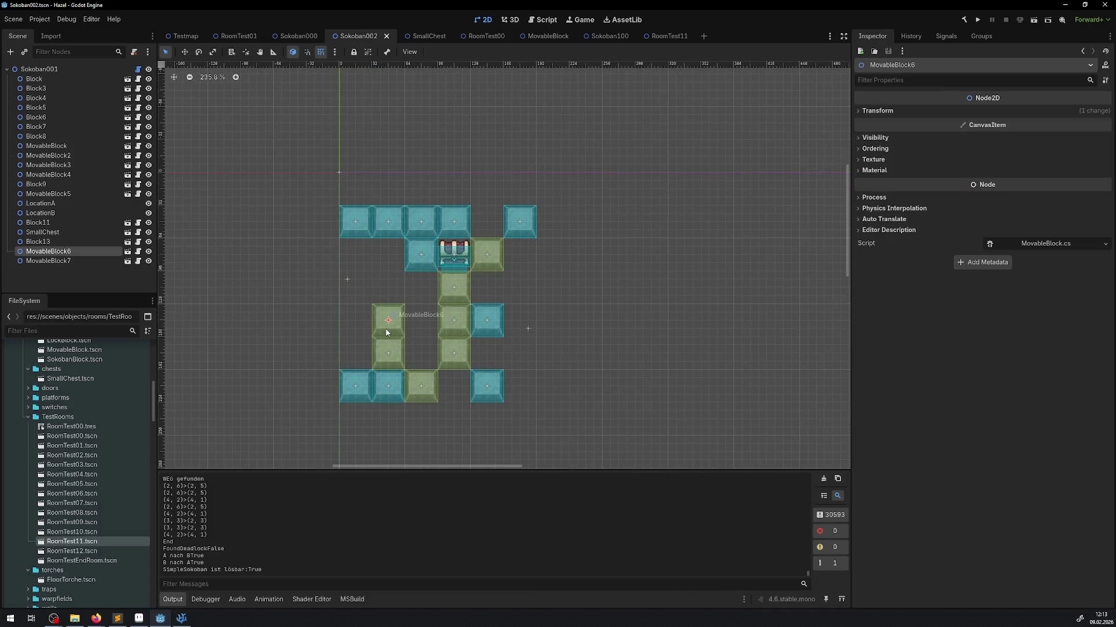
key(Delete)
click(532, 320)
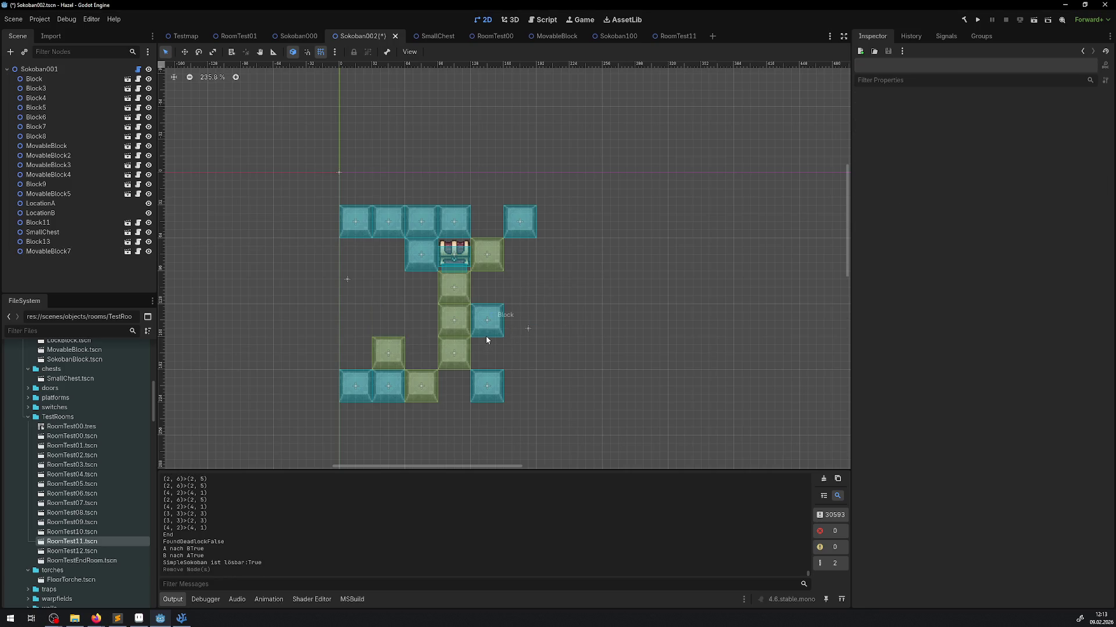
Save the Sokoban002 scene after the deletion and clear the Output log.
scroll(488, 366, down, 2)
scroll(488, 366, left, 1)
key(ctrl+s)
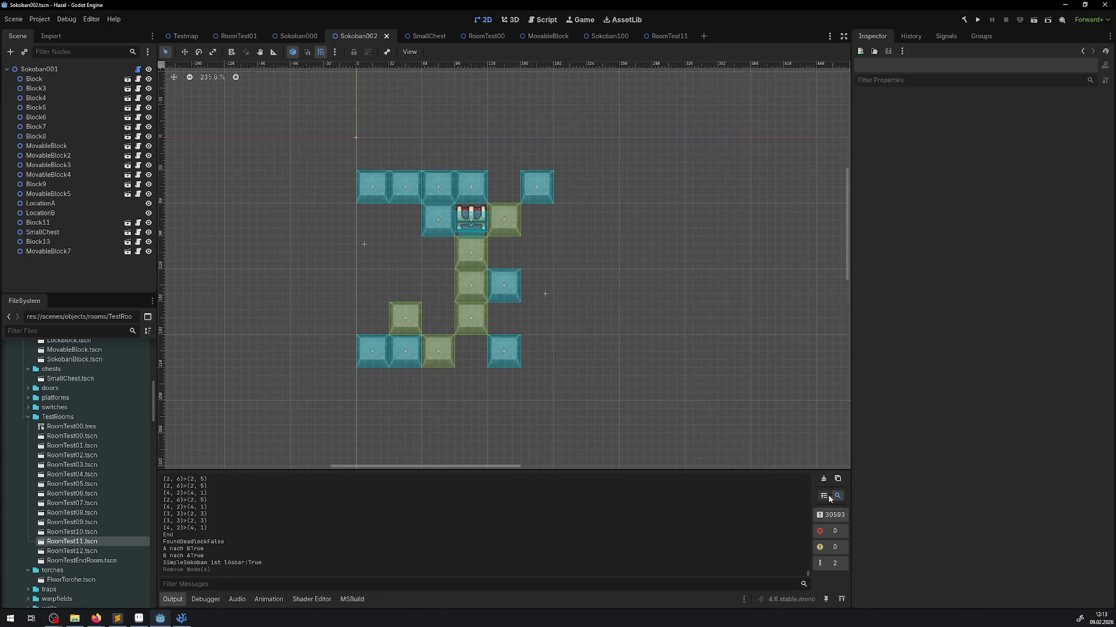
click(823, 480)
click(181, 618)
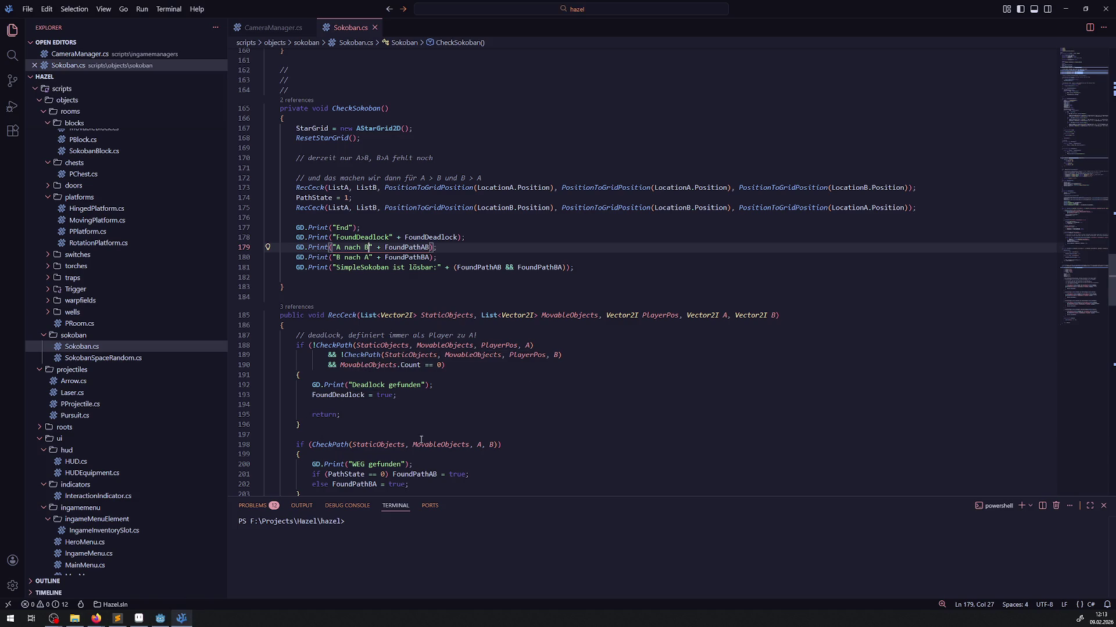
Delete the foreach loop printing each move target from CheckMovableBlockMoveTargets in Sokoban.cs.
scroll(500, 308, down, 10)
scroll(452, 360, down, 10)
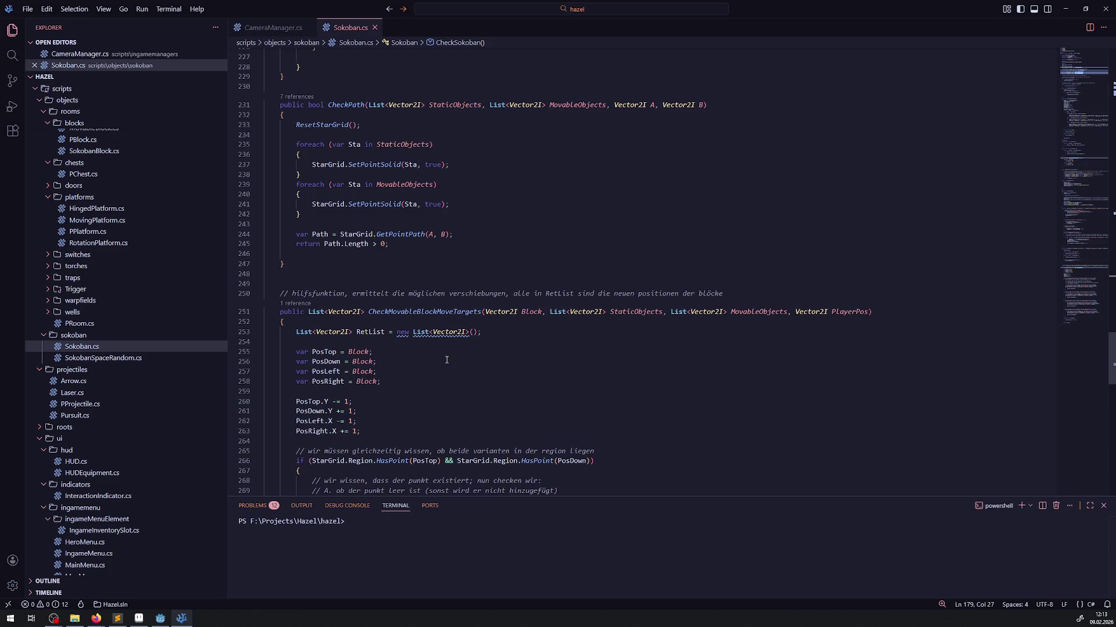
scroll(447, 359, down, 11)
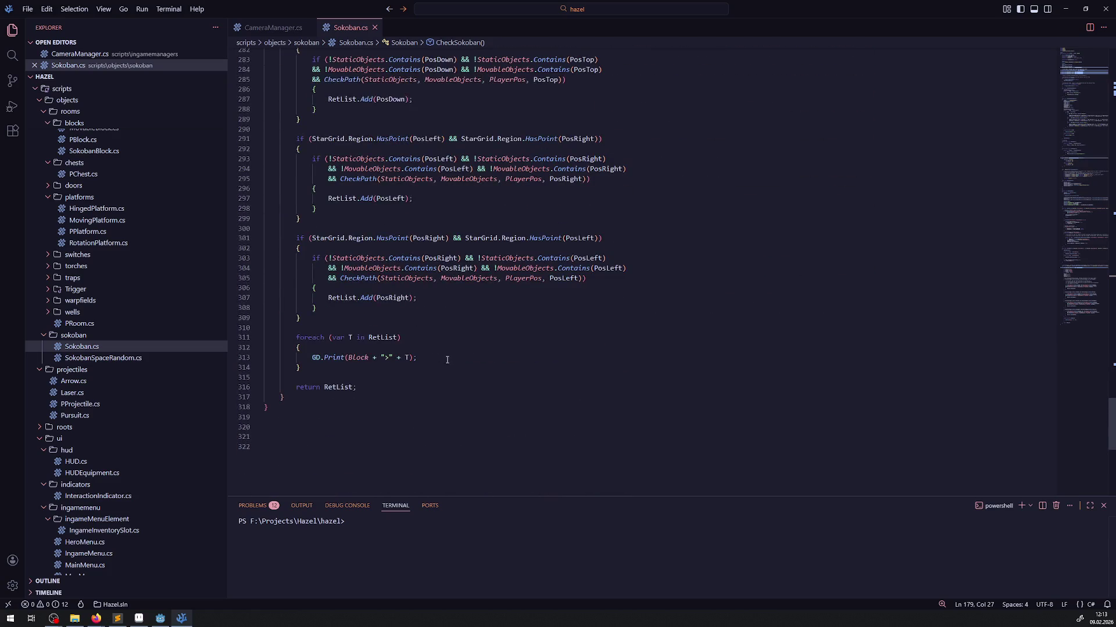
key(Insert)
drag(338, 368, 262, 341)
key(Delete)
key(BackSpace)
key(BackSpace)
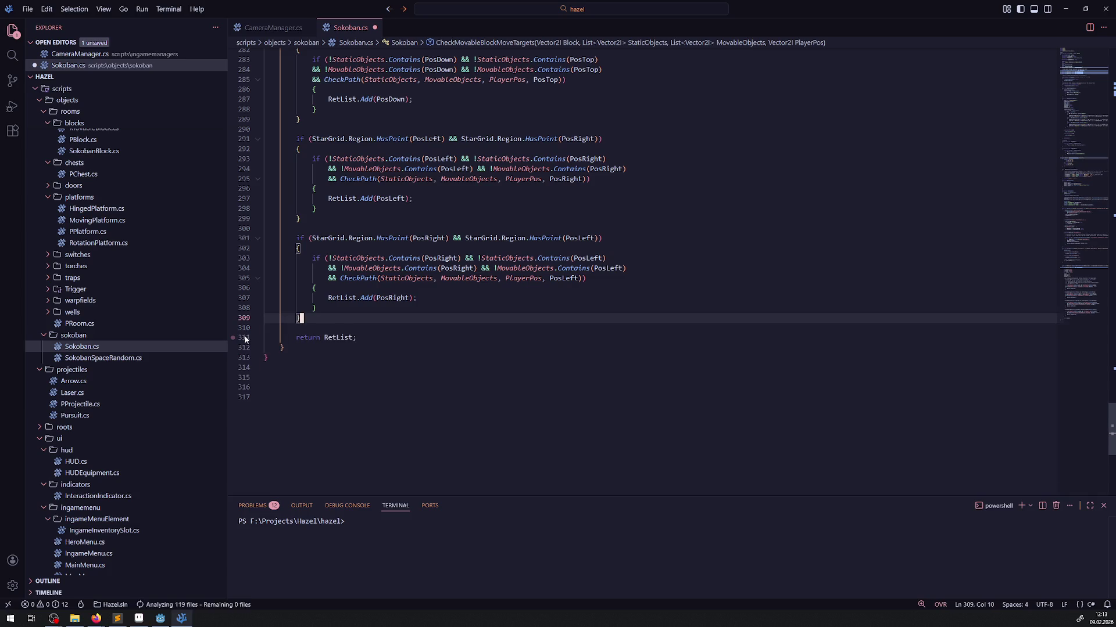
key(Insert)
scroll(430, 372, up, 7)
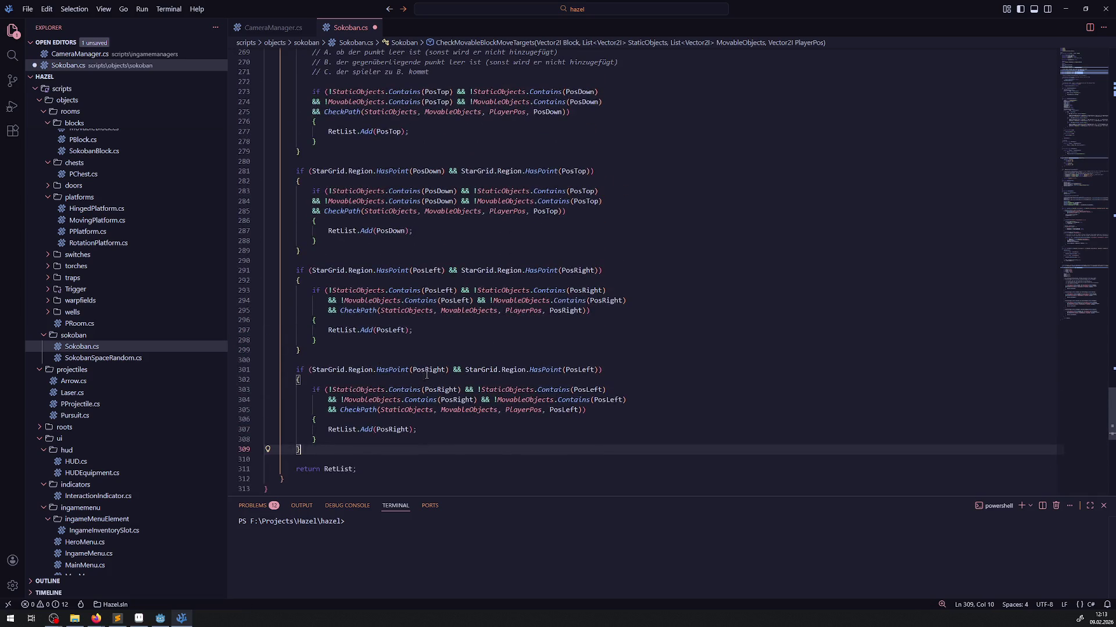
scroll(435, 359, up, 18)
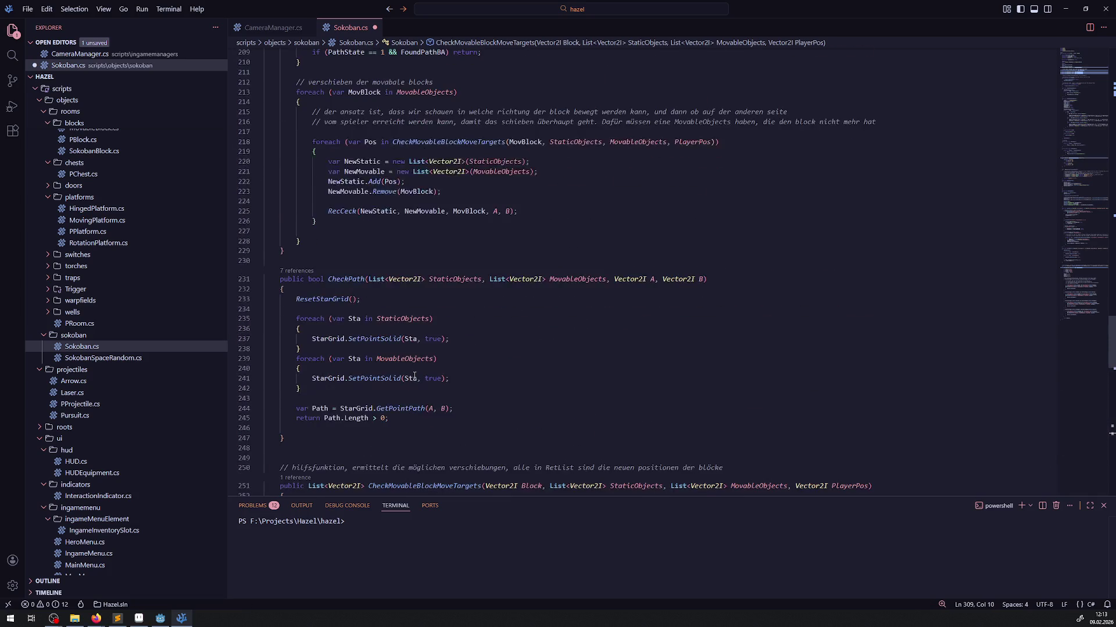
scroll(501, 382, up, 14)
scroll(501, 382, up, 8)
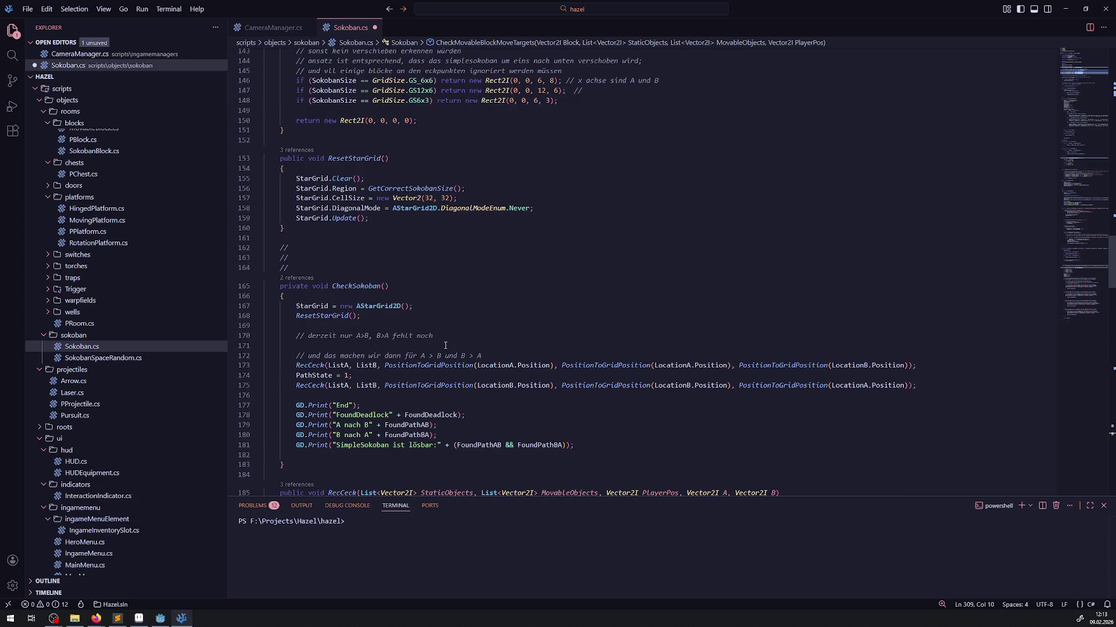
click(527, 276)
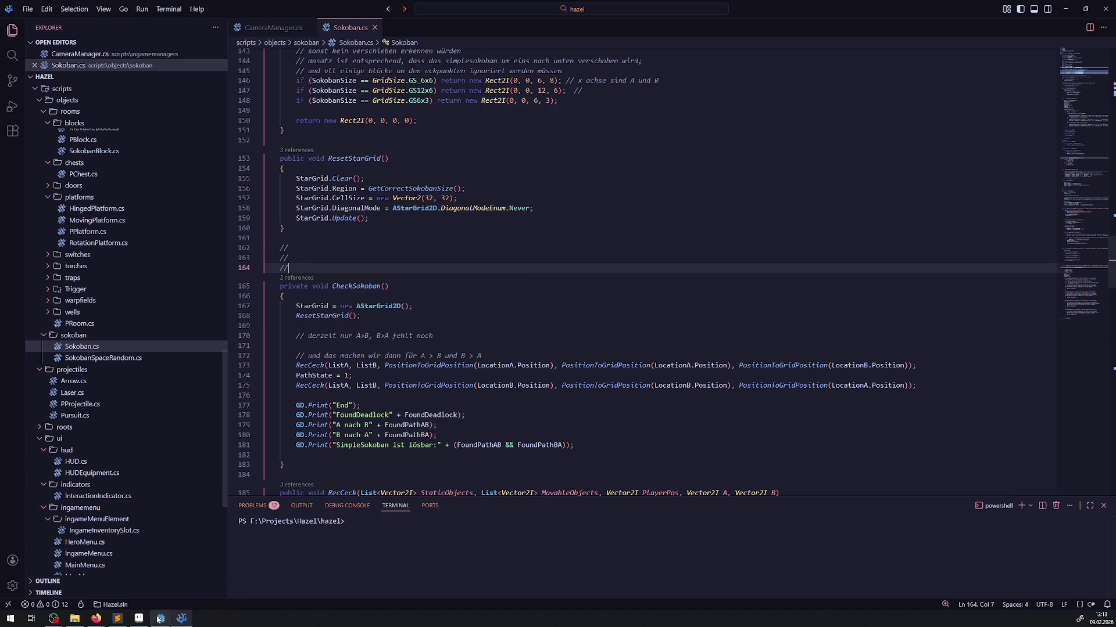
click(160, 619)
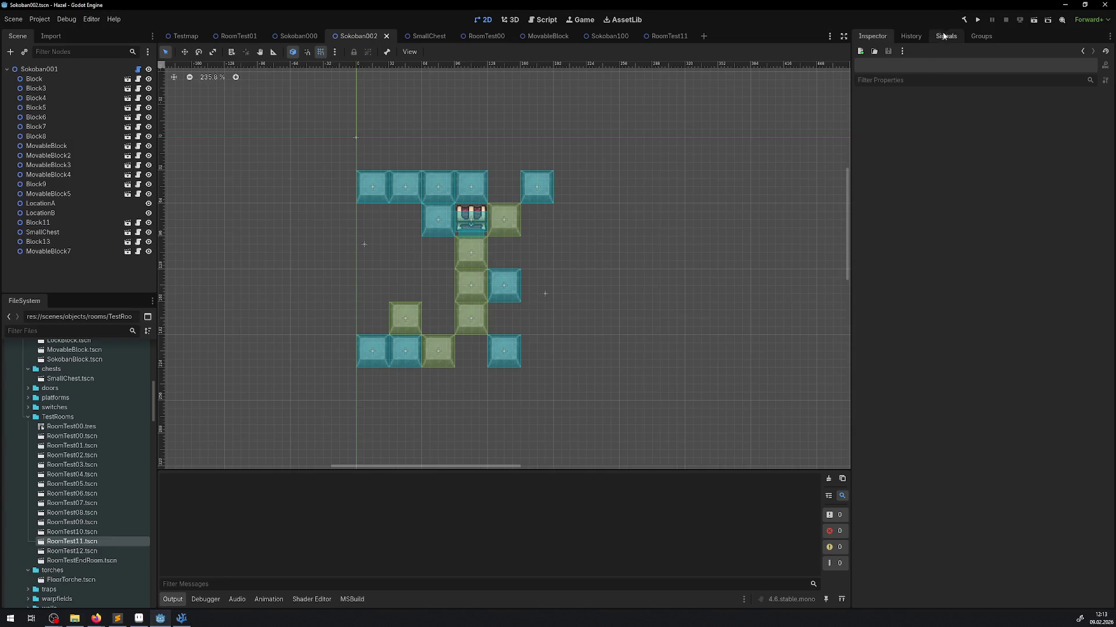
Rebuild the C# project and run GetAllMovaableBlocks on the Sokoban001 root, reporting solvable True.
click(962, 20)
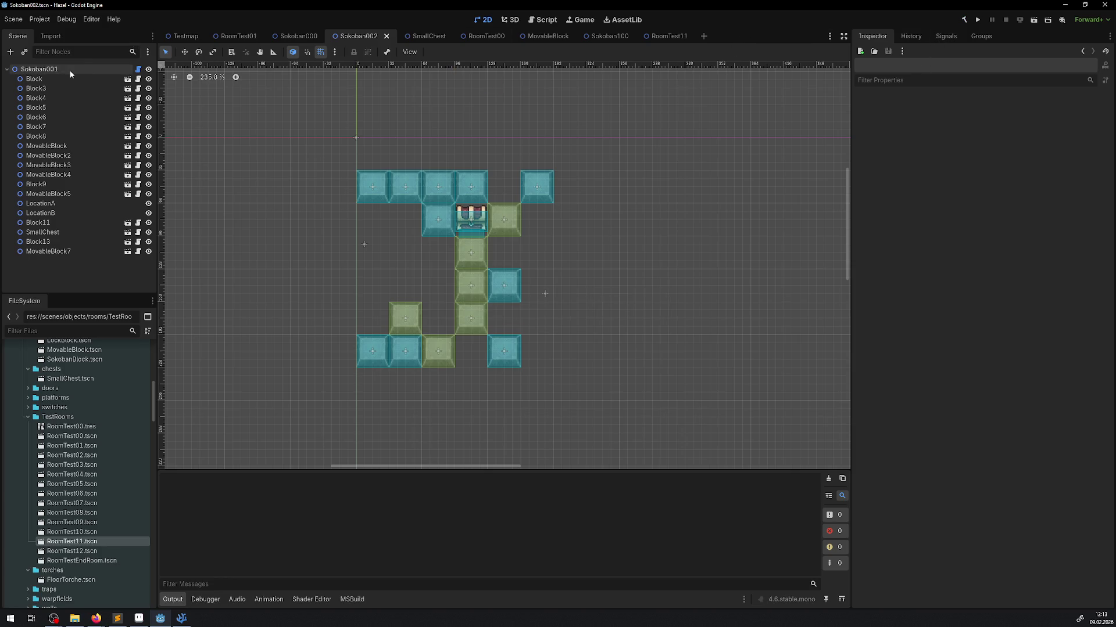
click(39, 69)
click(1008, 99)
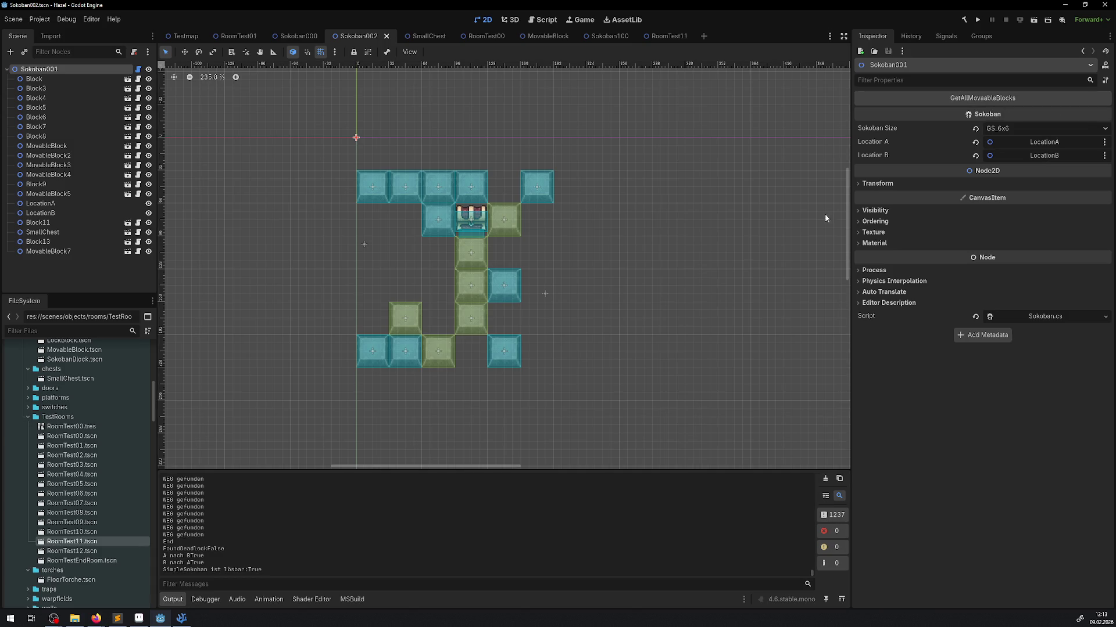
scroll(480, 552, up, 3)
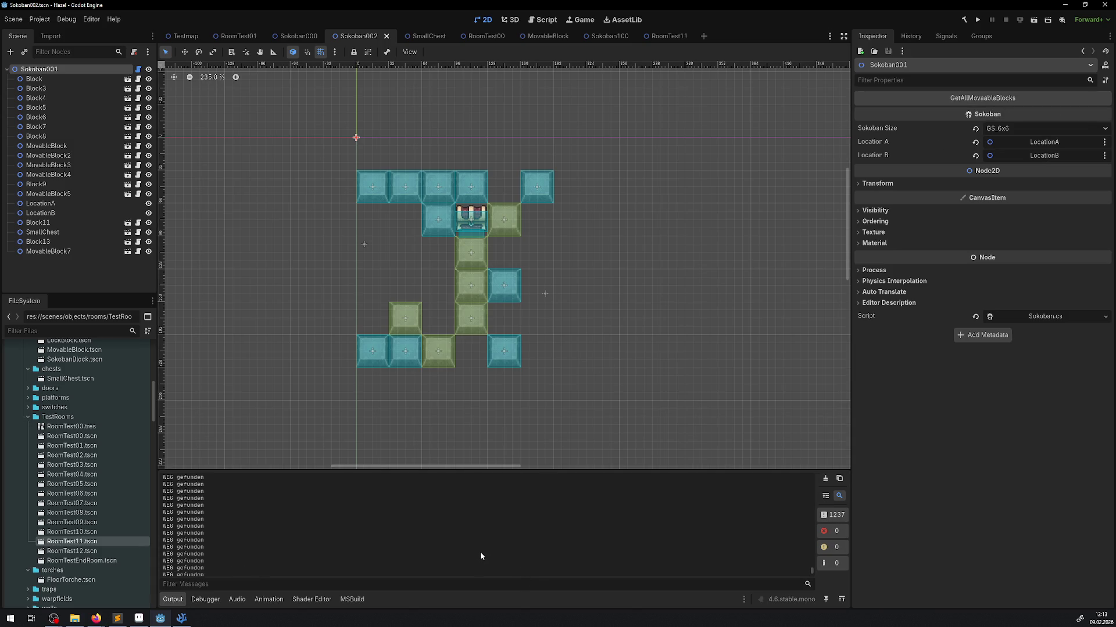
click(182, 618)
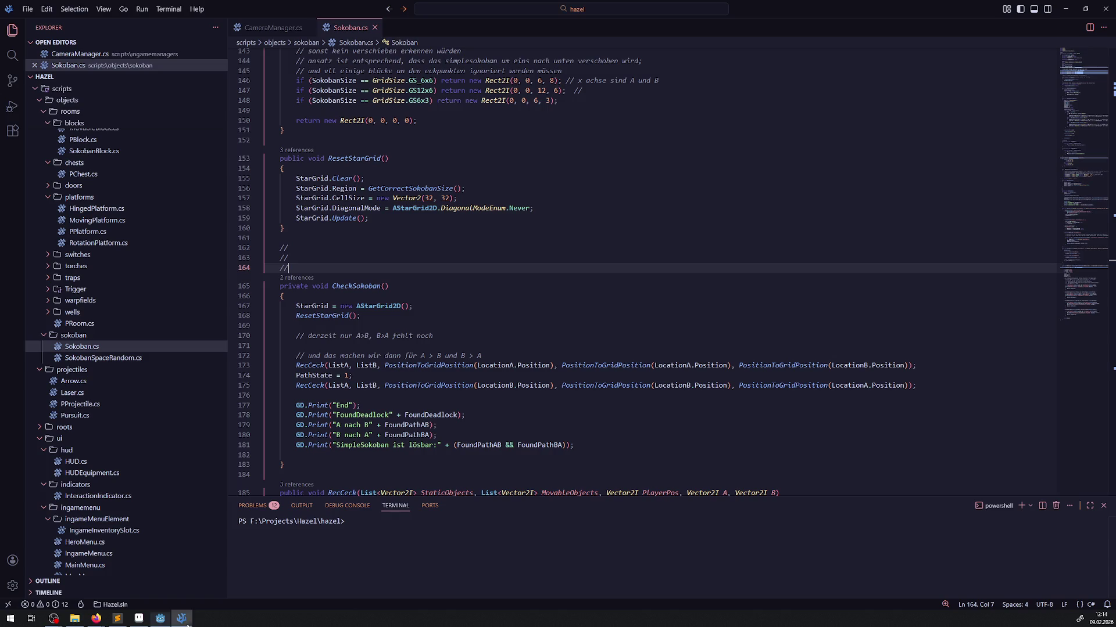
Delete the 'WEG gefunden' and 'Deadlock gefunden' GD.Print lines from RecCeck and save Sokoban.cs.
scroll(473, 311, up, 20)
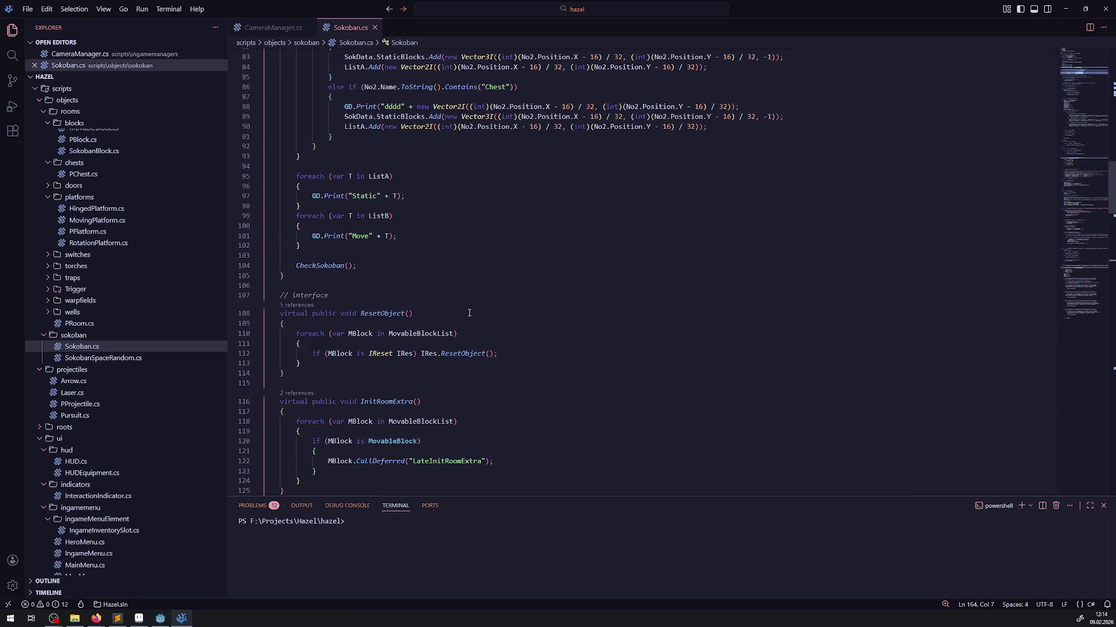
scroll(426, 318, down, 20)
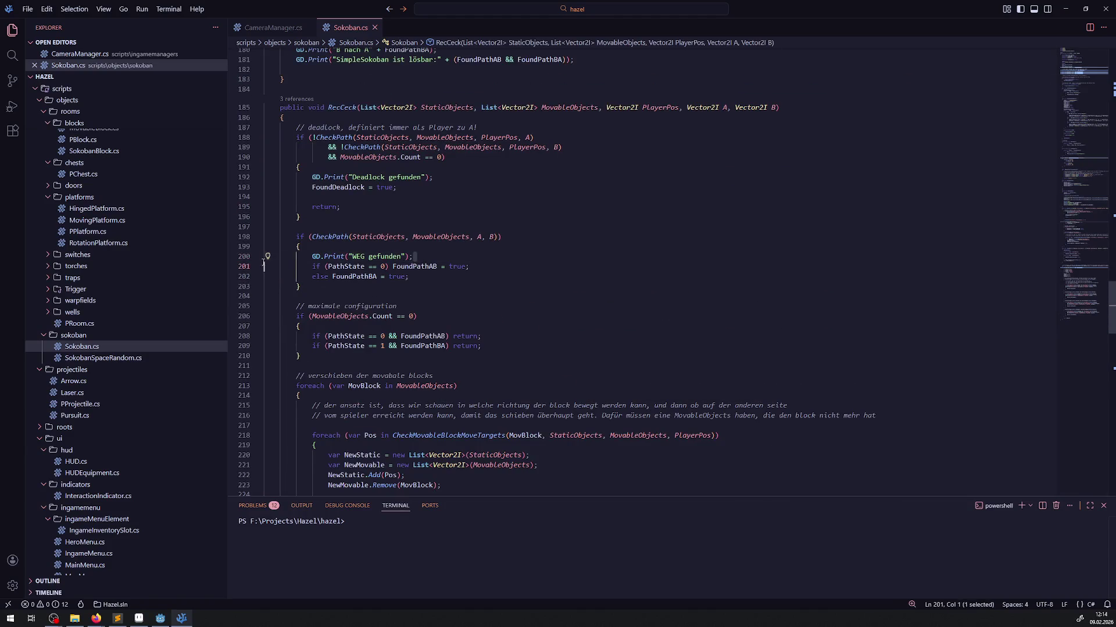
drag(425, 258, 300, 247)
key(BackSpace)
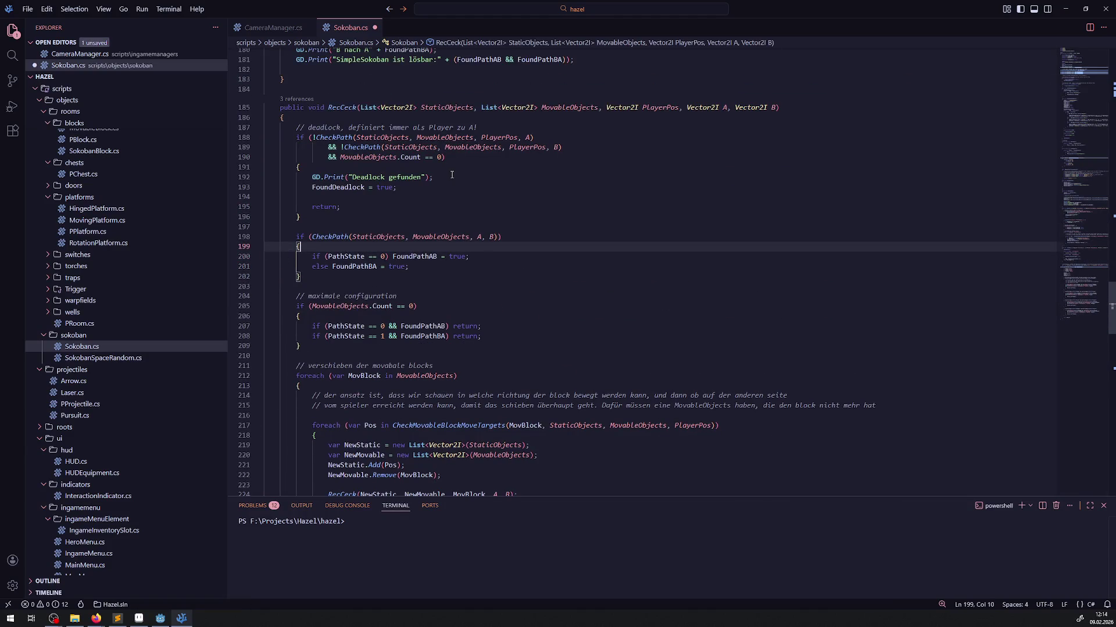
drag(452, 175, 301, 168)
key(BackSpace)
click(484, 198)
key(ctrl+s)
scroll(436, 337, down, 6)
scroll(436, 337, down, 13)
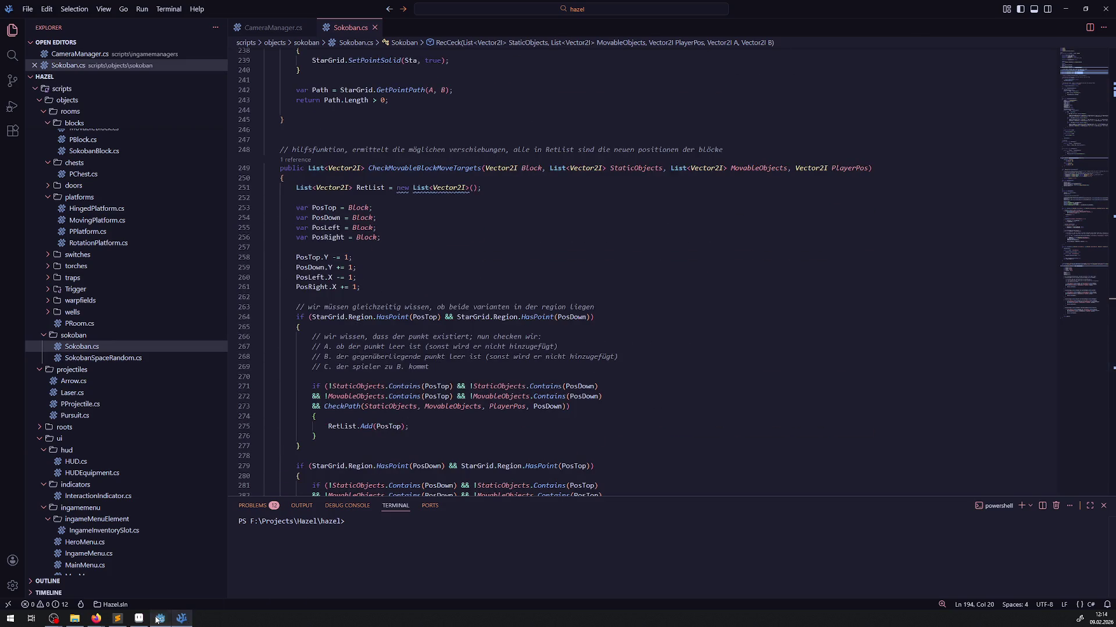
click(158, 619)
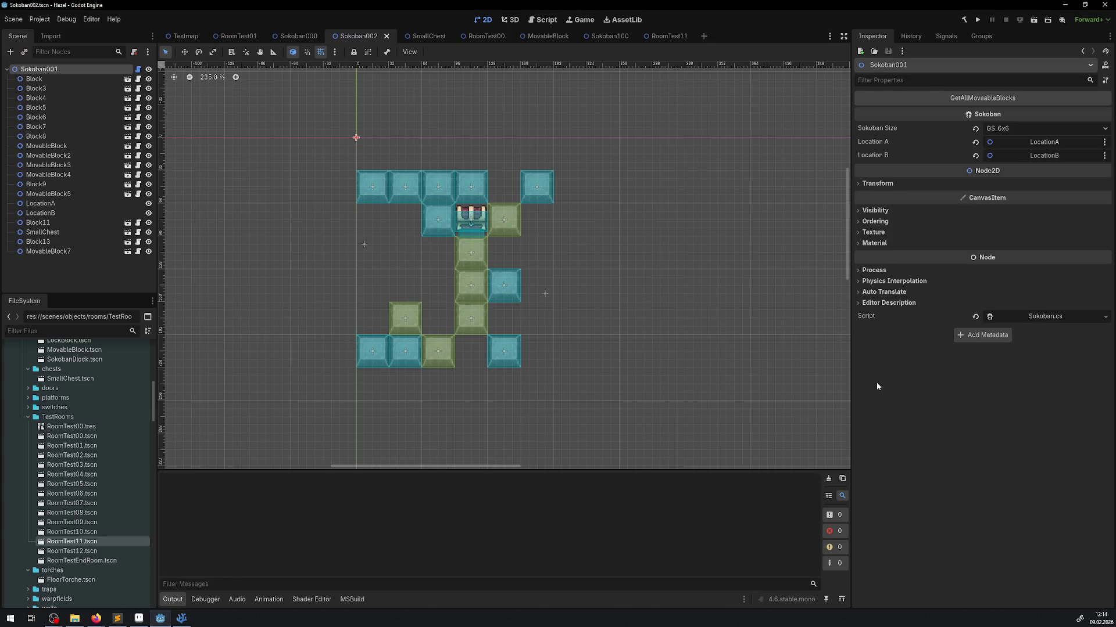
Rebuild and press GetAllMovaableBlocks twice, getting 'SimpleSokoban ist lösbar:True' in the output.
click(964, 19)
click(938, 100)
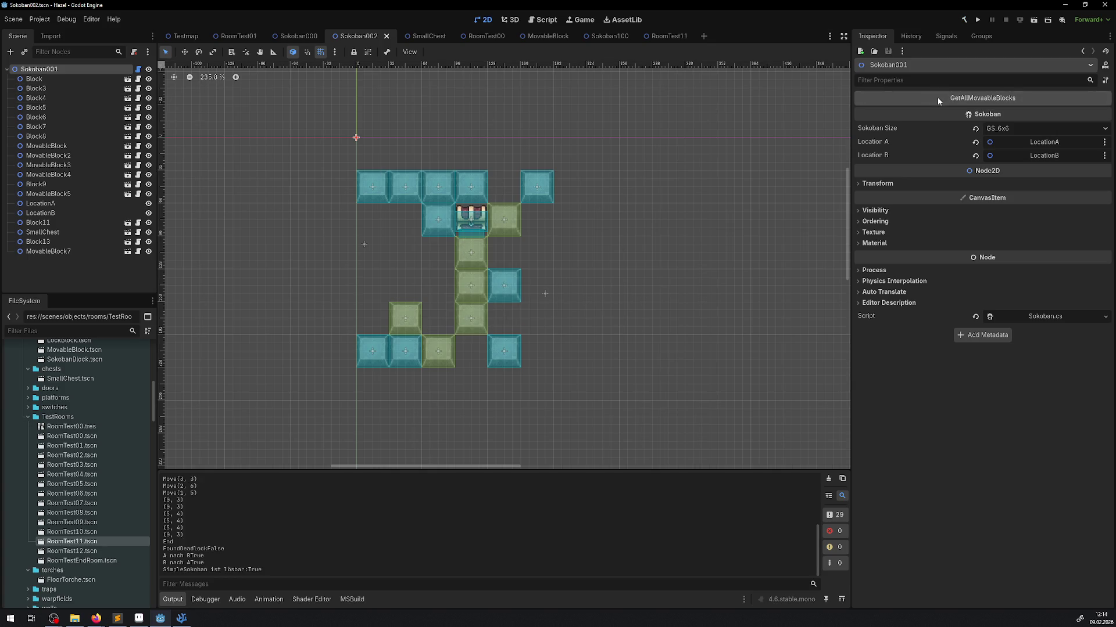
click(936, 97)
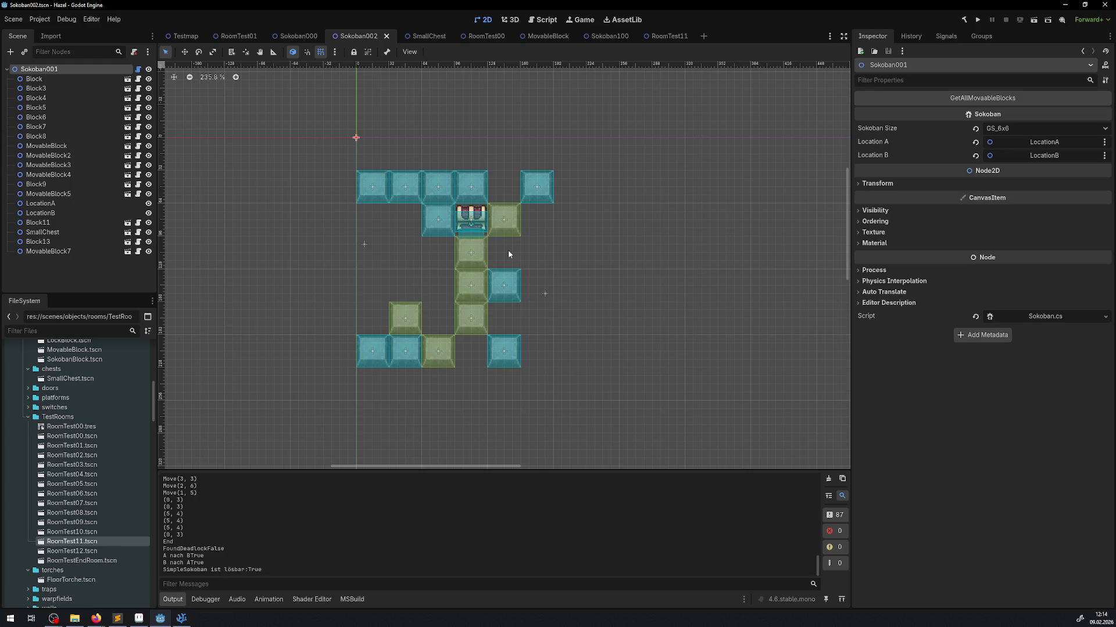
click(47, 81)
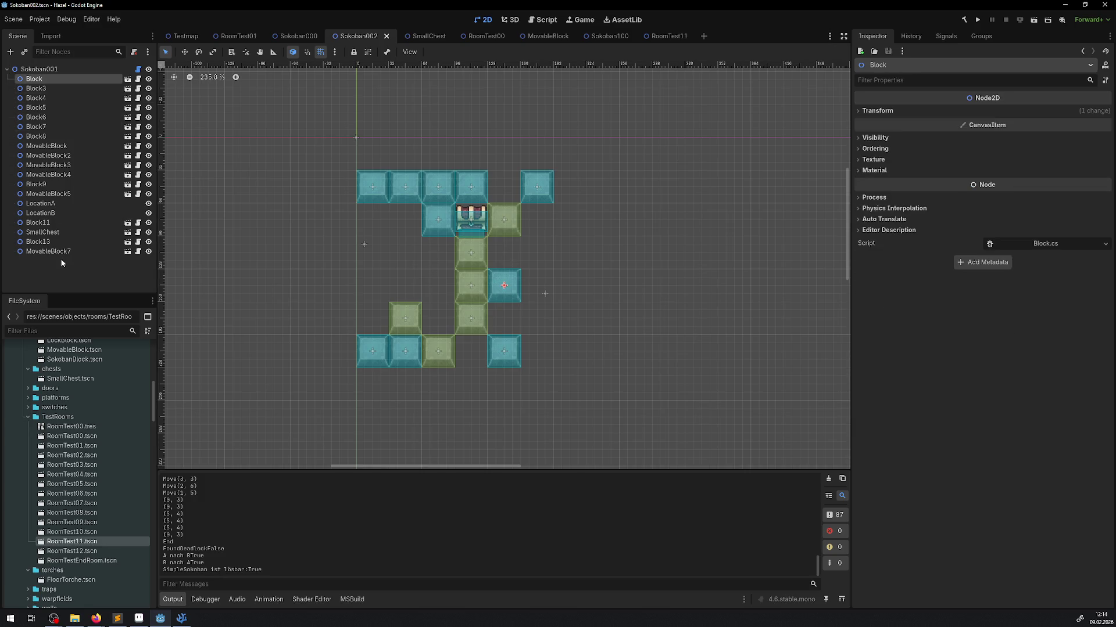
Move all blocks through MovableBlock7 up one grid cell and save the scene.
shift+click(59, 255)
drag(374, 184, 375, 152)
click(639, 277)
key(ctrl+s)
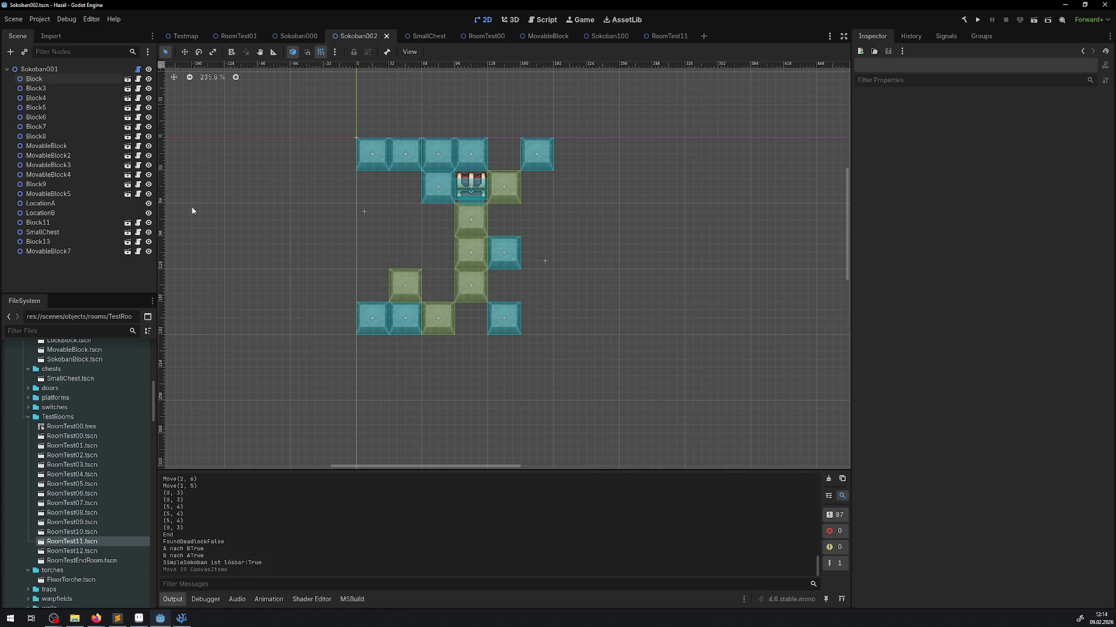
Rename the root node to Sokoban002.
double_click(59, 69)
click(69, 69)
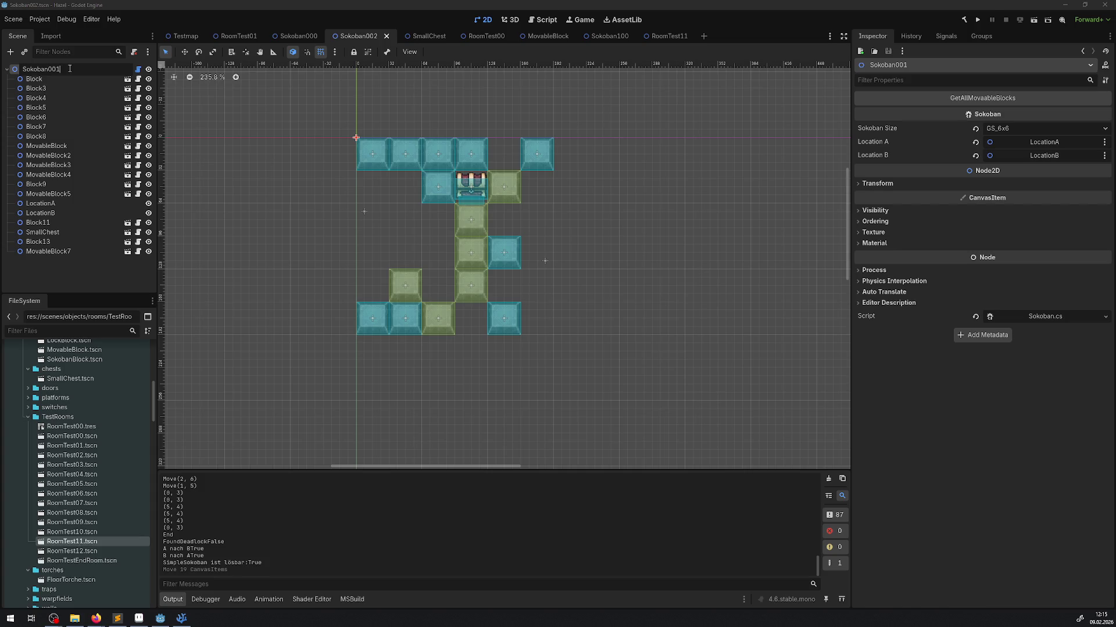
key(BackSpace)
text(2)
key(Return)
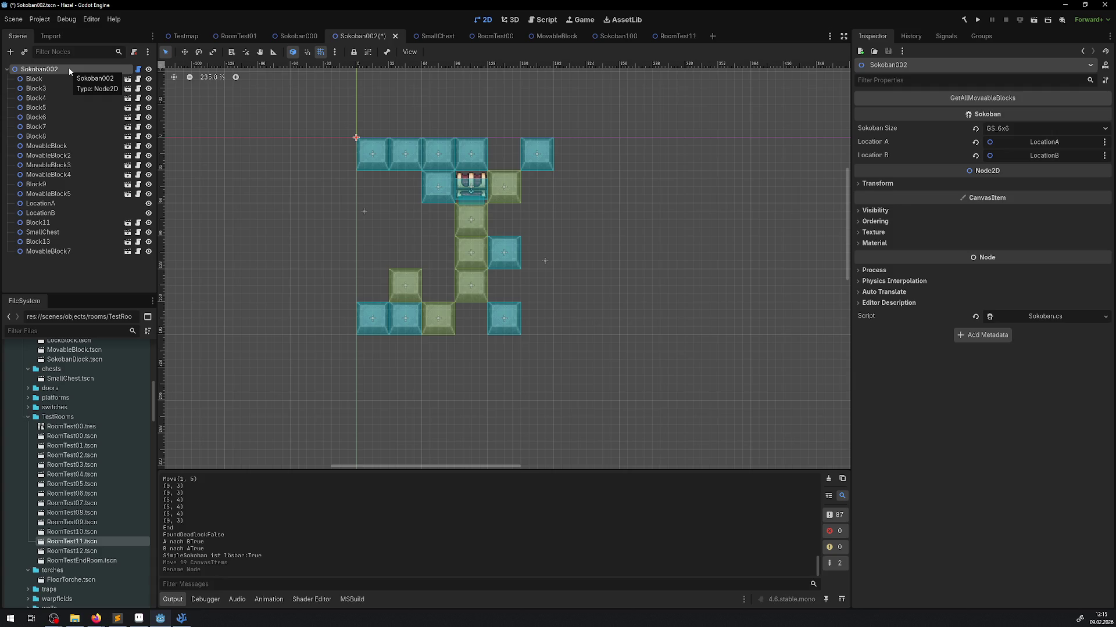
Save Sokoban002.tscn with SmallChest placed at 112, 48.
click(483, 183)
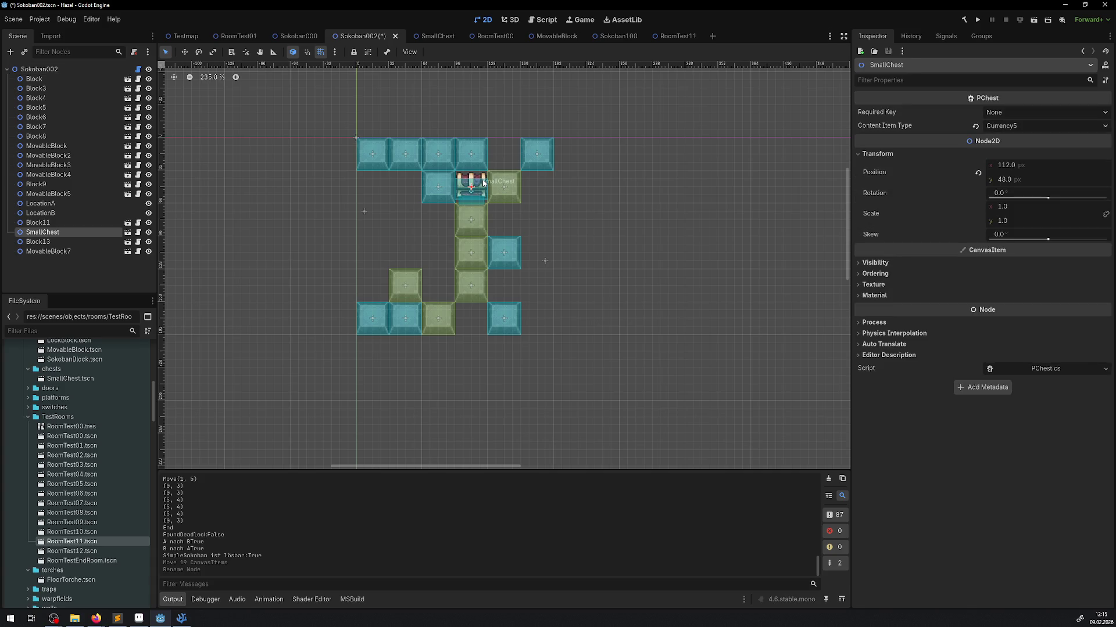
key(ctrl+s)
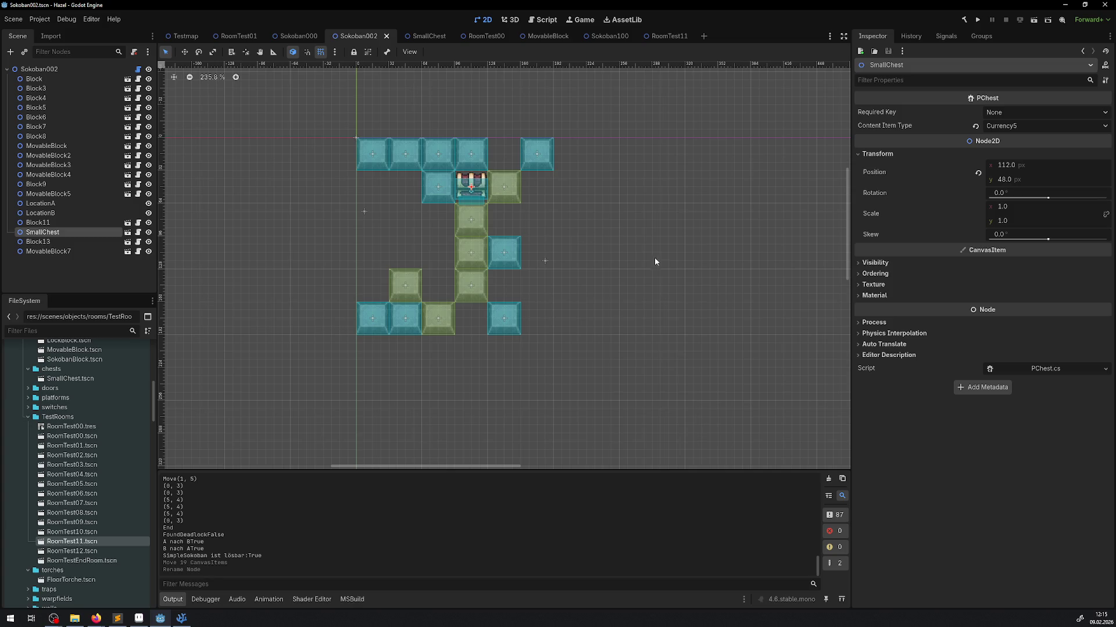
click(604, 248)
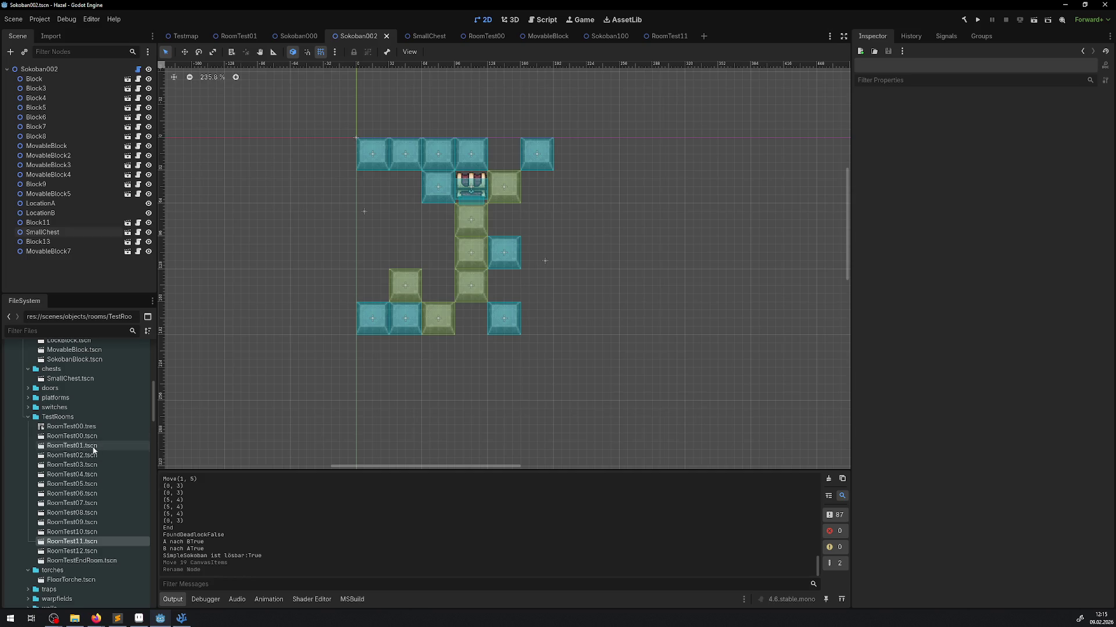
Open the IngameManager scene from the Testmap scene for editing.
scroll(83, 514, up, 10)
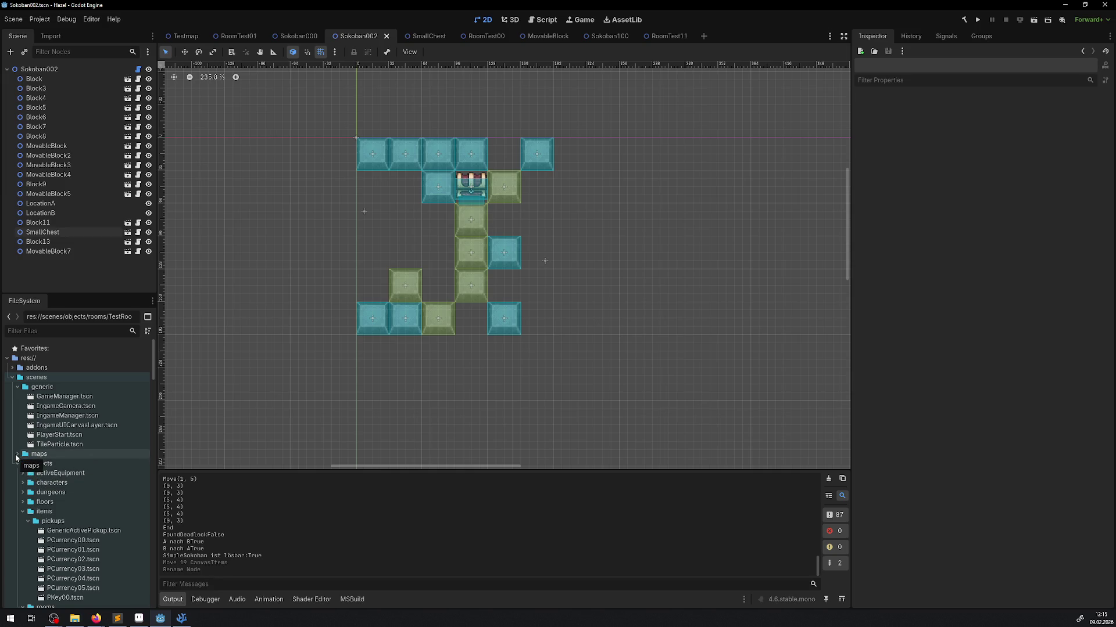
scroll(35, 407, down, 3)
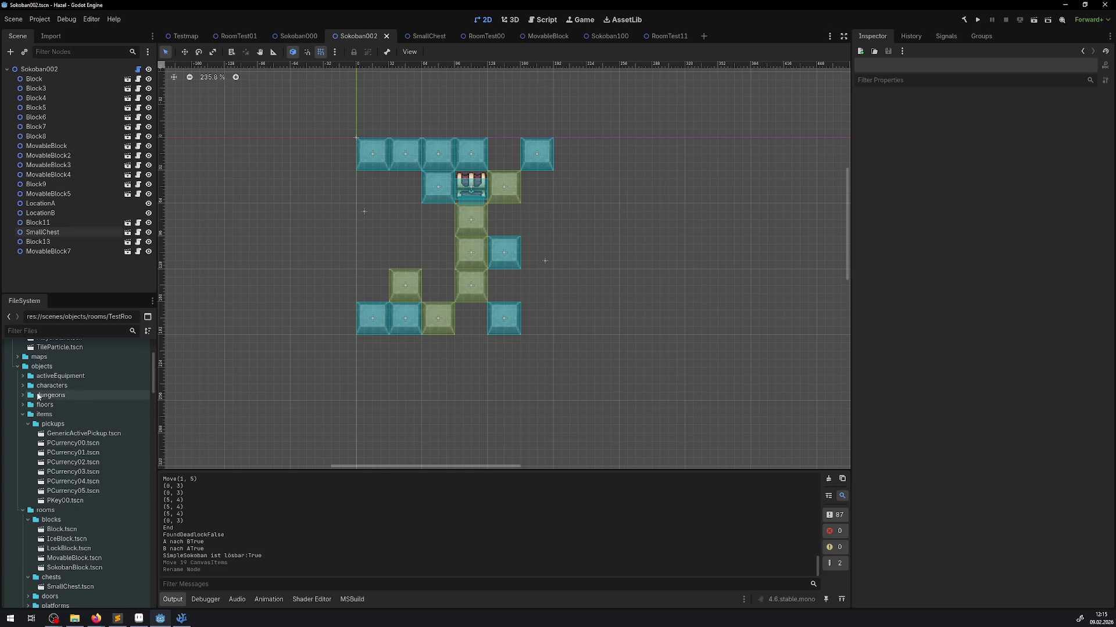
scroll(69, 477, up, 3)
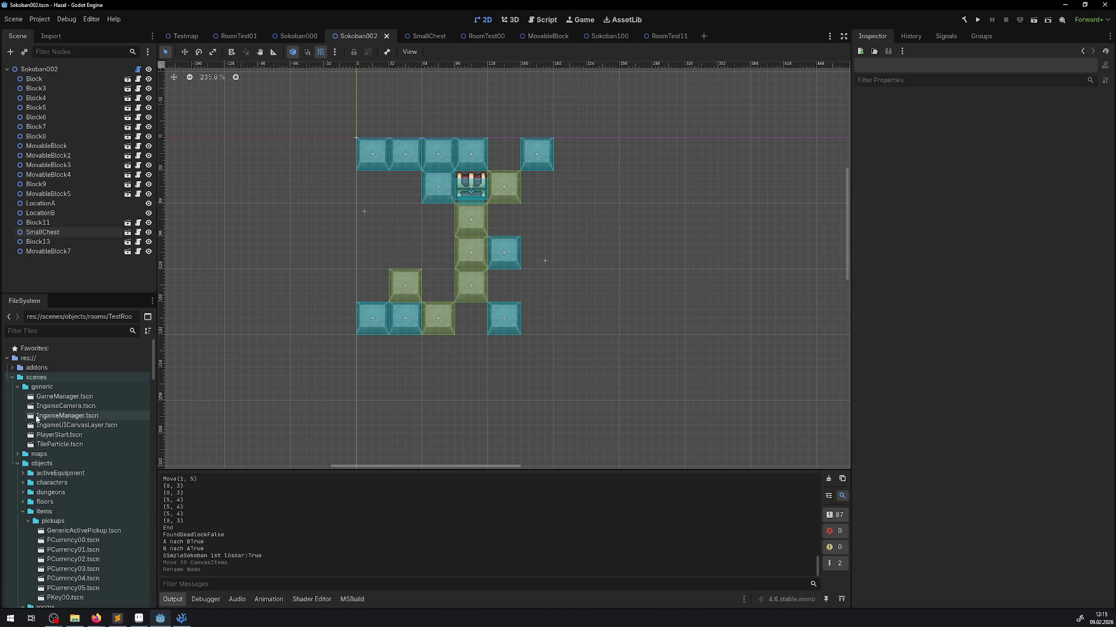
click(175, 33)
click(51, 79)
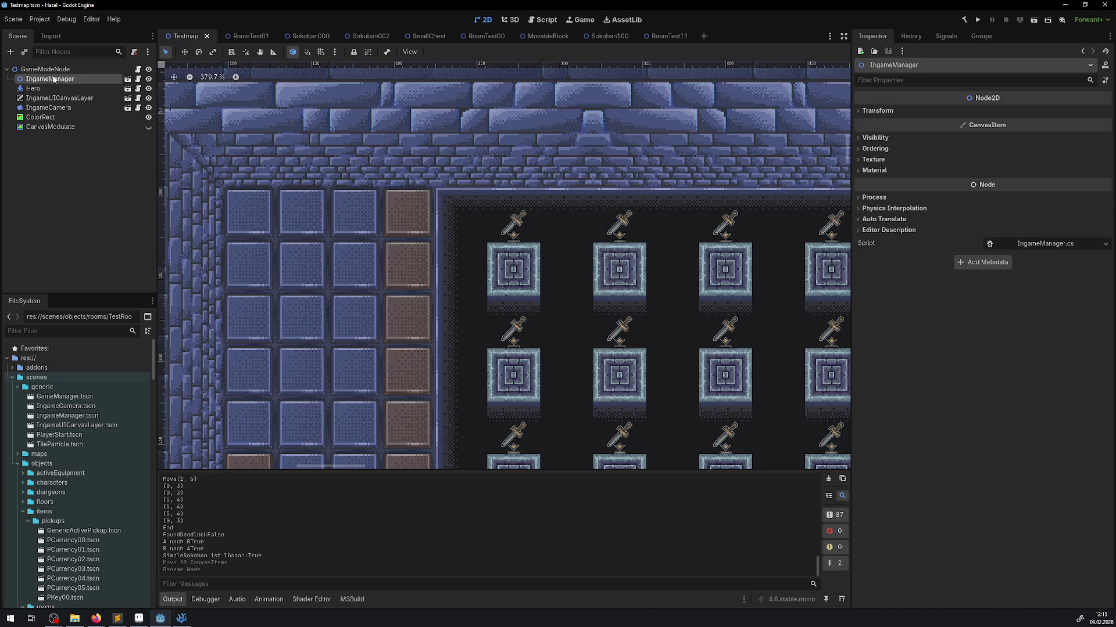
click(128, 79)
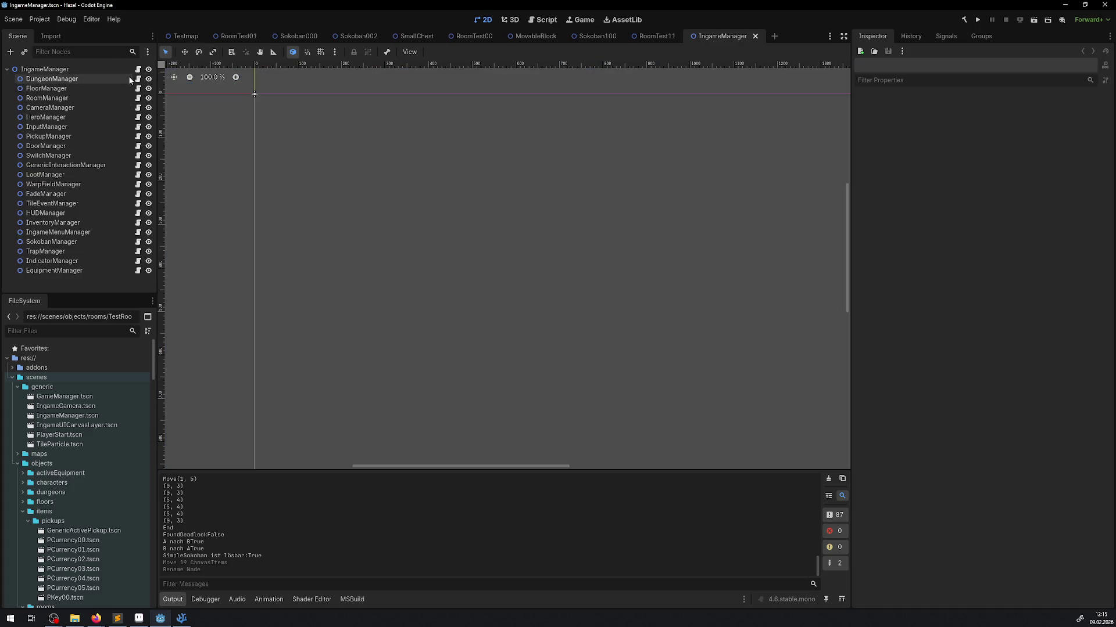
Add Sokoban002.tscn as slot 2 of SokobanManager's Sokoban 6x6 list, save, and run the game.
click(47, 243)
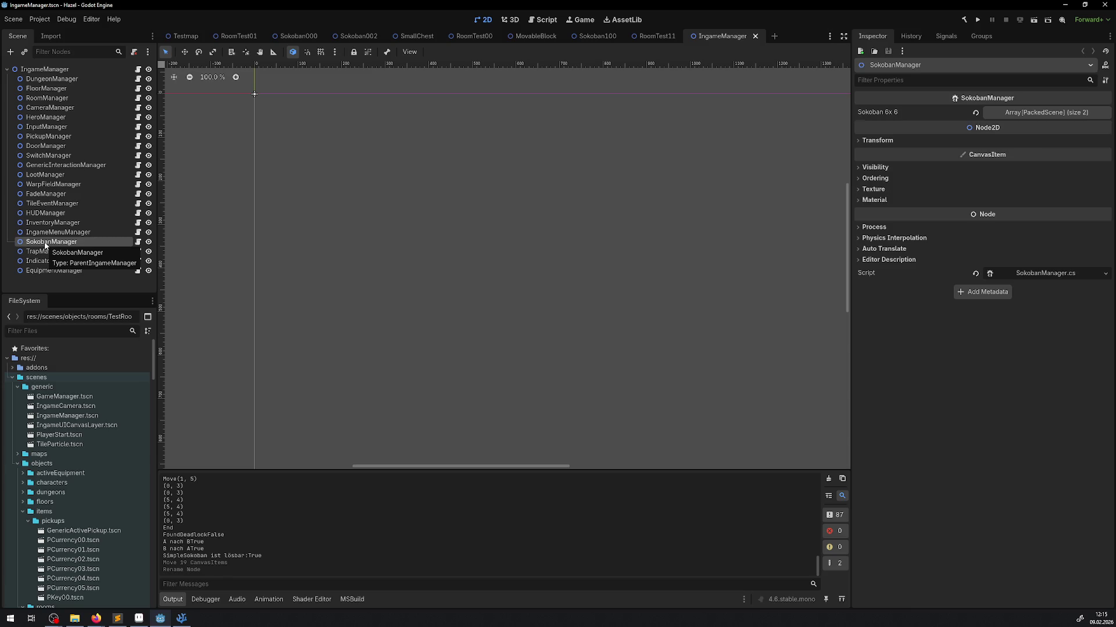
click(1012, 114)
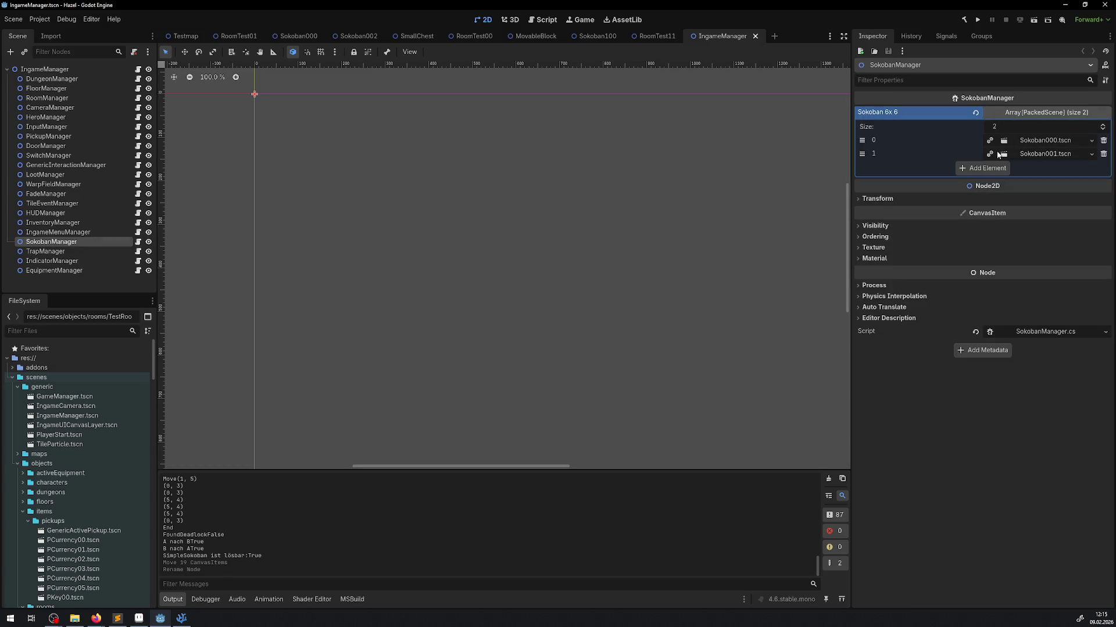
click(985, 169)
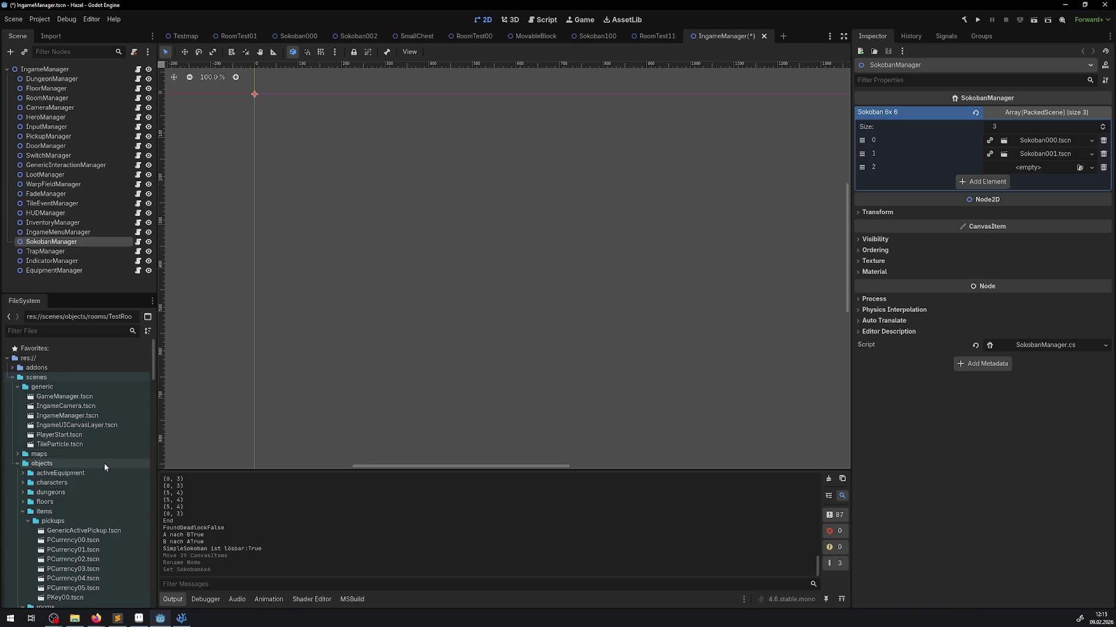
scroll(103, 463, down, 10)
scroll(75, 469, down, 2)
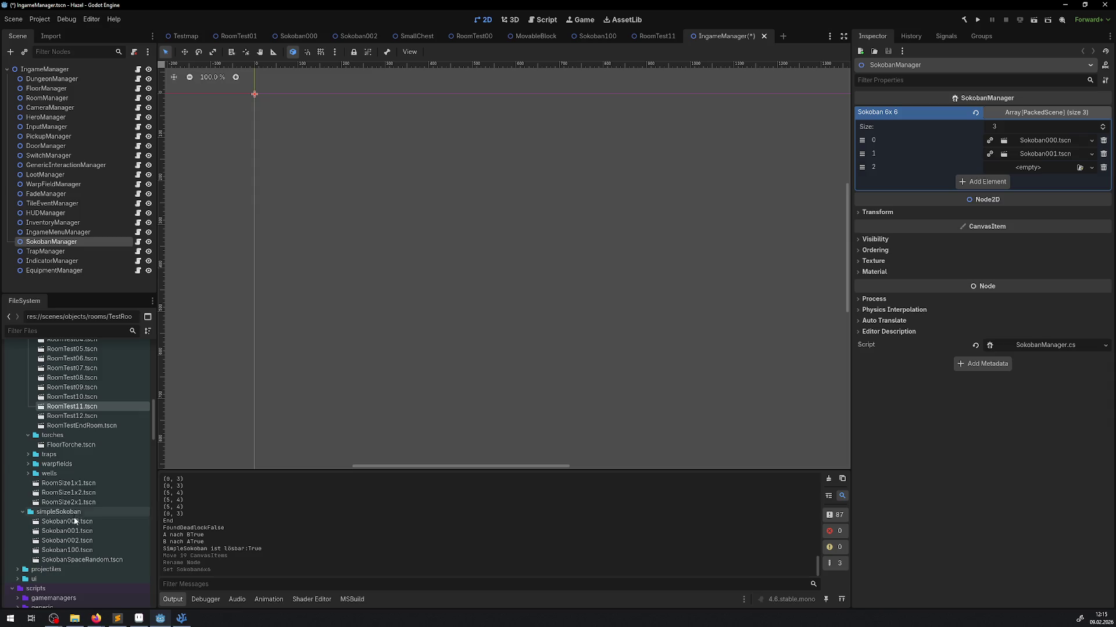
mouse_move(67, 540)
mouse_down()
mouse_move(988, 306)
mouse_move(1053, 168)
mouse_up()
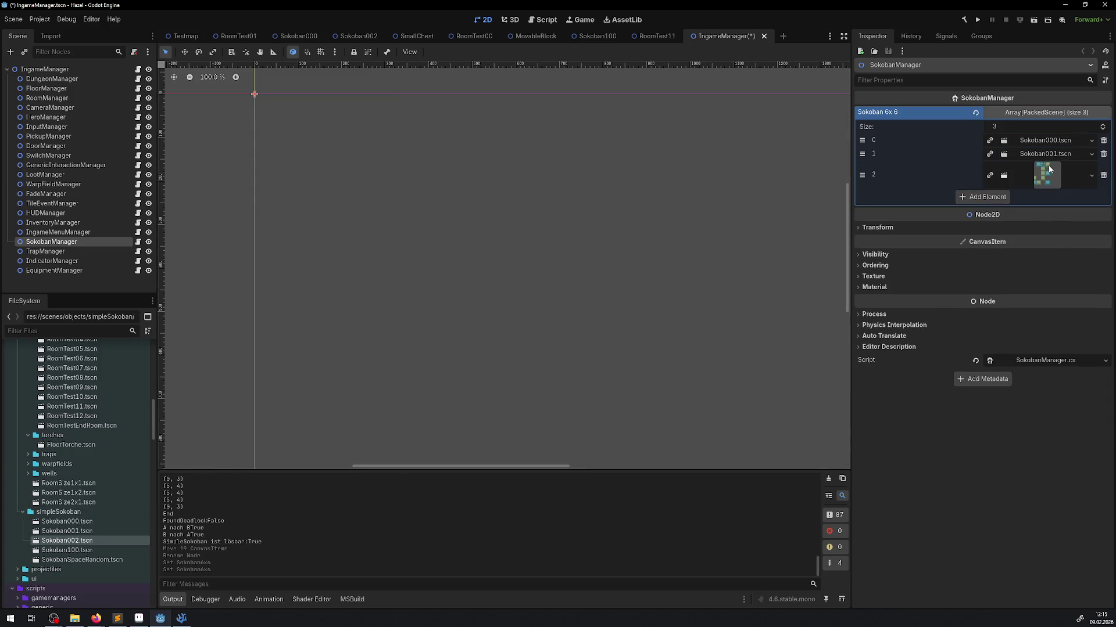
key(ctrl+s)
click(978, 22)
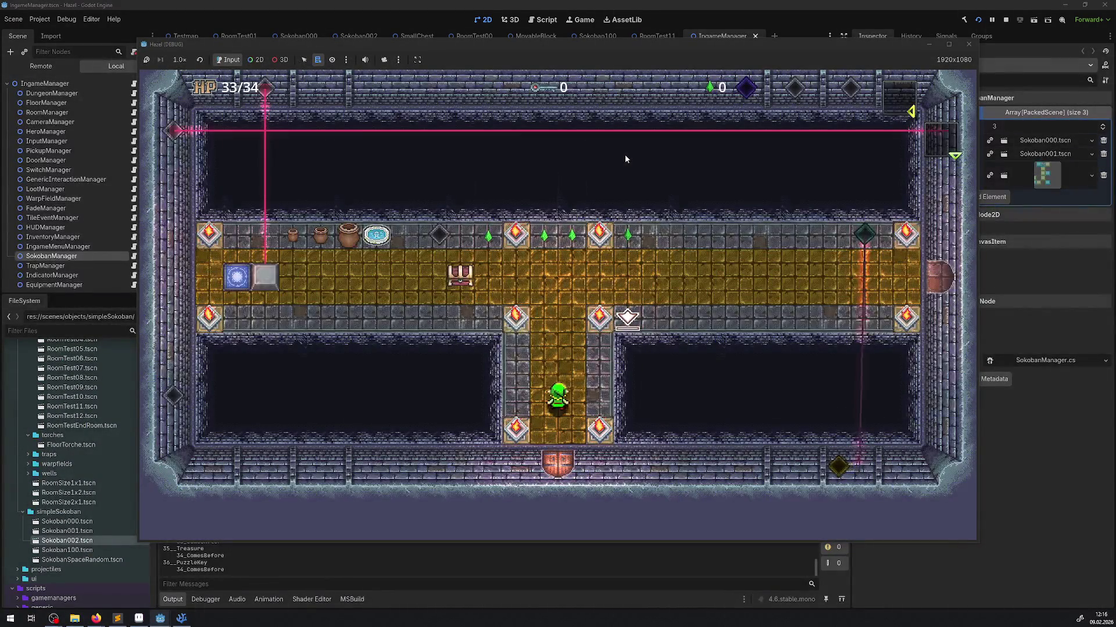
Play-test twice, walking the hero through the warp tile into the next room.
key(Left)
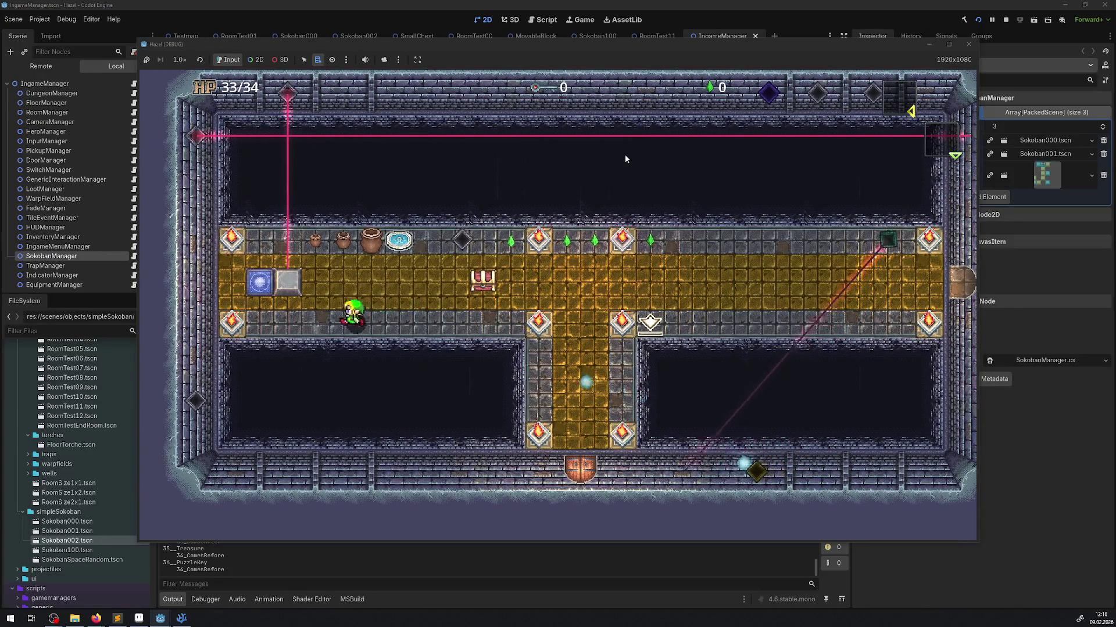
key(Up)
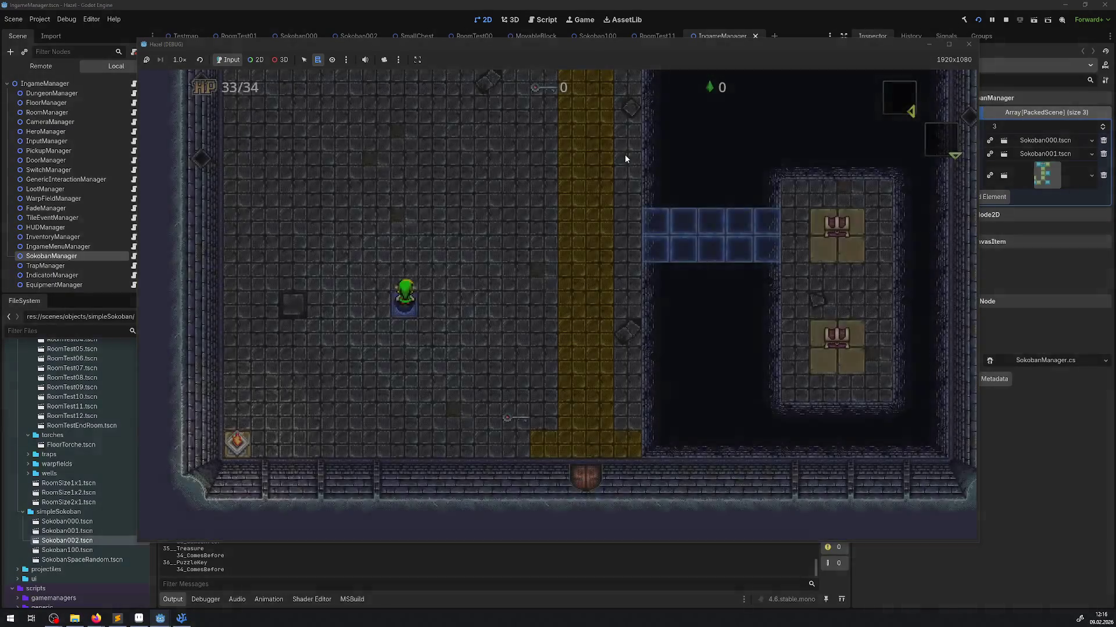
key(Up)
key(Left)
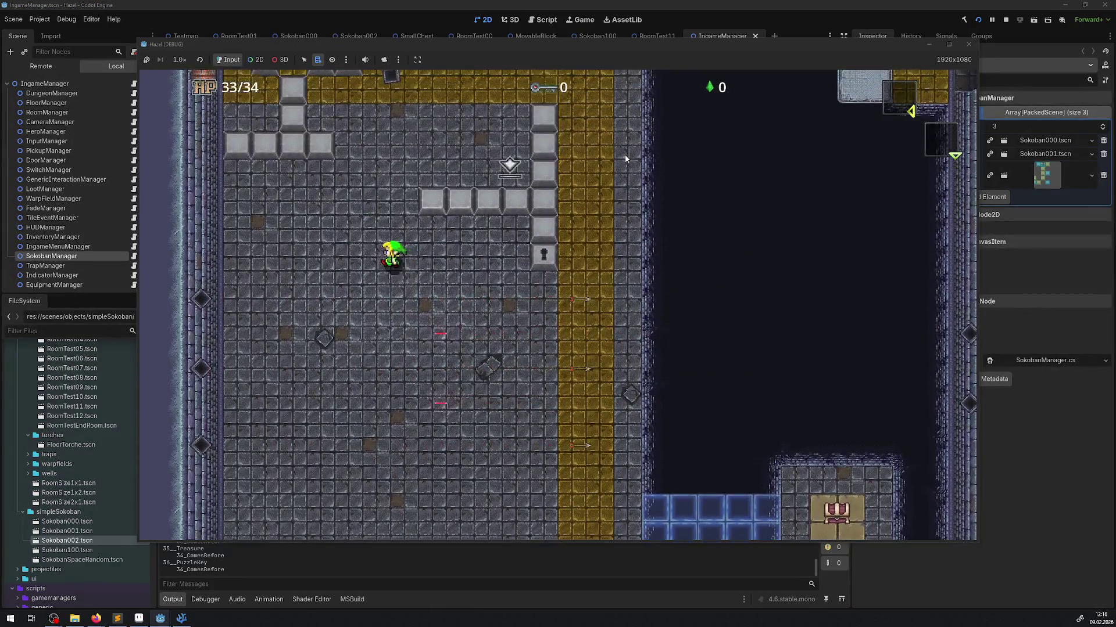
click(968, 44)
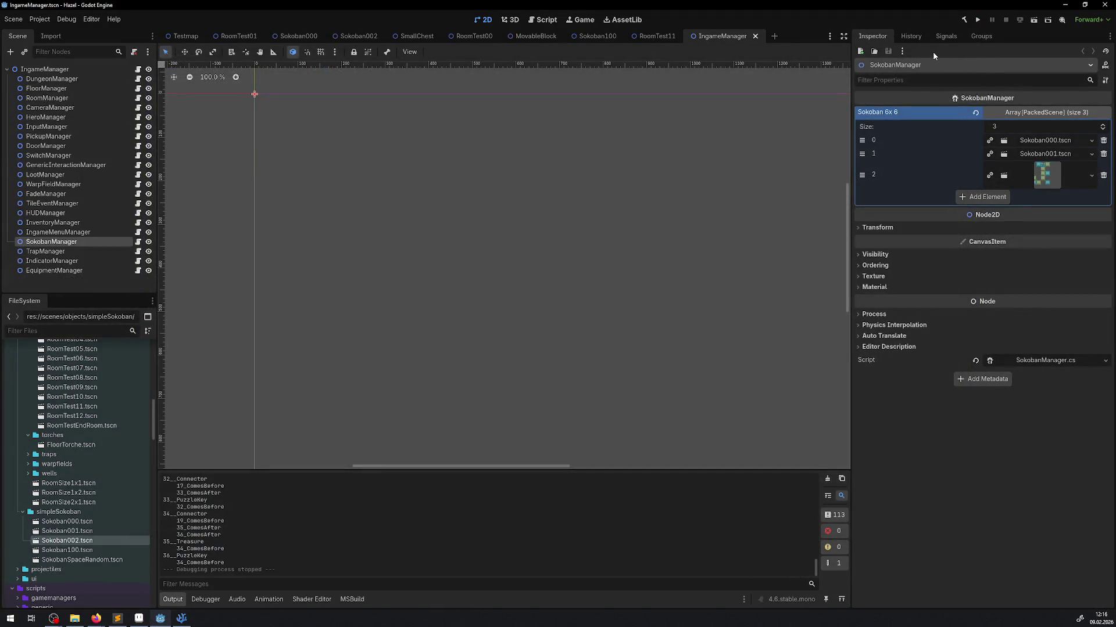
click(964, 24)
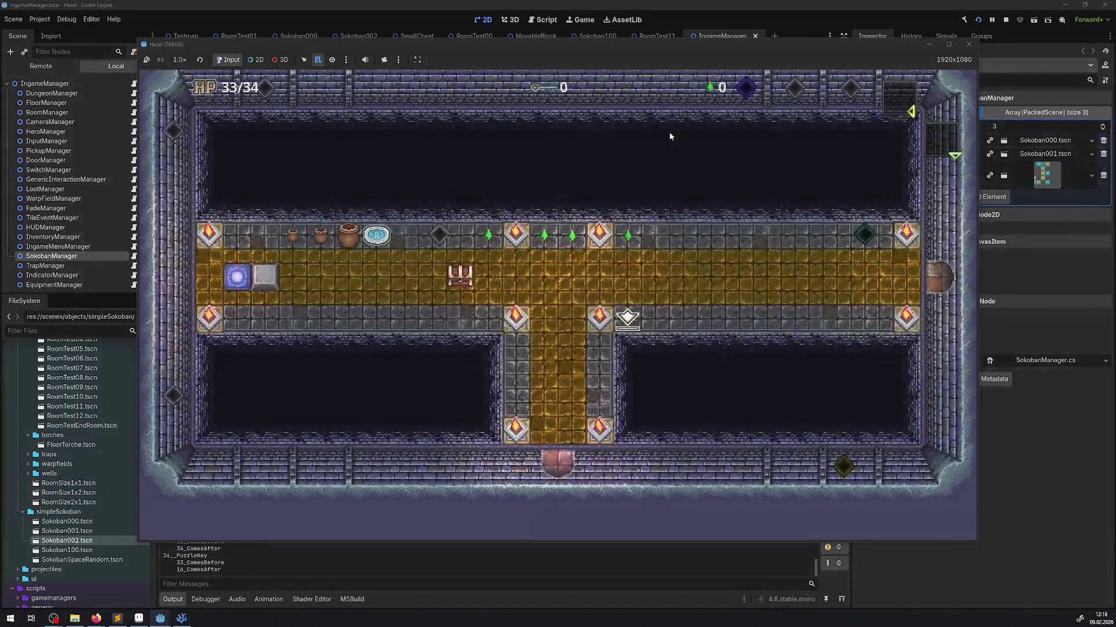
key(Up)
key(Left)
key(Left)
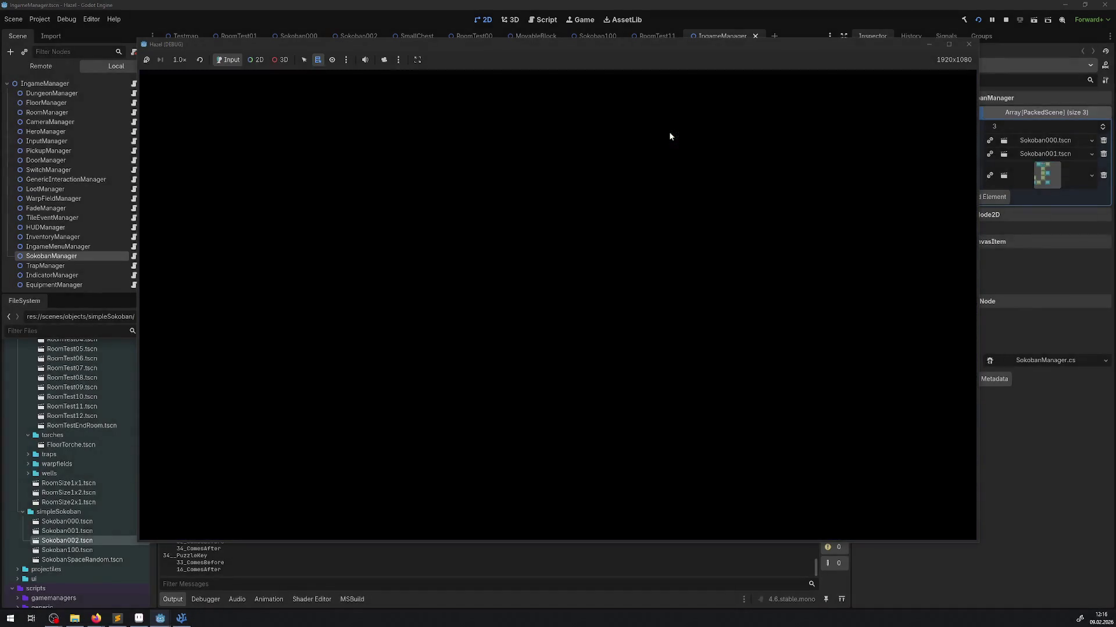
key(Up)
key(Up)
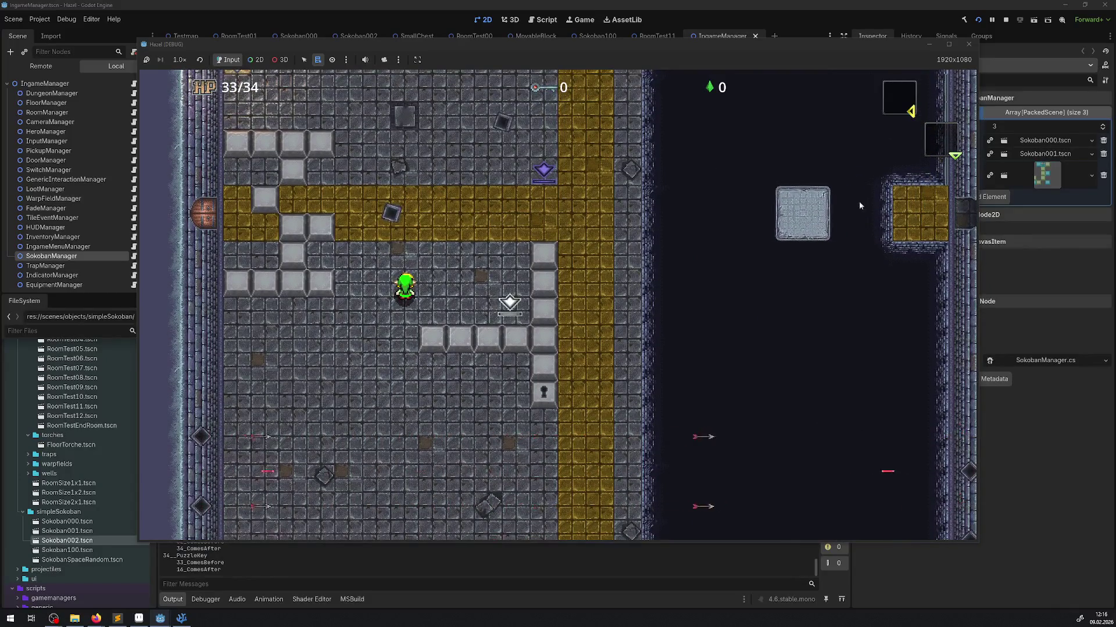
click(968, 44)
Run two more tests, walking along the gold floor onto the blue warp and upward.
click(977, 20)
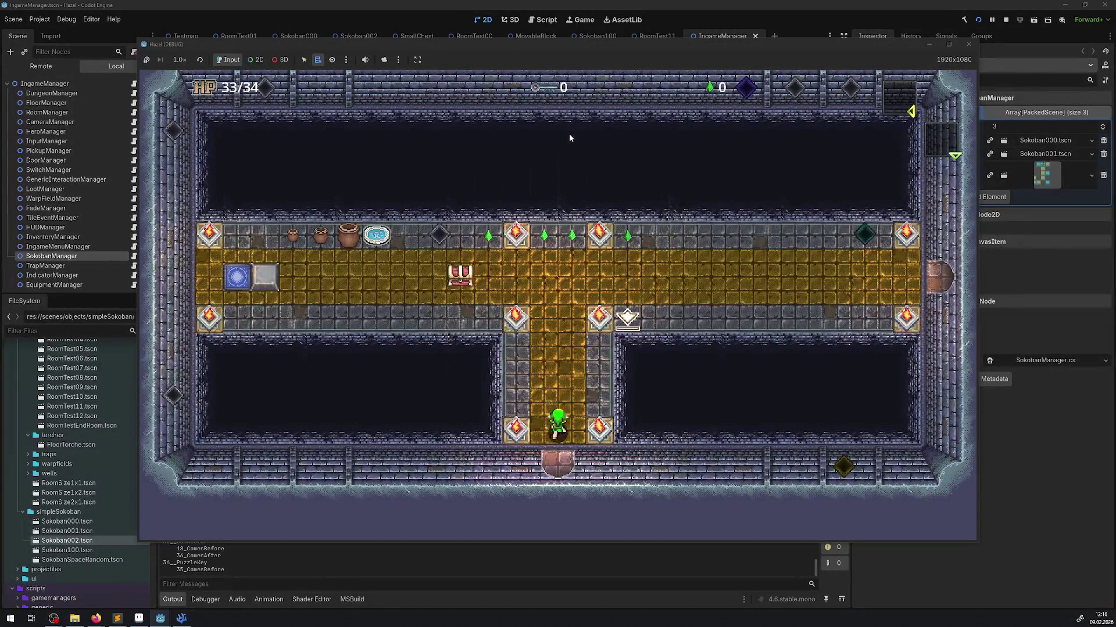
key(Up)
key(Left)
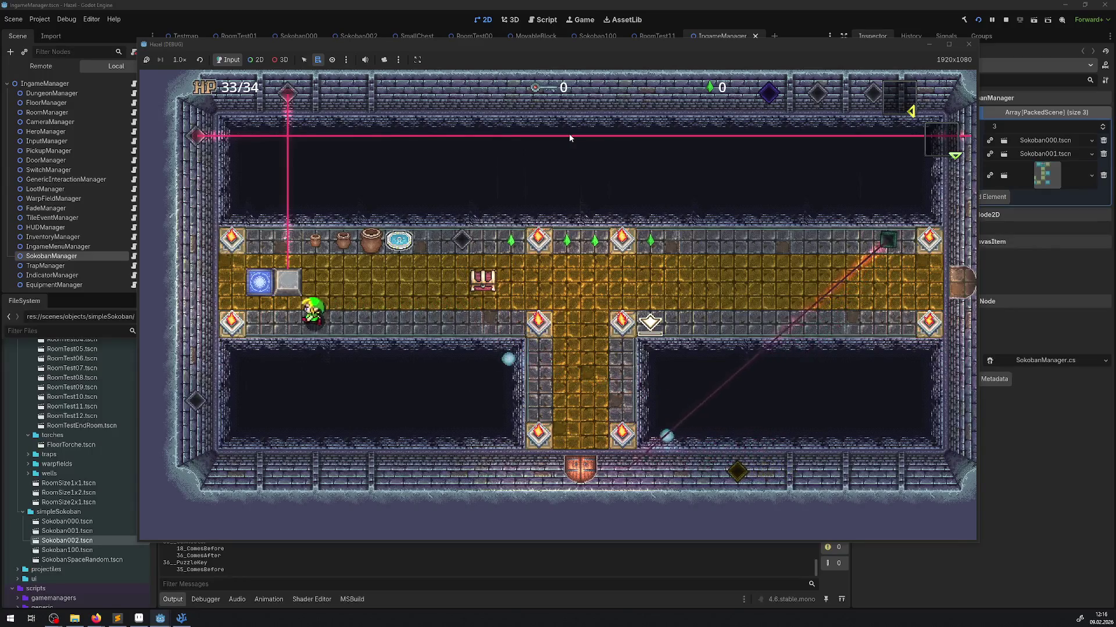
key(Left)
key(Up)
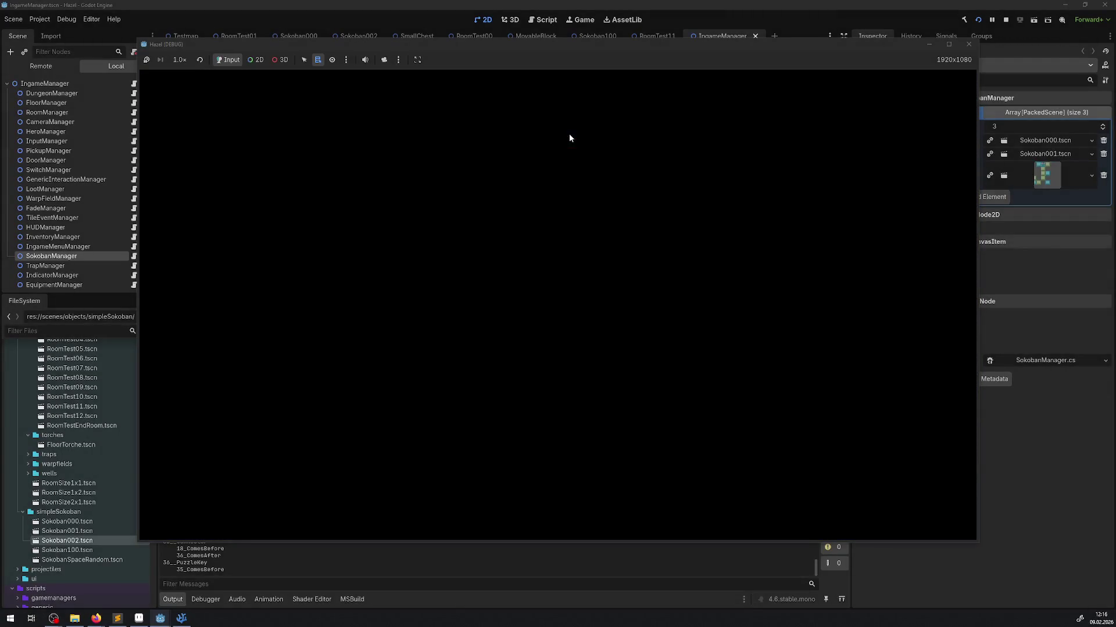
key(Up)
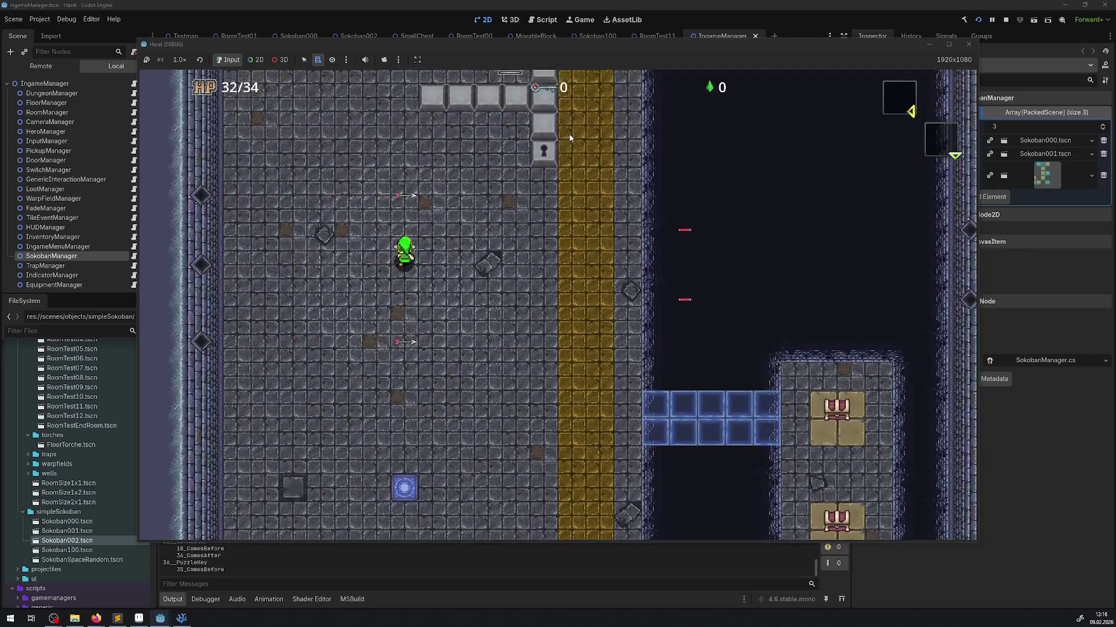
key(Up)
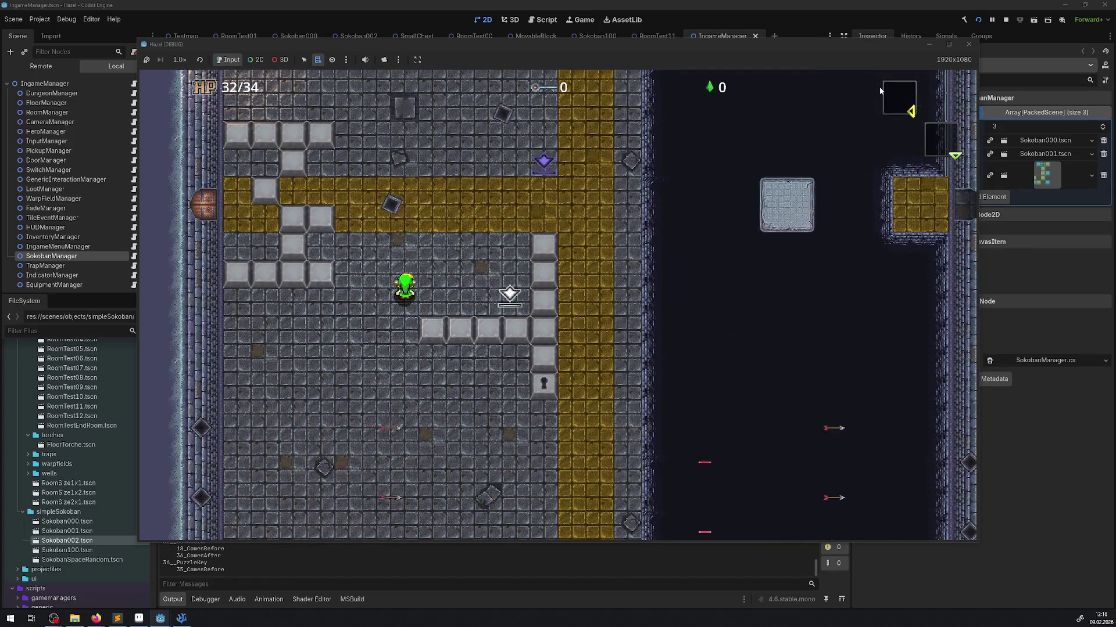
click(969, 46)
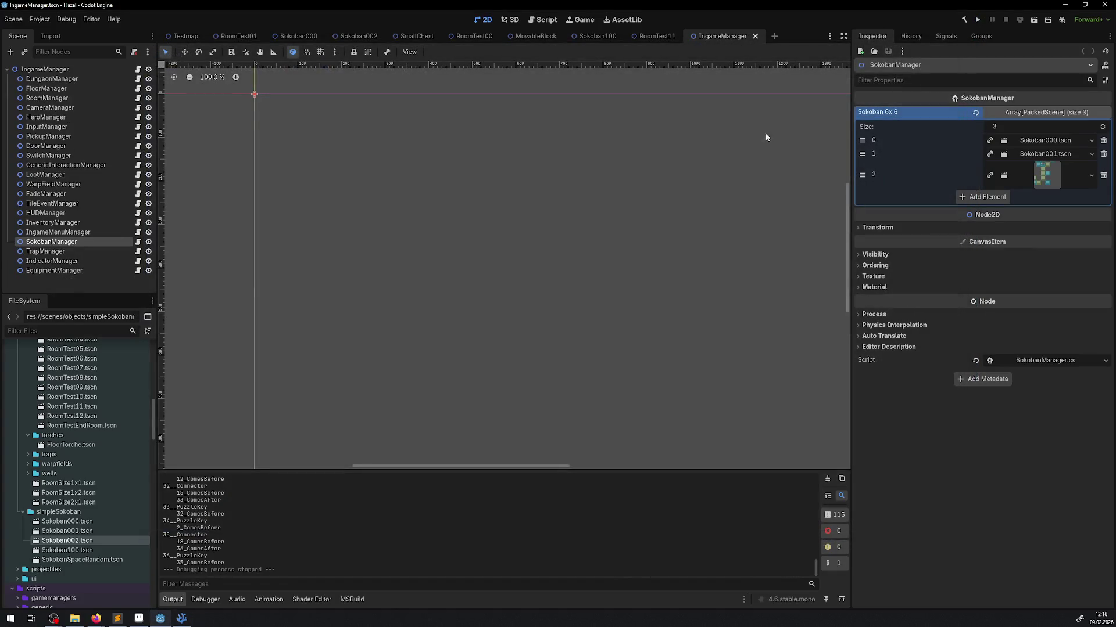
click(980, 20)
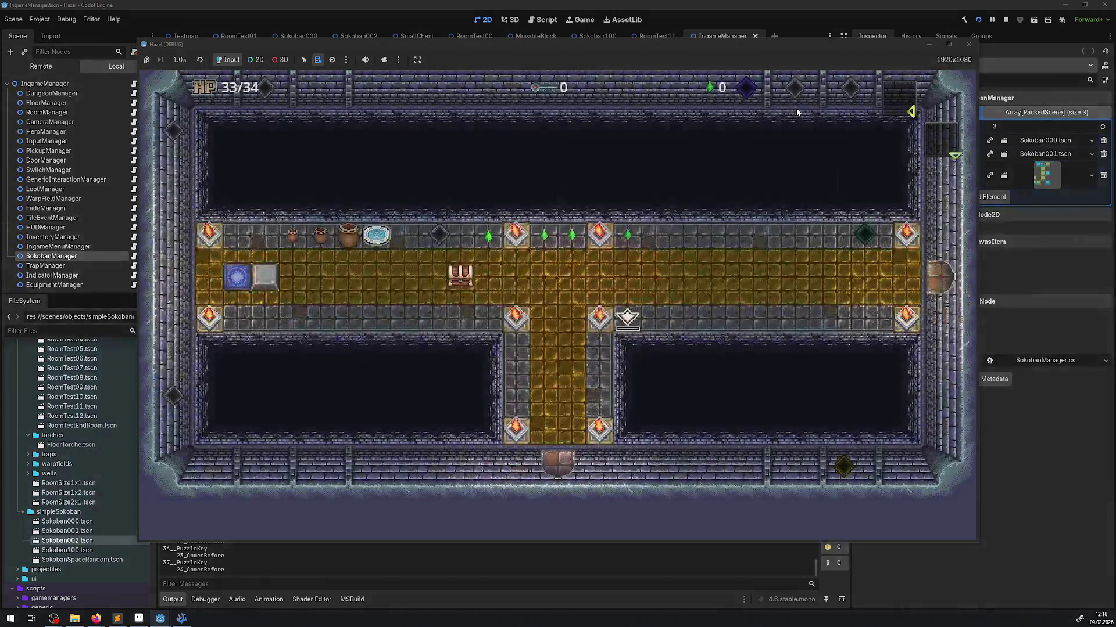
key(Left)
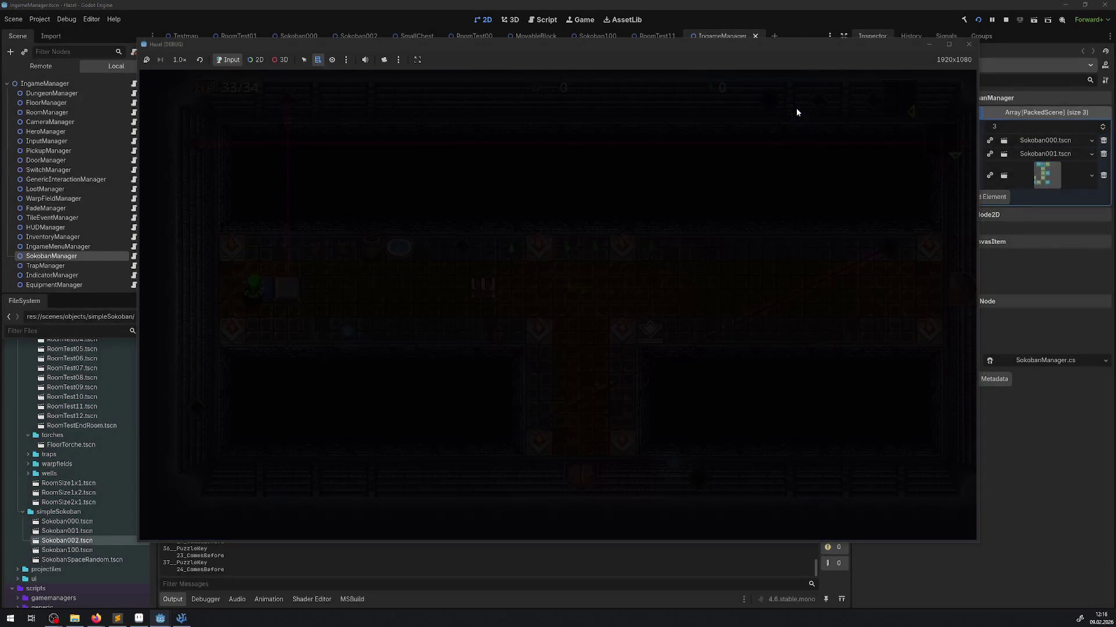
key(Up)
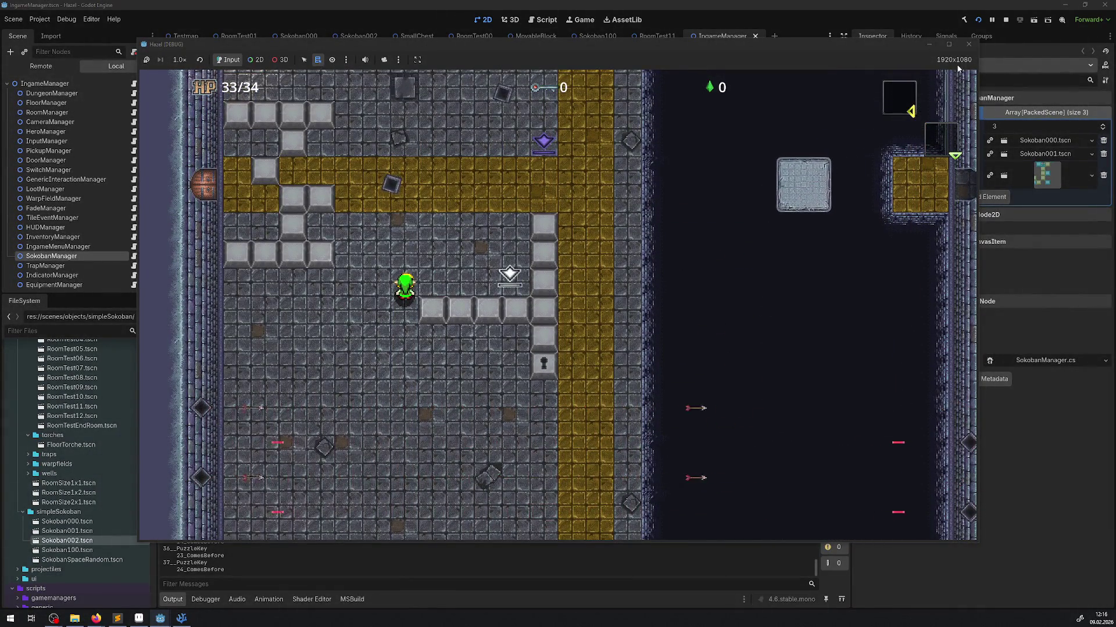
click(968, 44)
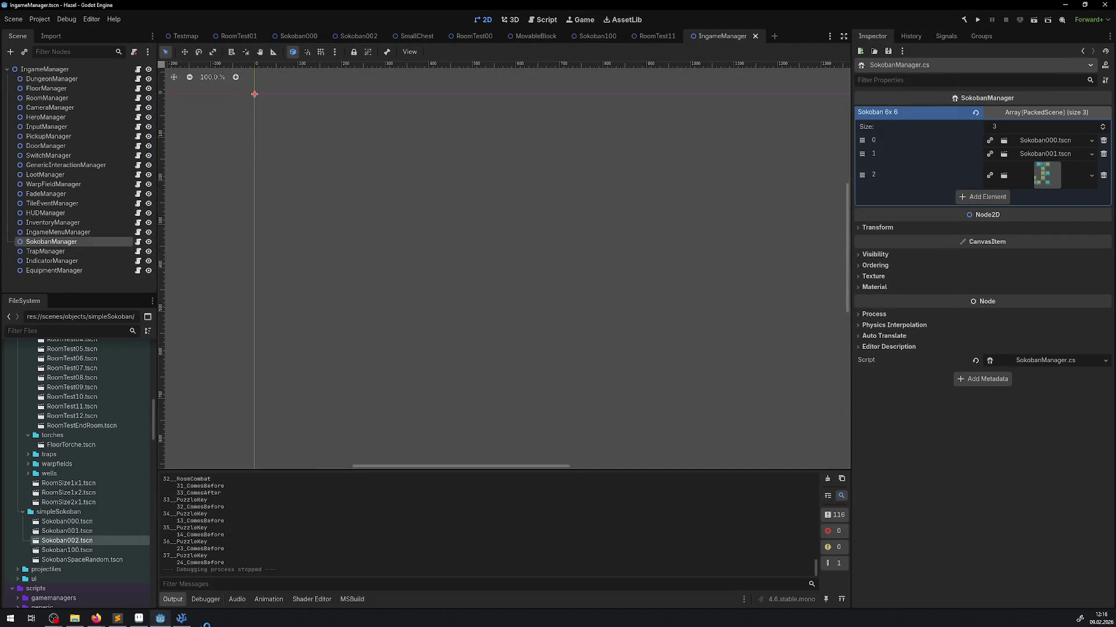
Glance at SokobanManager.cs in VS Code, then return to the Godot editor.
click(181, 618)
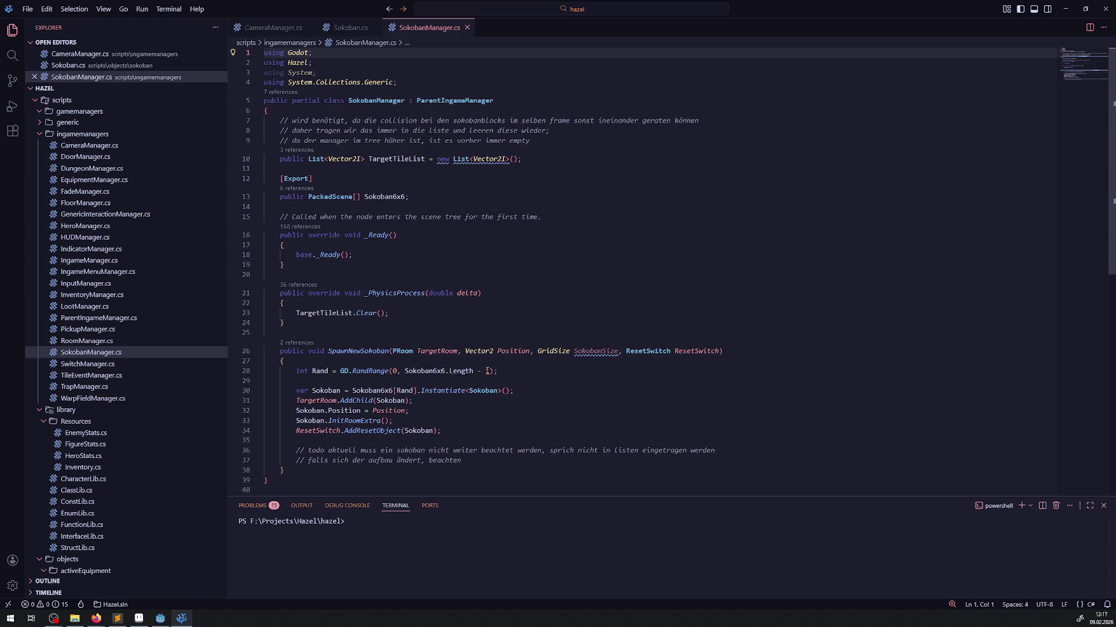
mouse_move(456, 373)
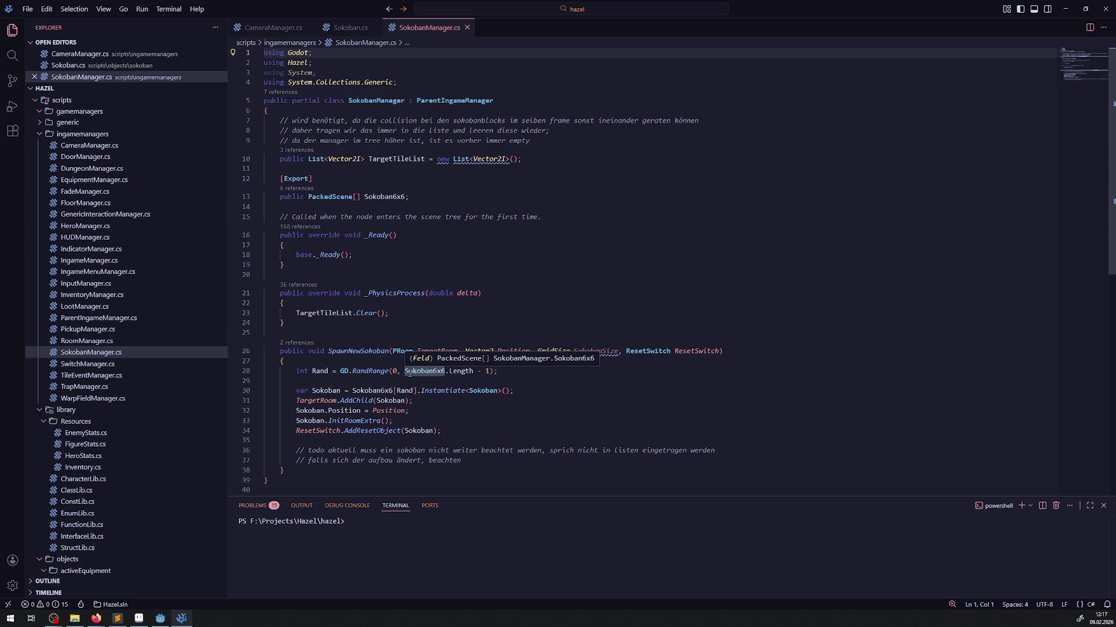
click(161, 620)
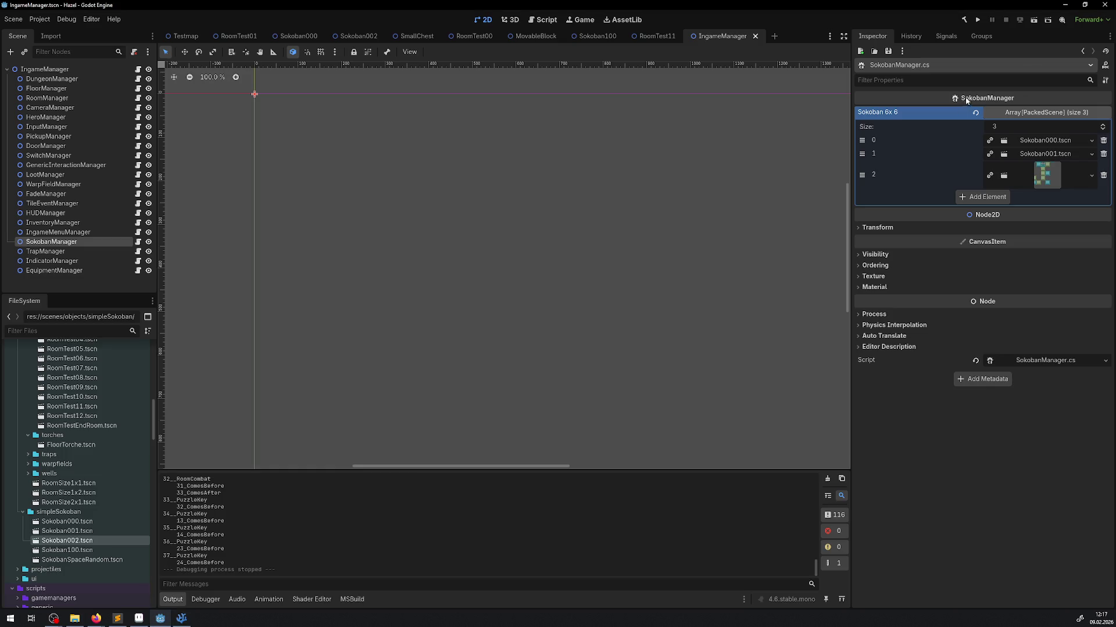
Build and run the game, walking left onto the blue warp and up the new room.
click(975, 20)
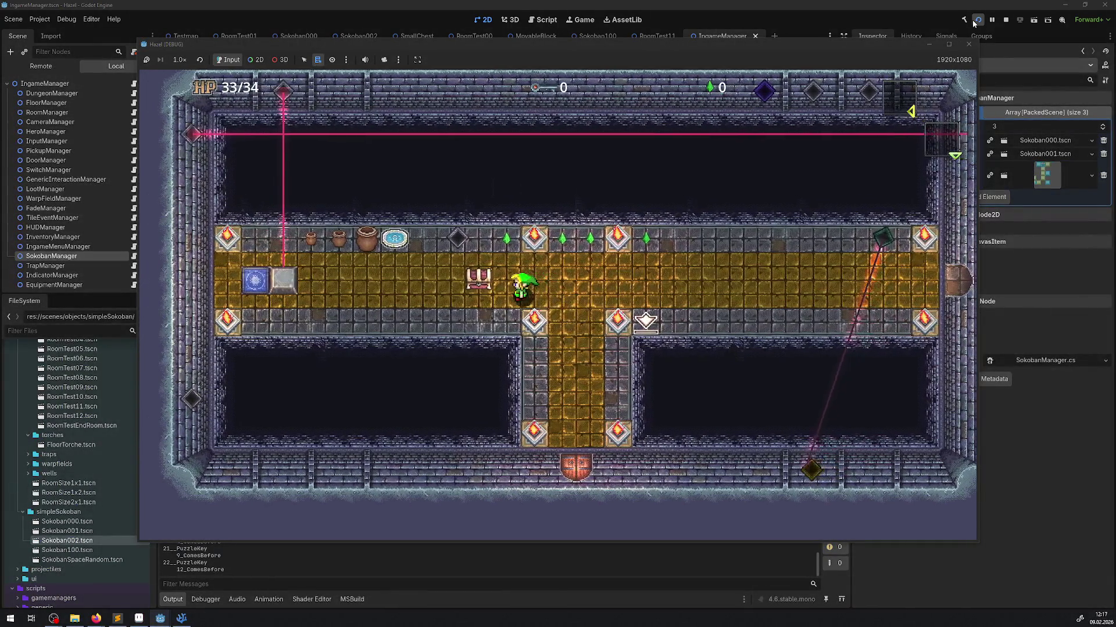
key(Left)
key(Up)
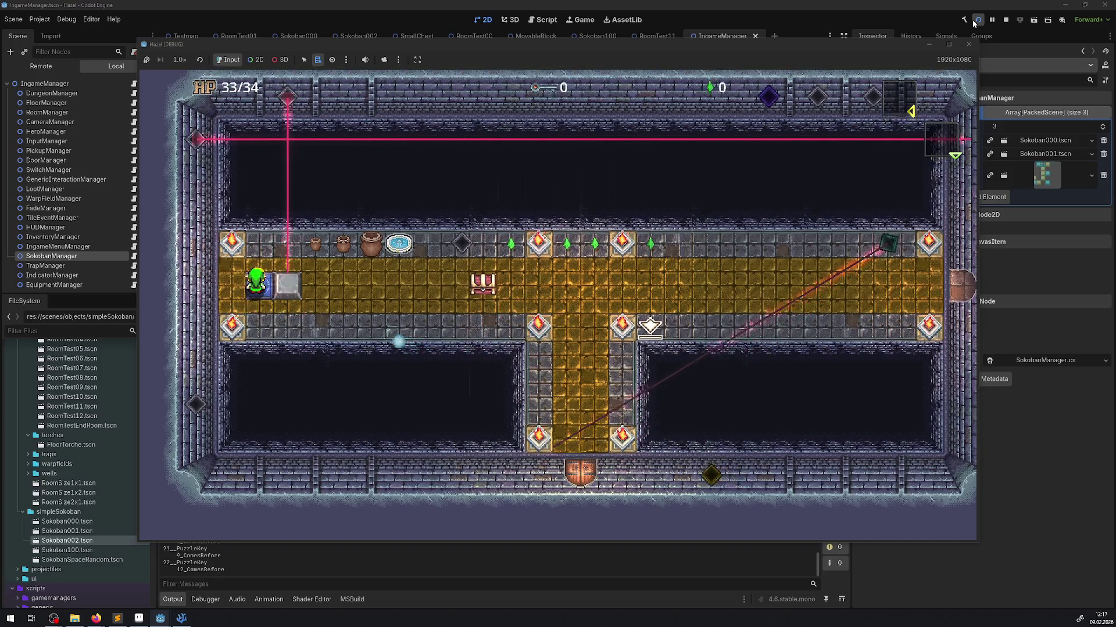
key(Up)
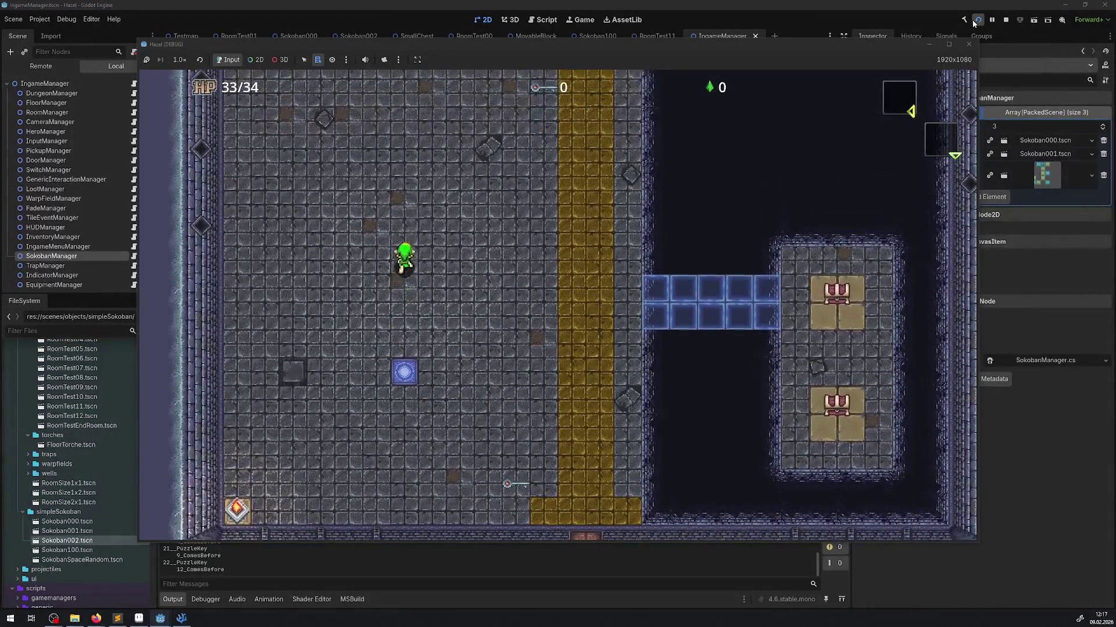
key(Up)
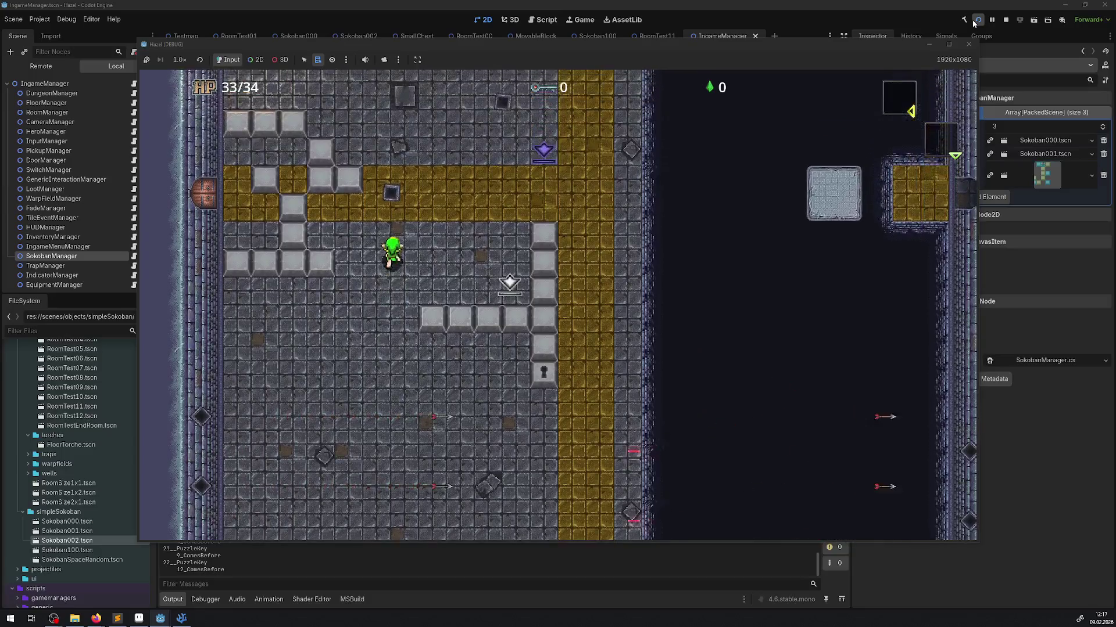
click(968, 45)
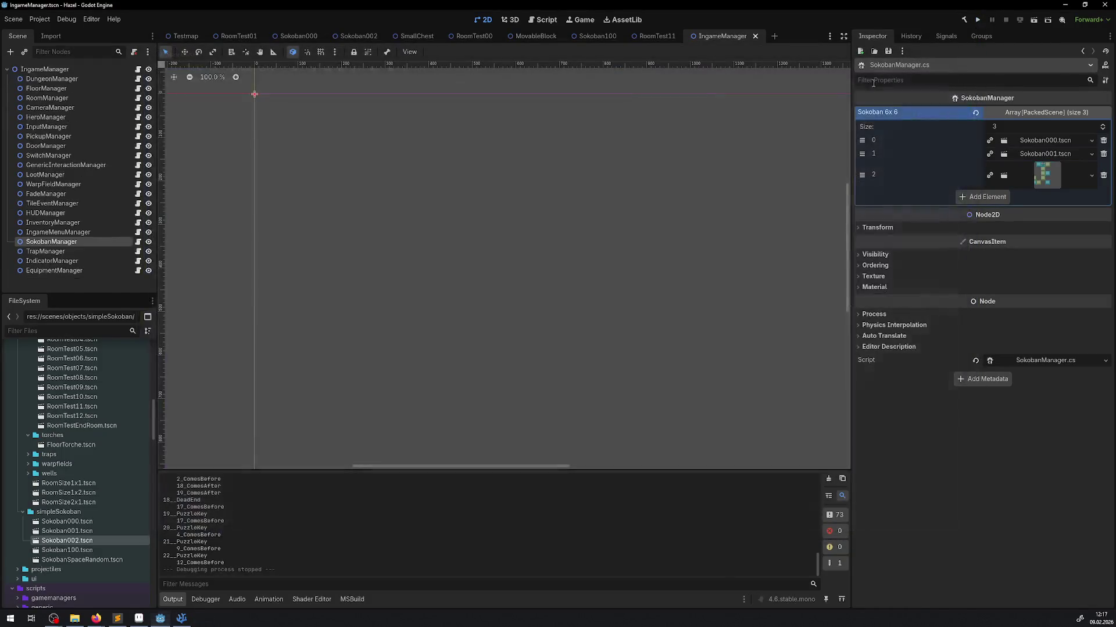
Run a second test warping into the next room, then bring up SokobanManager.cs.
click(976, 20)
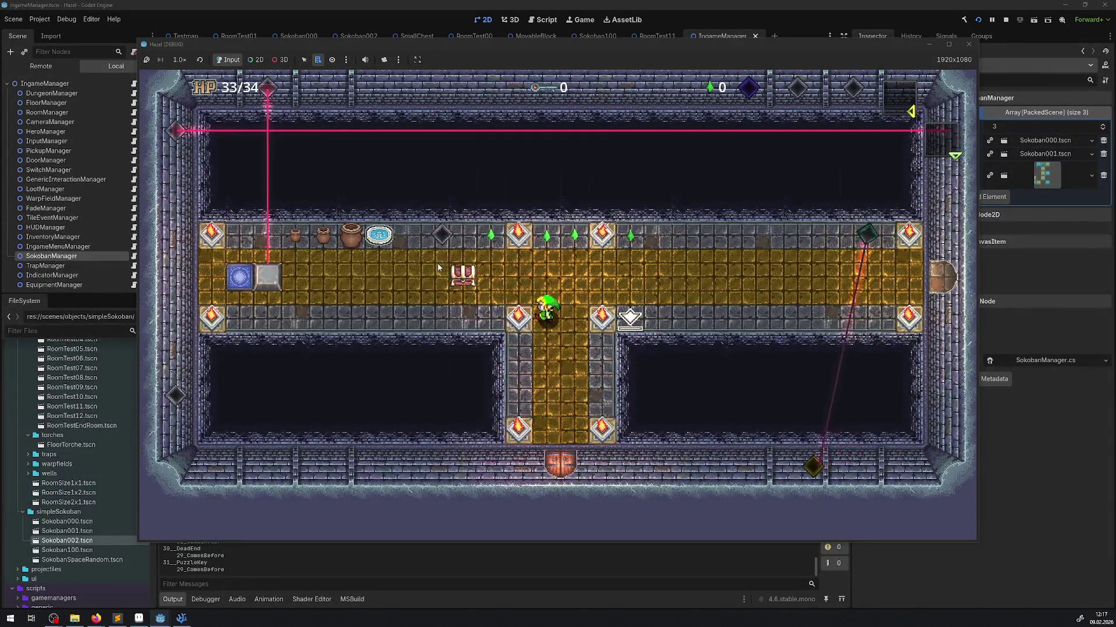
key(Left)
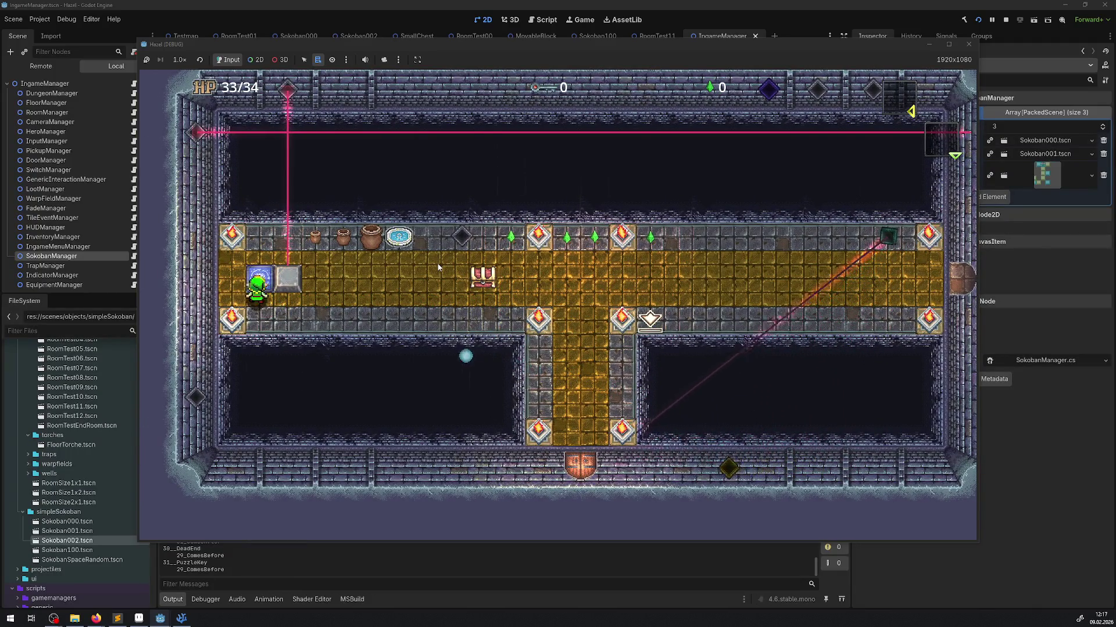
key(Up)
key(Up)
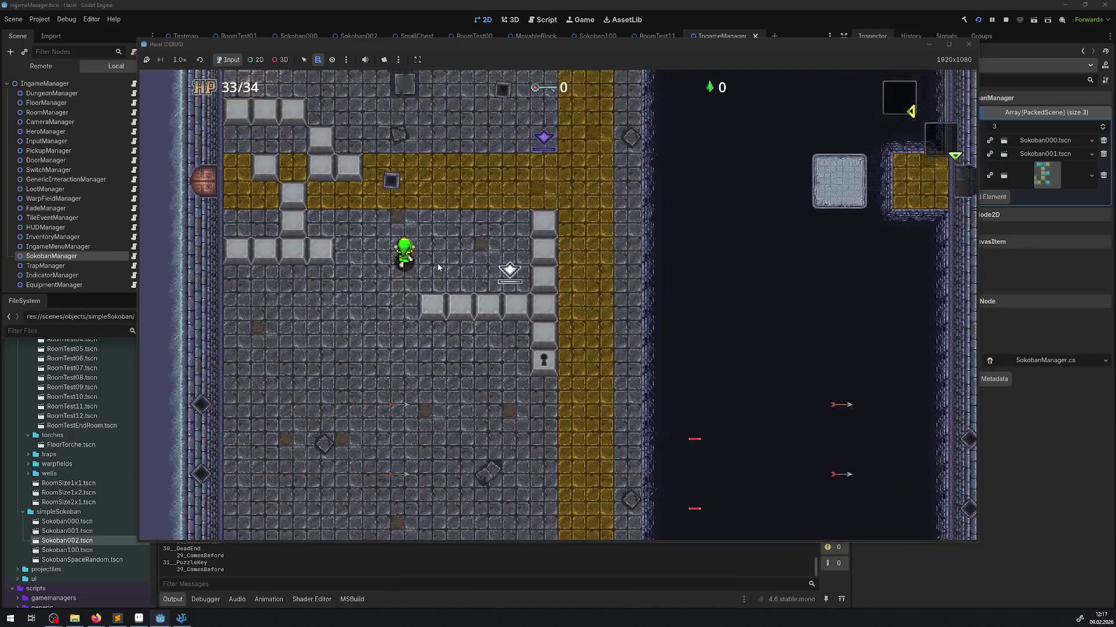
key(Up)
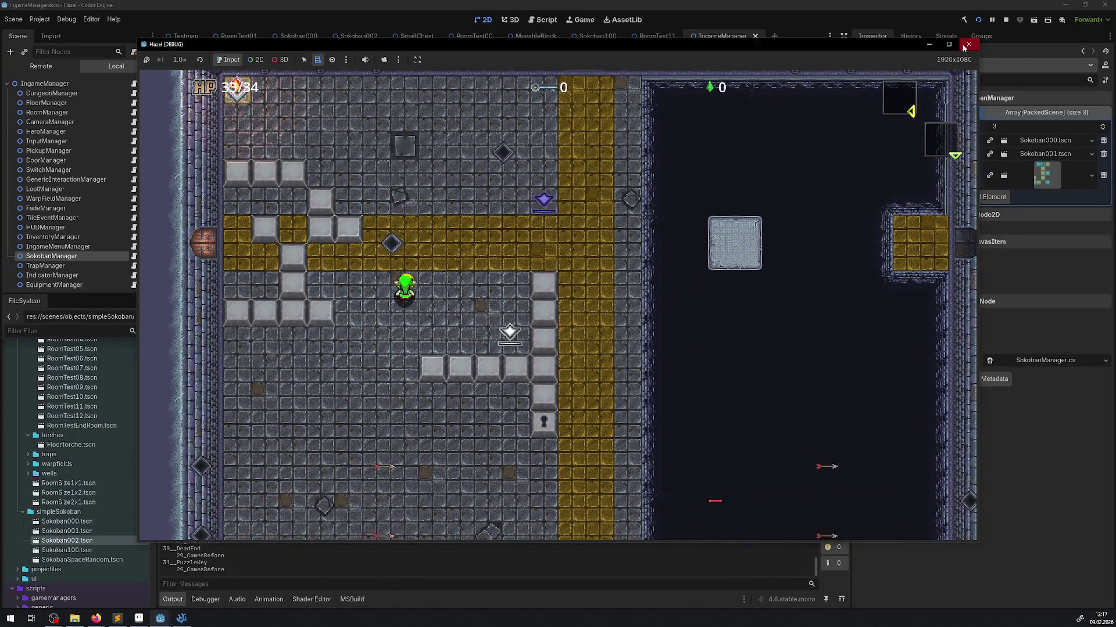
click(967, 45)
click(181, 620)
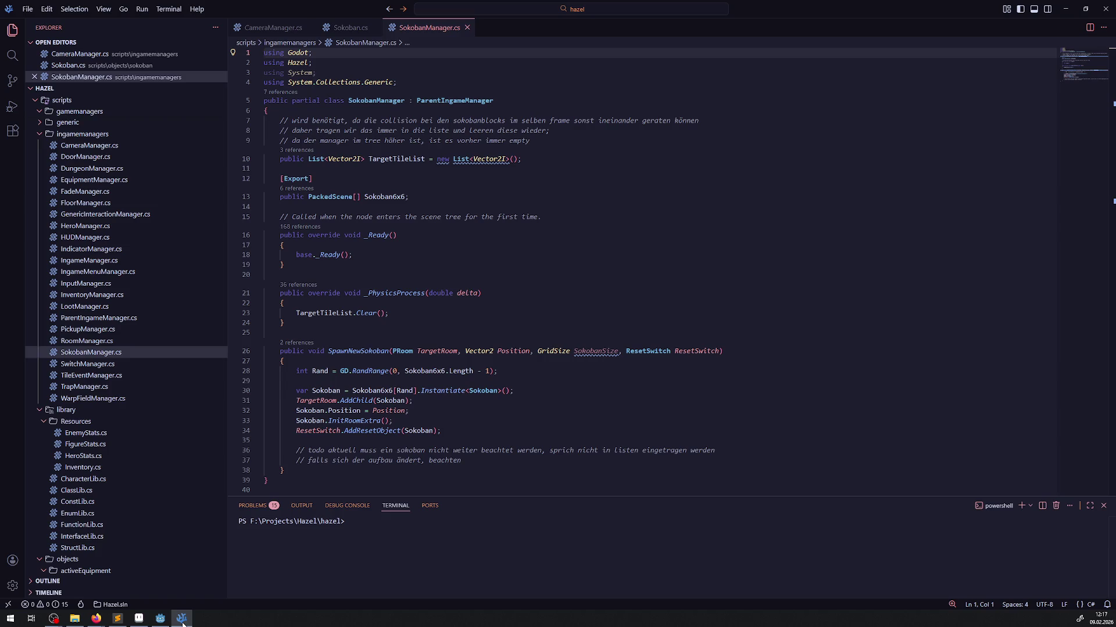
Review SpawnNewSokoban and its parameters in SokobanManager.cs, then return to Godot.
mouse_move(370, 352)
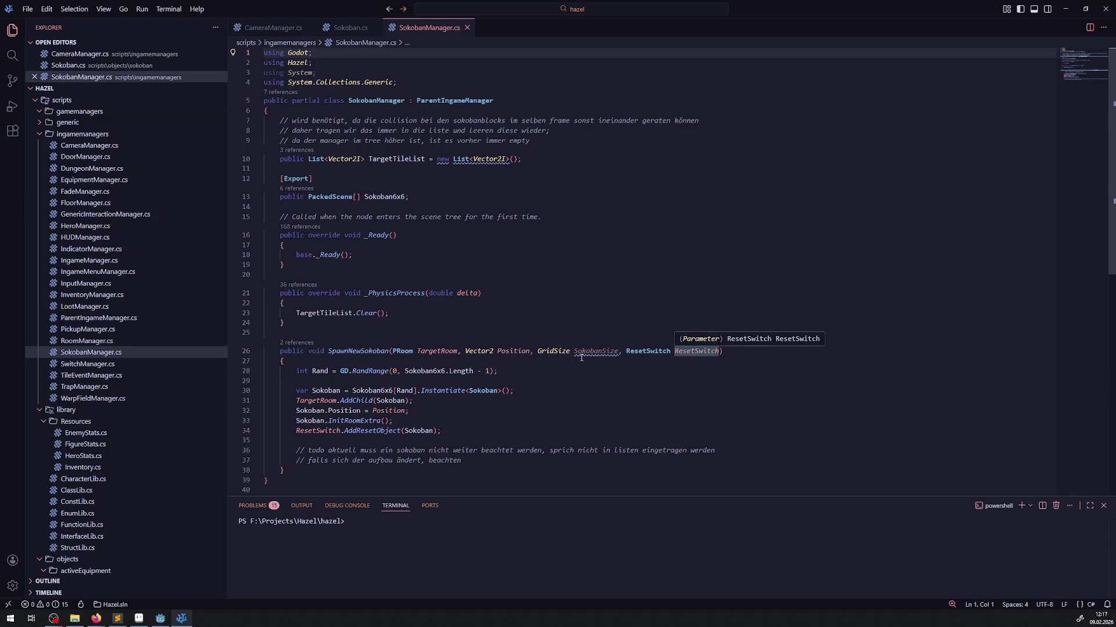
mouse_move(182, 617)
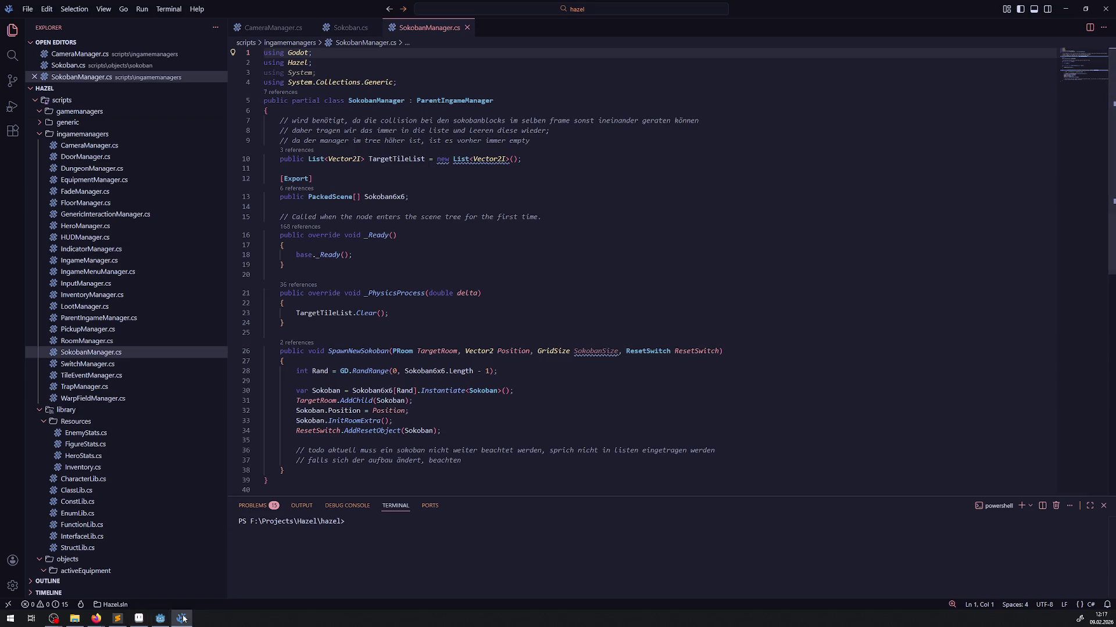
key(alt+Tab)
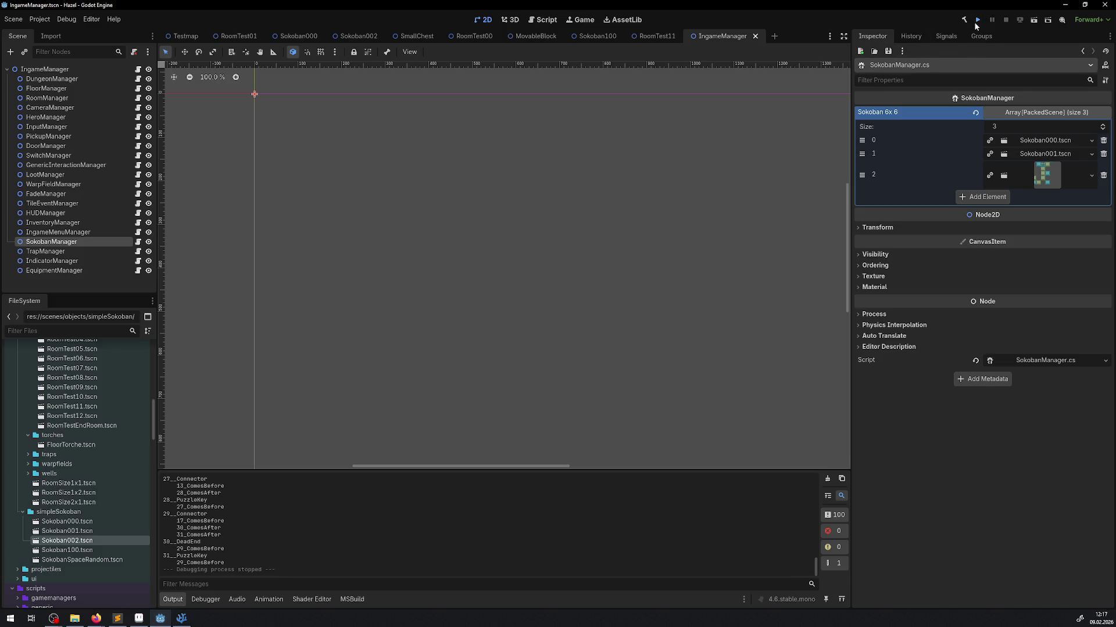
Run the game, warp the hero into the puzzle room, then stop and return to SokobanManager.cs.
click(977, 21)
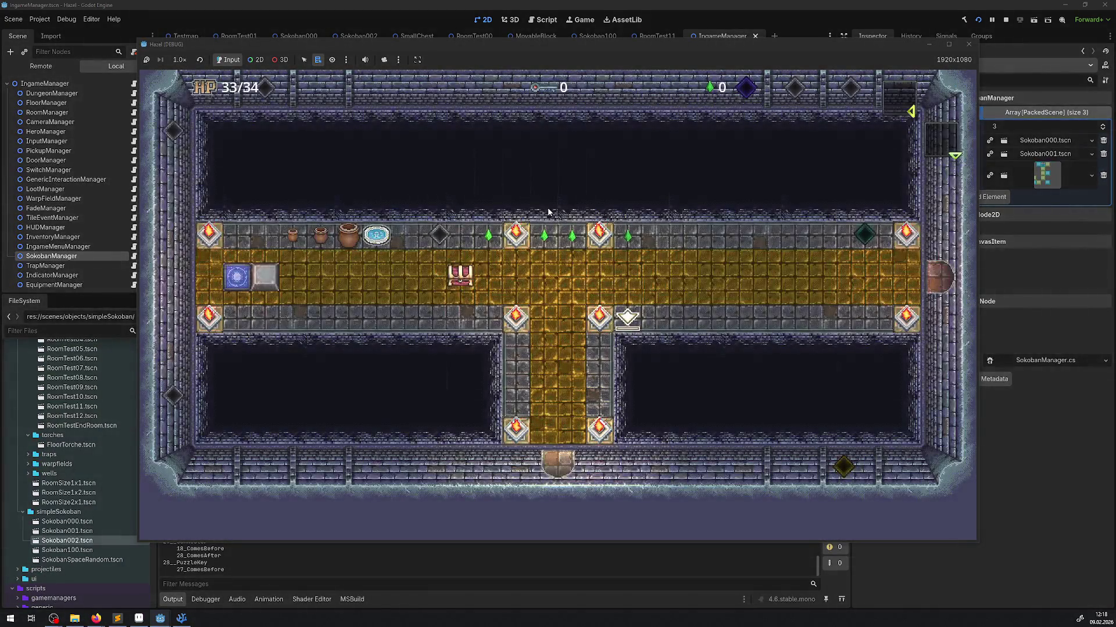
key(Left)
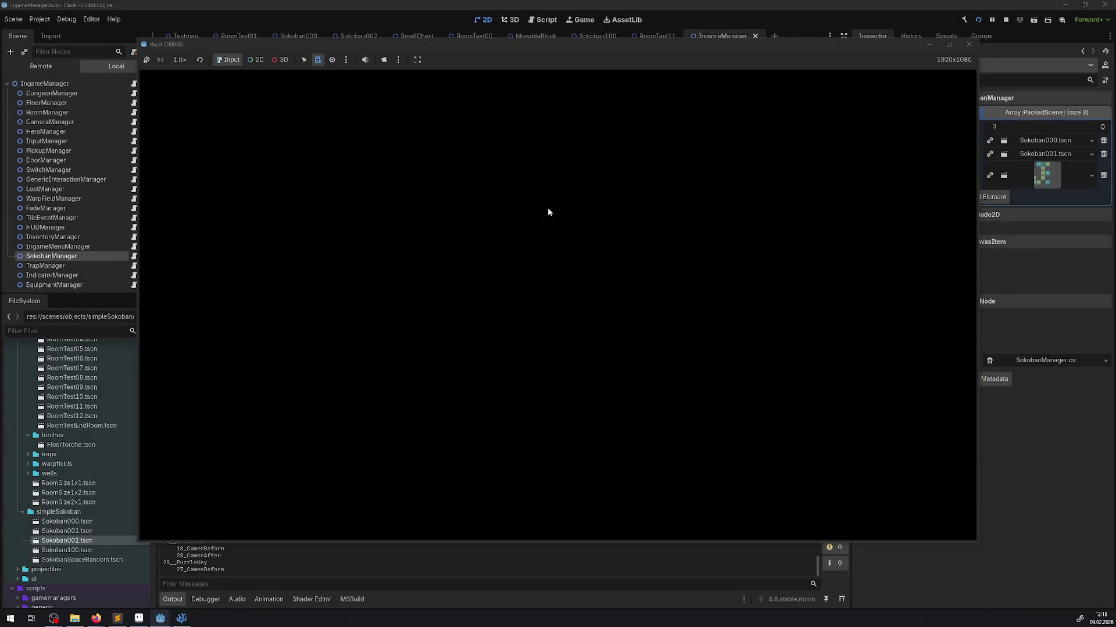
key(Up)
key(Up)
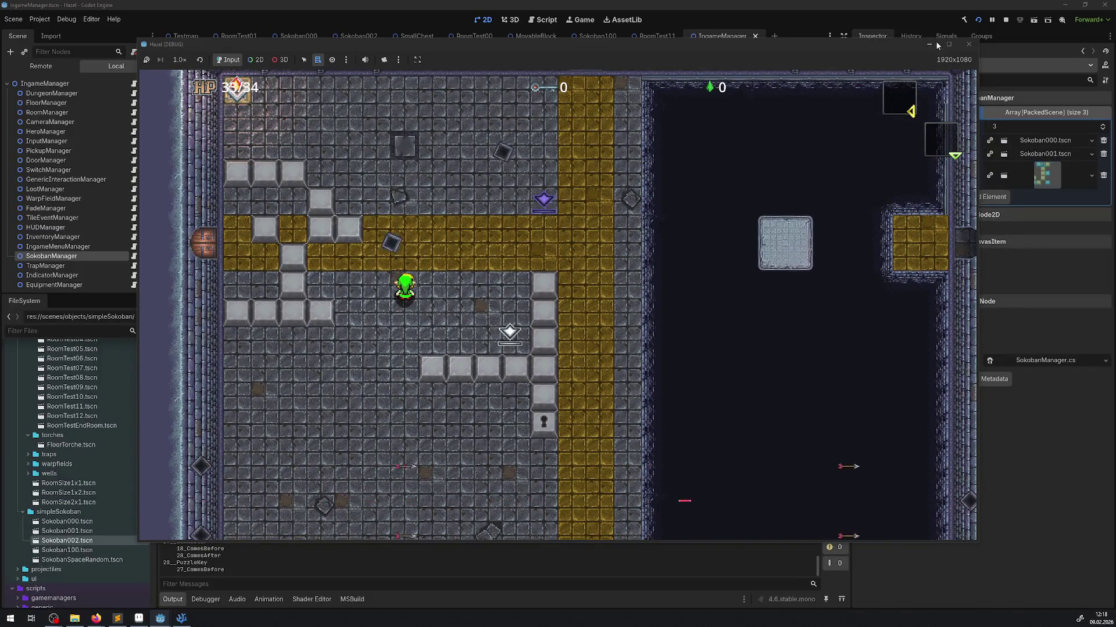
click(968, 44)
click(182, 617)
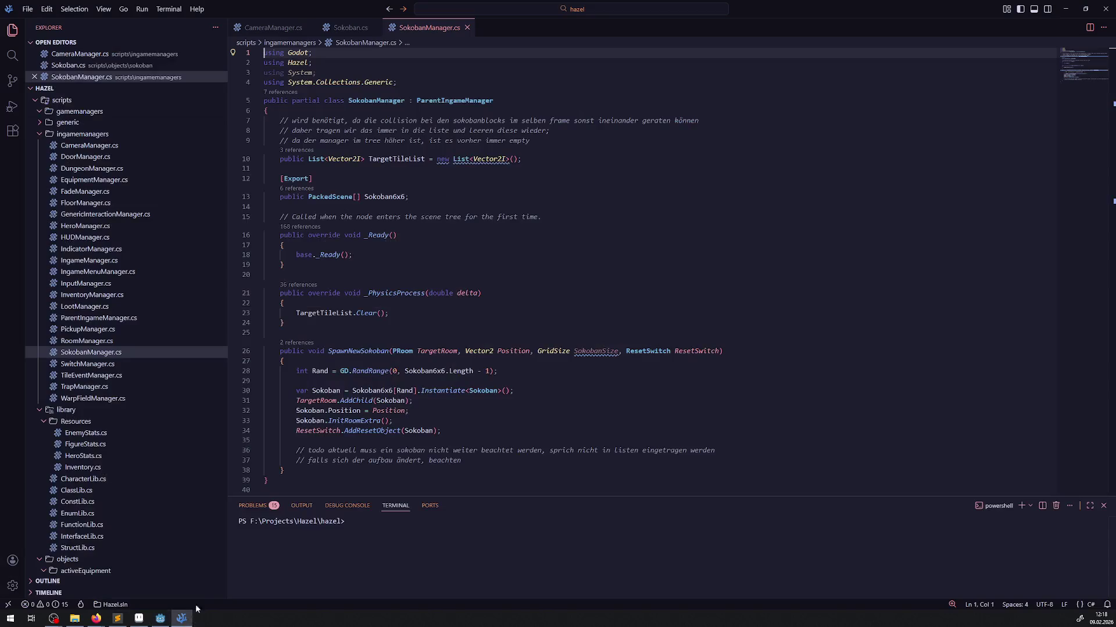
Duplicate the RandRange line, comment out the original, replace the copy's call with 2, and save.
scroll(351, 311, down, 2)
click(351, 310)
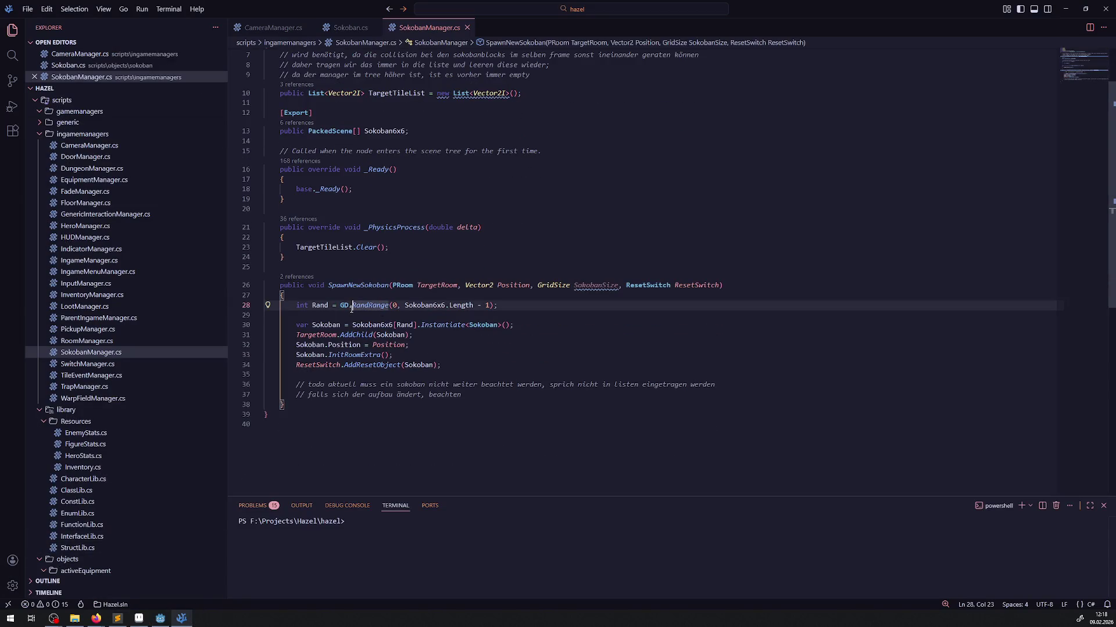
key(shift+alt+Down)
click(286, 305)
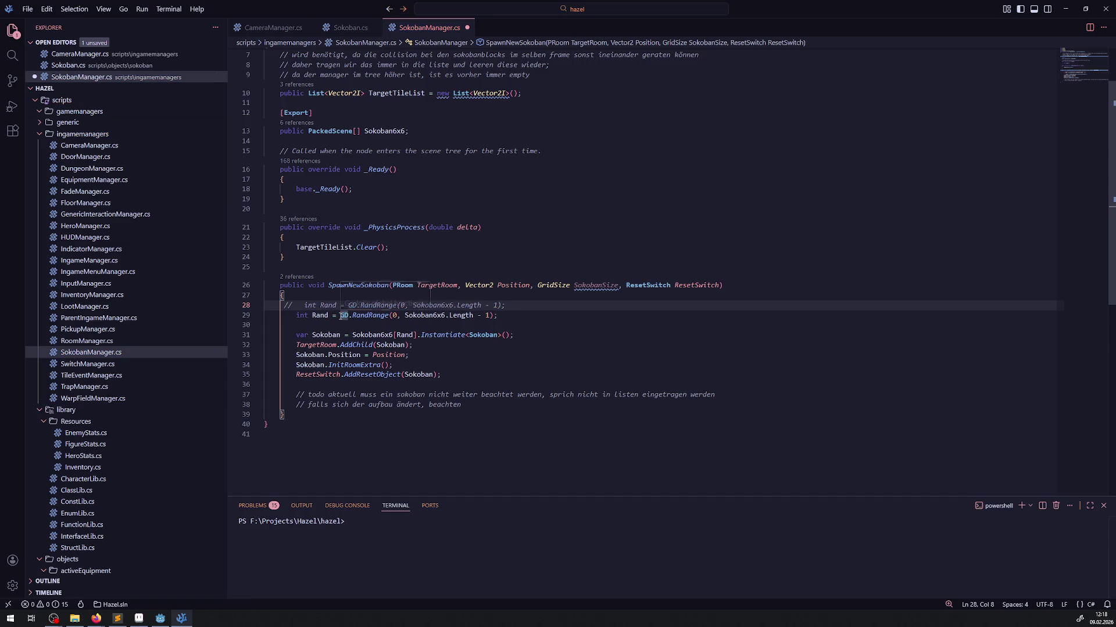
drag(340, 315, 485, 321)
text(2;)
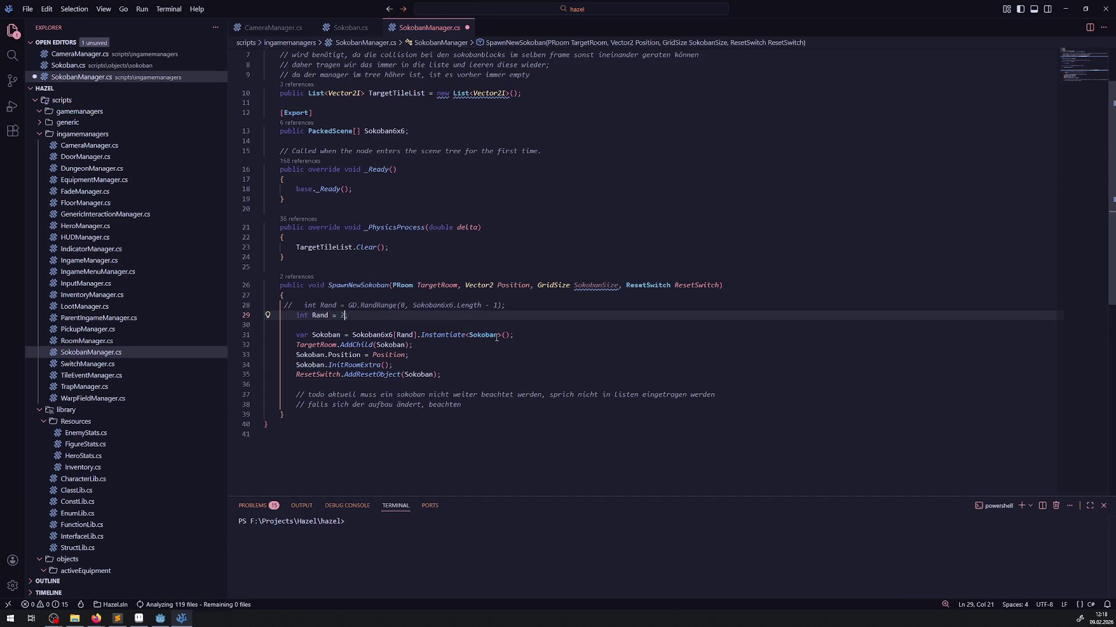
key(ctrl+s)
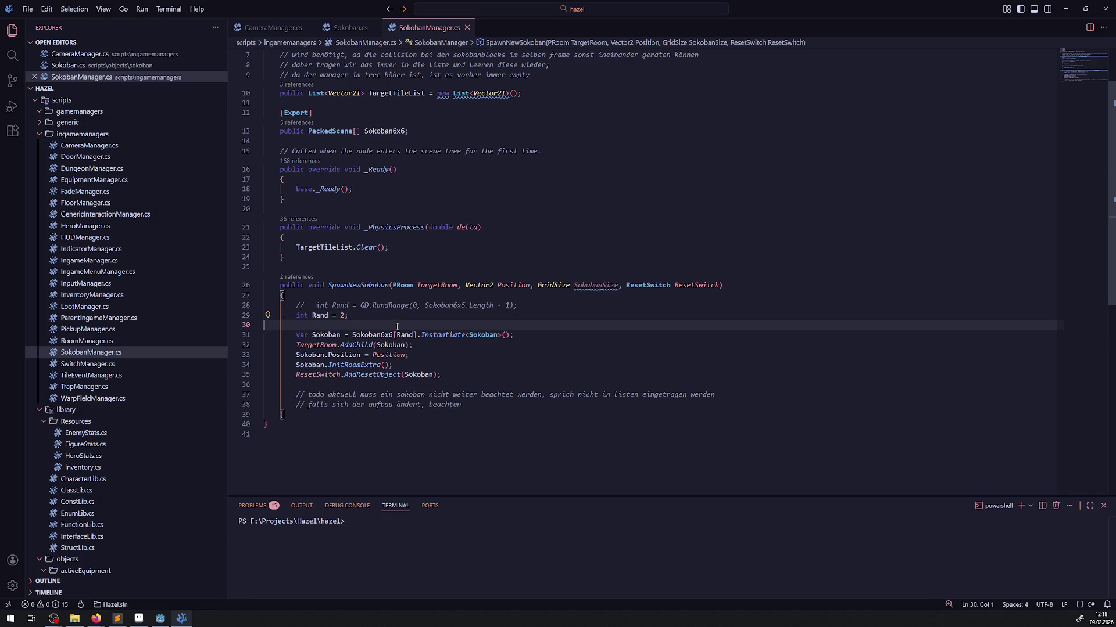